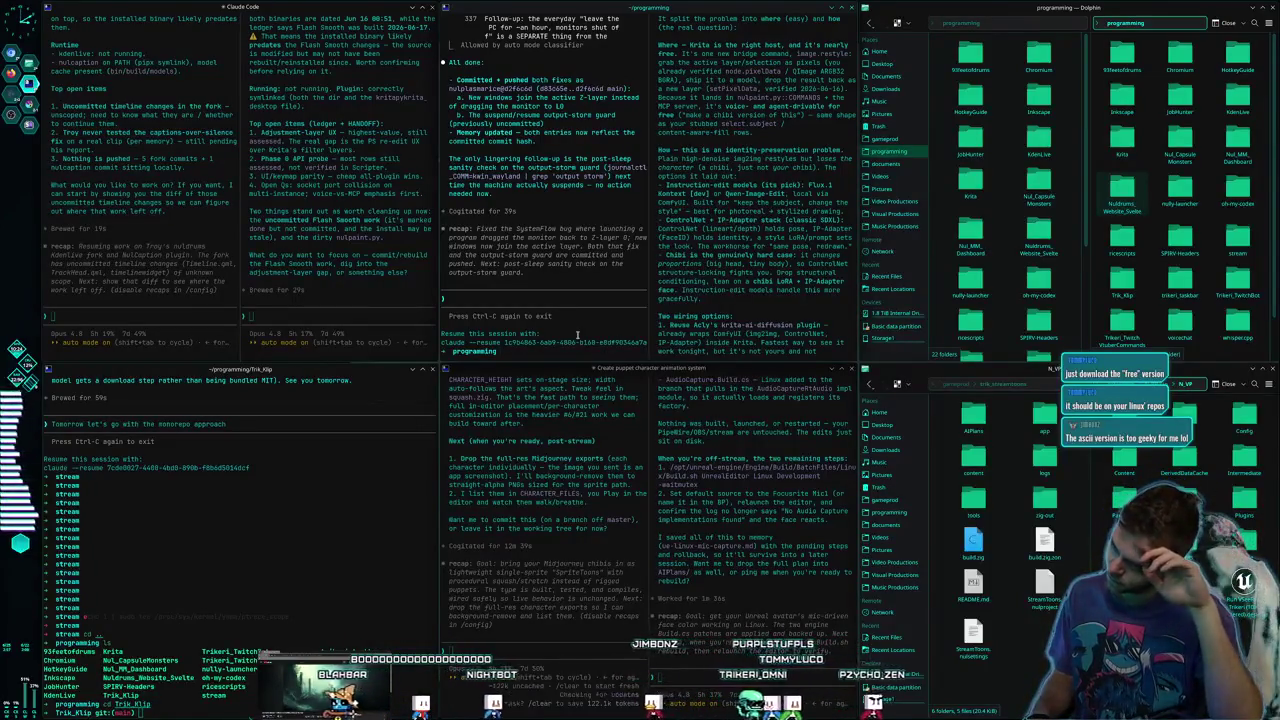
# Launch a new Konsole terminal from KRunner and start claude in it
pyautogui.hotkey('alt', 'space')
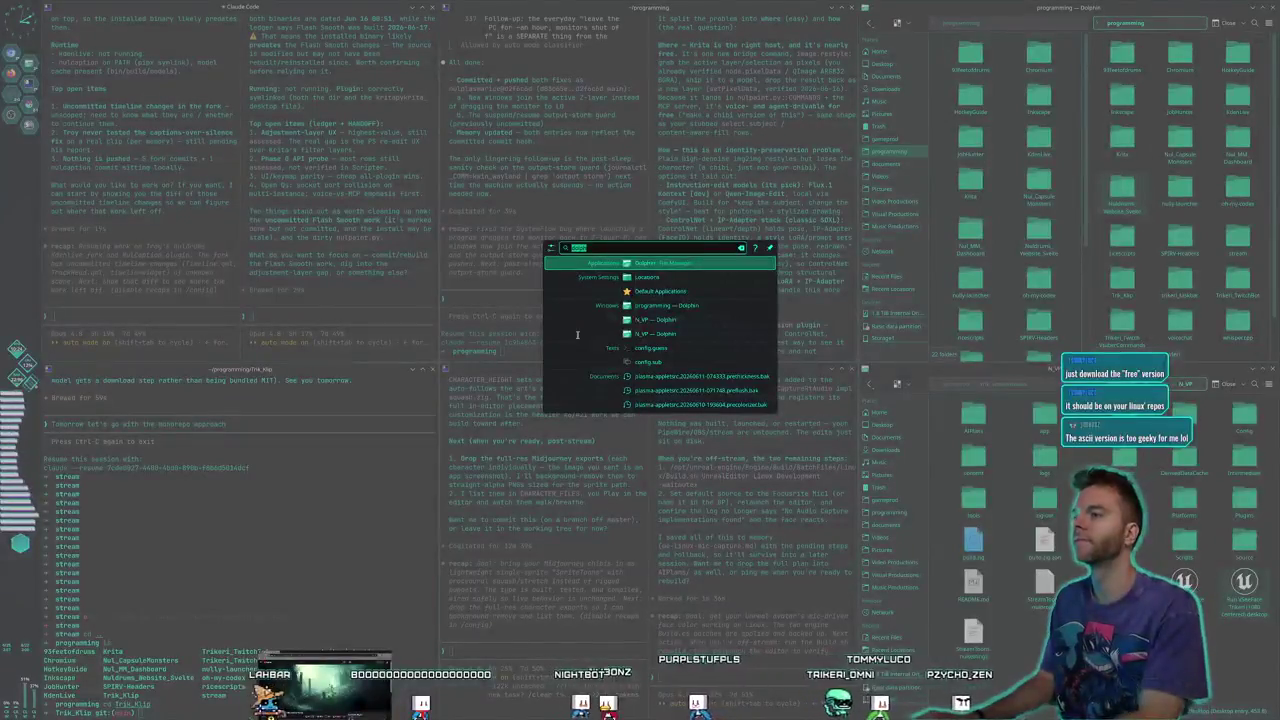
pyautogui.write('konsole')
pyautogui.press('Return')
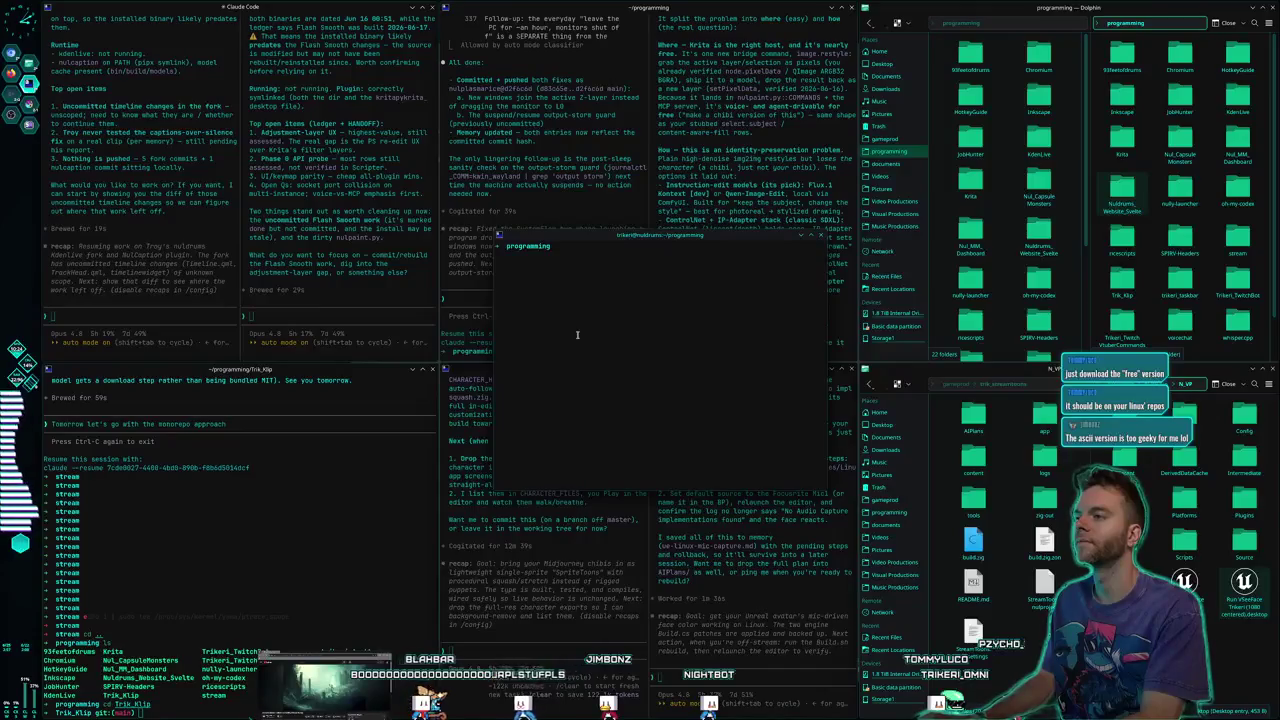
pyautogui.write('claude')
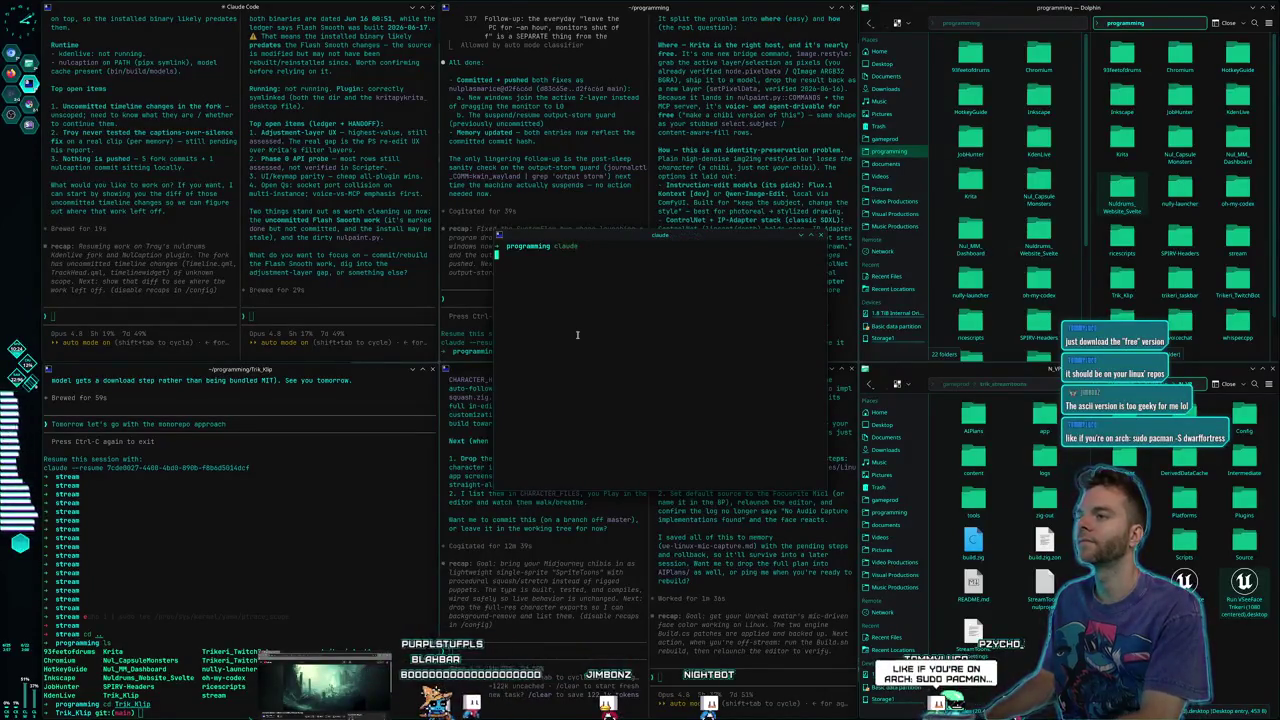
pyautogui.press('Return')
pyautogui.write('sudo pacman -')
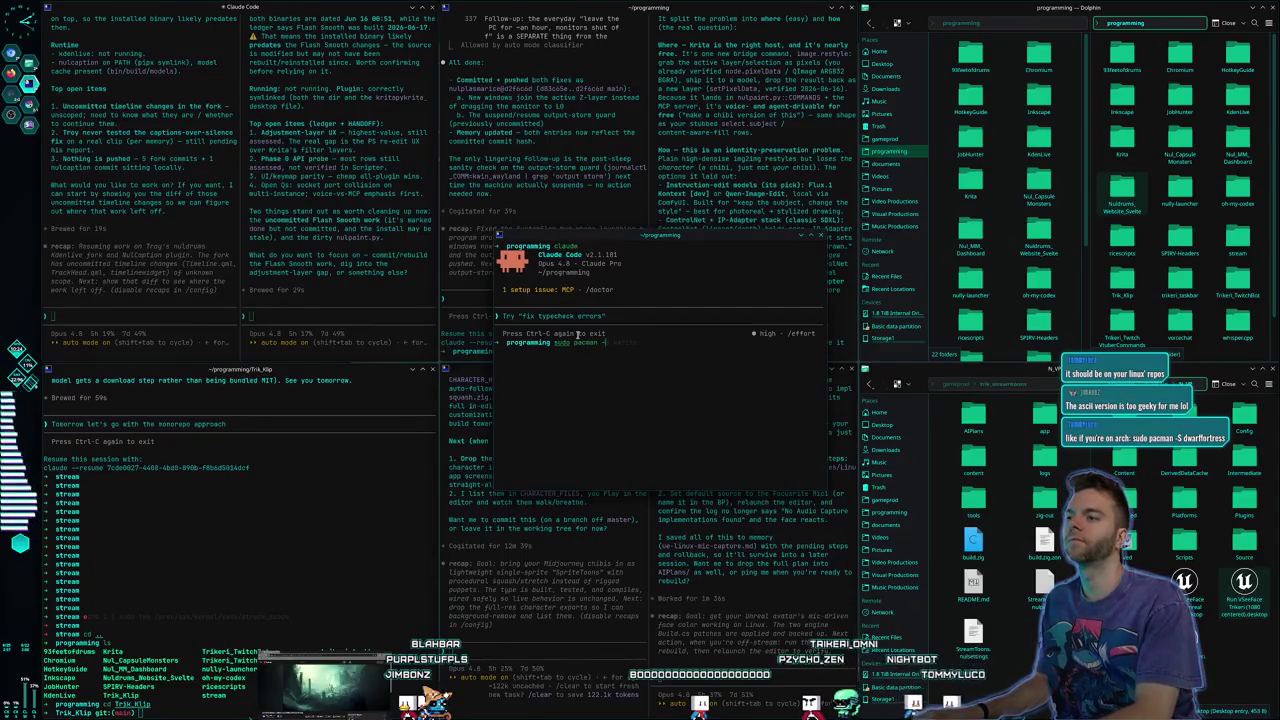
# Install dwarffortress via sudo pacman -S, confirming with Y, then launch dwarffortress
pyautogui.write('S dwarf')
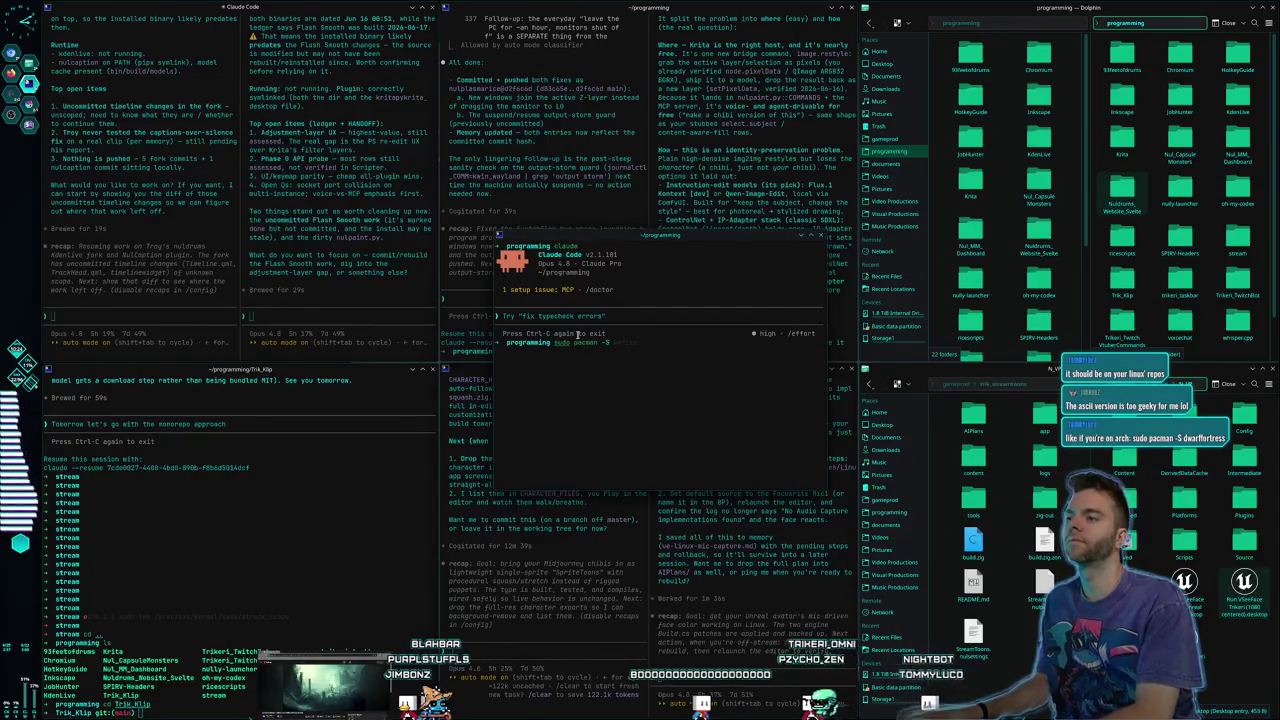
pyautogui.write('fortress')
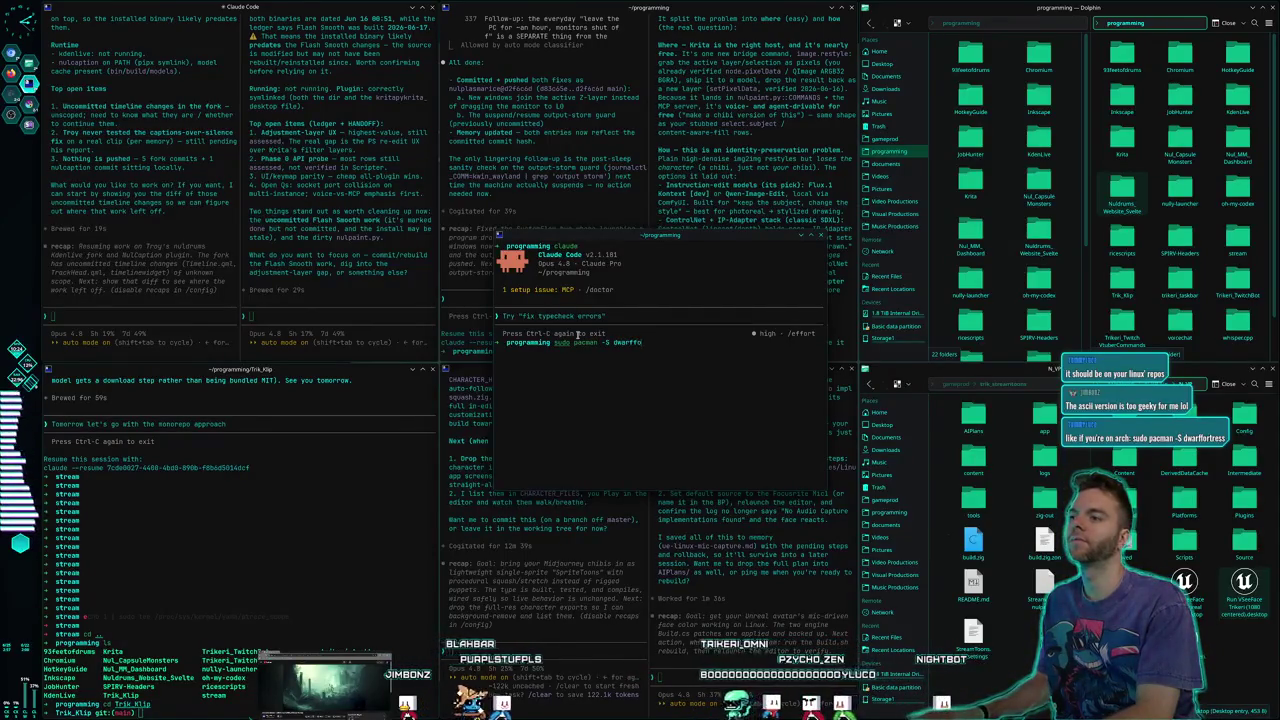
pyautogui.press('Return')
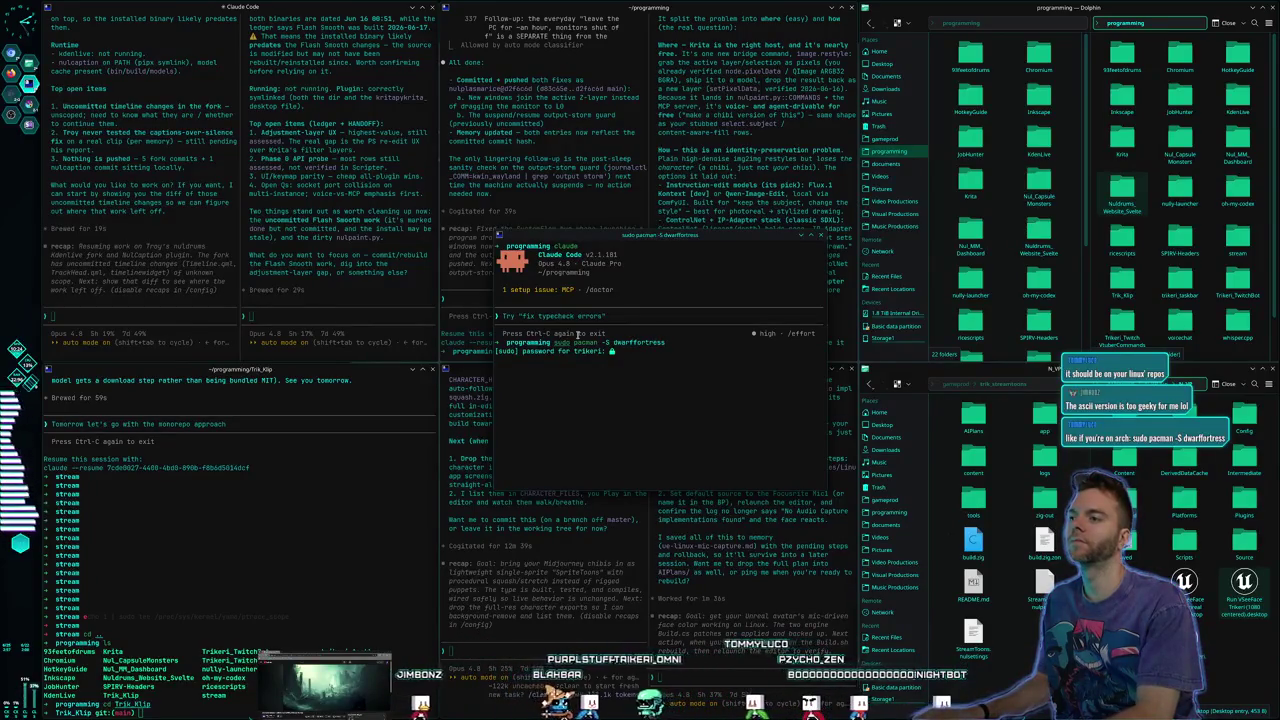
pyautogui.press('Return')
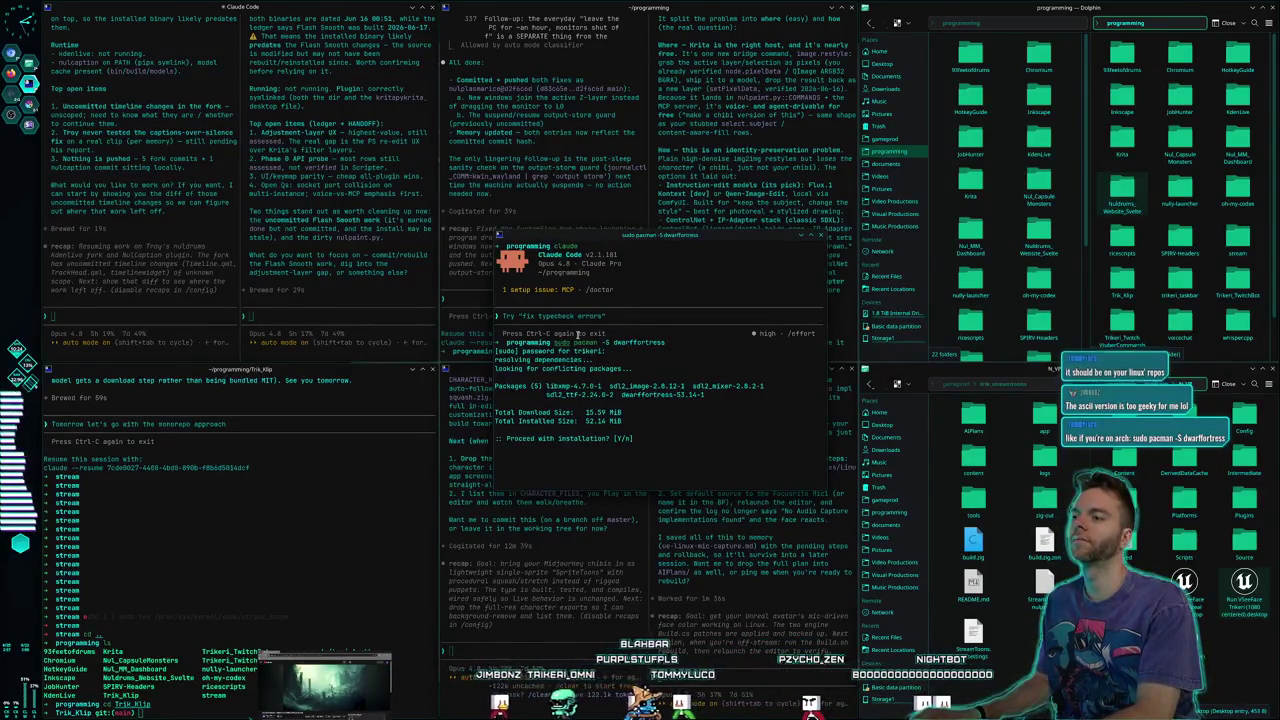
pyautogui.write('Y')
pyautogui.press('Return')
pyautogui.write('dwarffortre')
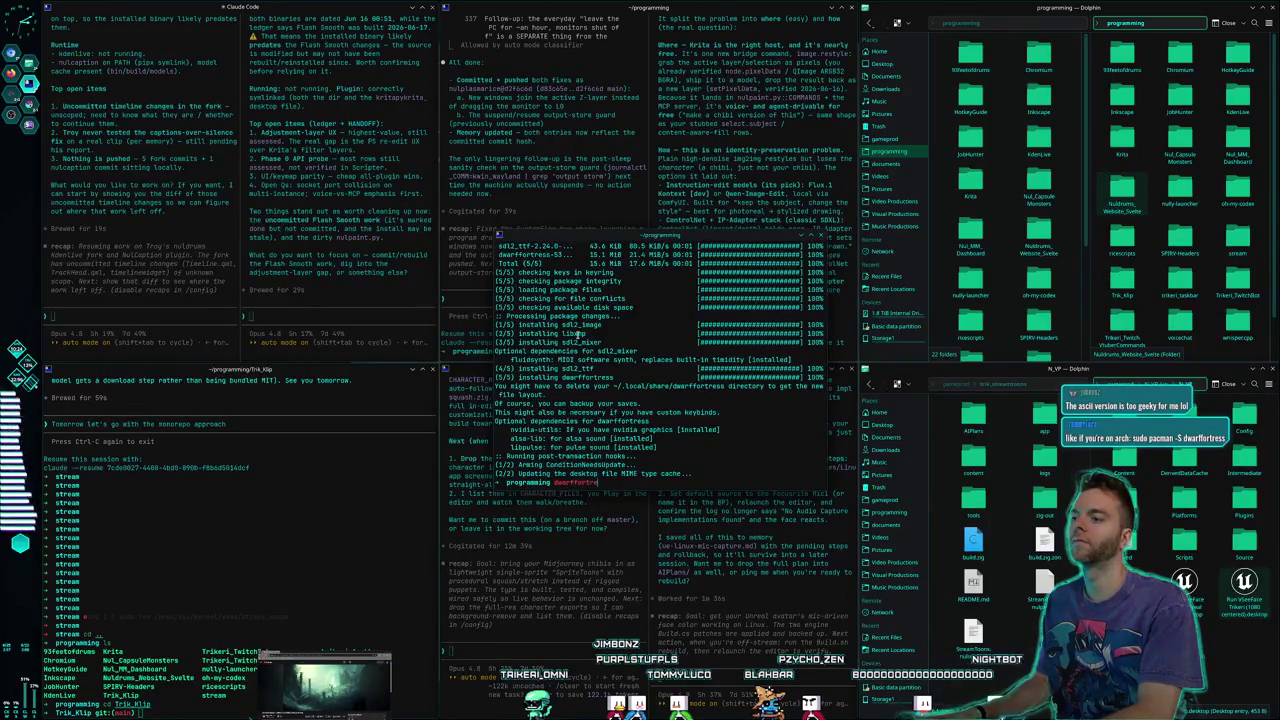
pyautogui.write('ss')
pyautogui.press('Return')
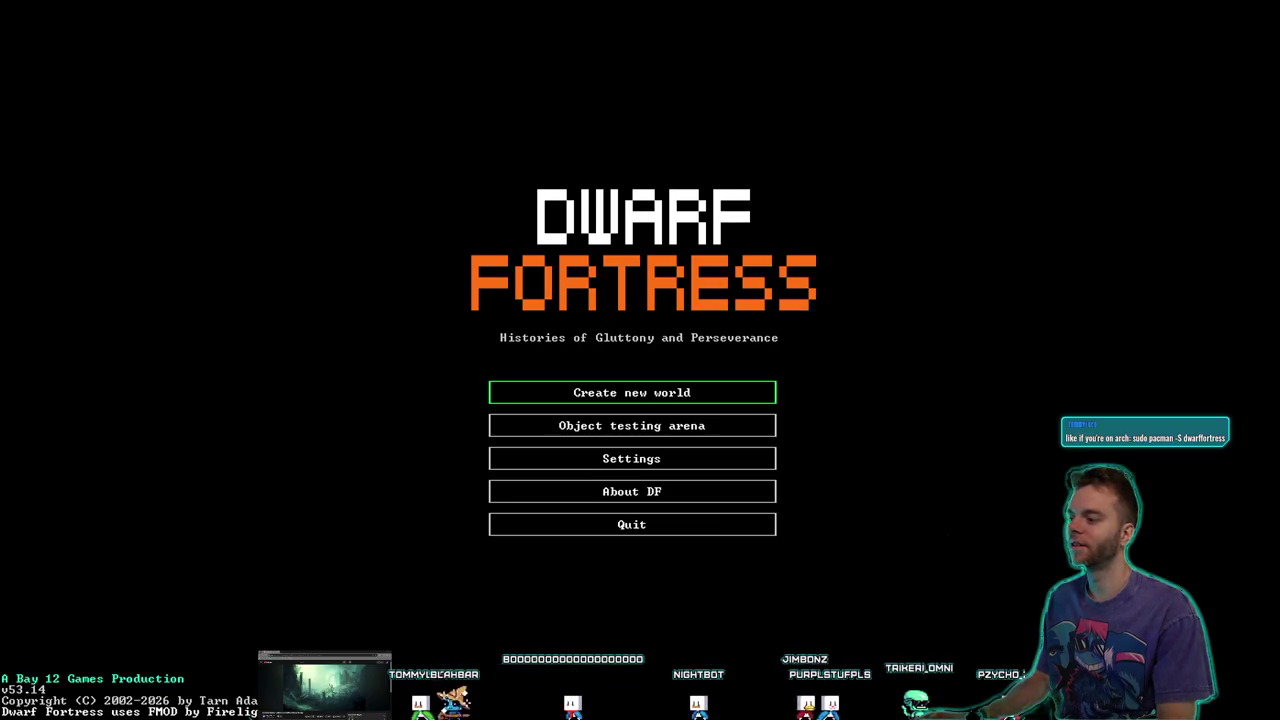
# Create a Small world with Very low savagery and Low beasts, and generate it
pyautogui.click(605, 392)
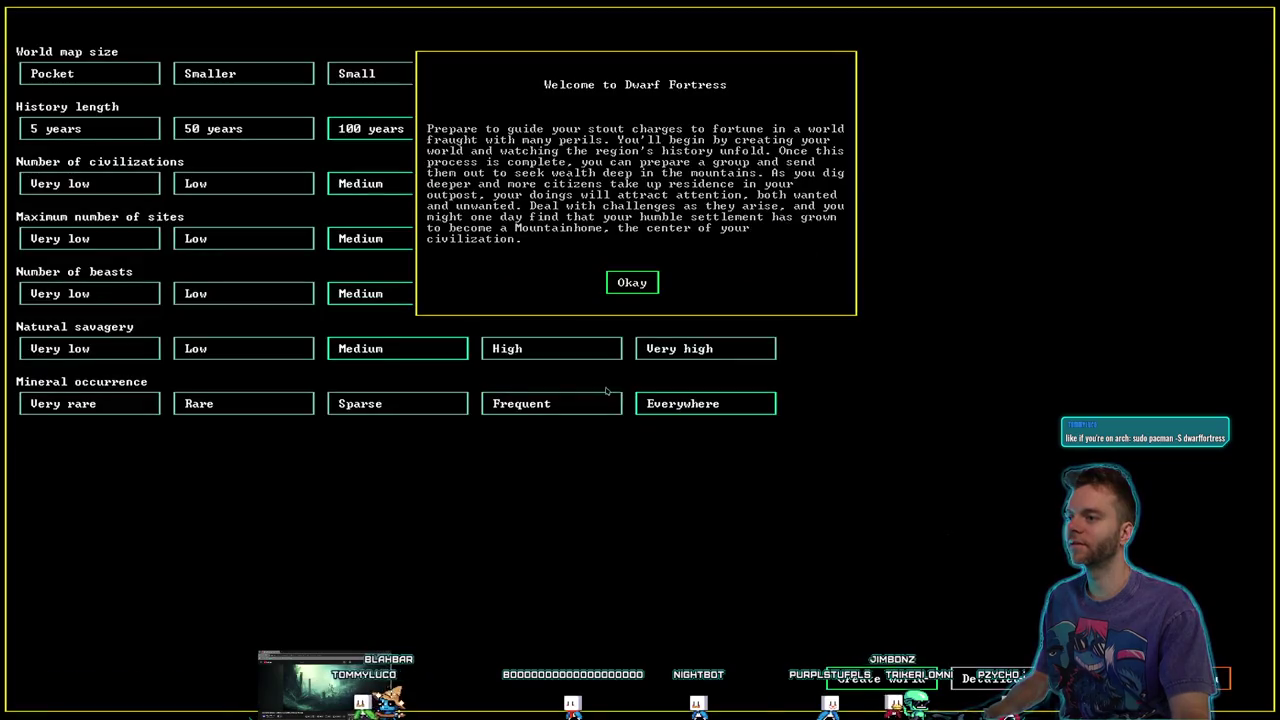
pyautogui.press('Return')
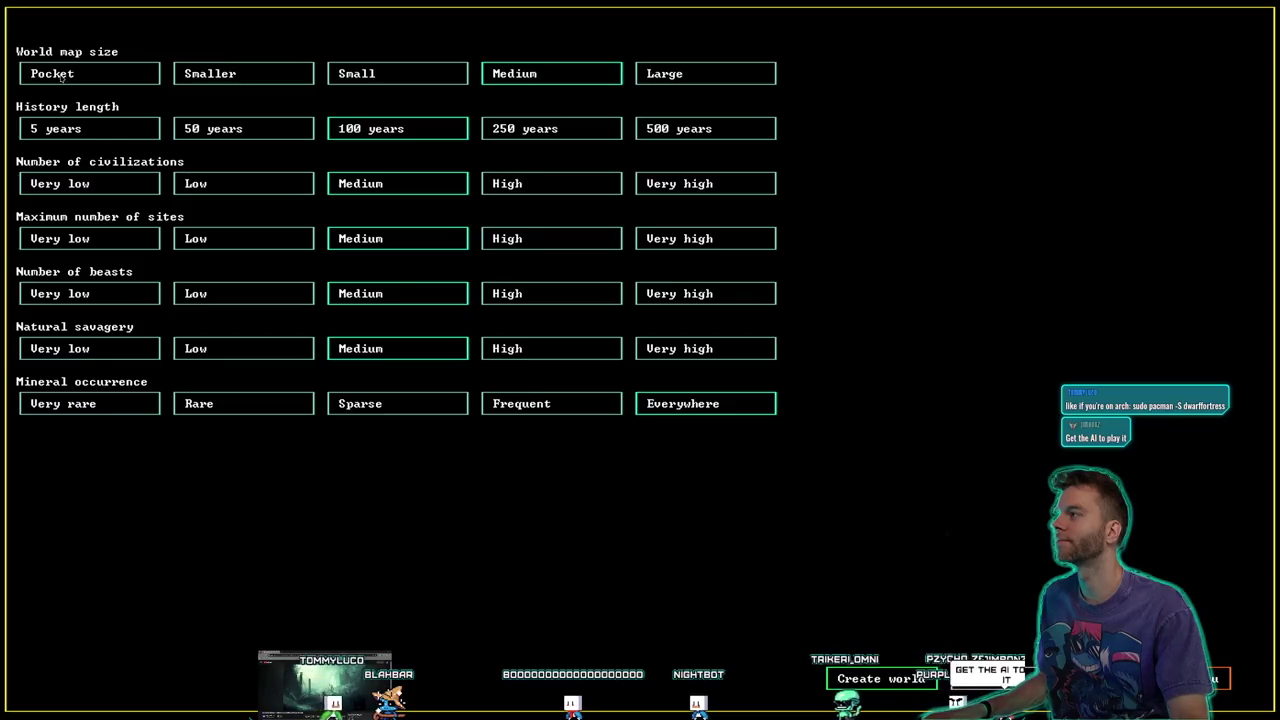
pyautogui.click(396, 74)
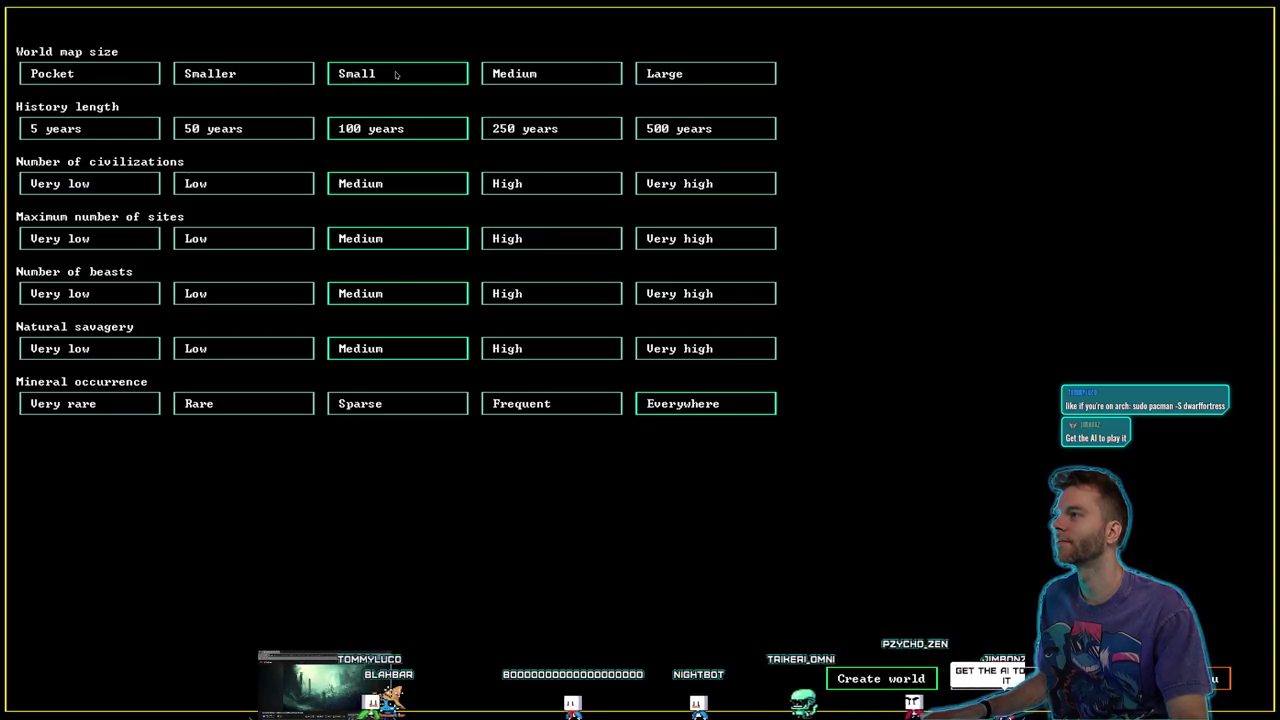
pyautogui.click(245, 78)
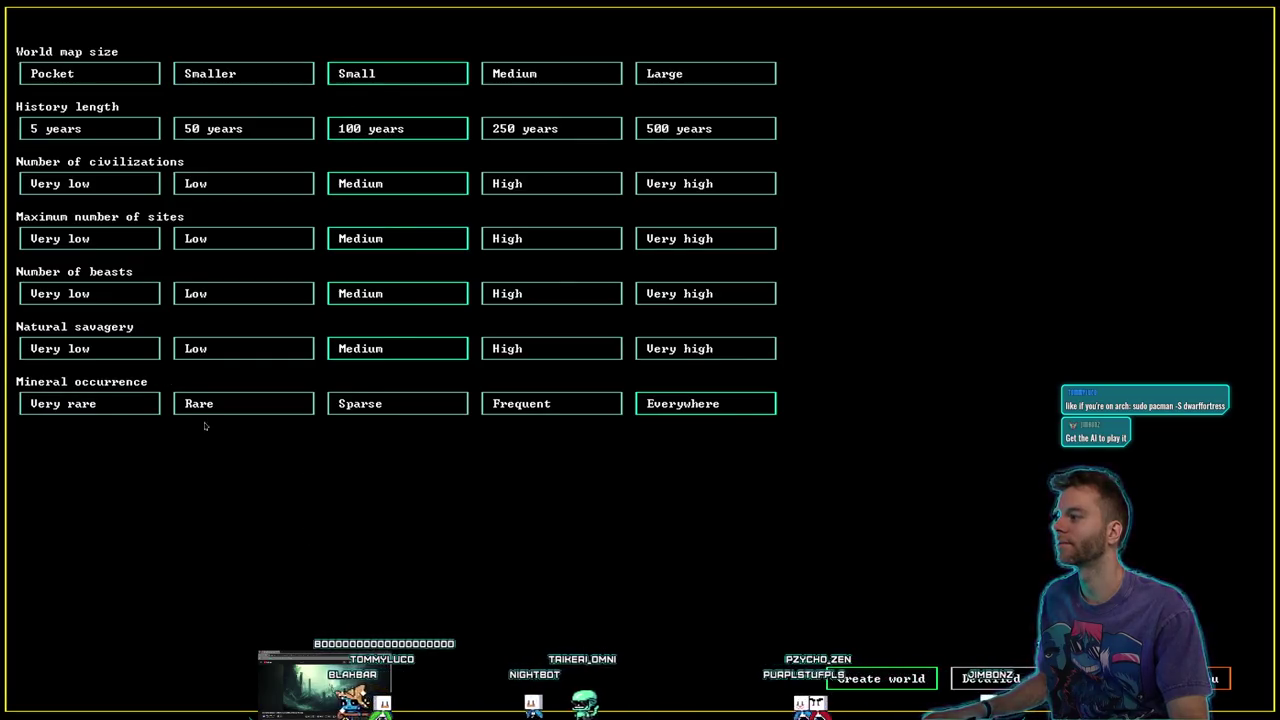
pyautogui.click(188, 355)
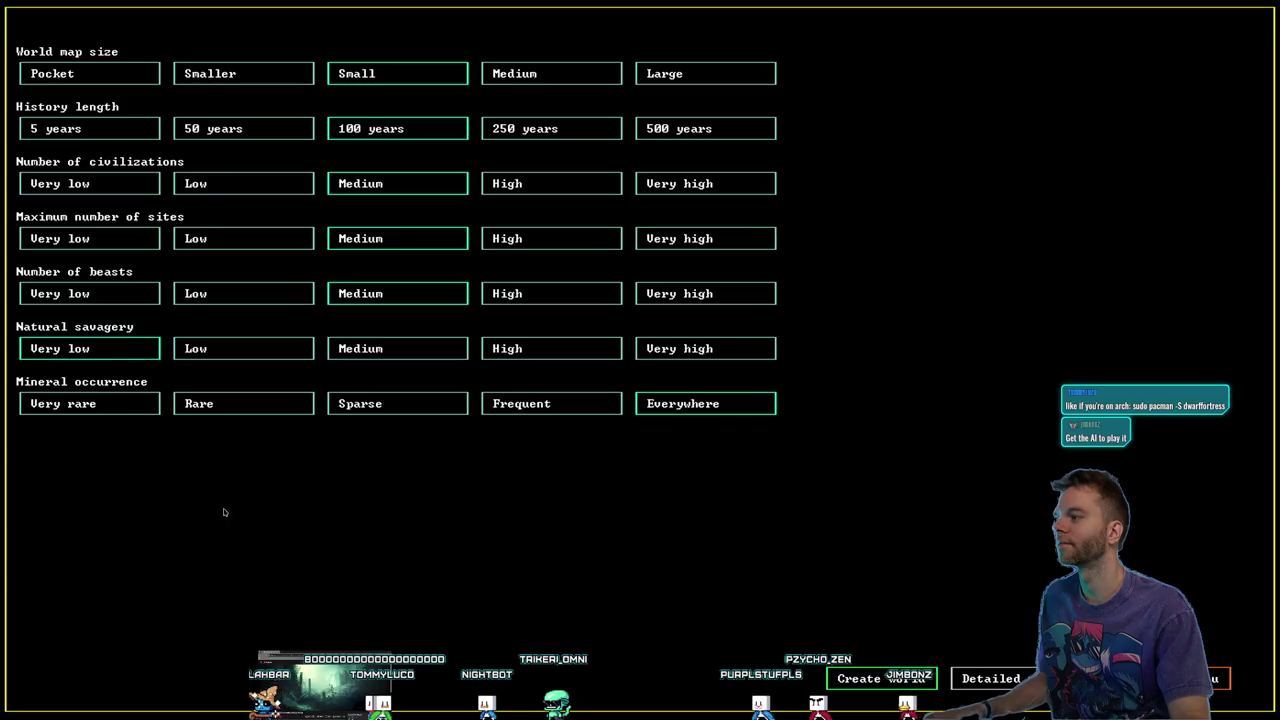
pyautogui.click(241, 296)
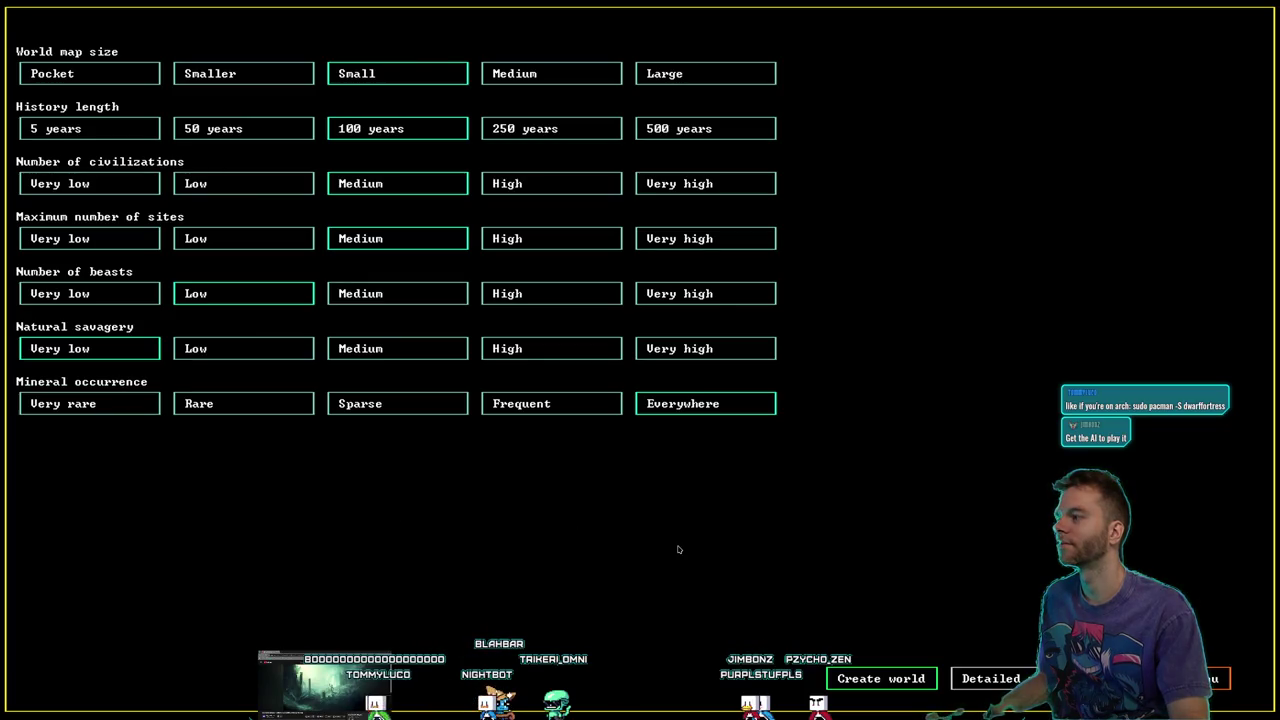
pyautogui.click(910, 686)
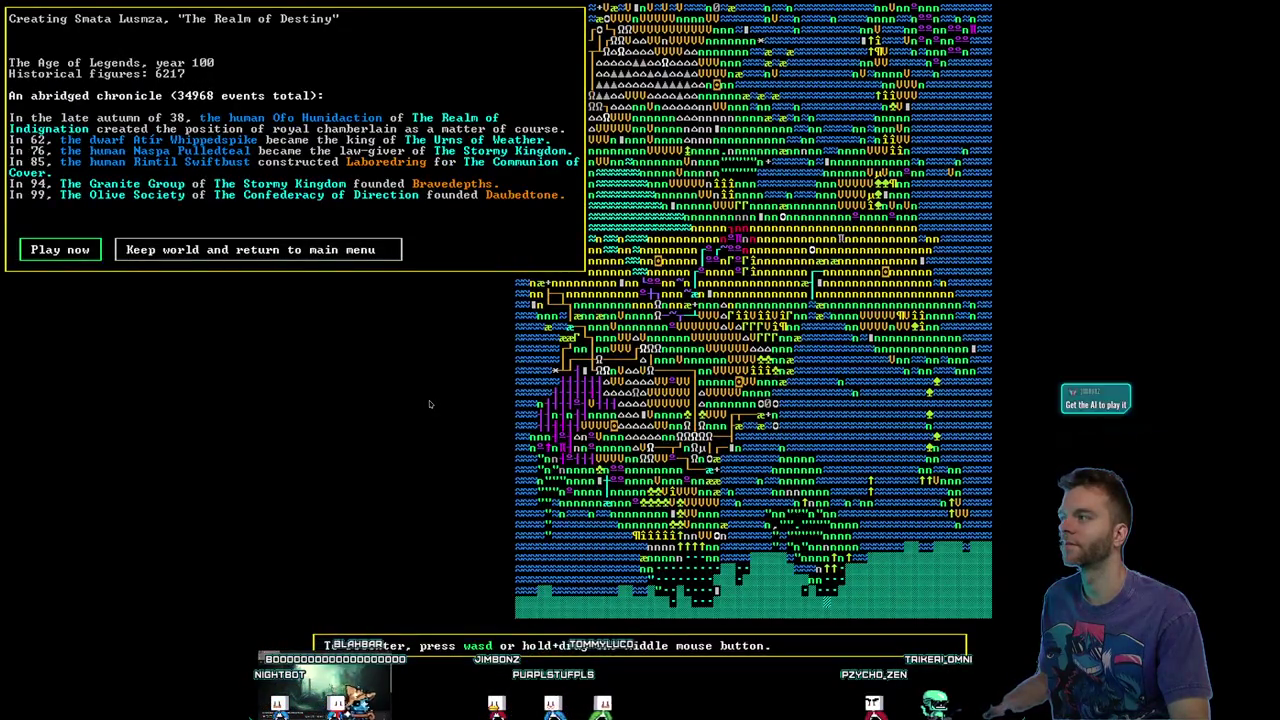
# Choose Play now for the finished world Smata Lusmza, The Realm of Destiny
pyautogui.click(48, 252)
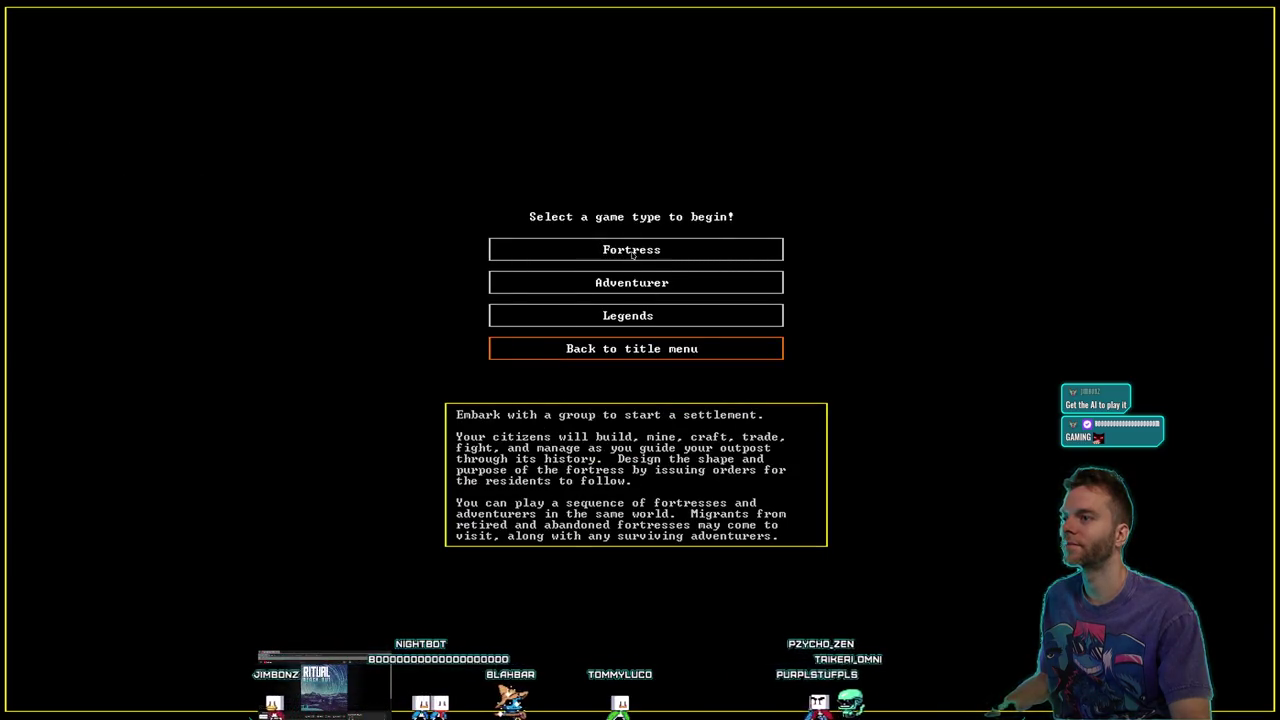
# Start a Fortress game, skipping the tutorial and dismissing the site-choice notice
pyautogui.click(631, 255)
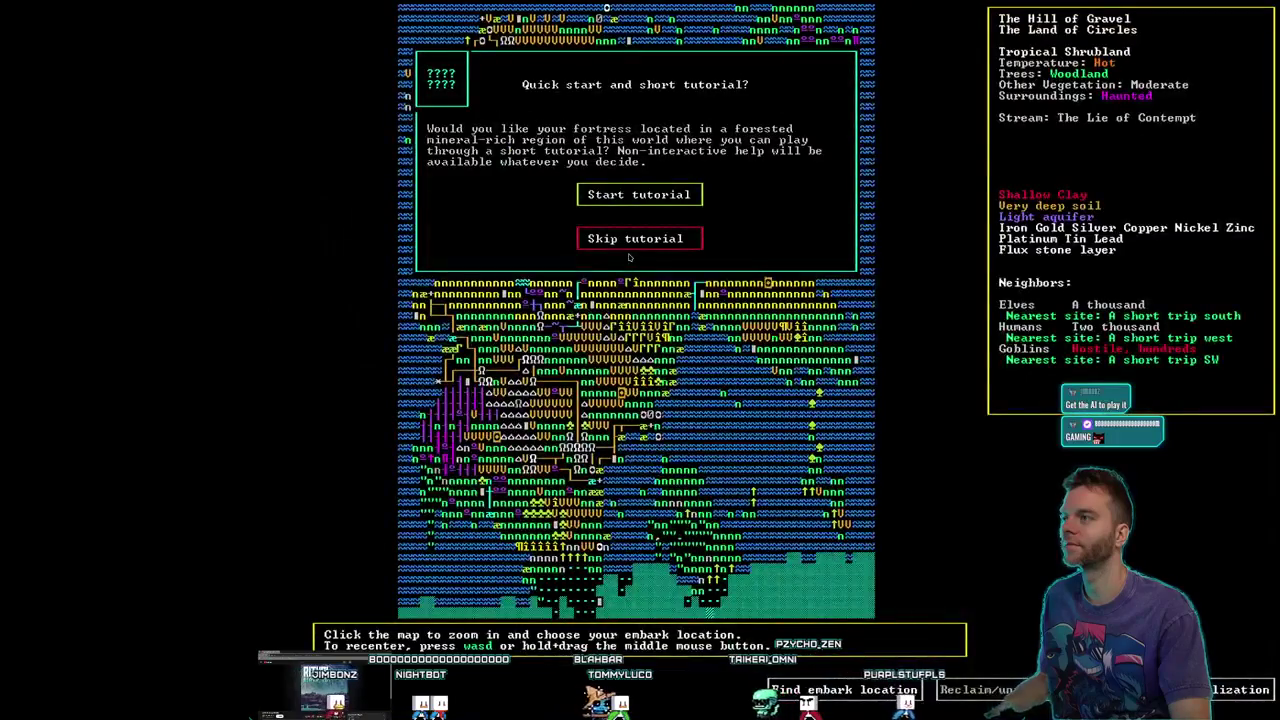
pyautogui.click(630, 240)
pyautogui.click(631, 259)
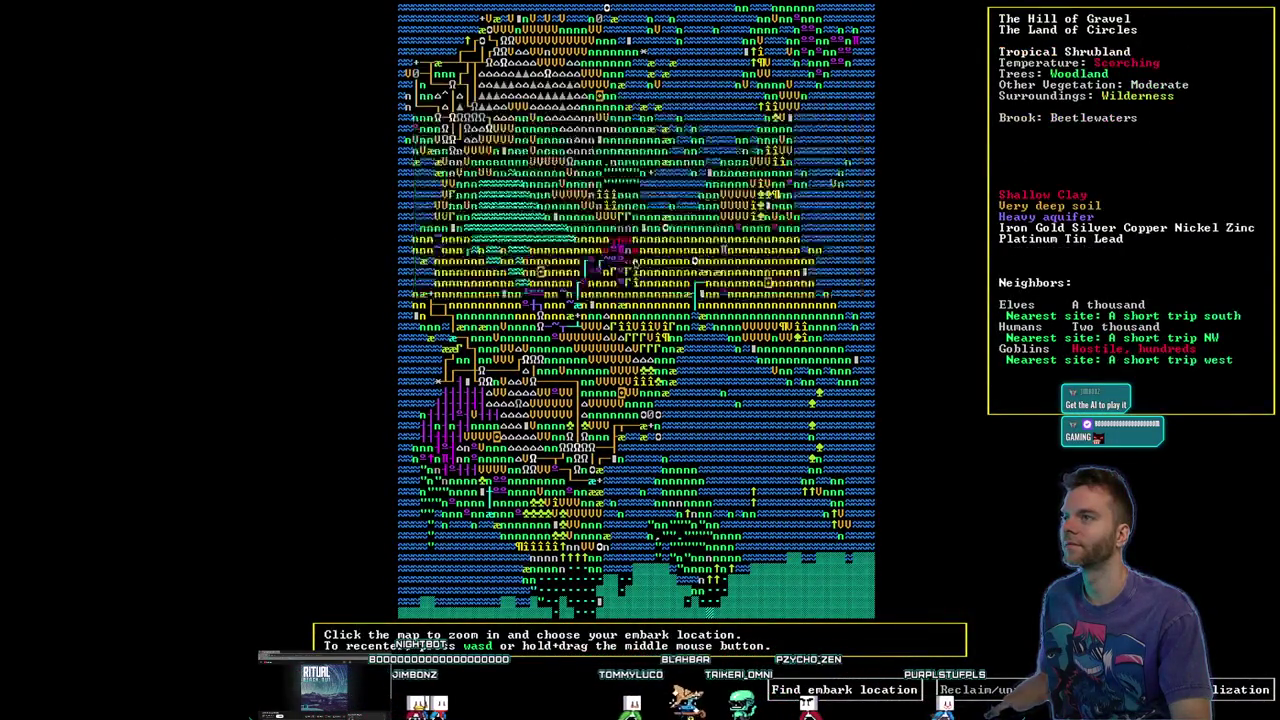
# Cycle through candidate embark sites toward the Hill of Gravel's temperate savanna
pyautogui.press('d')
pyautogui.press('d')
pyautogui.press('d')
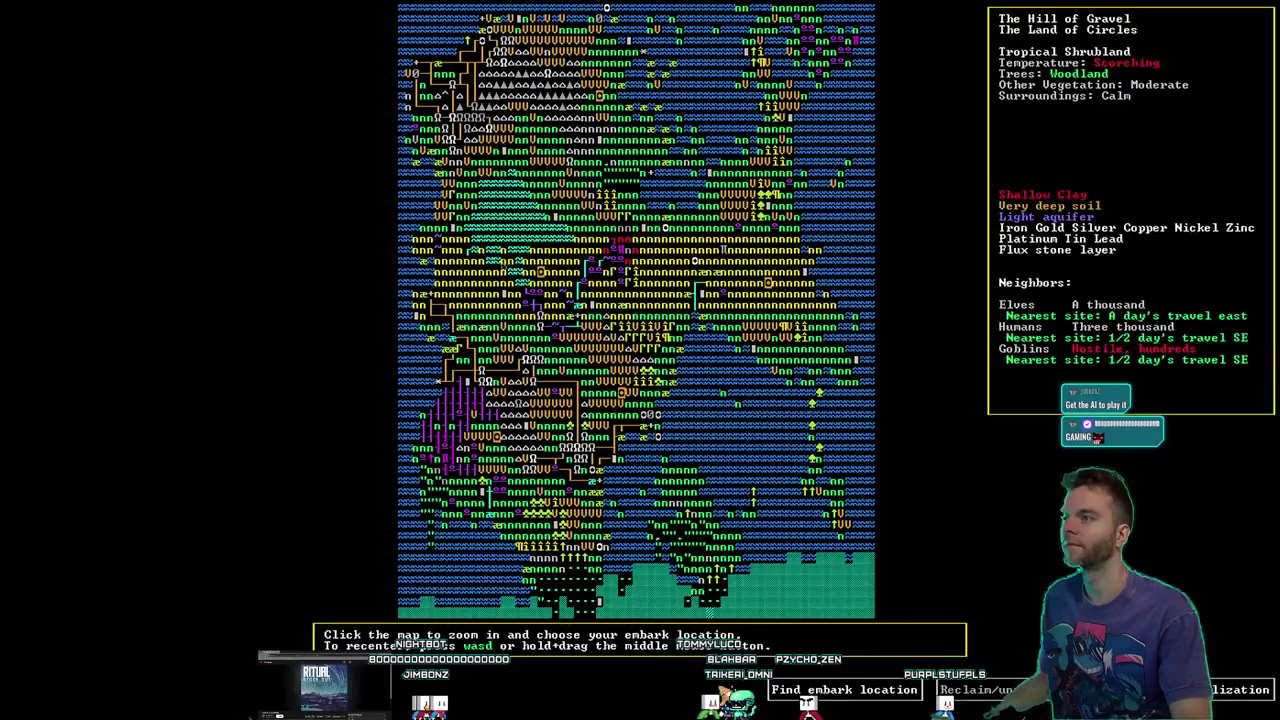
pyautogui.press('d')
pyautogui.press('d')
pyautogui.press('d')
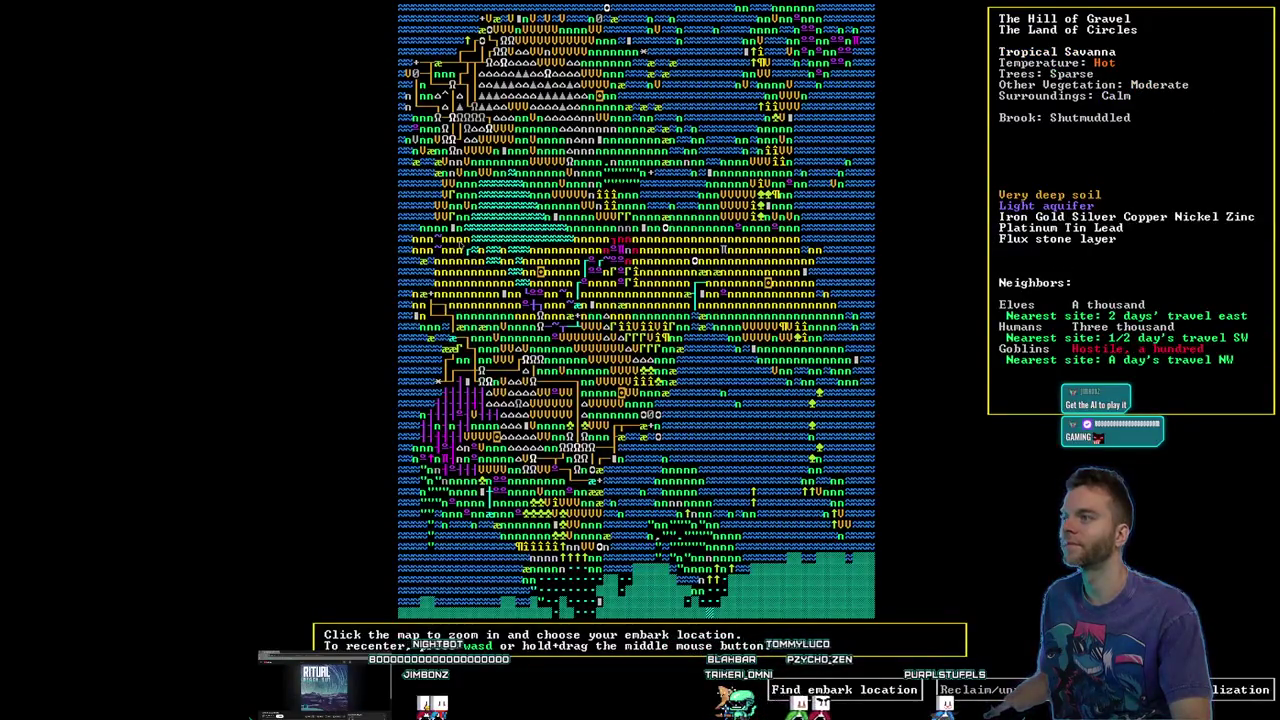
pyautogui.press('d')
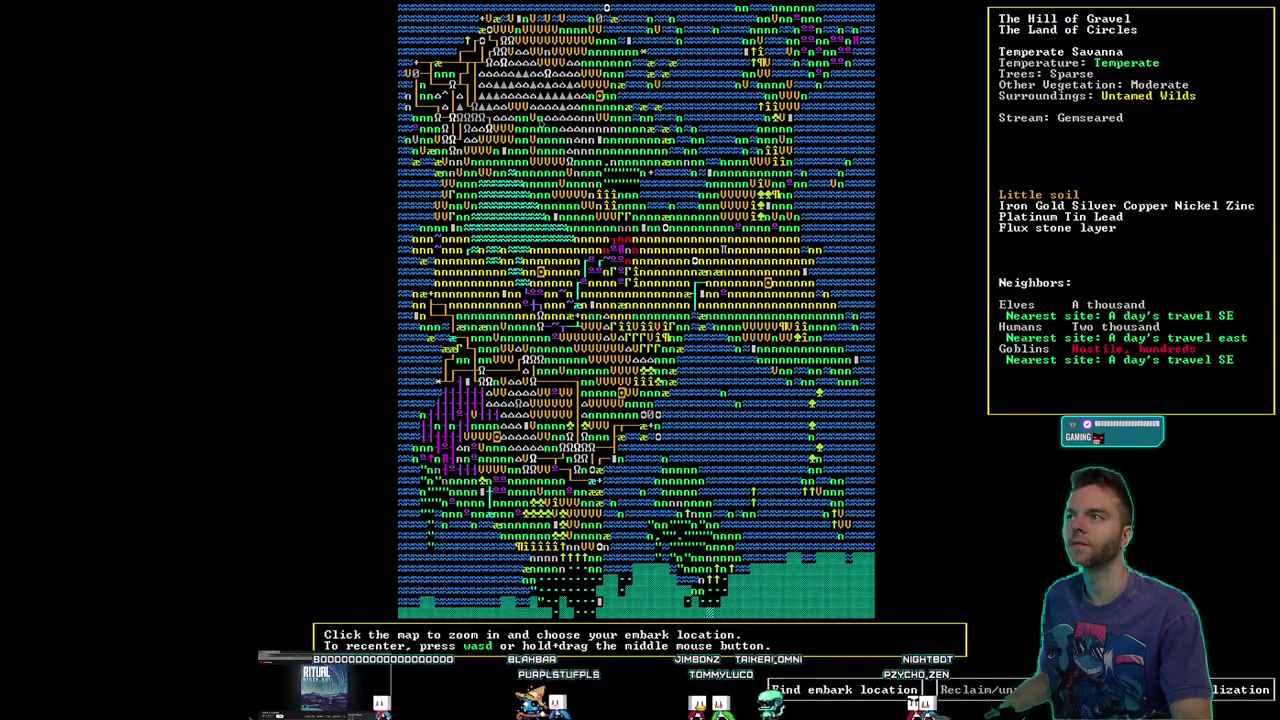
# Zoom into the local map and shift the embark area back to the Hill of Gravel
pyautogui.click(620, 243)
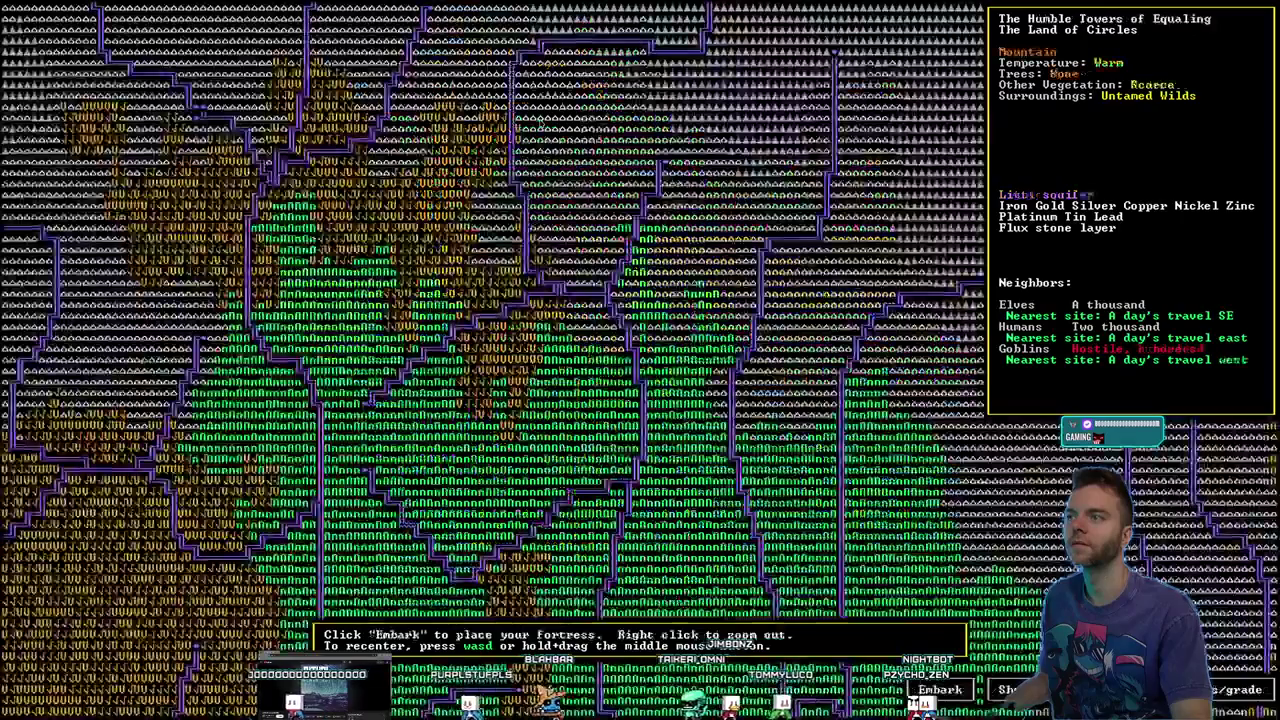
pyautogui.press('d')
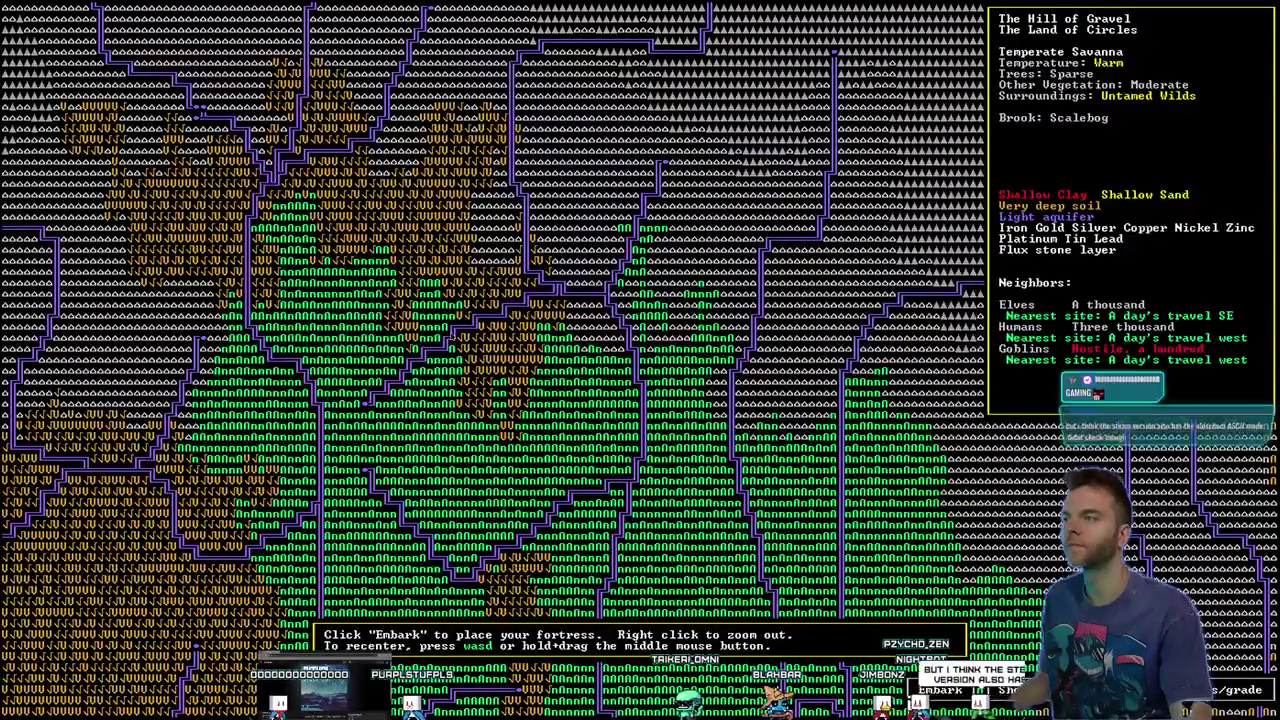
pyautogui.press('d')
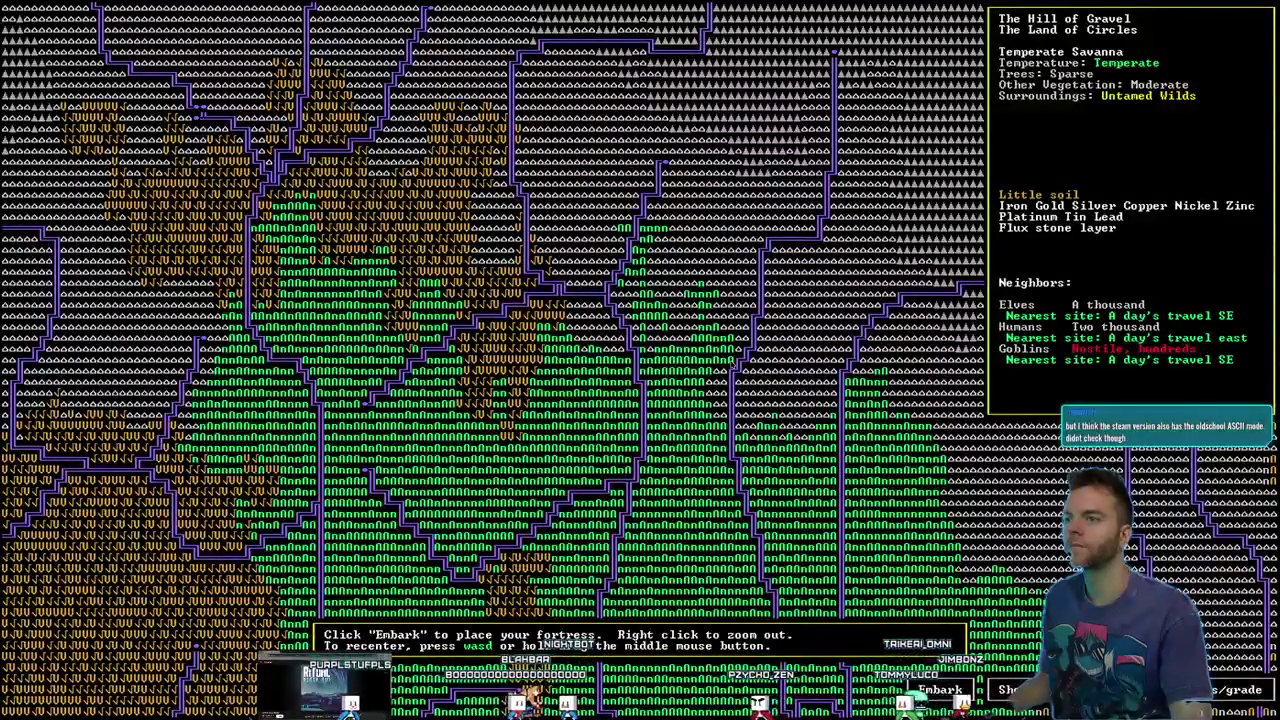
pyautogui.press('d')
pyautogui.press('a')
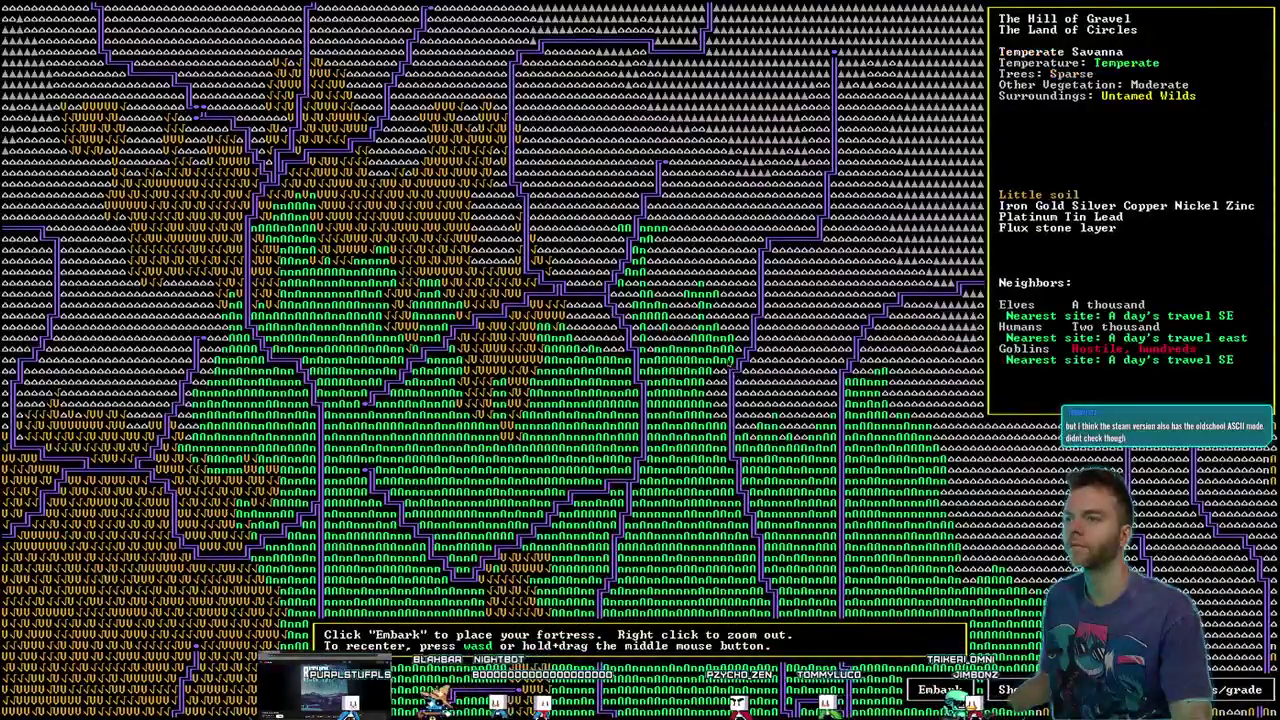
pyautogui.press('d')
pyautogui.press('a')
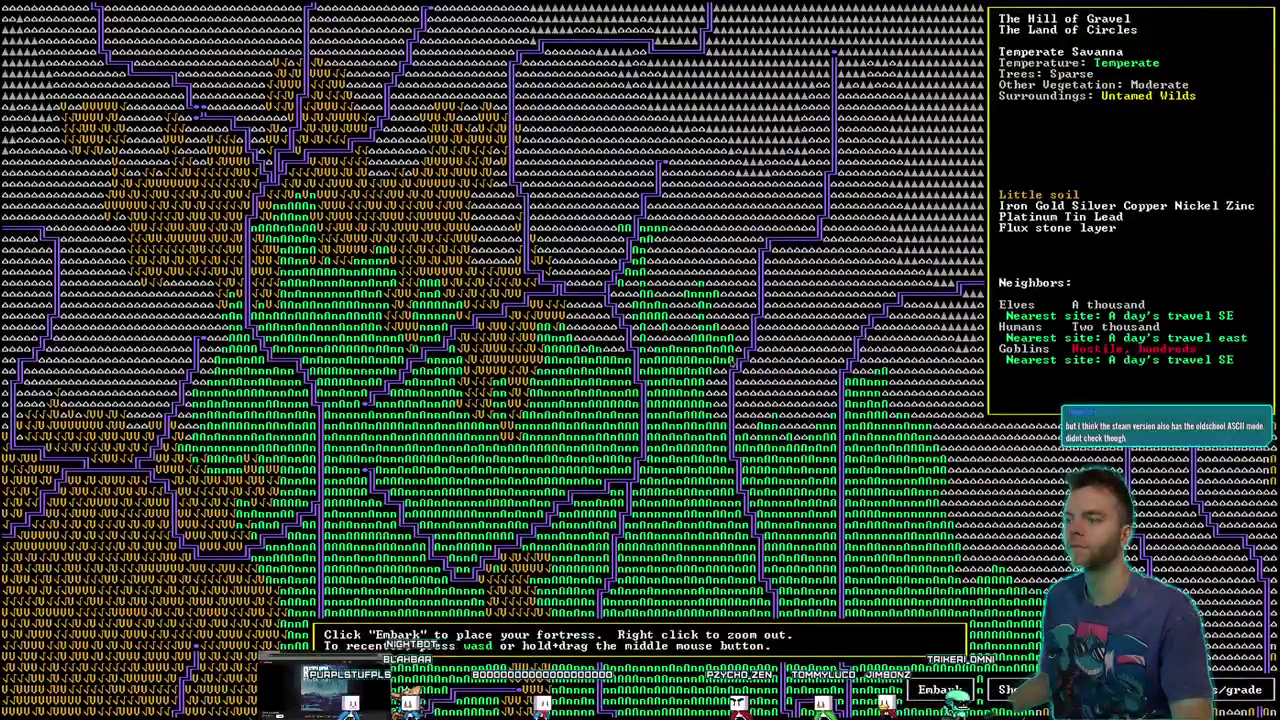
pyautogui.press('s')
pyautogui.press('s')
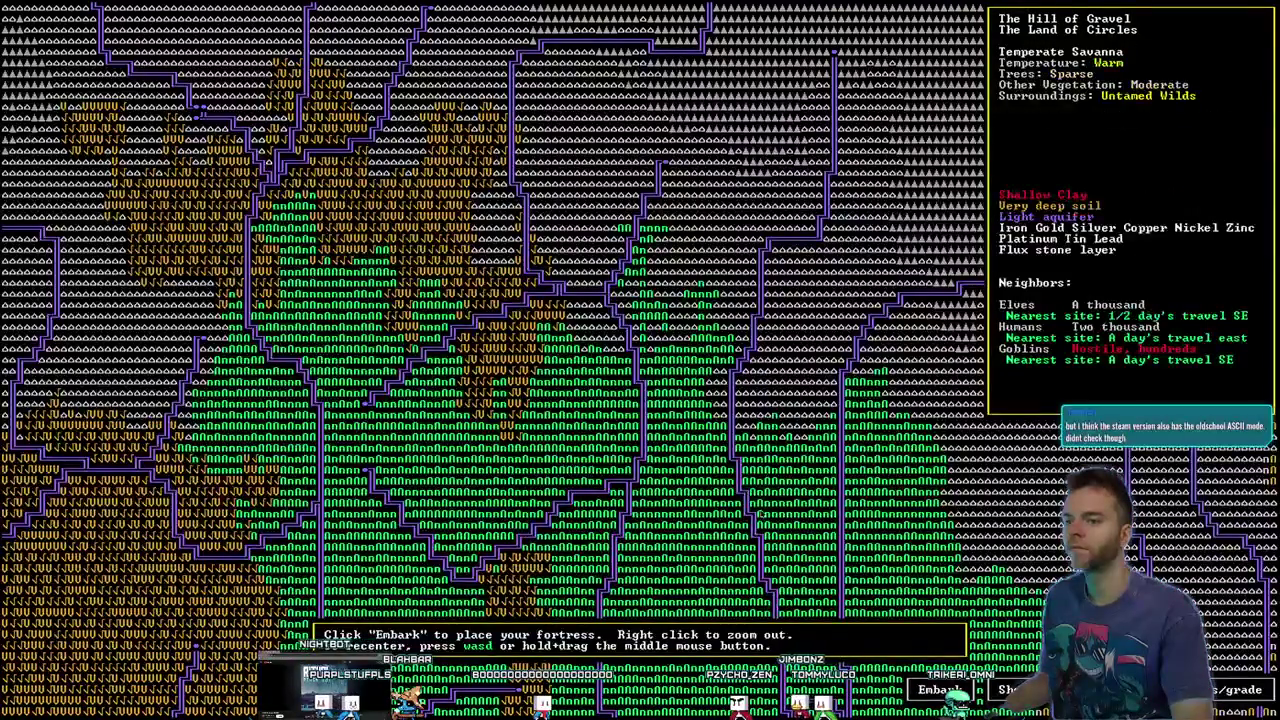
pyautogui.press('s')
# Embark at the chosen spot and accept the savage-area warning
pyautogui.click(945, 689)
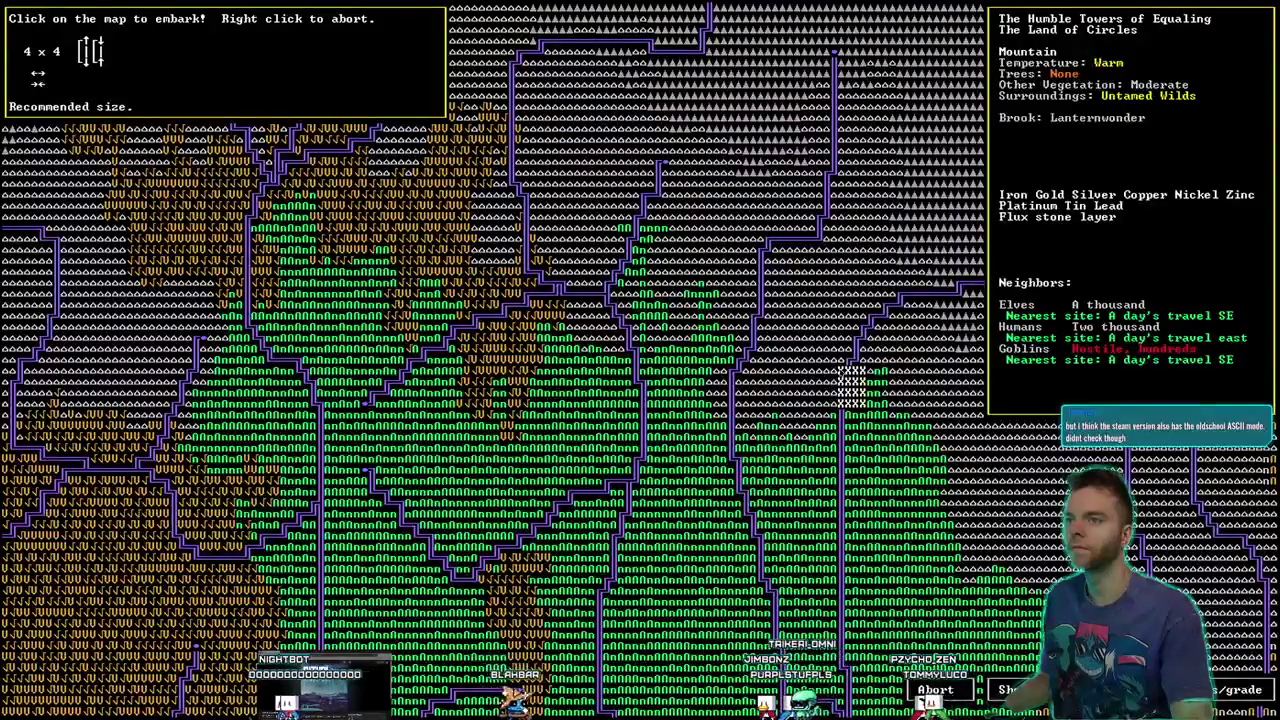
pyautogui.click(851, 385)
pyautogui.click(78, 52)
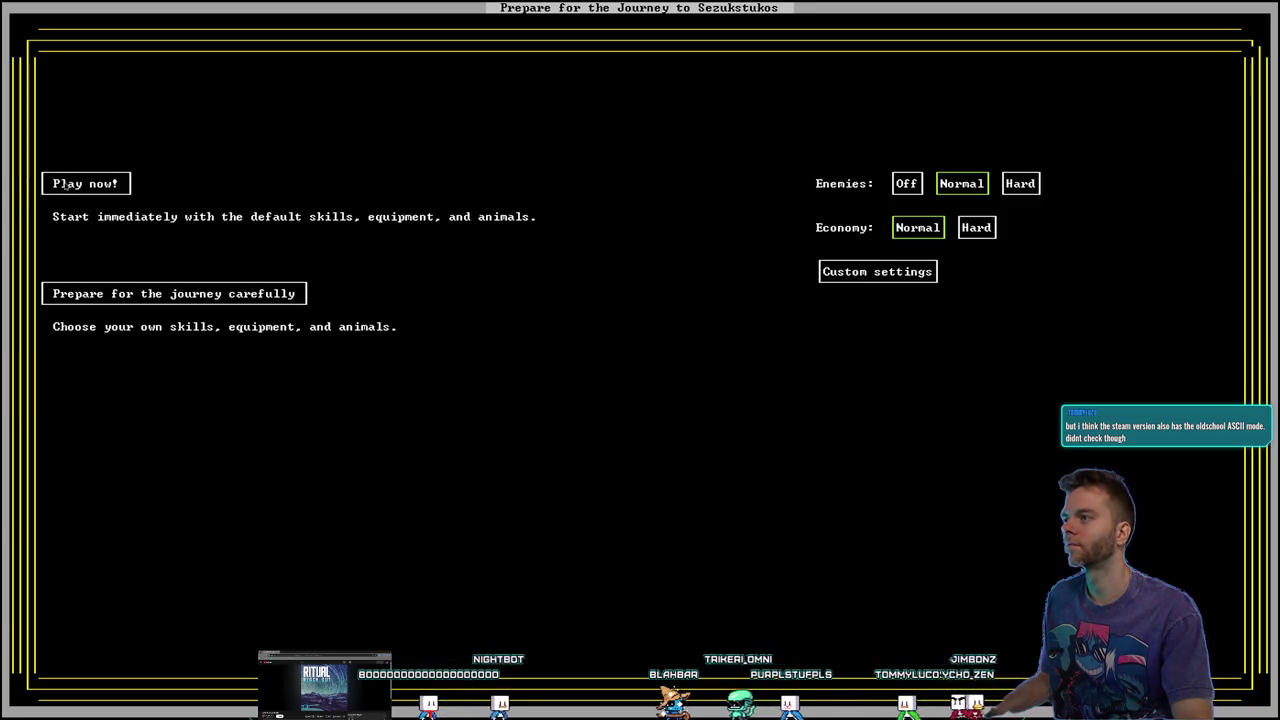
# Choose careful preparation and browse the Dwarves, Items and Animals lists
pyautogui.click(180, 293)
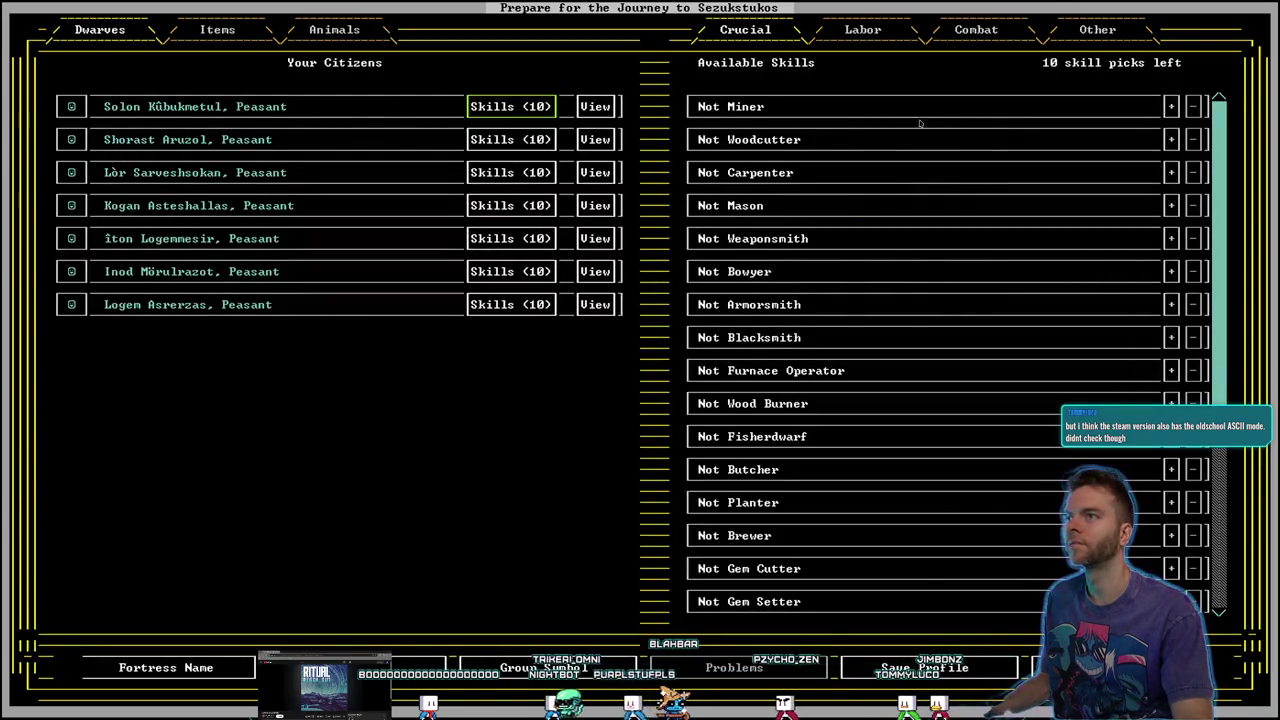
pyautogui.scroll(-7, 847, 159)
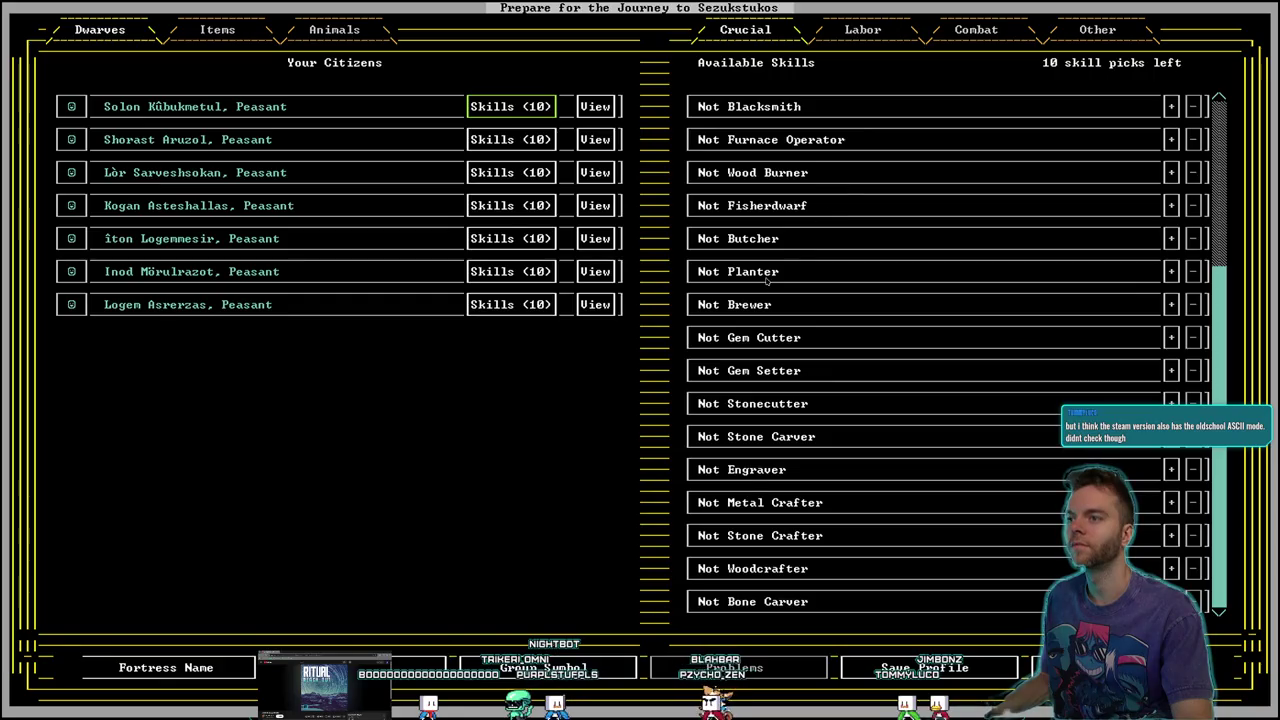
pyautogui.scroll(7, 773, 470)
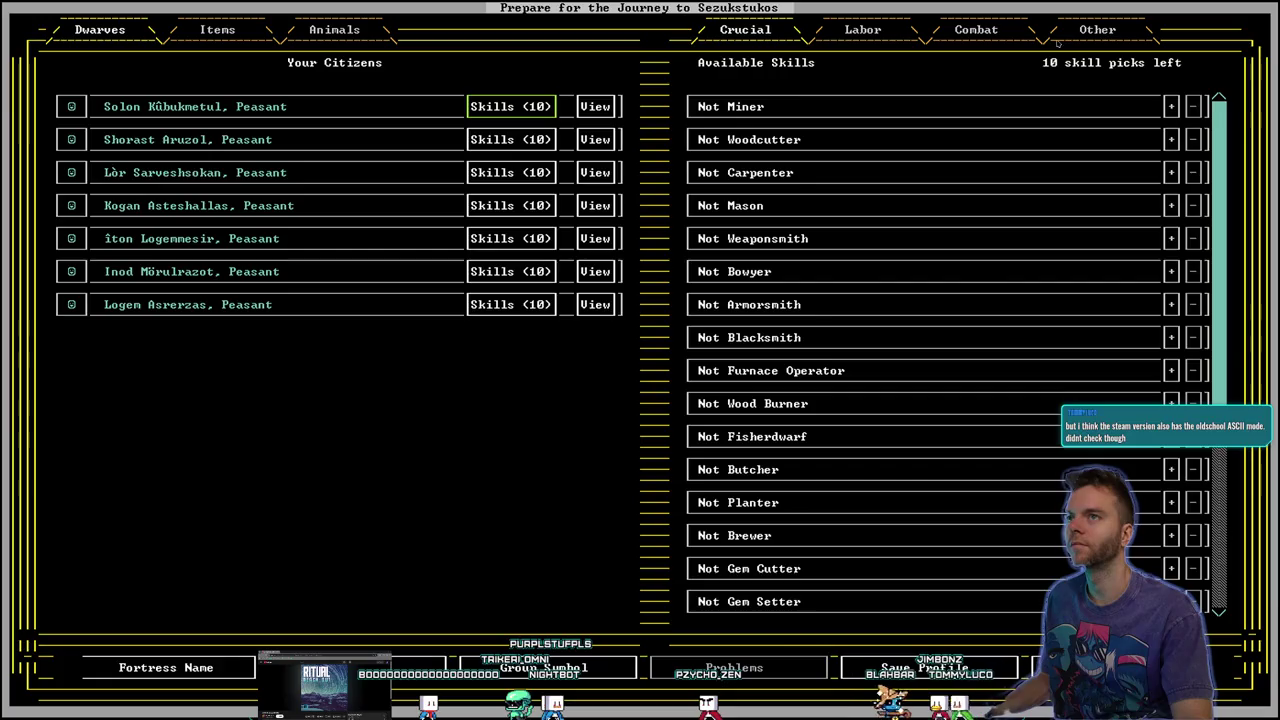
pyautogui.click(227, 33)
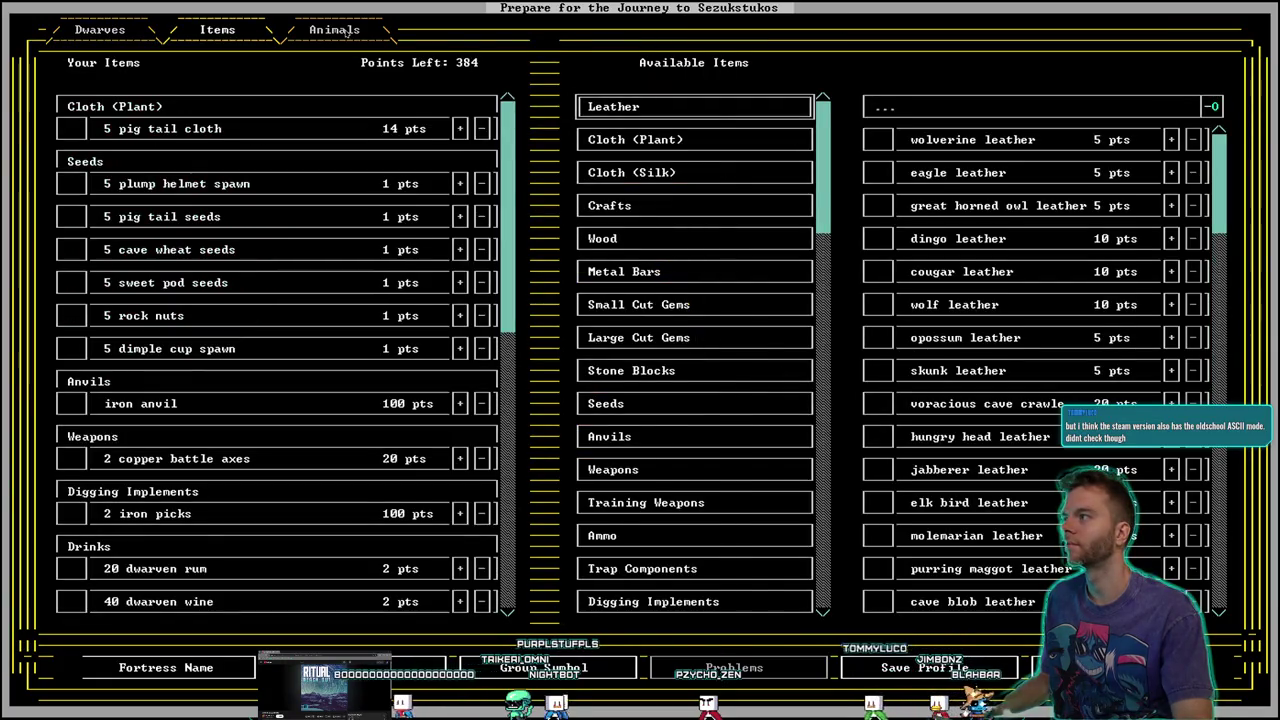
pyautogui.click(345, 31)
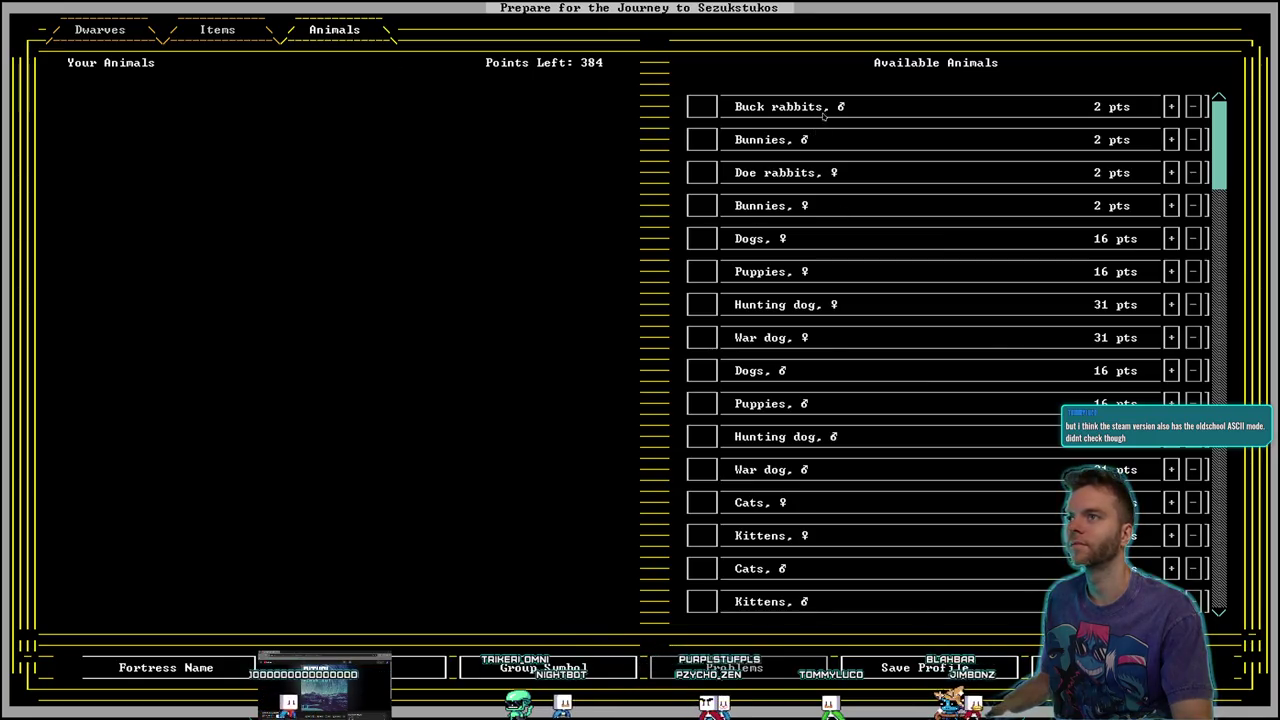
pyautogui.scroll(-3, 797, 124)
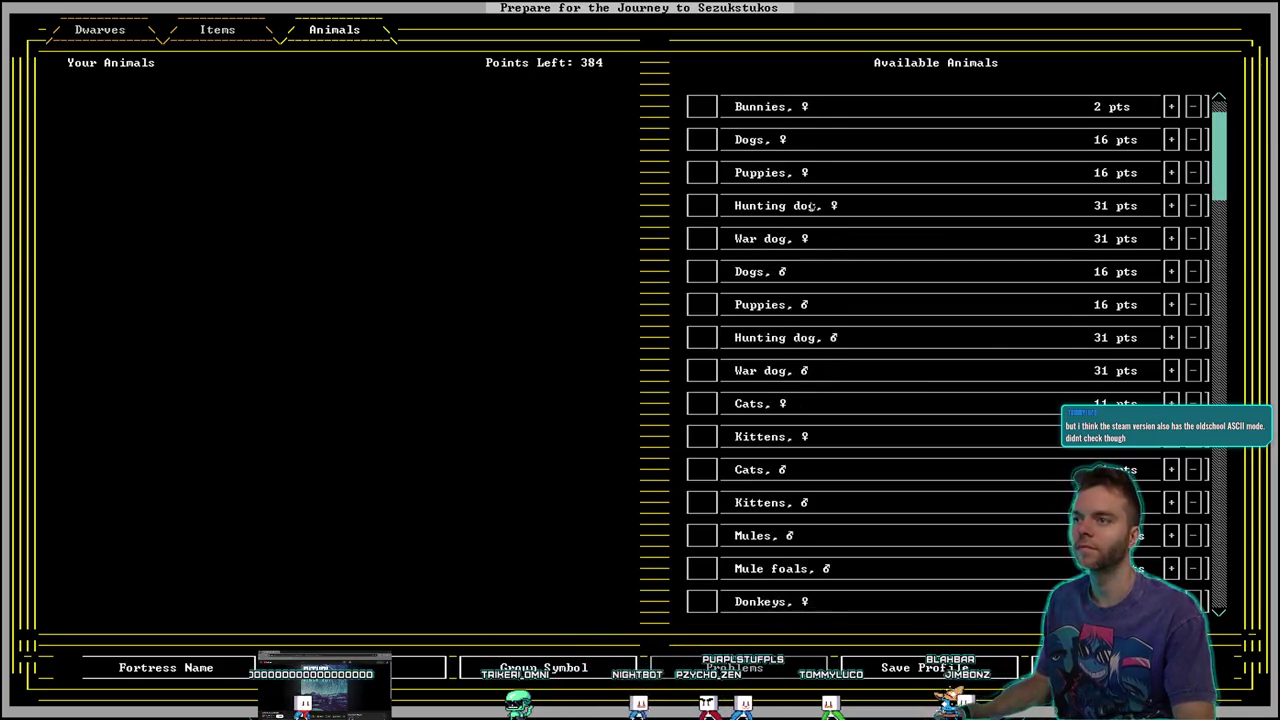
pyautogui.scroll(-10, 810, 225)
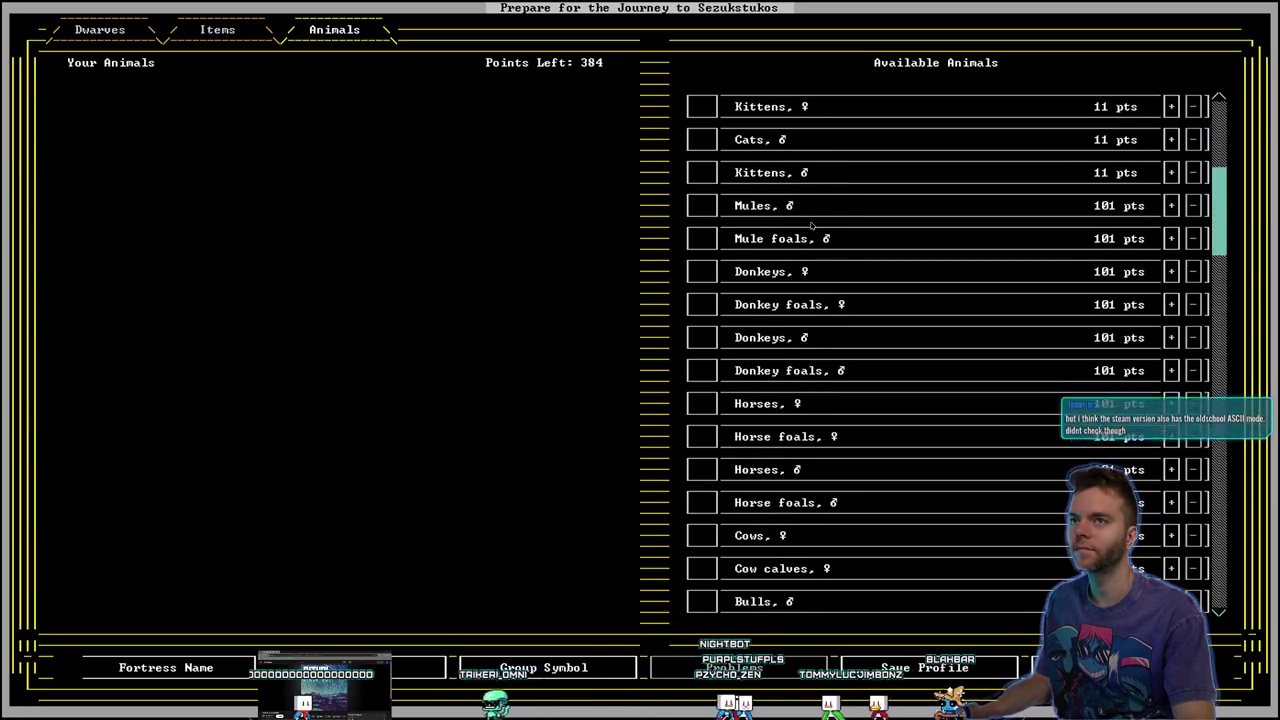
pyautogui.scroll(-5, 812, 225)
pyautogui.scroll(-4, 812, 225)
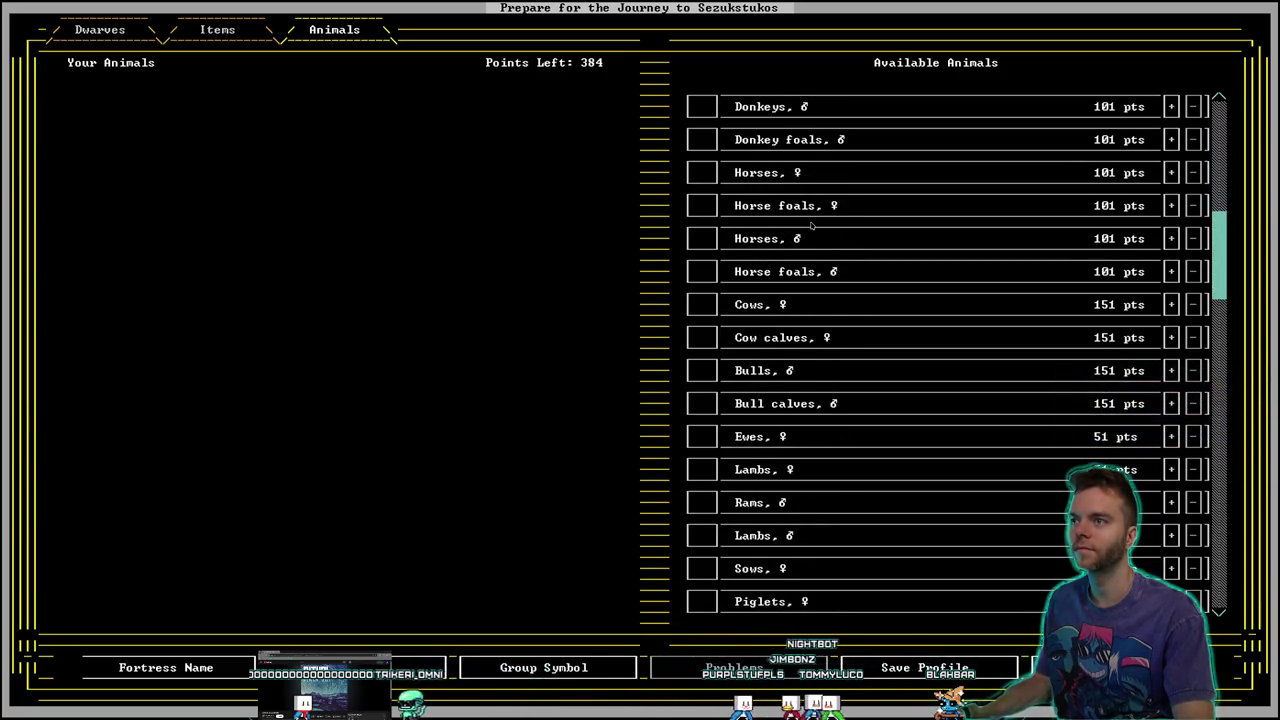
pyautogui.scroll(-8, 812, 225)
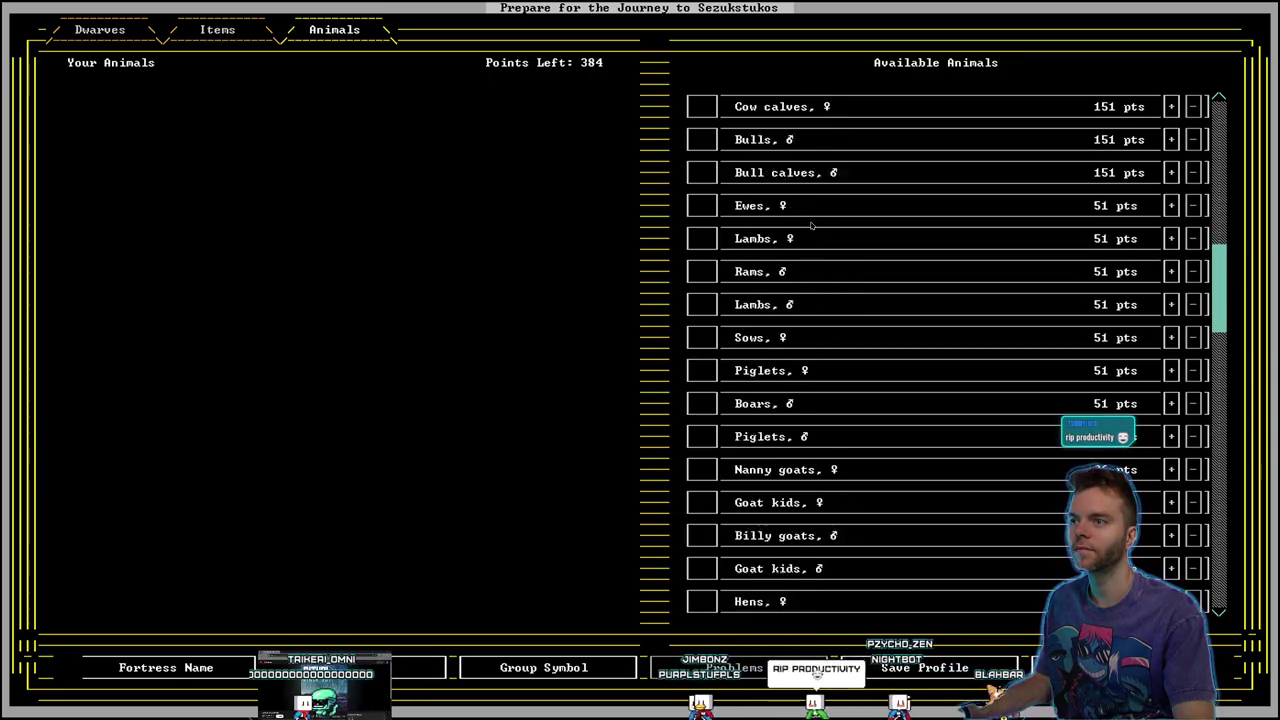
pyautogui.scroll(-3, 811, 225)
# Go back from the 'Are you sure?' prompt and re-review items, dwarves and animals
pyautogui.press('Escape')
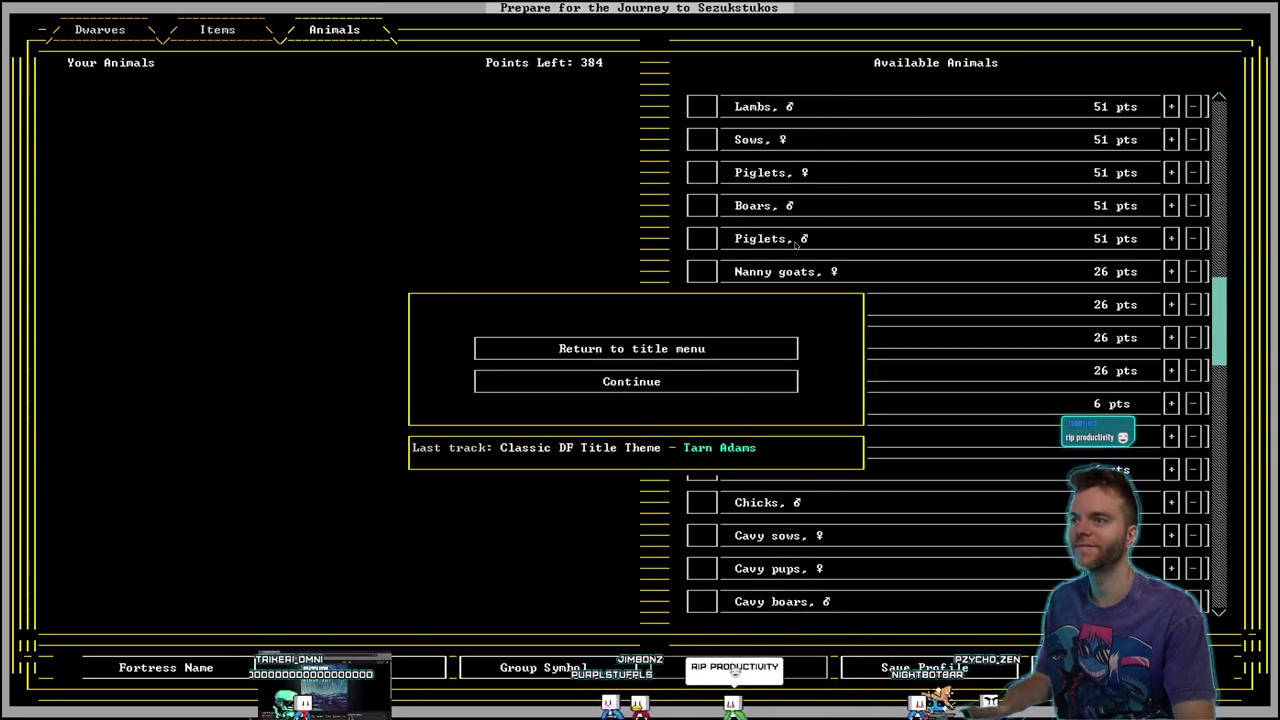
pyautogui.click(724, 384)
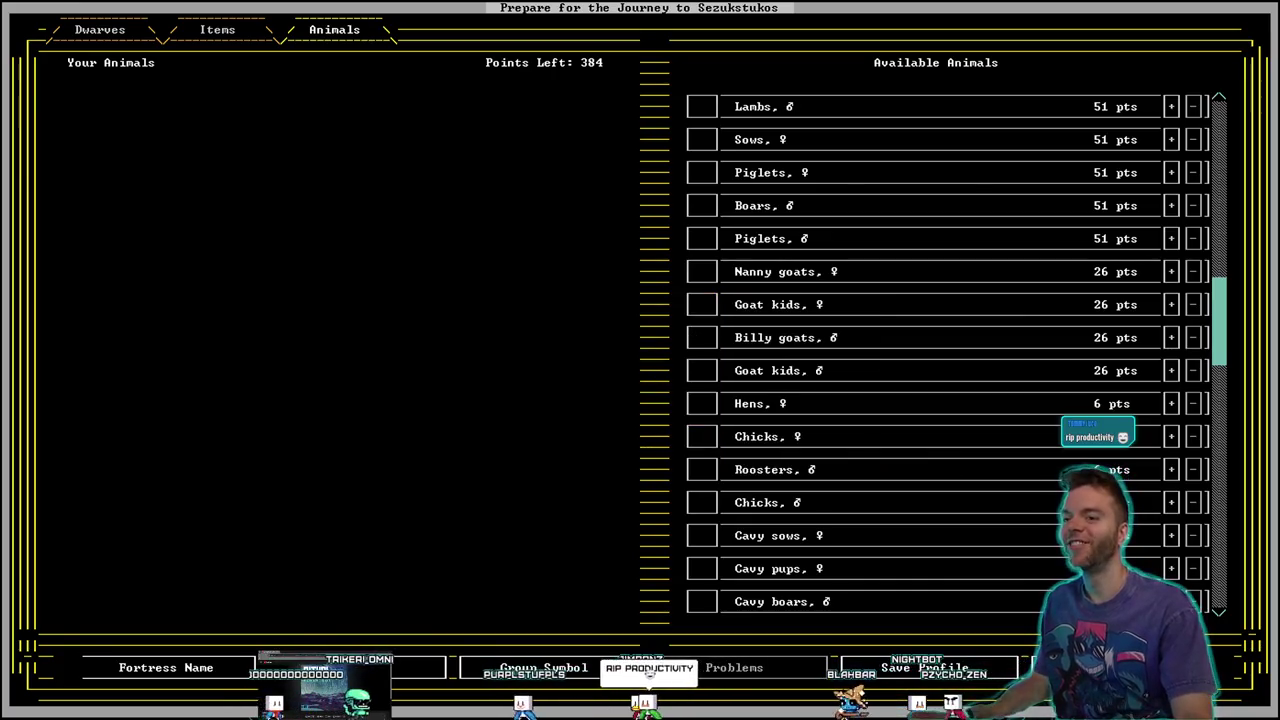
pyautogui.press('Escape')
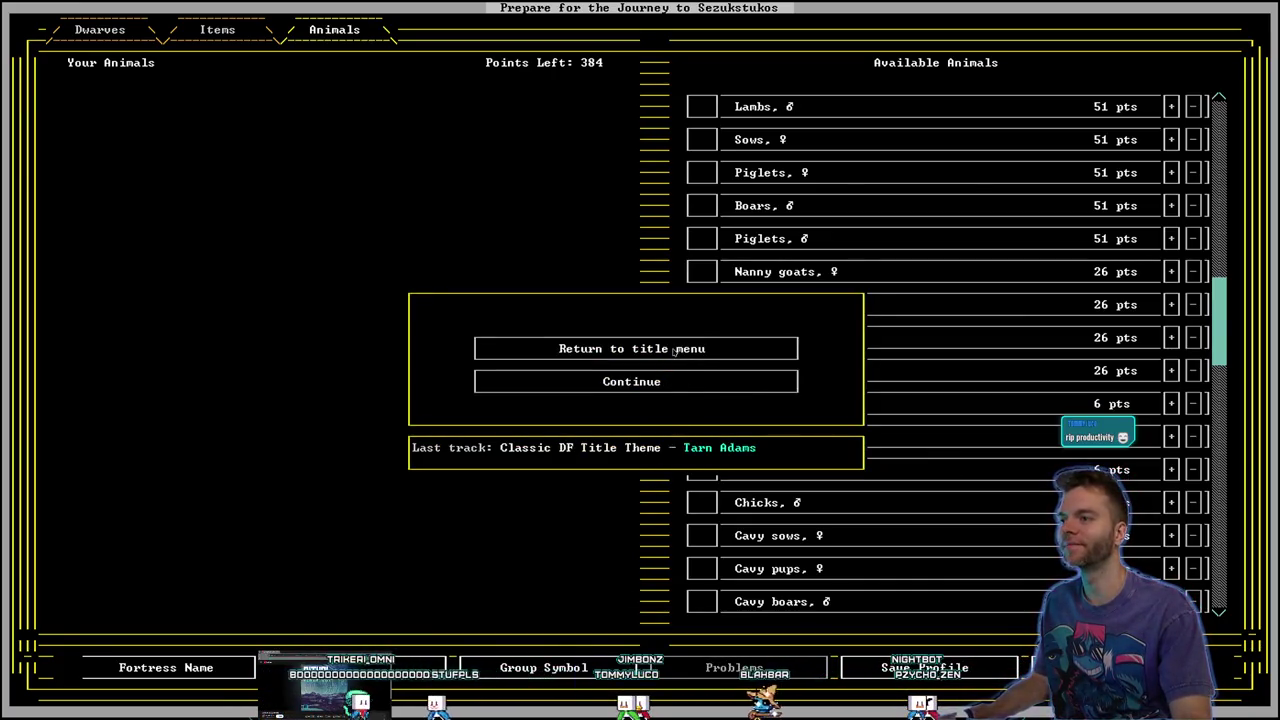
pyautogui.click(658, 393)
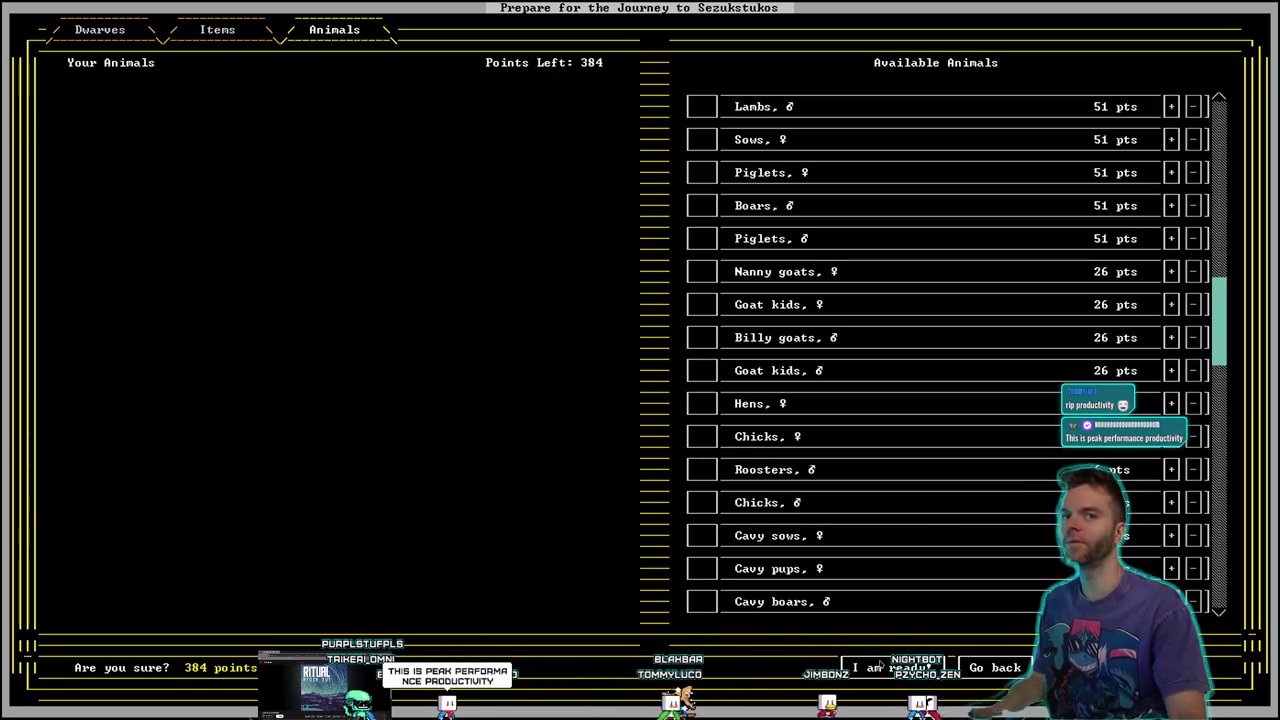
pyautogui.click(1000, 668)
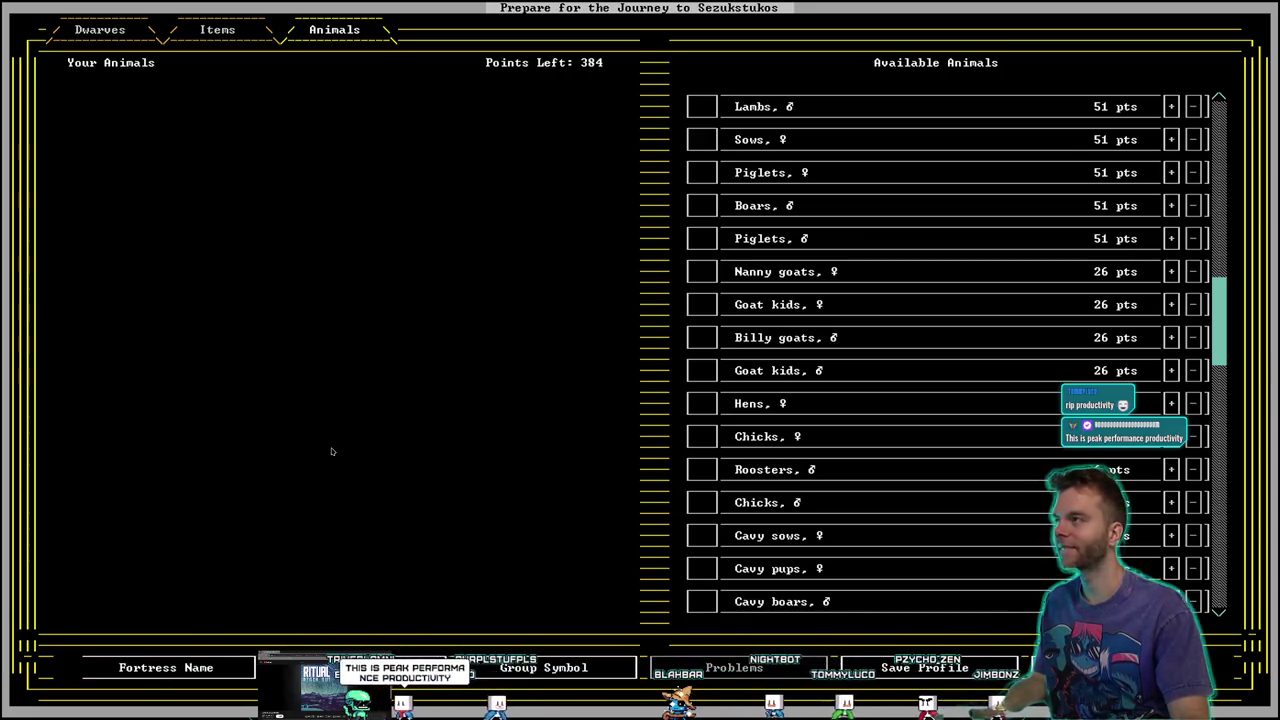
pyautogui.click(216, 31)
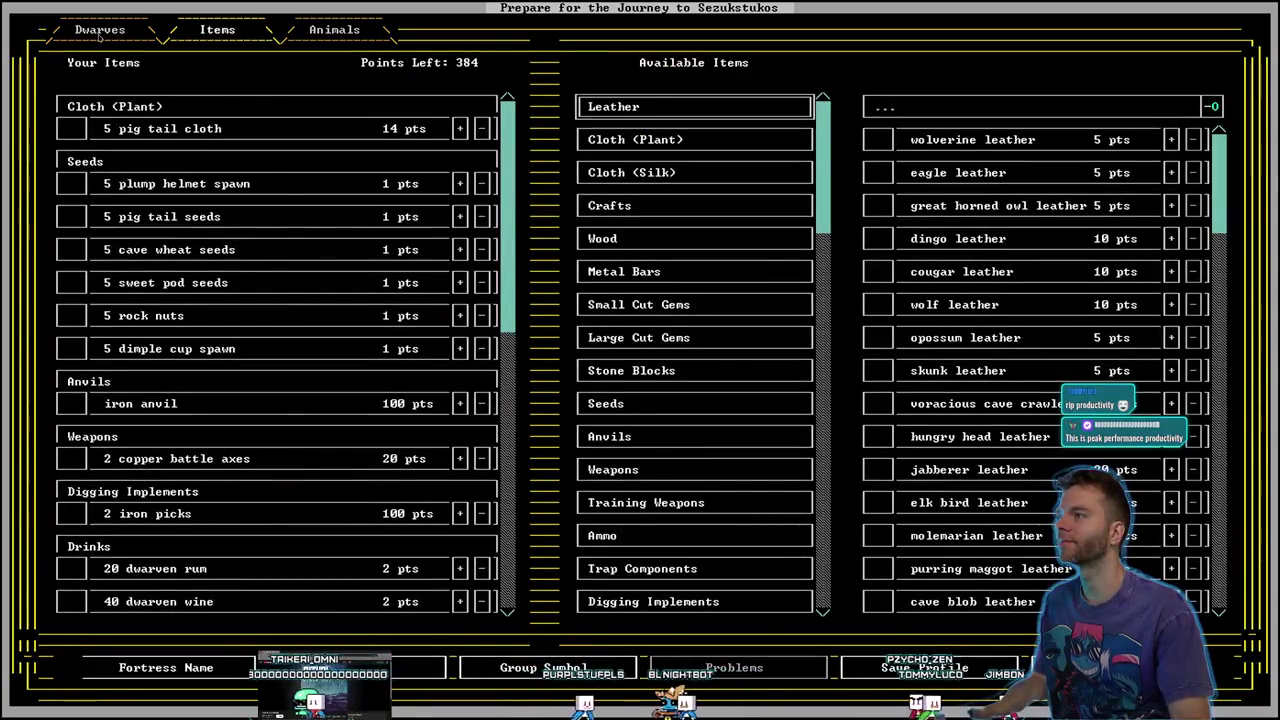
pyautogui.click(105, 30)
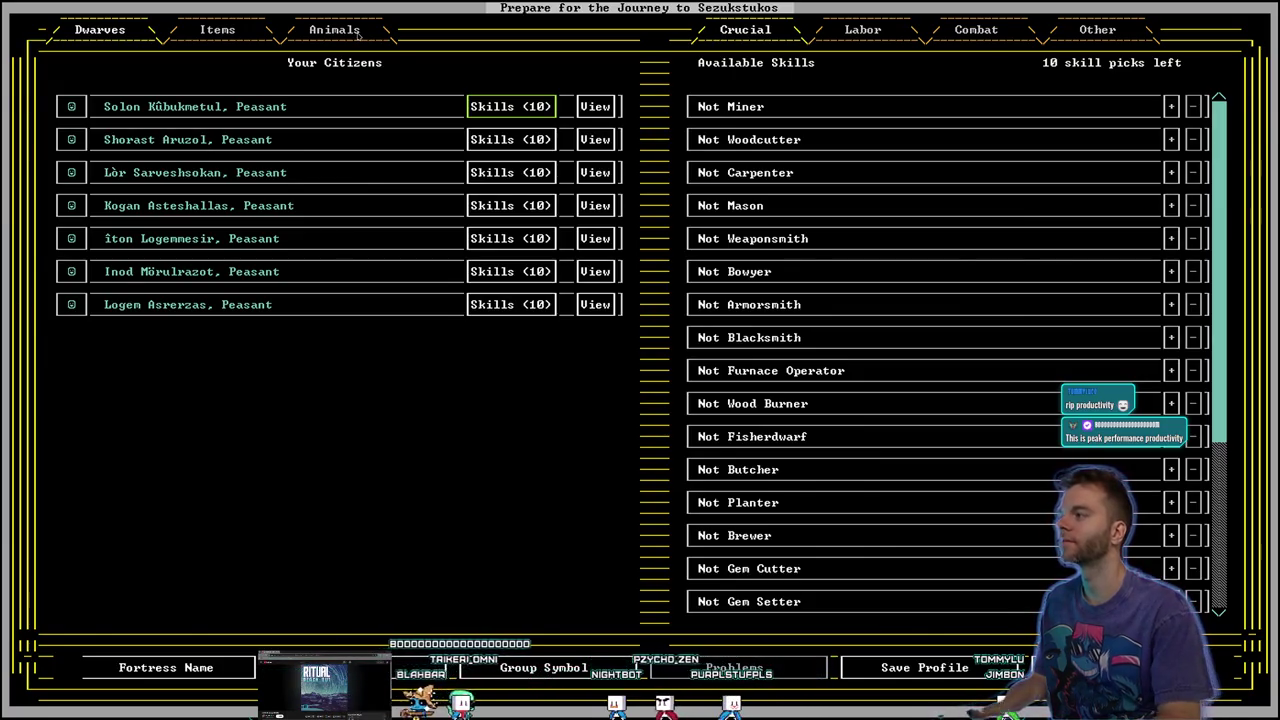
pyautogui.click(337, 32)
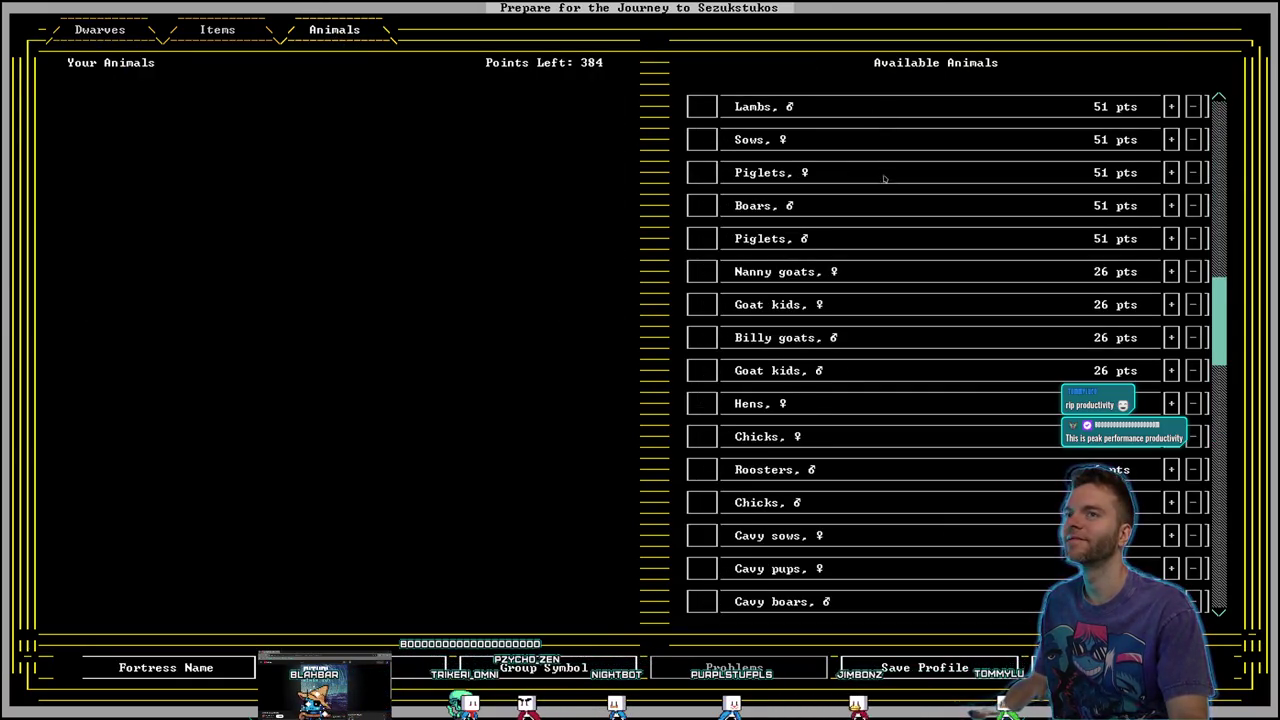
# Add one male cat (11 pts) to the embark animals, leaving 373 points
pyautogui.scroll(-5, 884, 178)
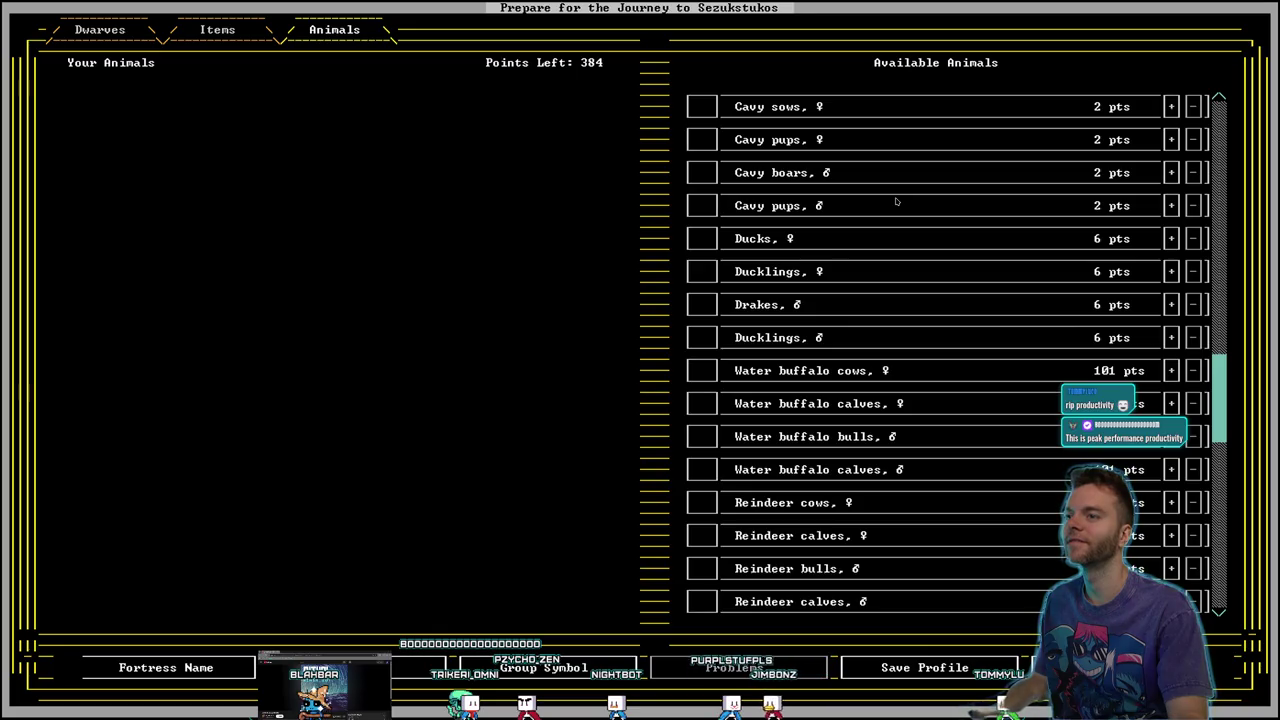
pyautogui.scroll(-5, 896, 202)
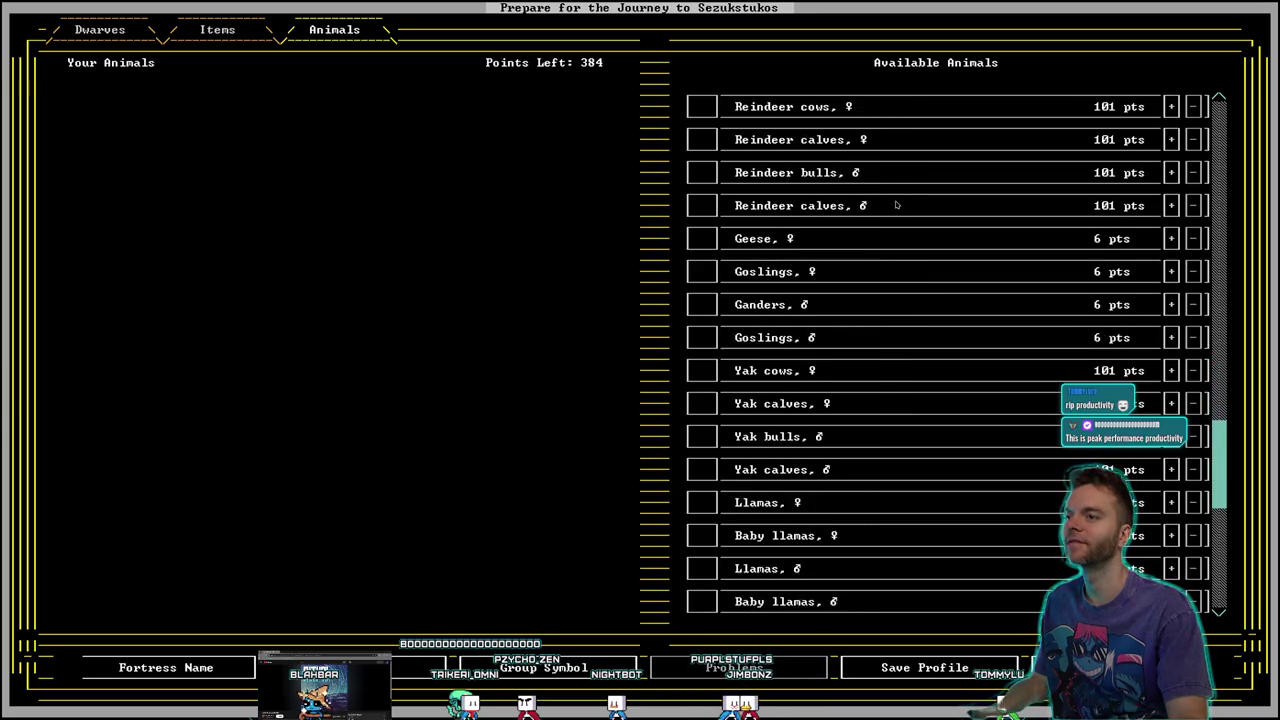
pyautogui.scroll(-4, 896, 205)
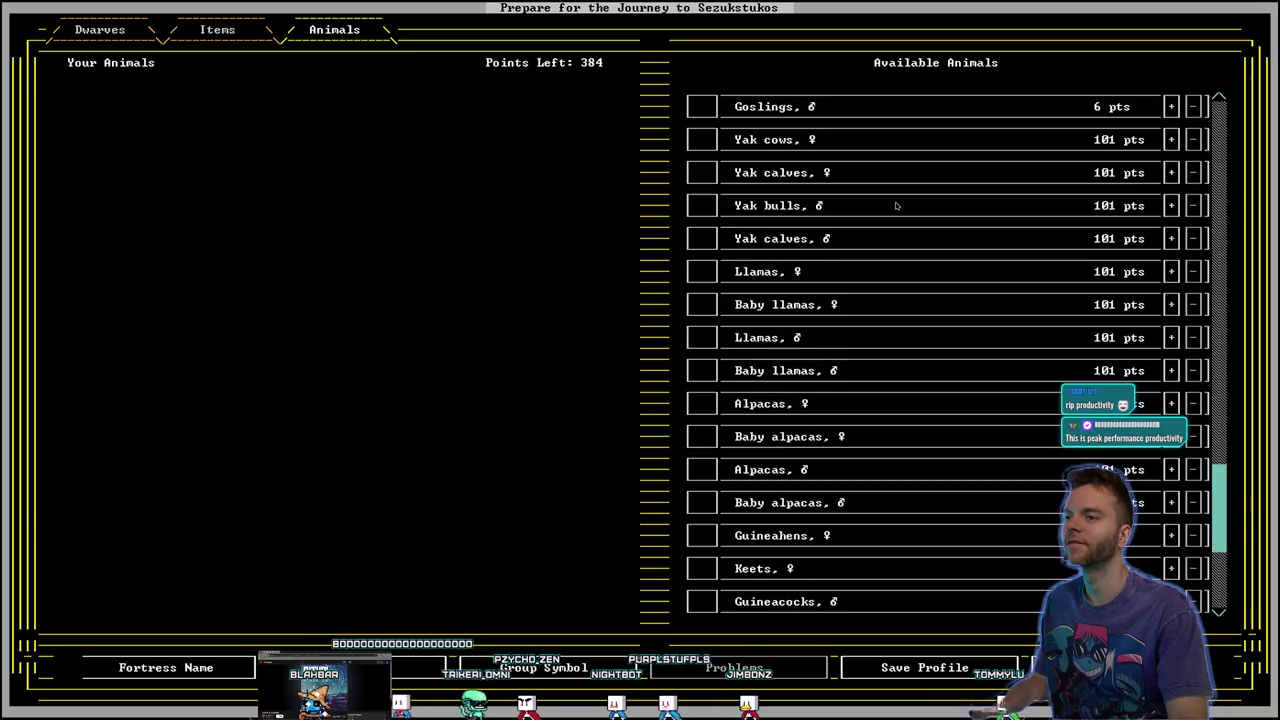
pyautogui.scroll(-5, 896, 205)
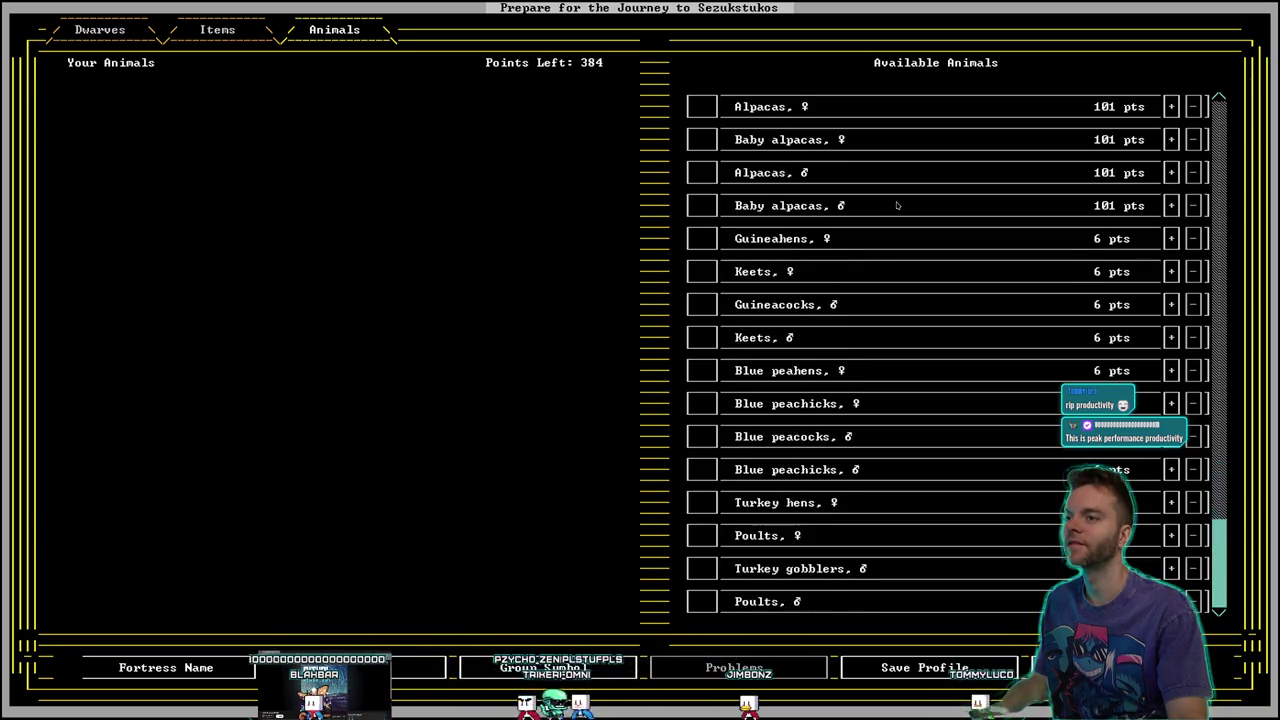
pyautogui.scroll(5, 901, 414)
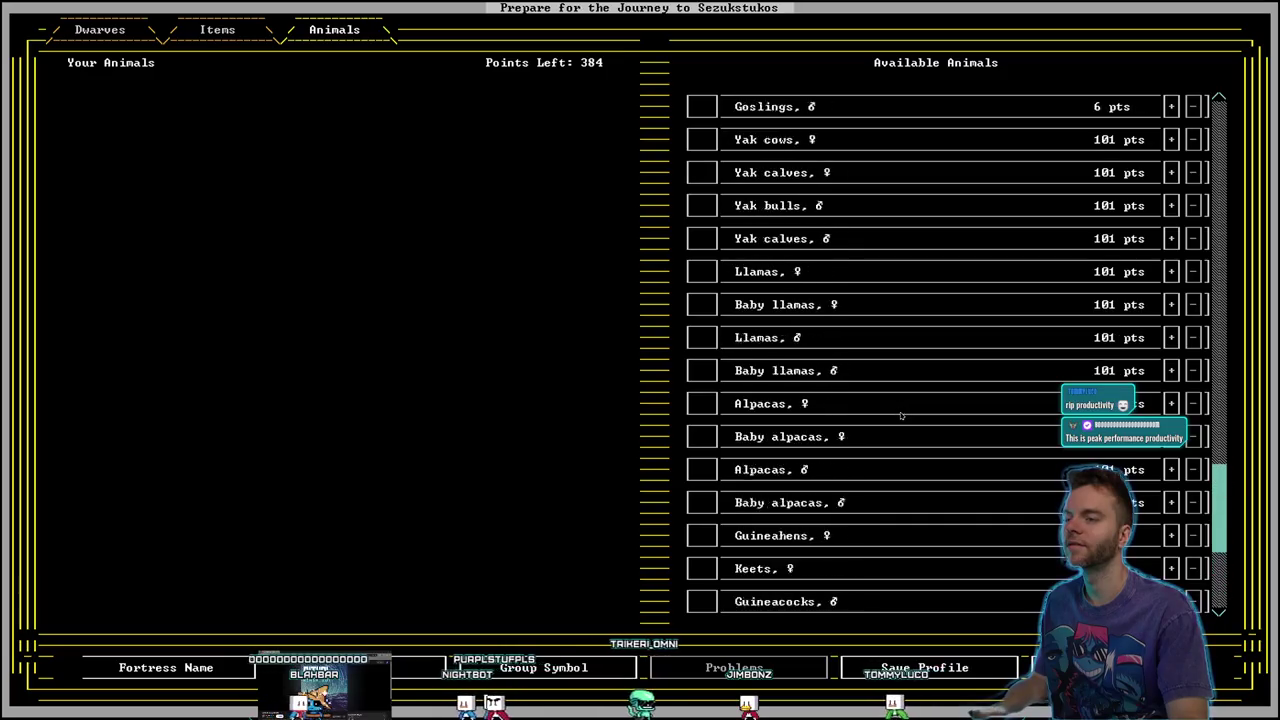
pyautogui.scroll(12, 901, 414)
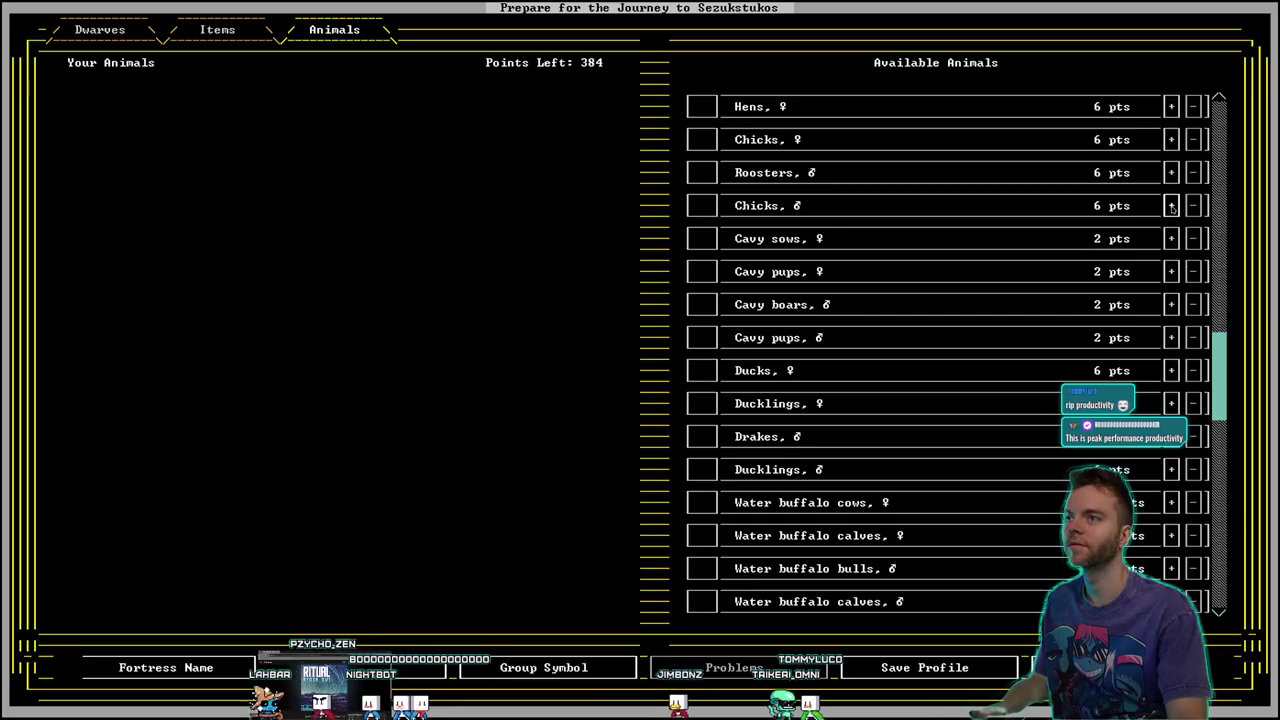
pyautogui.scroll(3, 840, 336)
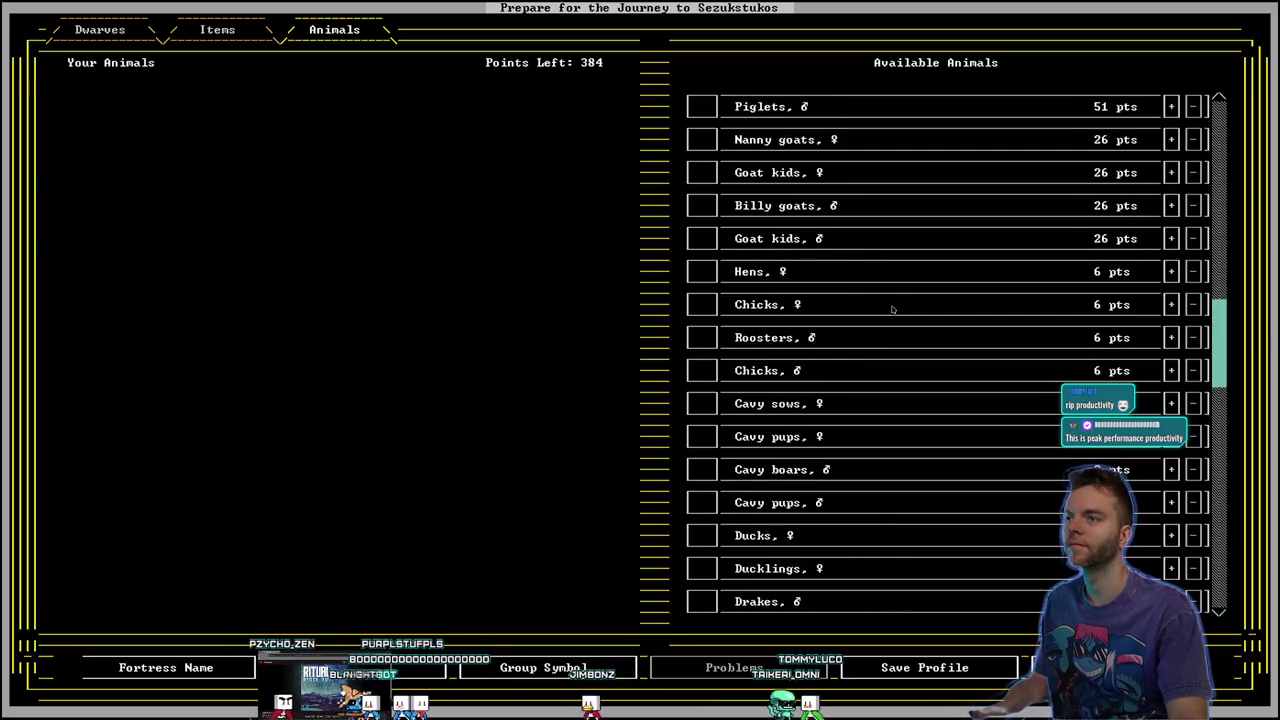
pyautogui.scroll(2, 883, 325)
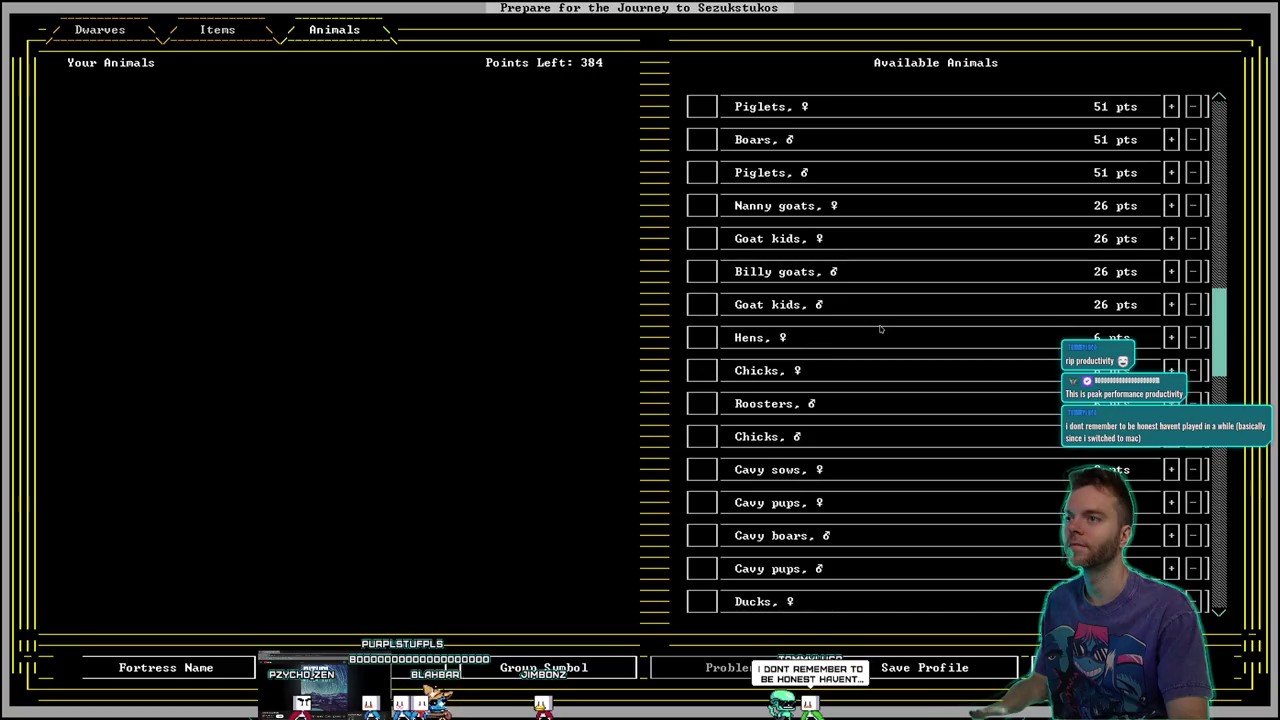
pyautogui.scroll(4, 878, 328)
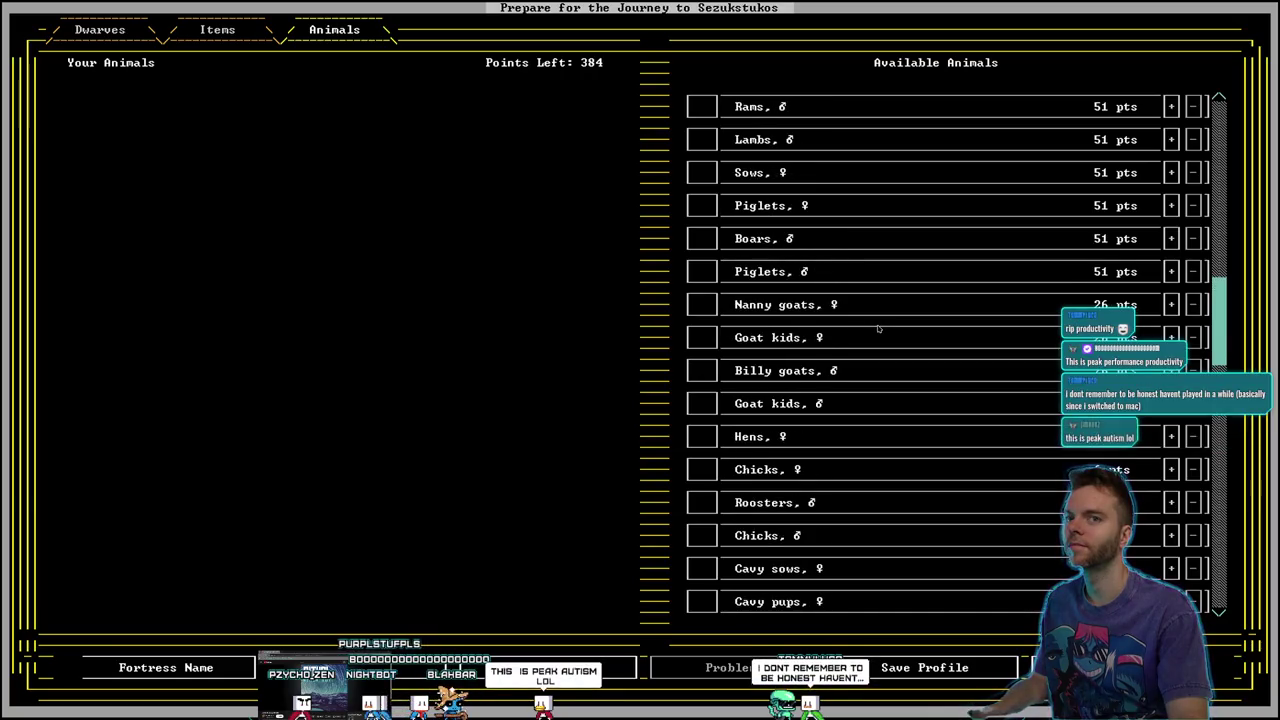
pyautogui.scroll(6, 878, 328)
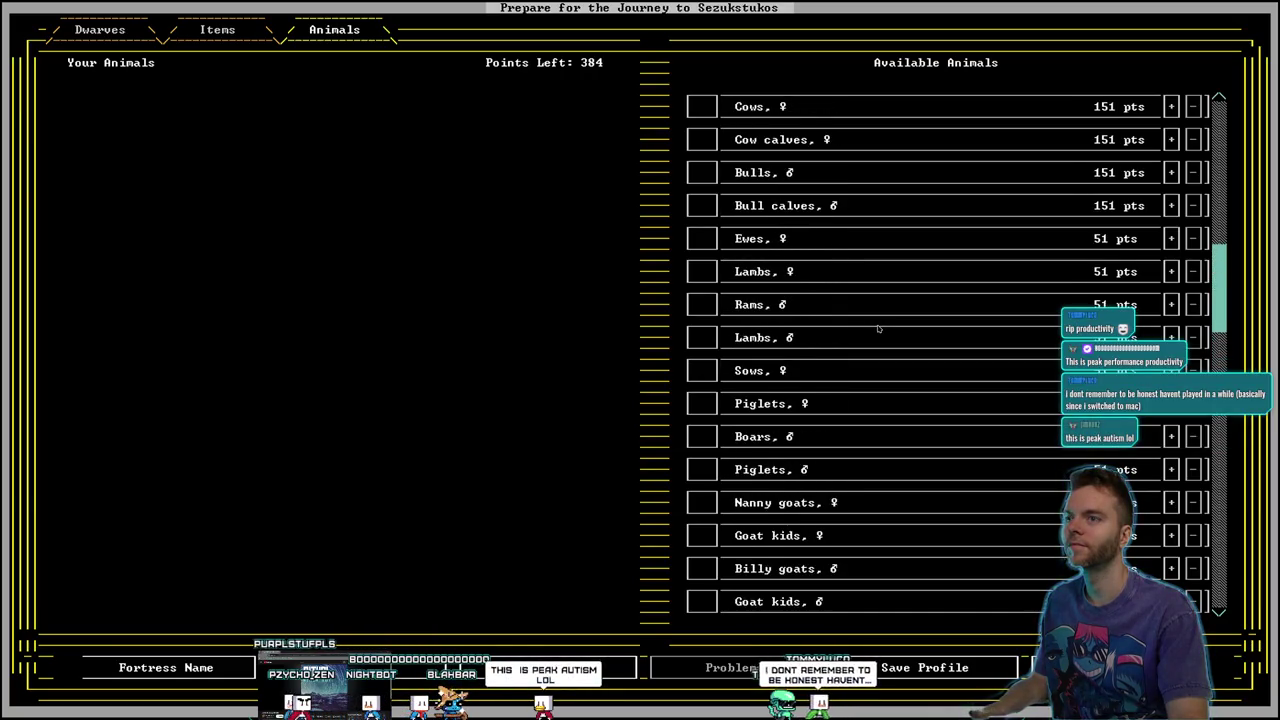
pyautogui.scroll(5, 877, 329)
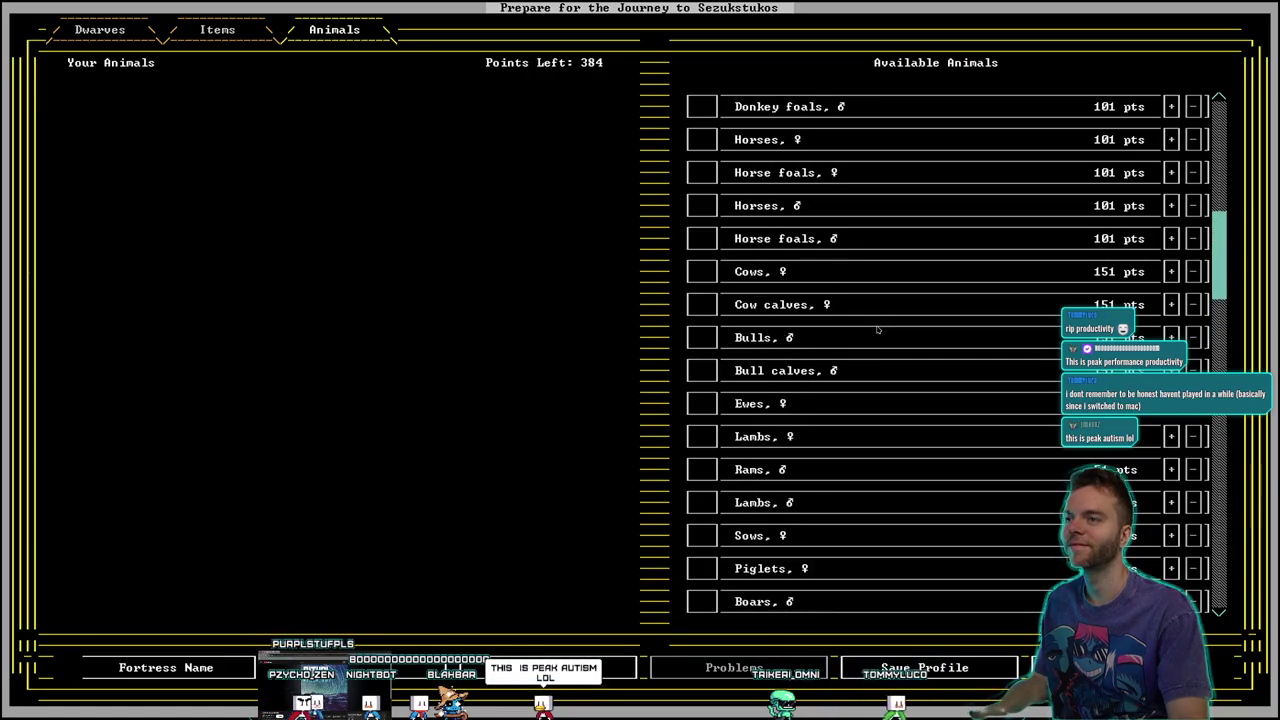
pyautogui.scroll(8, 877, 329)
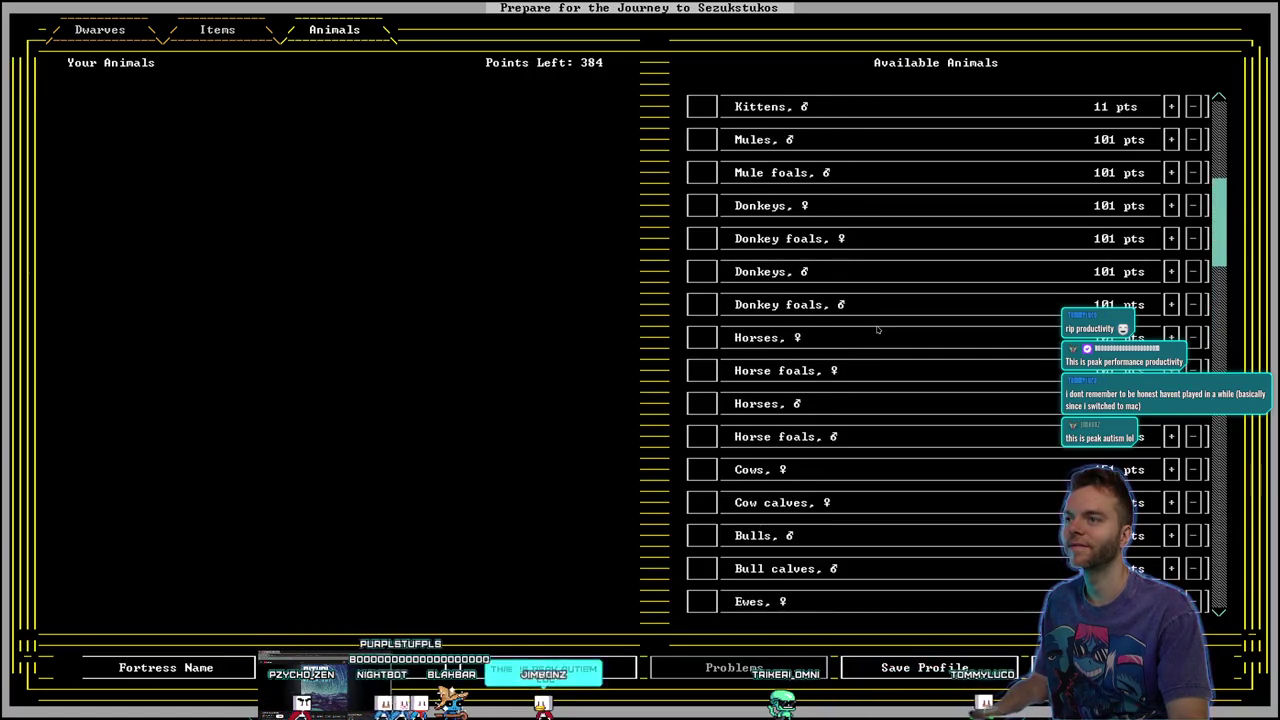
pyautogui.scroll(5, 877, 329)
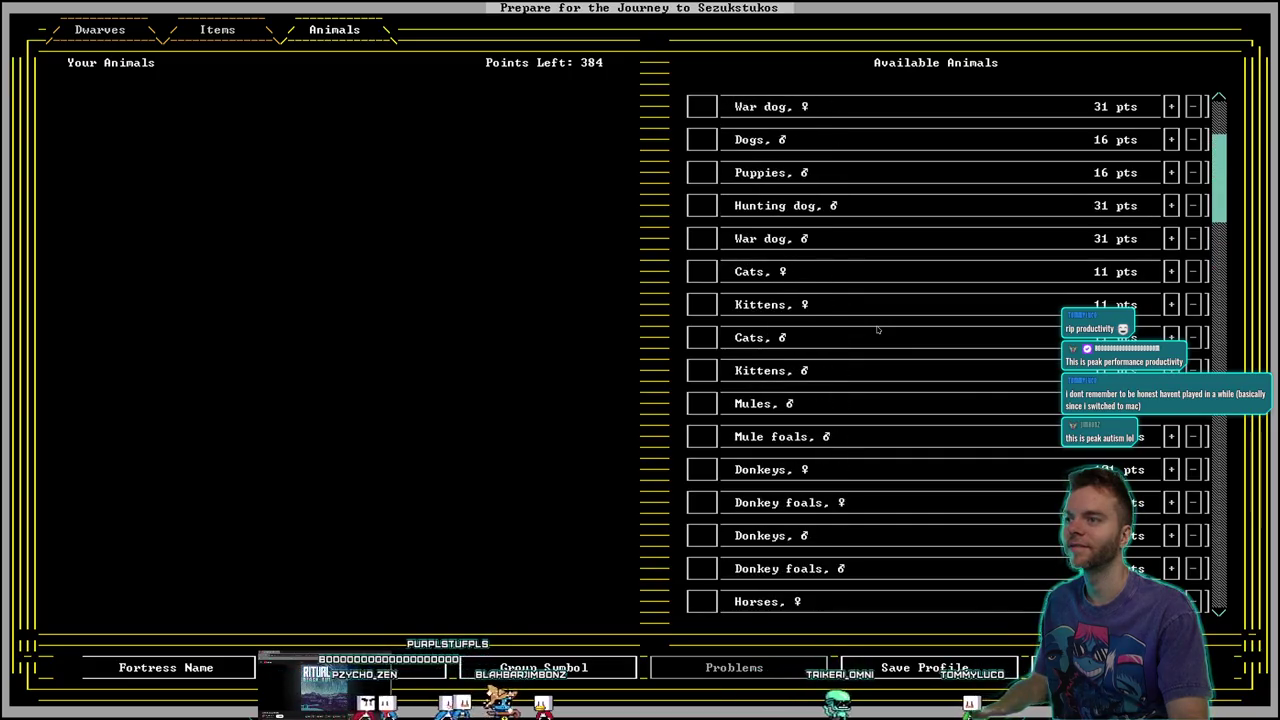
pyautogui.click(1171, 337)
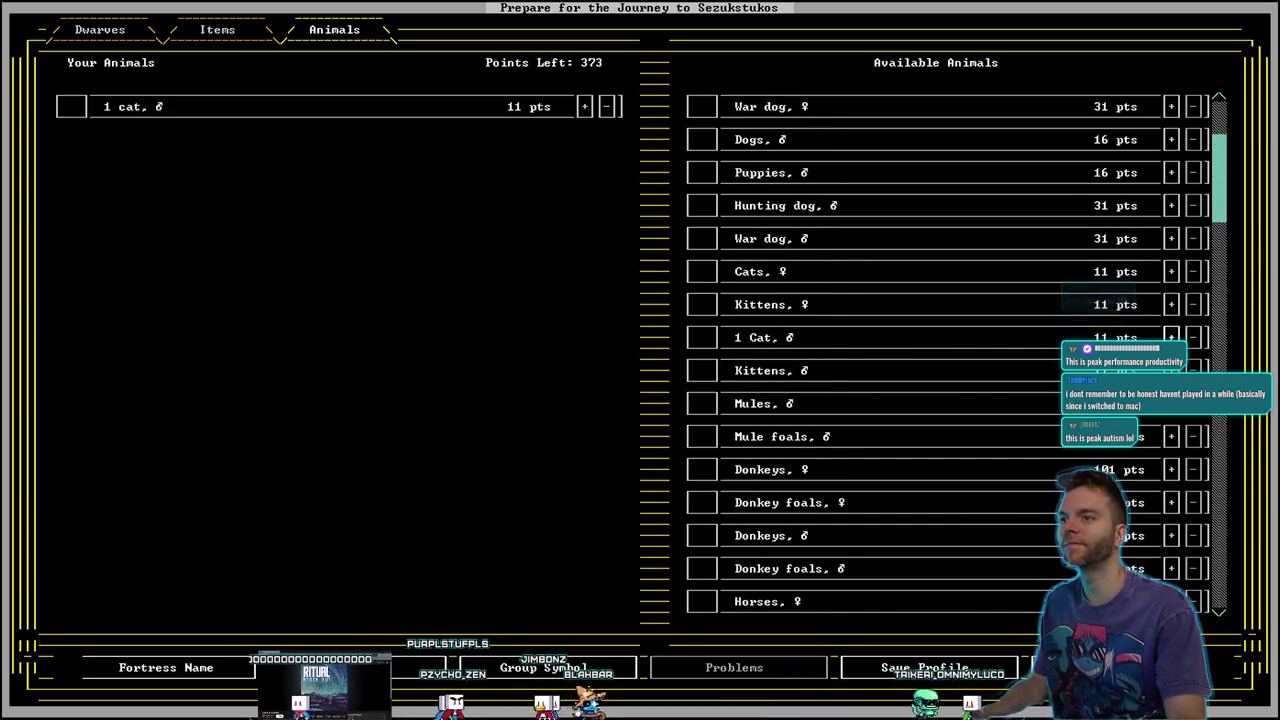
# Add one male dog and one female cow to the embark animals
pyautogui.scroll(2, 879, 320)
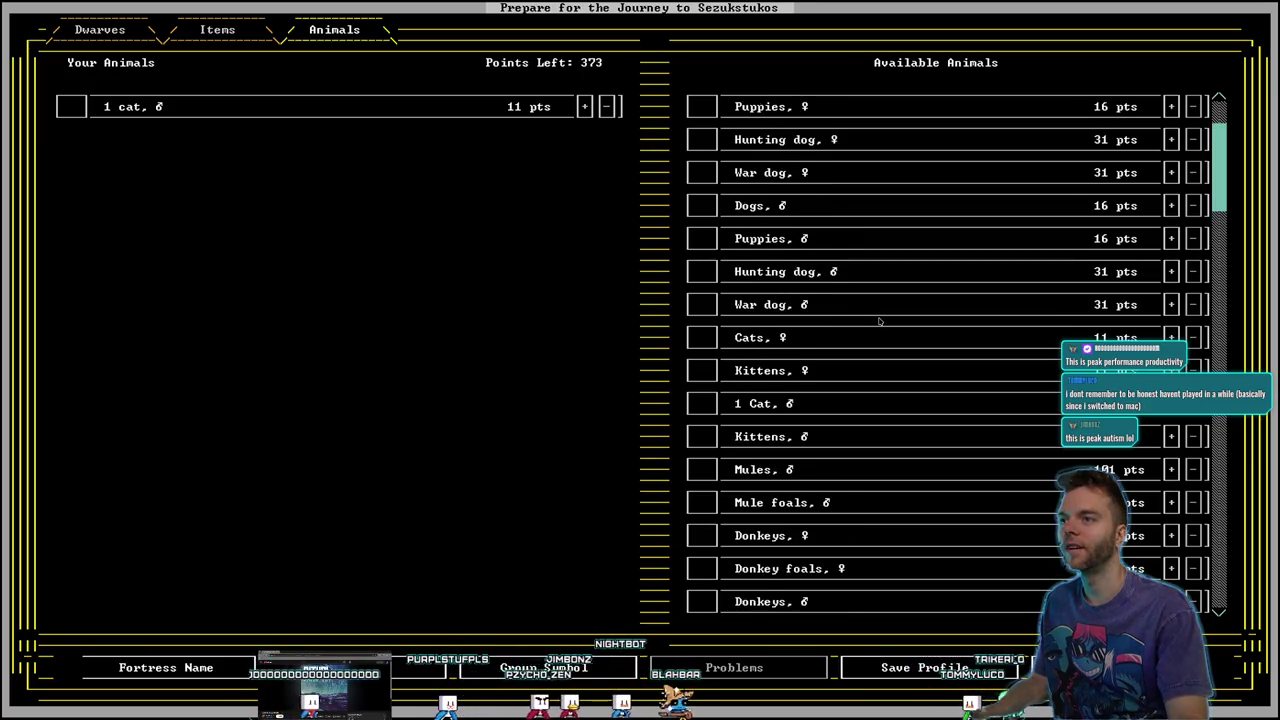
pyautogui.scroll(2, 879, 320)
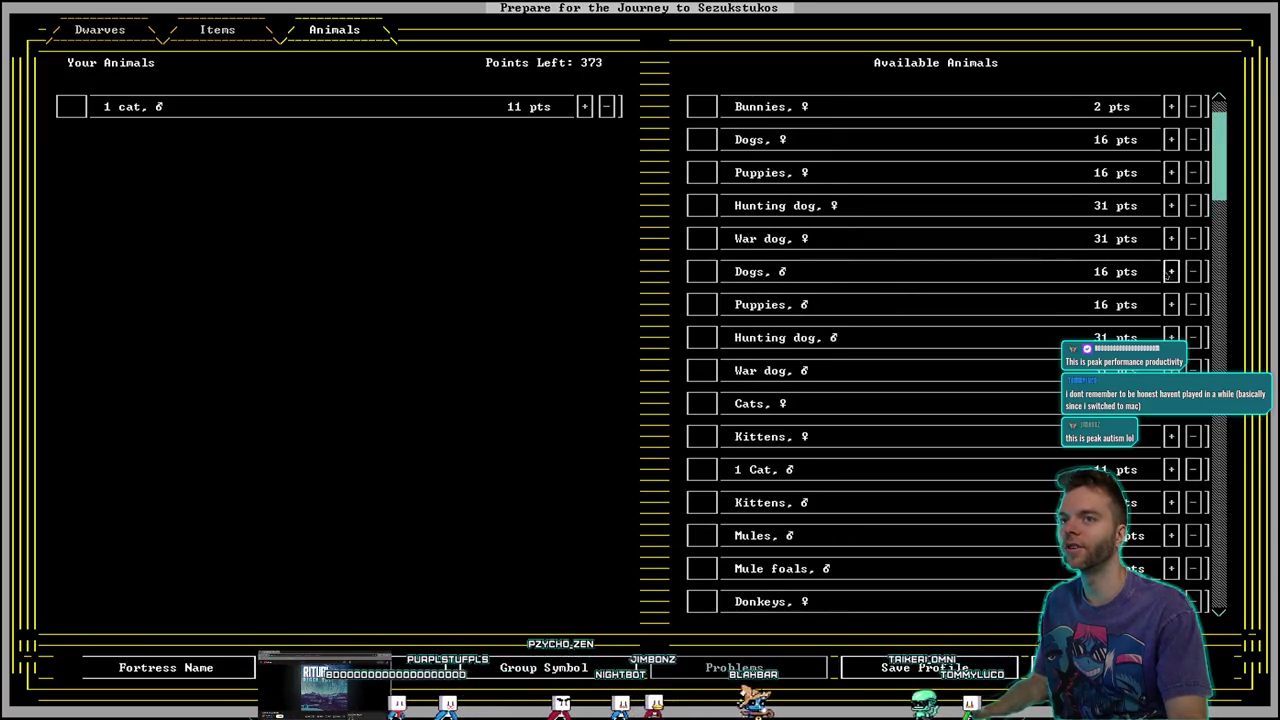
pyautogui.click(1171, 271)
pyautogui.scroll(3, 945, 310)
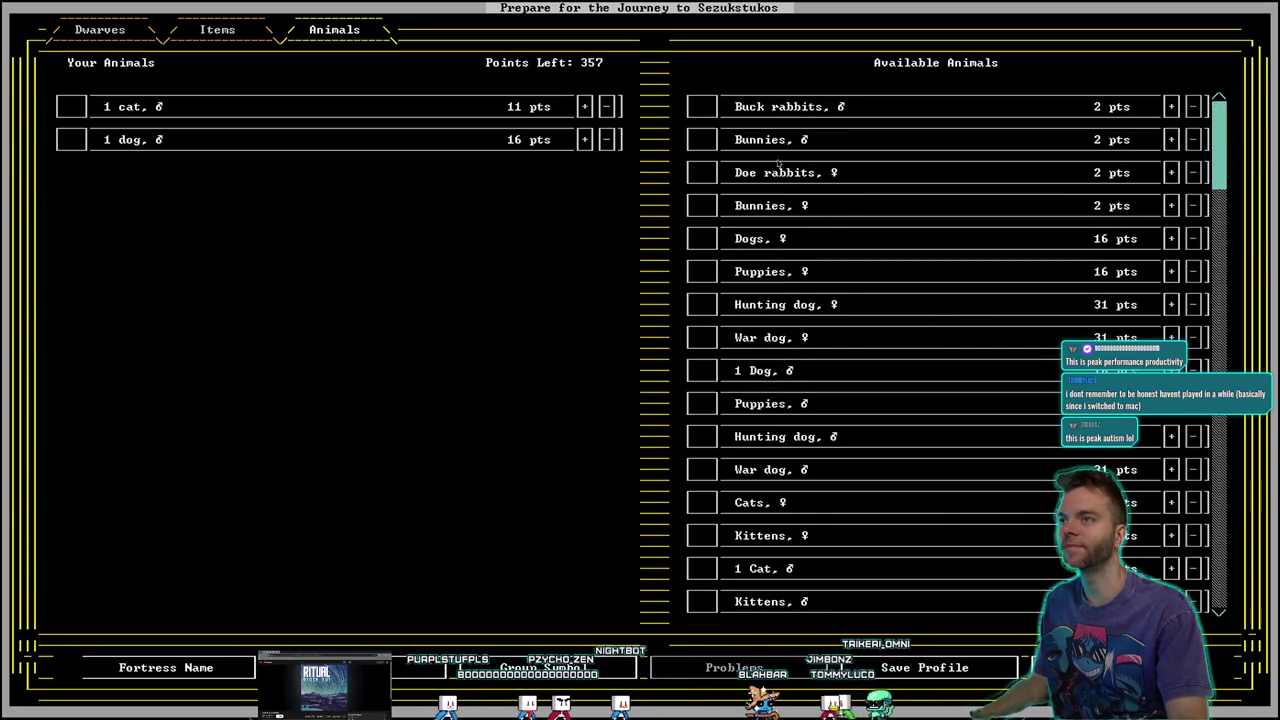
pyautogui.scroll(-9, 821, 210)
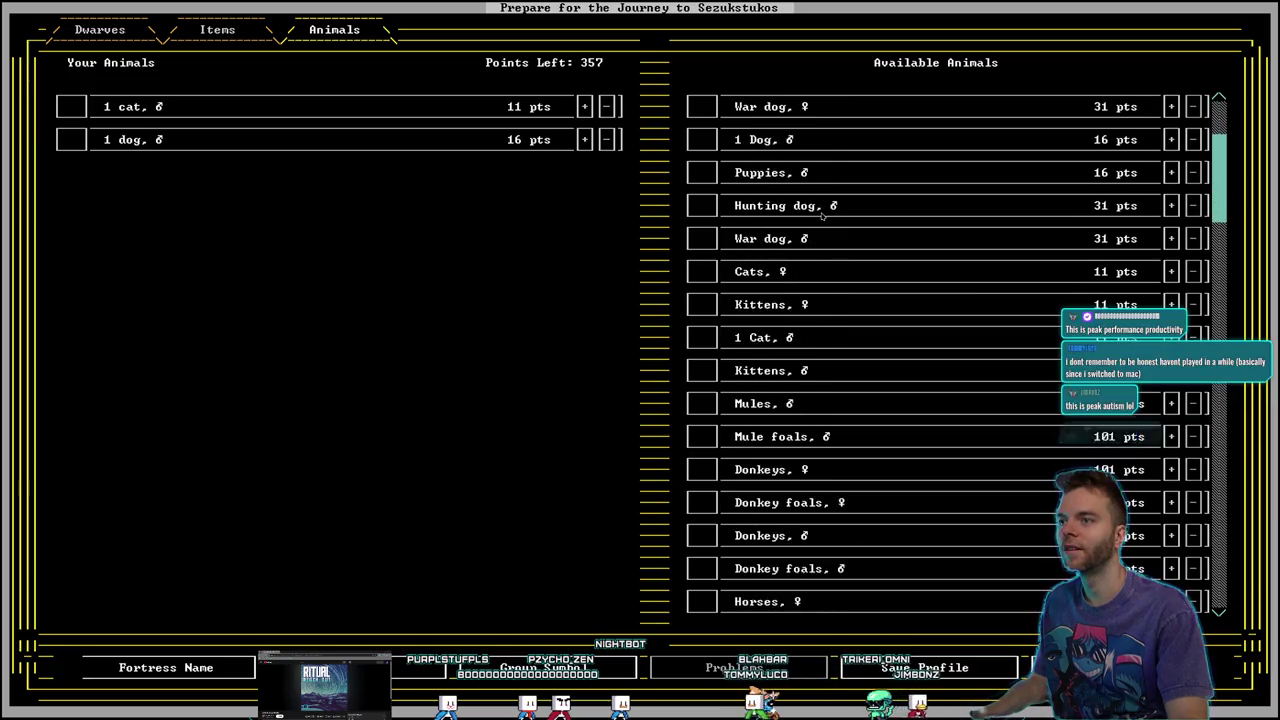
pyautogui.scroll(-8, 833, 240)
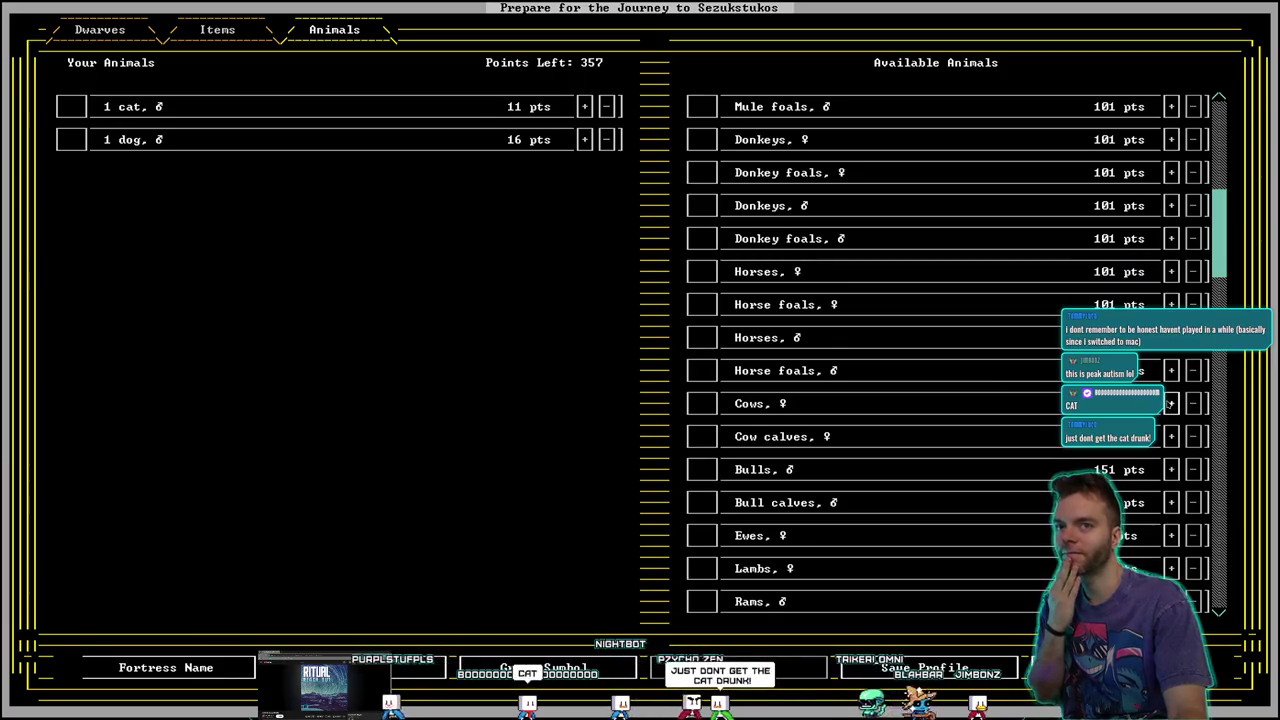
pyautogui.click(966, 398)
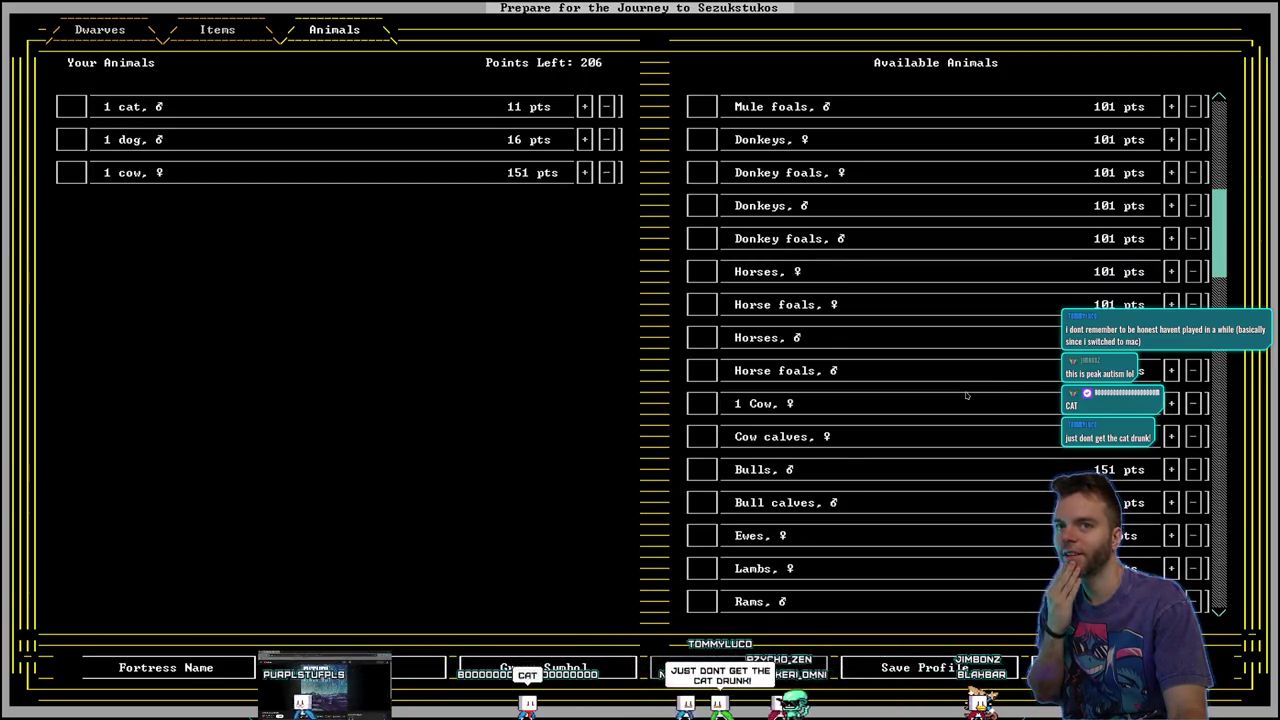
# Add two female piglets, leaving 2 points, and view the Items tab
pyautogui.scroll(-5, 916, 385)
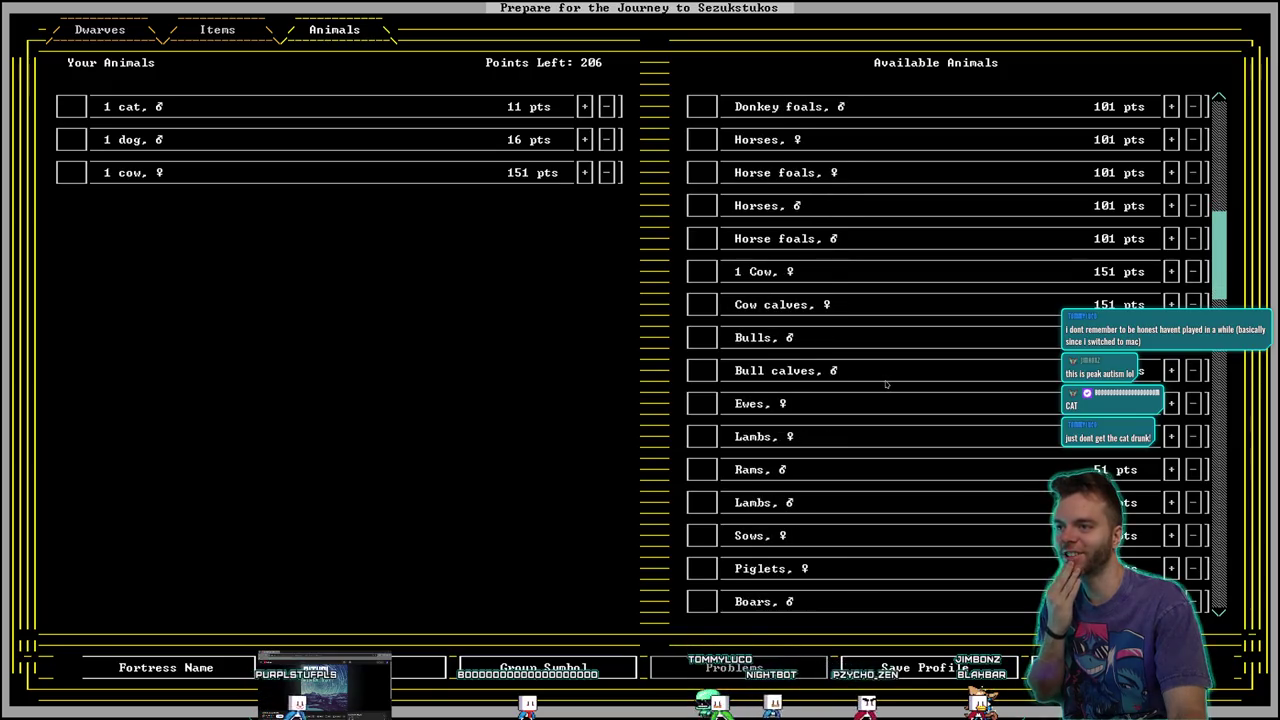
pyautogui.scroll(-3, 885, 384)
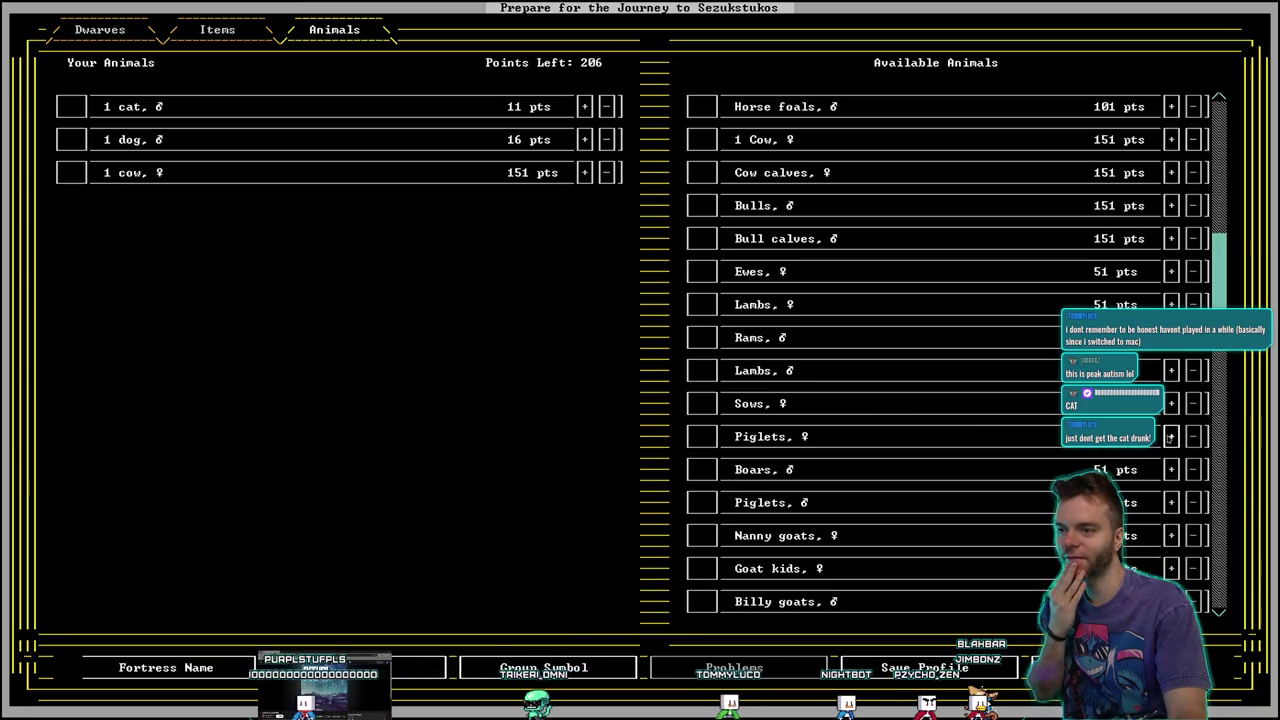
pyautogui.click(1169, 438)
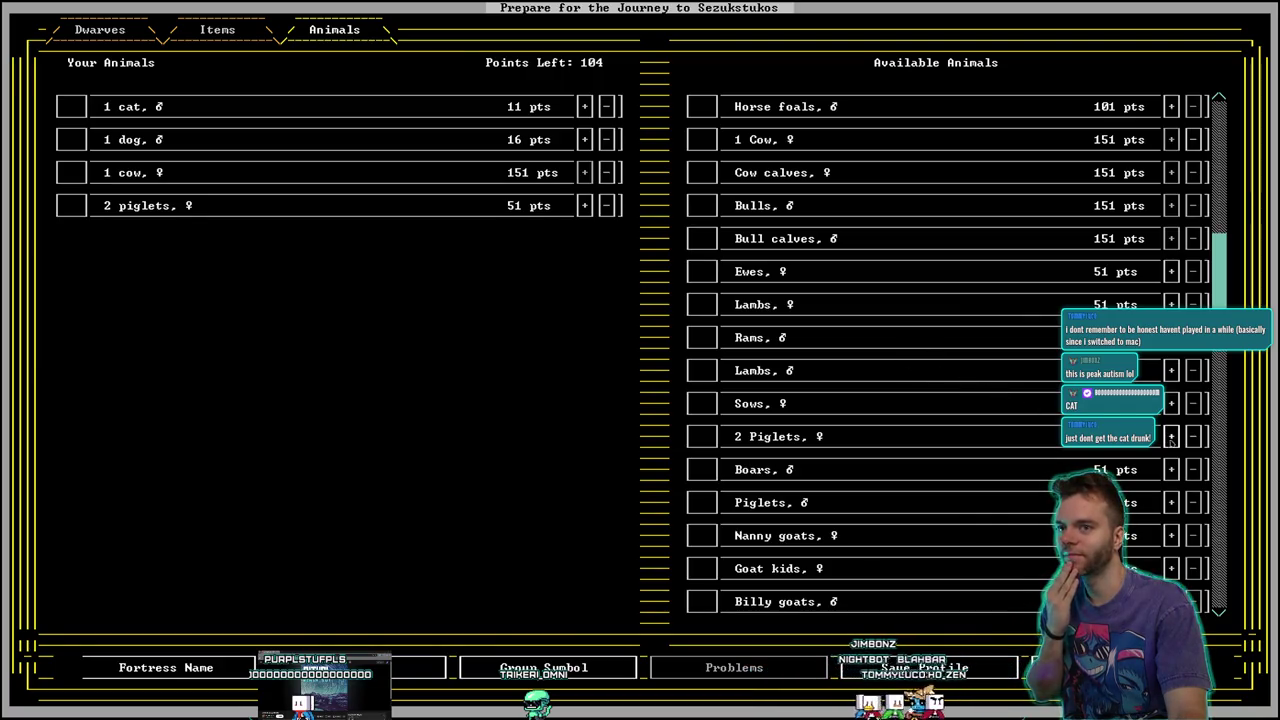
pyautogui.click(1169, 436)
pyautogui.click(1169, 436)
pyautogui.click(238, 38)
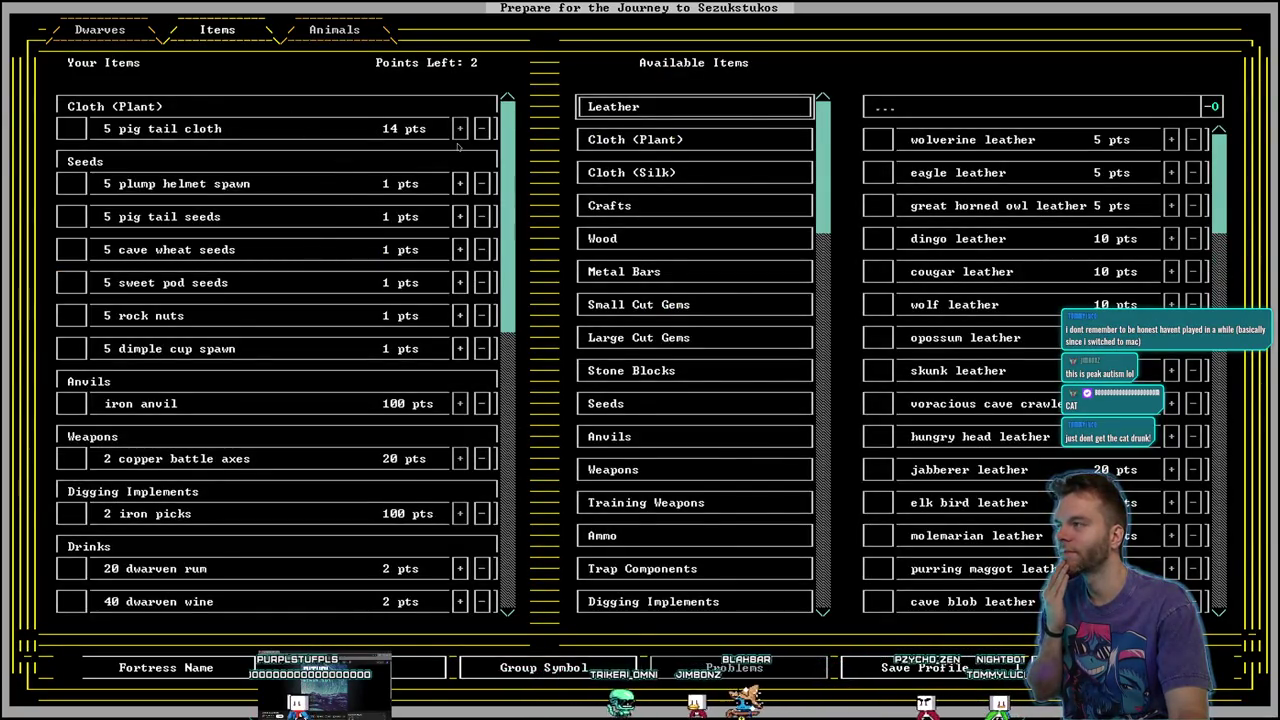
# Give the first dwarf novice Mining, Masonry, Stonecutting and Planting skills
pyautogui.scroll(-1, 613, 355)
pyautogui.scroll(1, 613, 355)
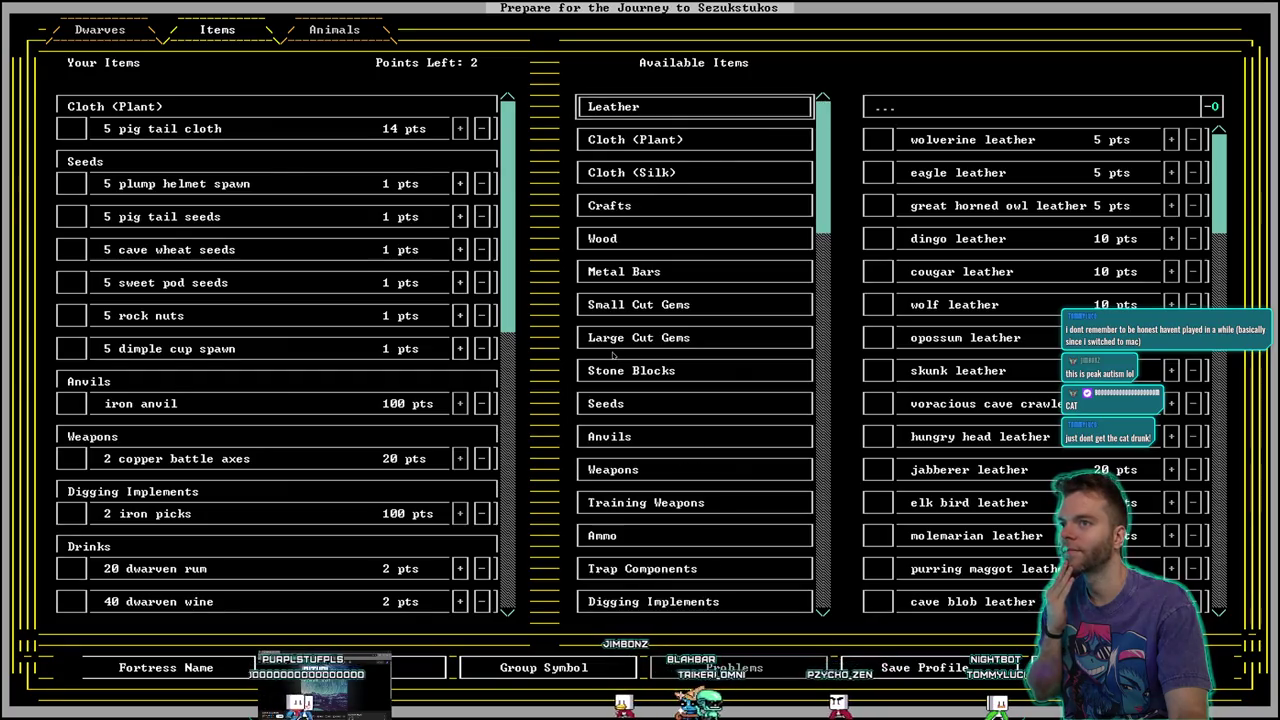
pyautogui.hotkey('shift', 'Tab')
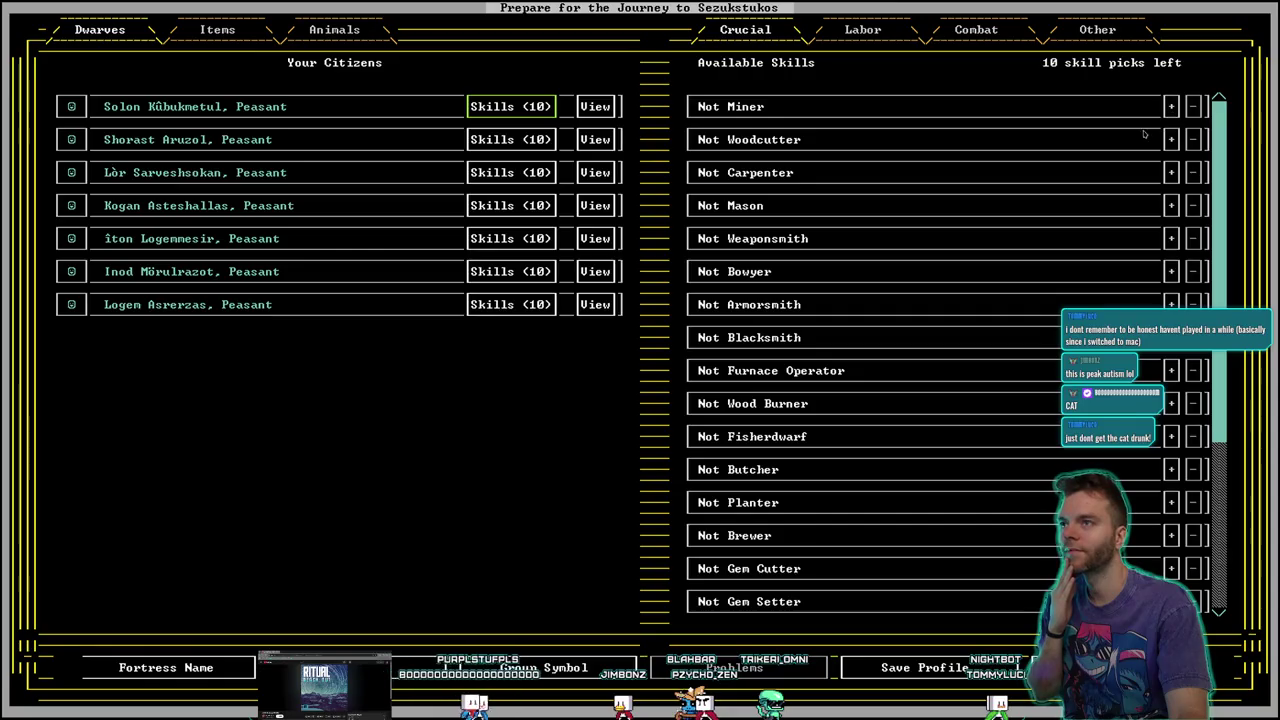
pyautogui.click(1172, 111)
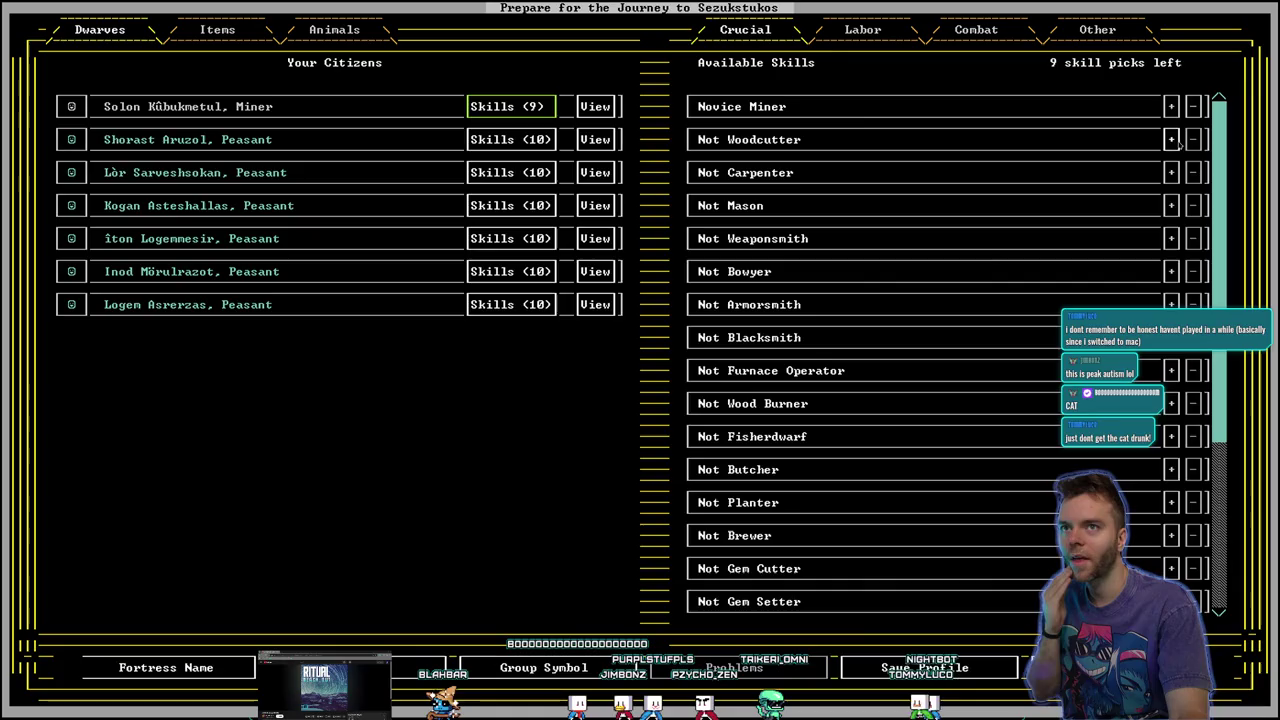
pyautogui.click(1171, 205)
pyautogui.scroll(-5, 1102, 272)
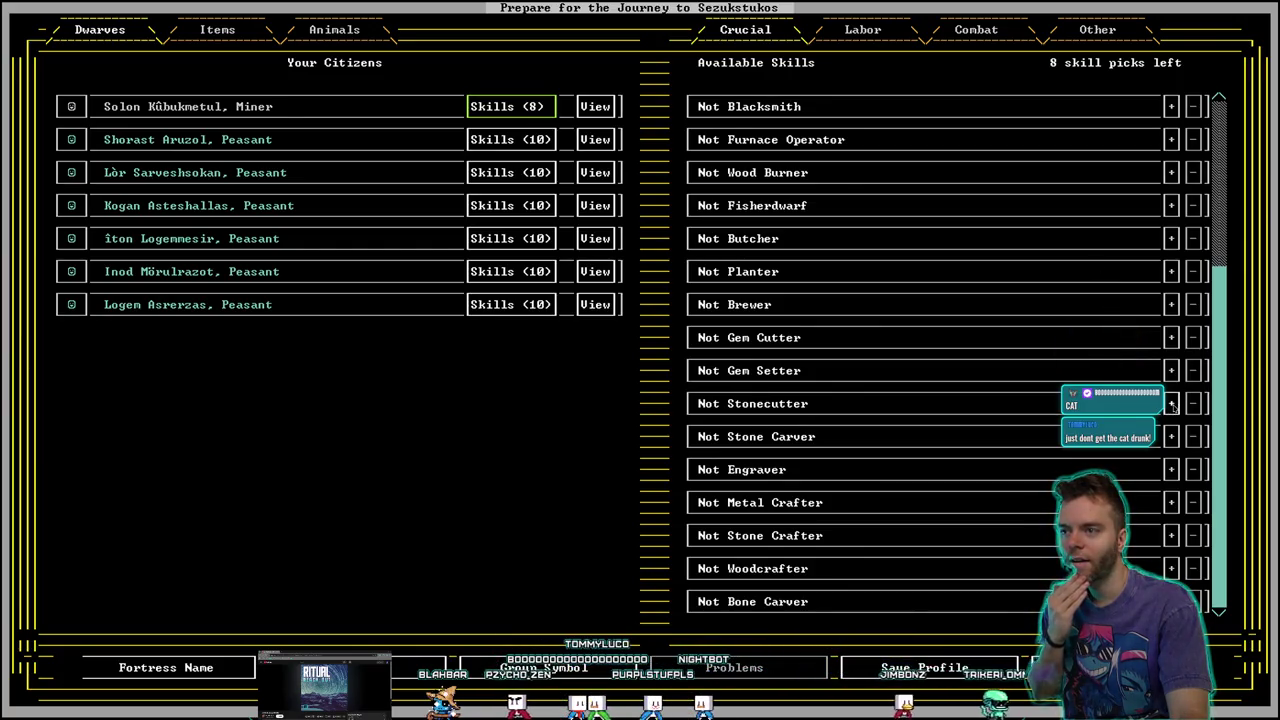
pyautogui.click(1173, 404)
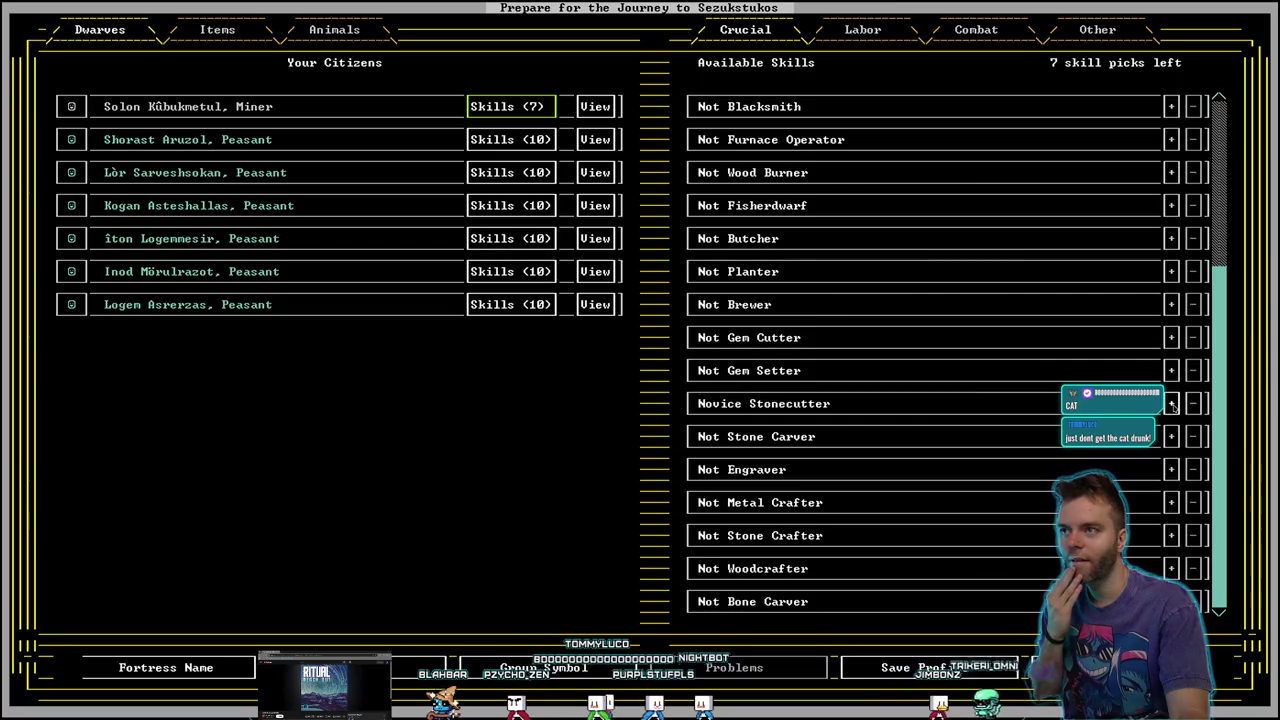
pyautogui.click(1171, 271)
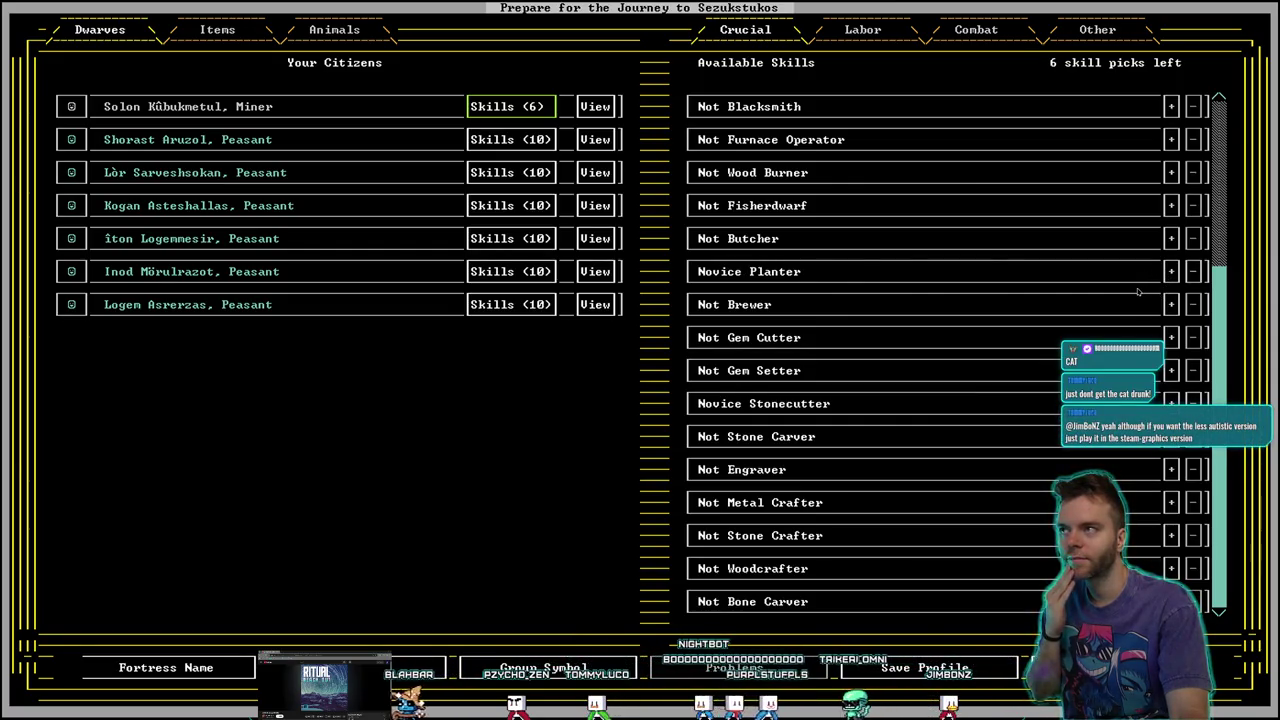
pyautogui.scroll(7, 1140, 305)
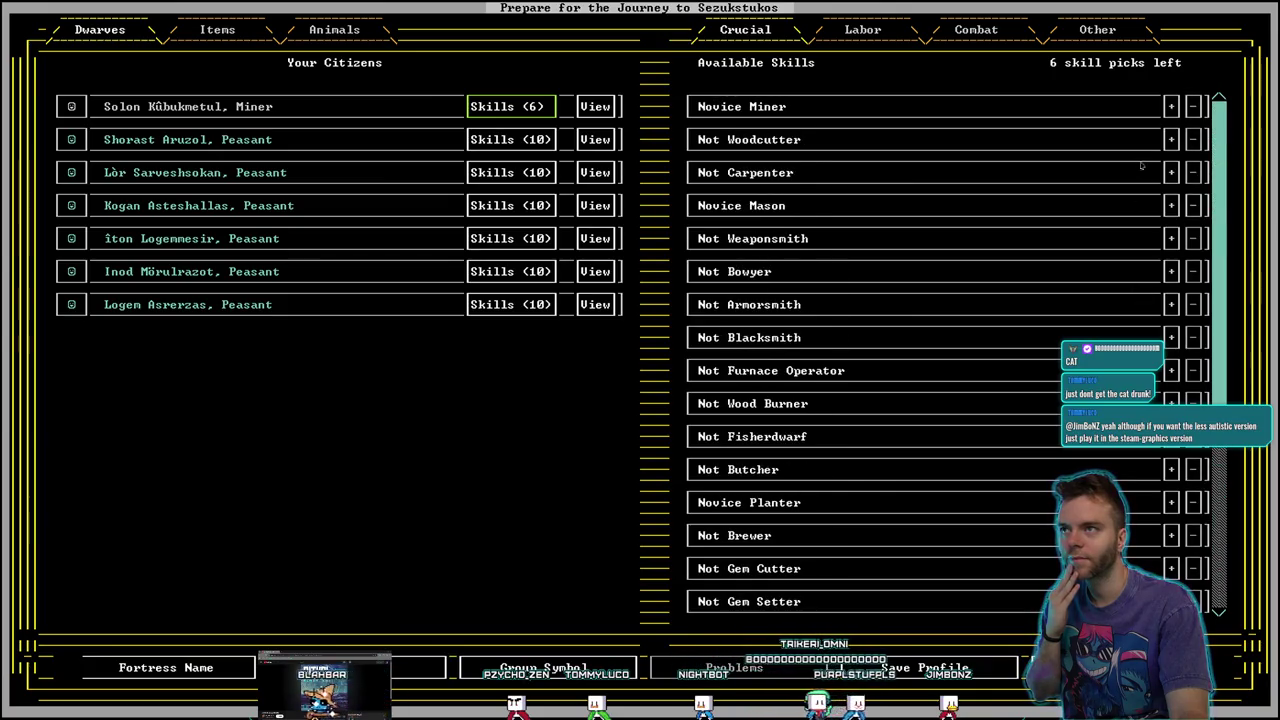
pyautogui.scroll(-7, 1114, 277)
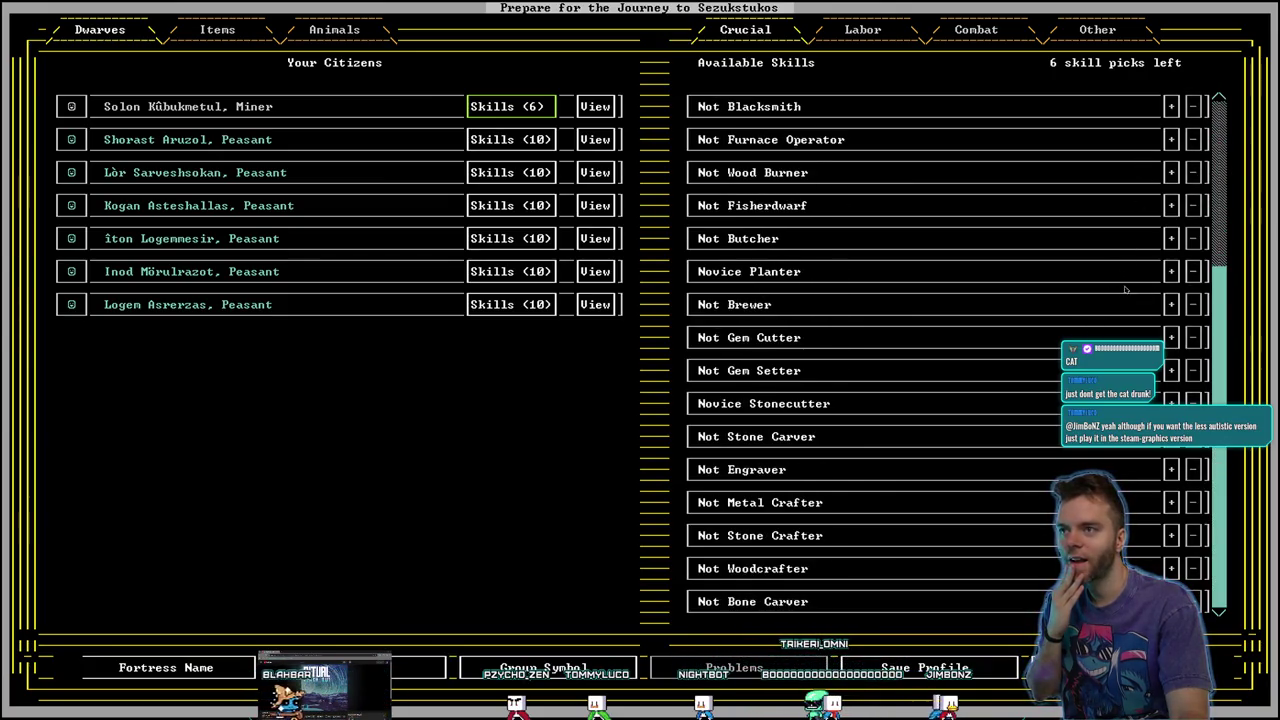
pyautogui.scroll(7, 1188, 283)
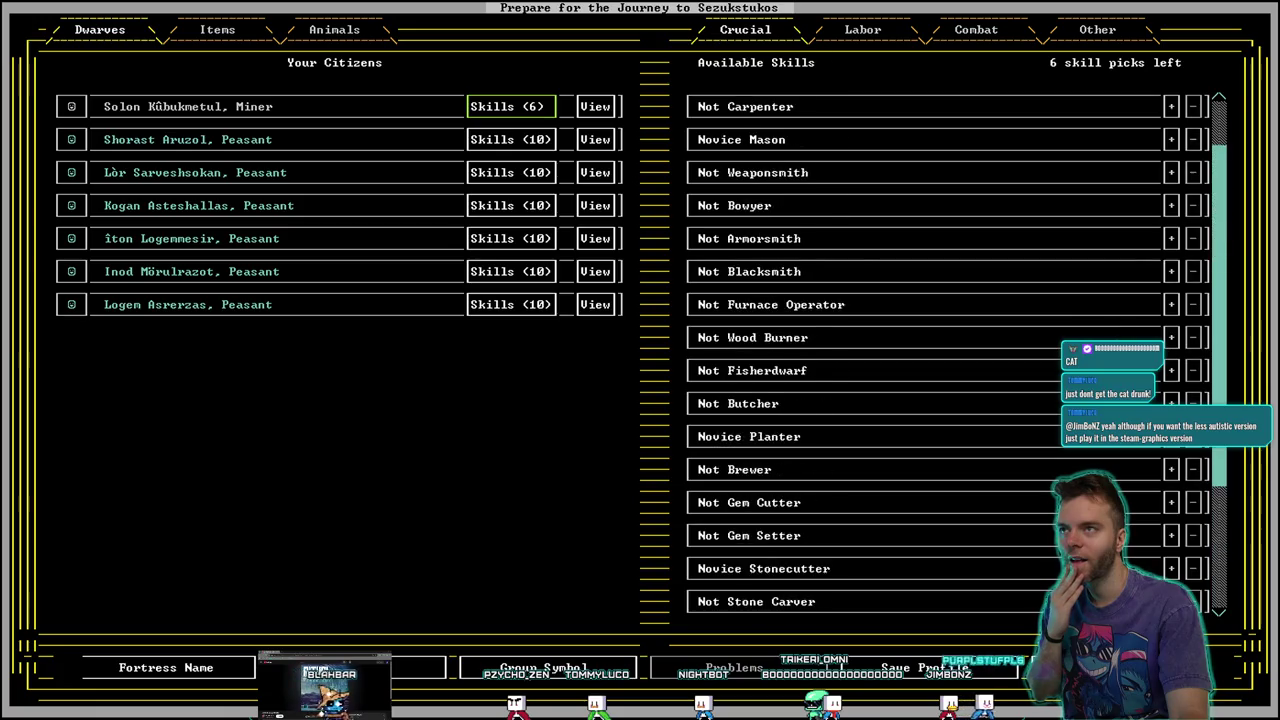
# Raise the dwarf's mining to Proficient and masonry to Competent with the remaining picks
pyautogui.click(1169, 108)
pyautogui.click(1169, 108)
pyautogui.click(1169, 108)
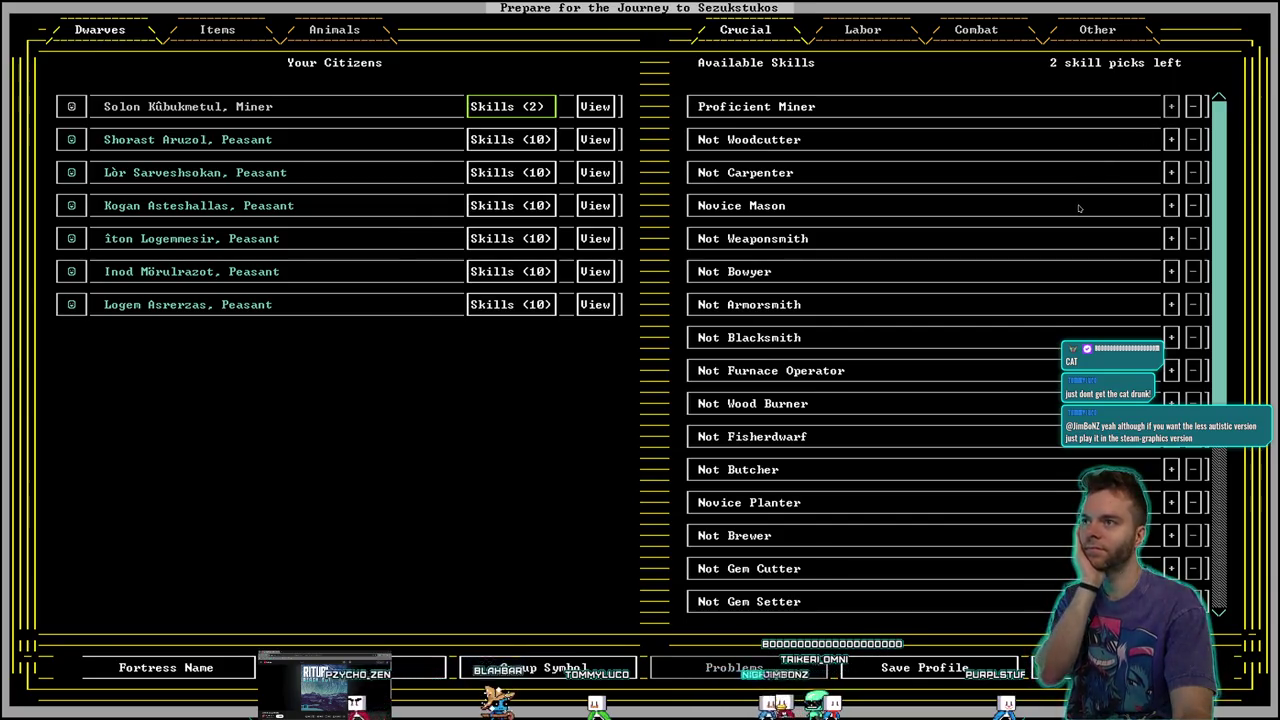
pyautogui.click(1171, 205)
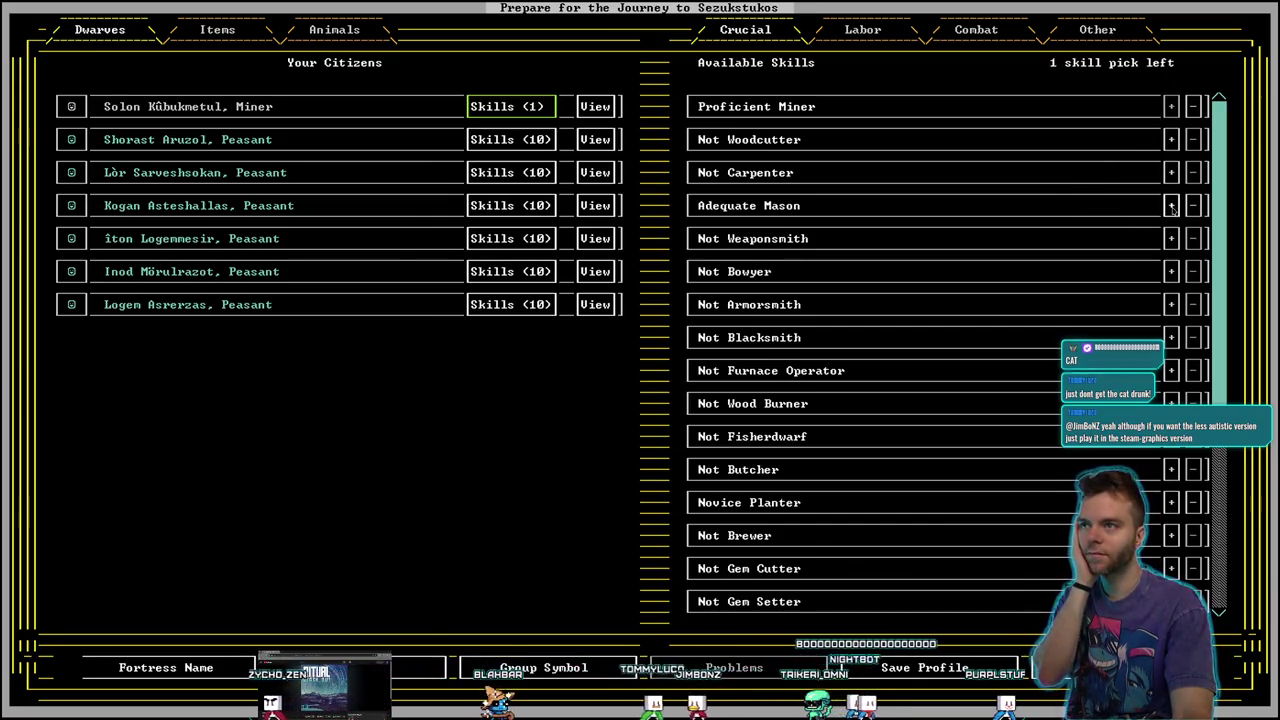
pyautogui.click(1171, 205)
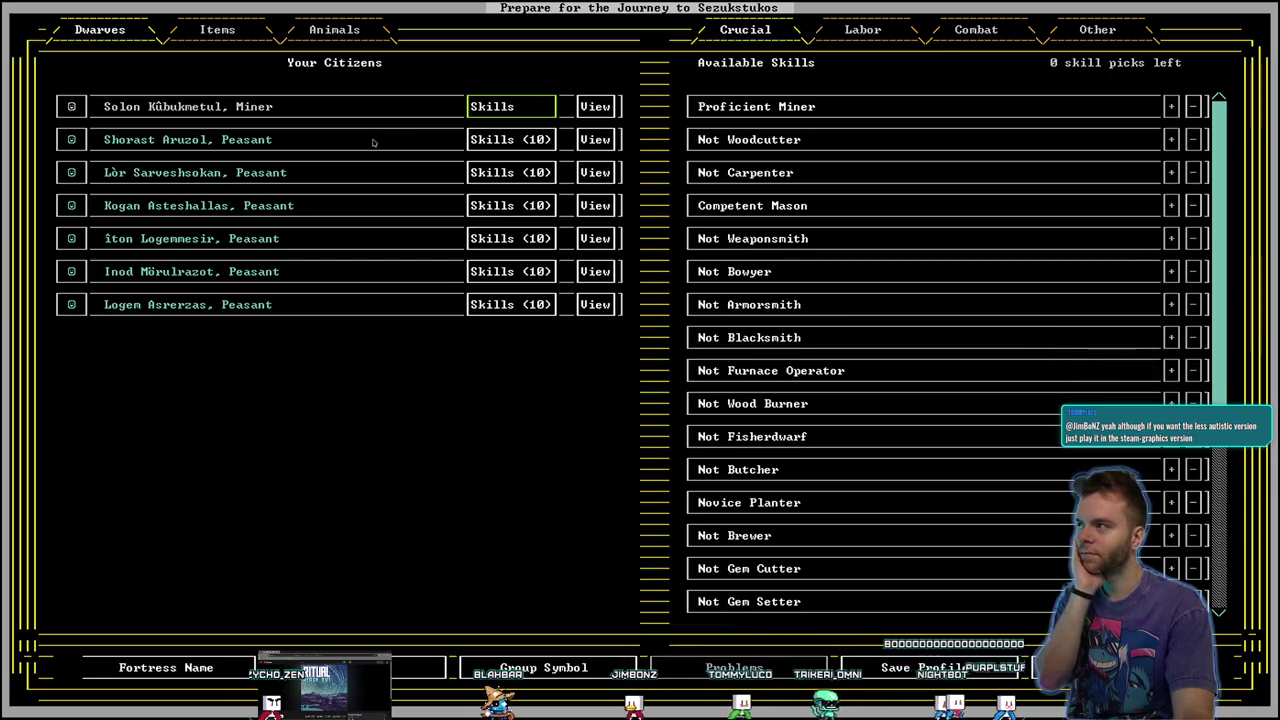
# Raise the second dwarf's woodcutting to Competent and spend the third dwarf's picks on planting and brewing
pyautogui.click(507, 140)
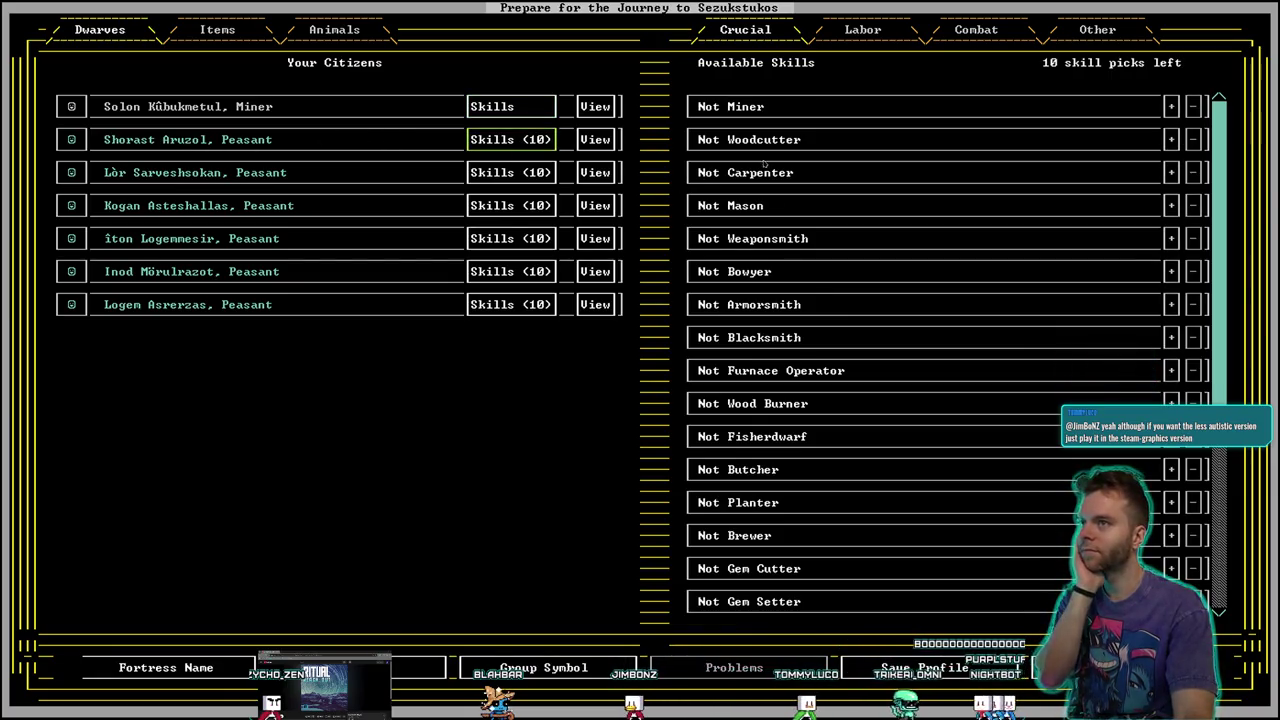
pyautogui.tripleClick(1176, 145)
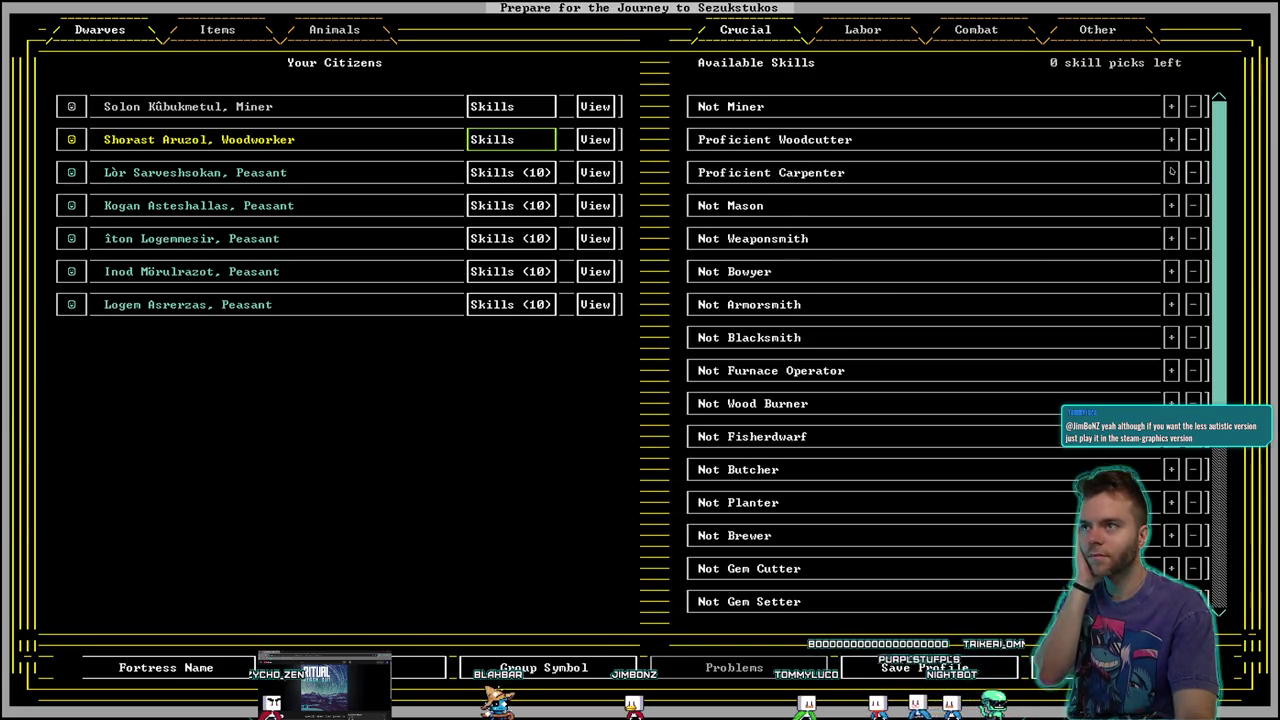
pyautogui.press('Down')
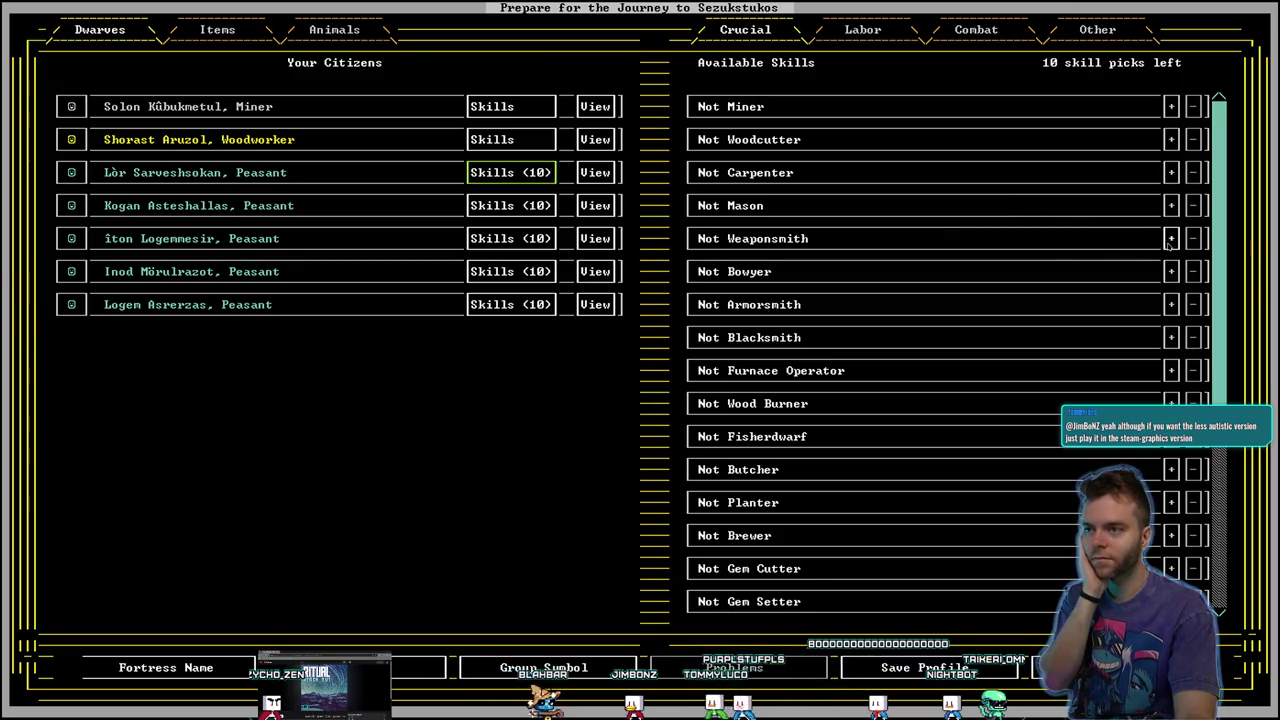
pyautogui.scroll(-1, 1053, 337)
pyautogui.scroll(-2, 1053, 337)
pyautogui.click(1171, 403)
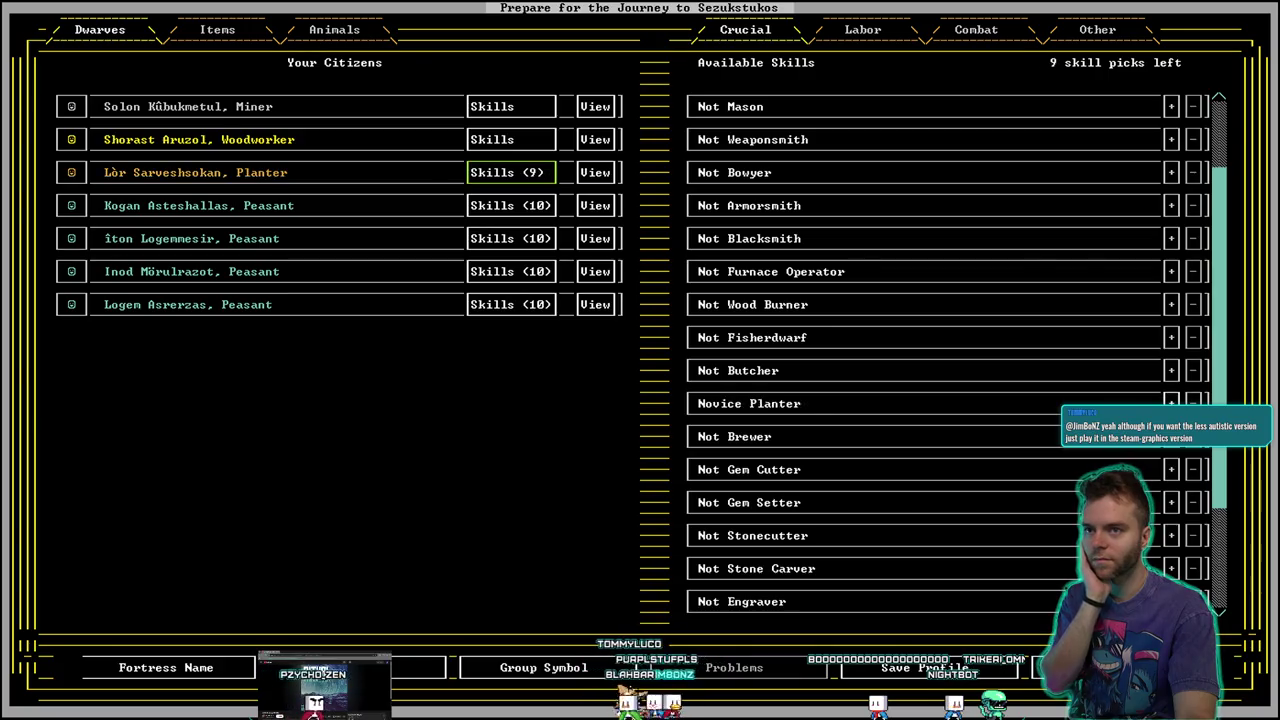
pyautogui.click(1171, 403)
pyautogui.click(1171, 403)
pyautogui.click(1171, 403)
pyautogui.click(1171, 403)
pyautogui.click(1171, 436)
pyautogui.click(1171, 436)
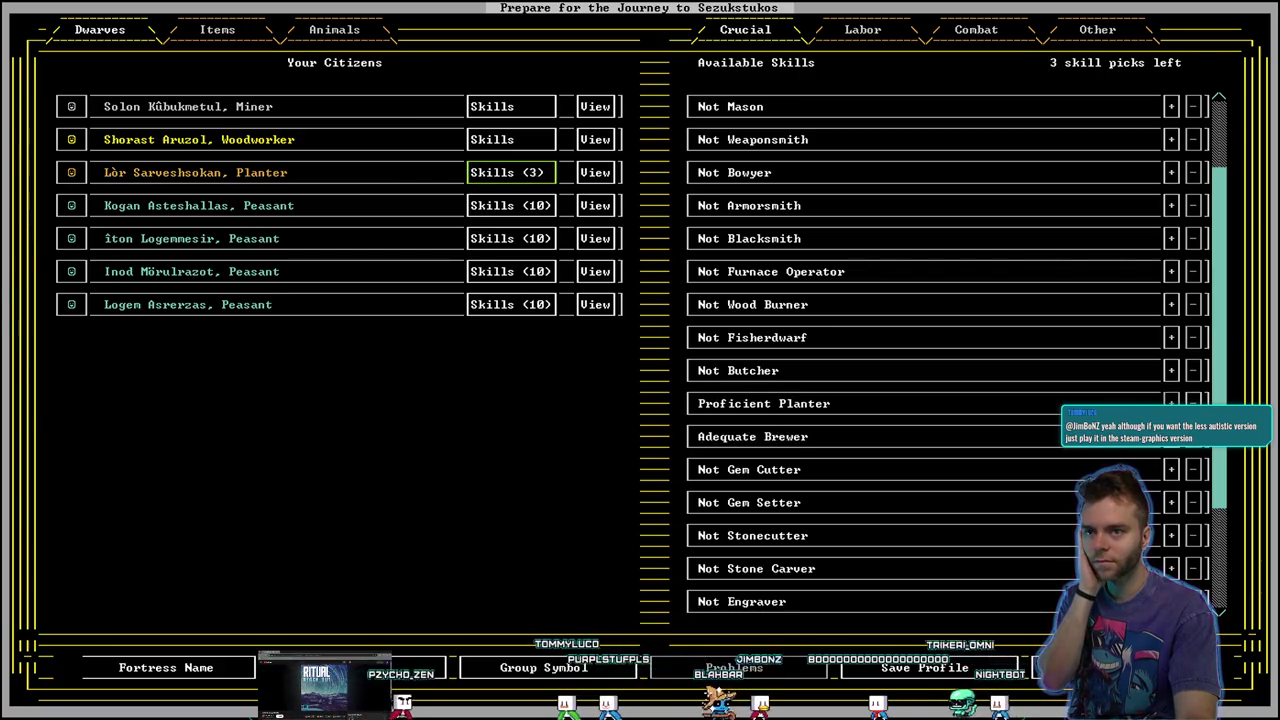
pyautogui.click(1171, 436)
pyautogui.click(1171, 436)
pyautogui.click(1171, 436)
# Give Kogan one level each in Furnace Operator, Blacksmith, Armorsmith, Bowyer, Weaponsmith and Wood Burner
pyautogui.click(510, 205)
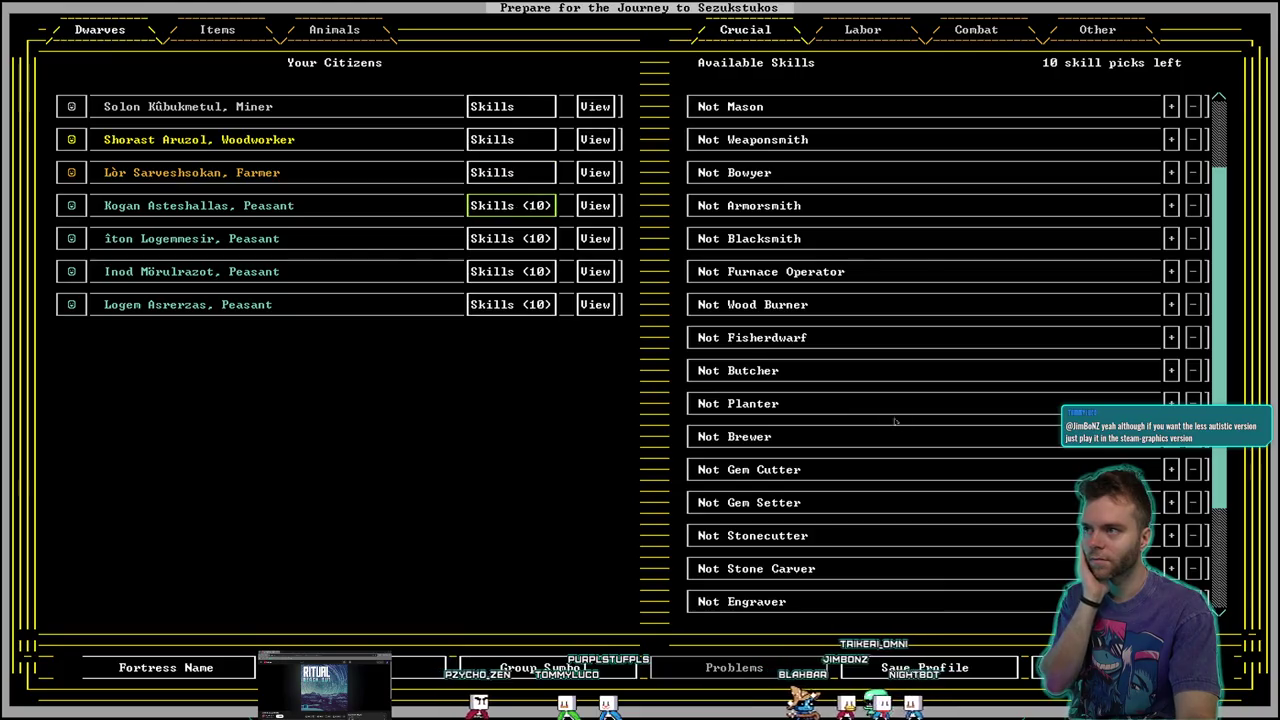
pyautogui.scroll(-2, 951, 438)
pyautogui.scroll(-2, 951, 438)
pyautogui.scroll(4, 951, 438)
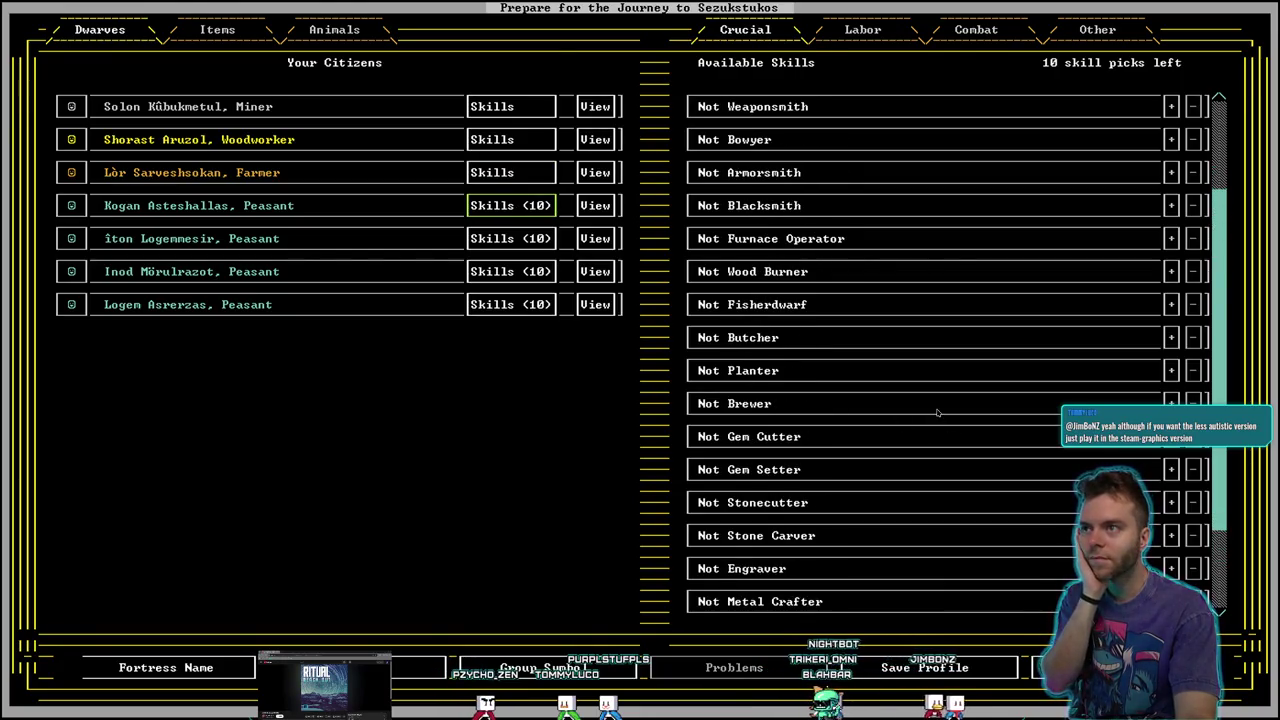
pyautogui.scroll(1, 940, 345)
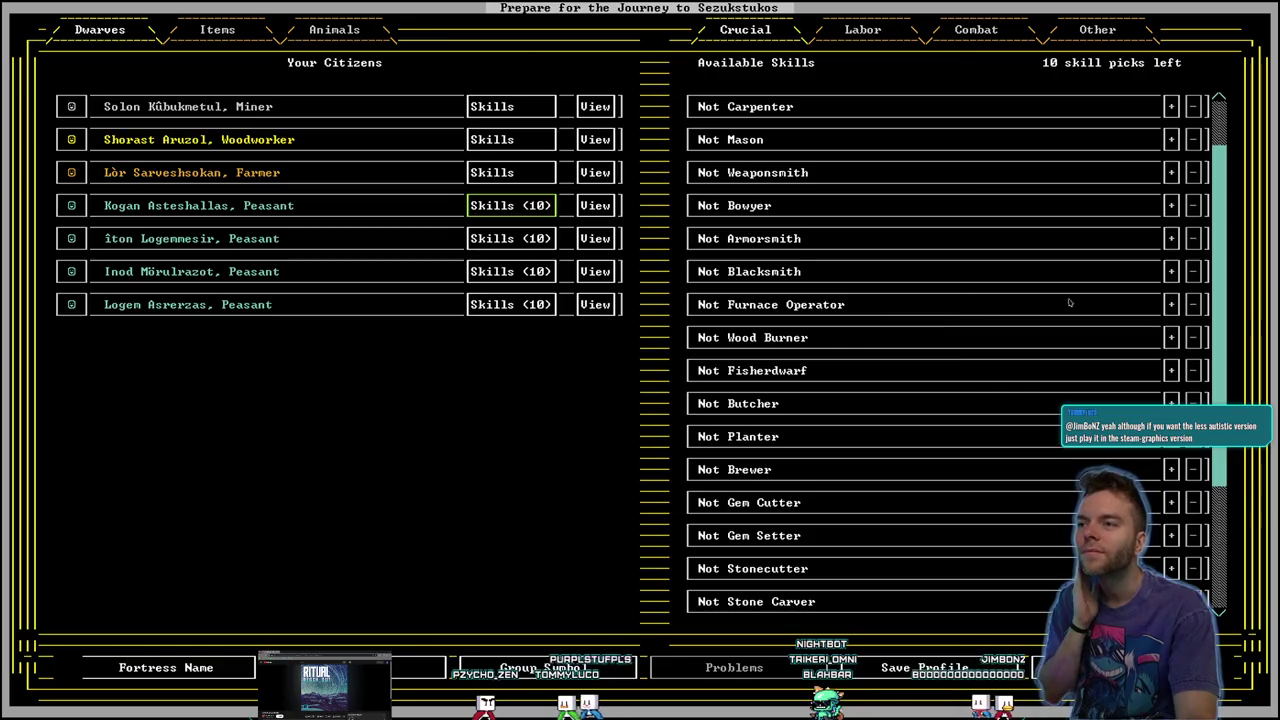
pyautogui.click(1171, 304)
pyautogui.click(1171, 271)
pyautogui.click(1171, 238)
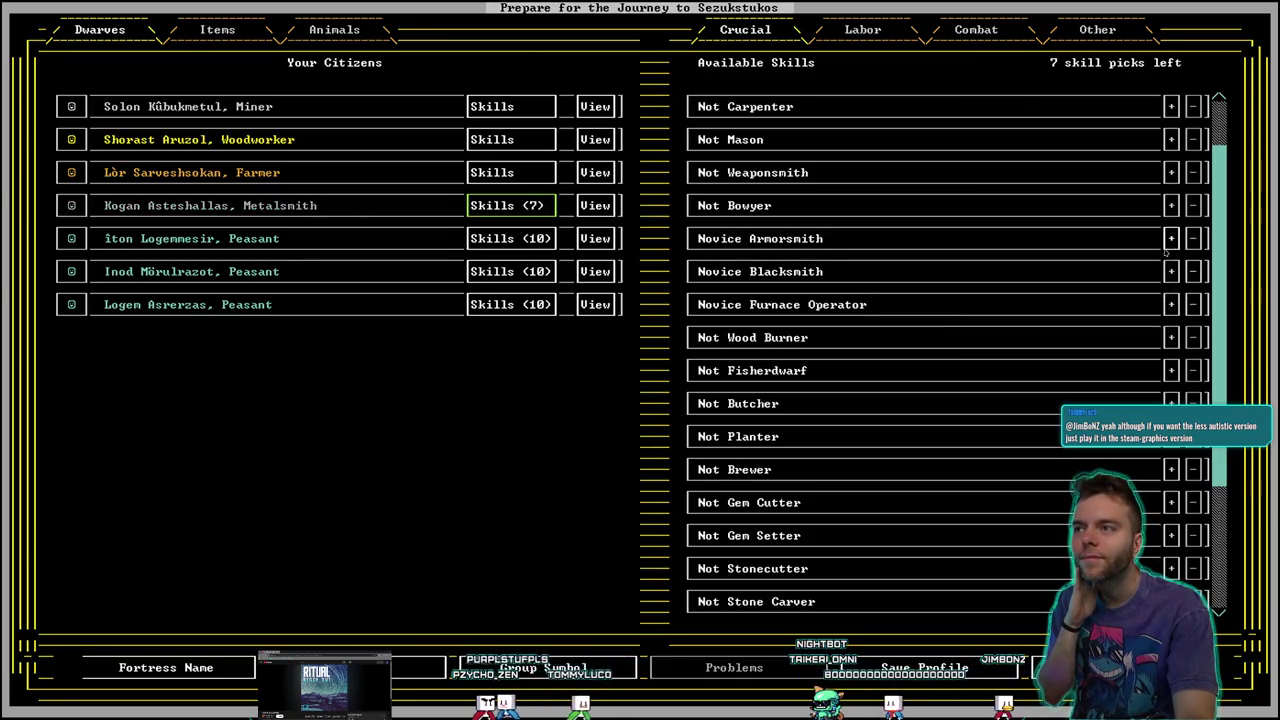
pyautogui.click(1171, 205)
pyautogui.click(1171, 172)
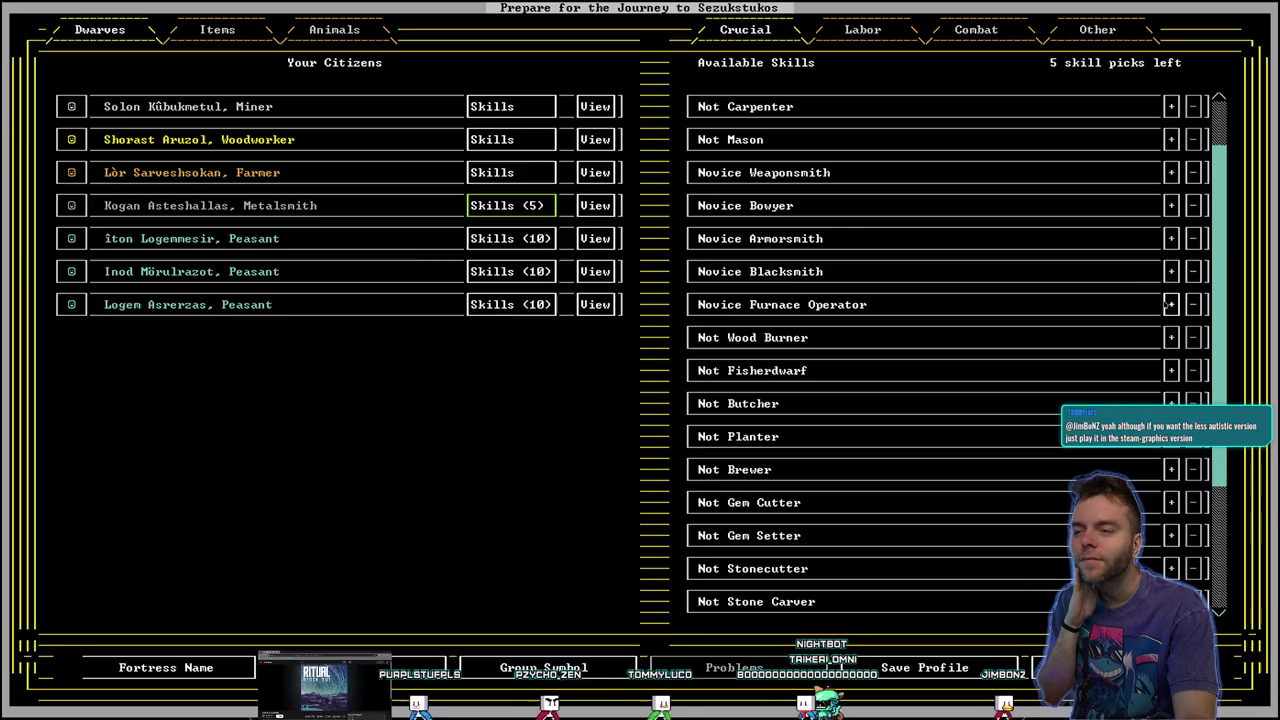
pyautogui.click(1171, 337)
pyautogui.click(1171, 370)
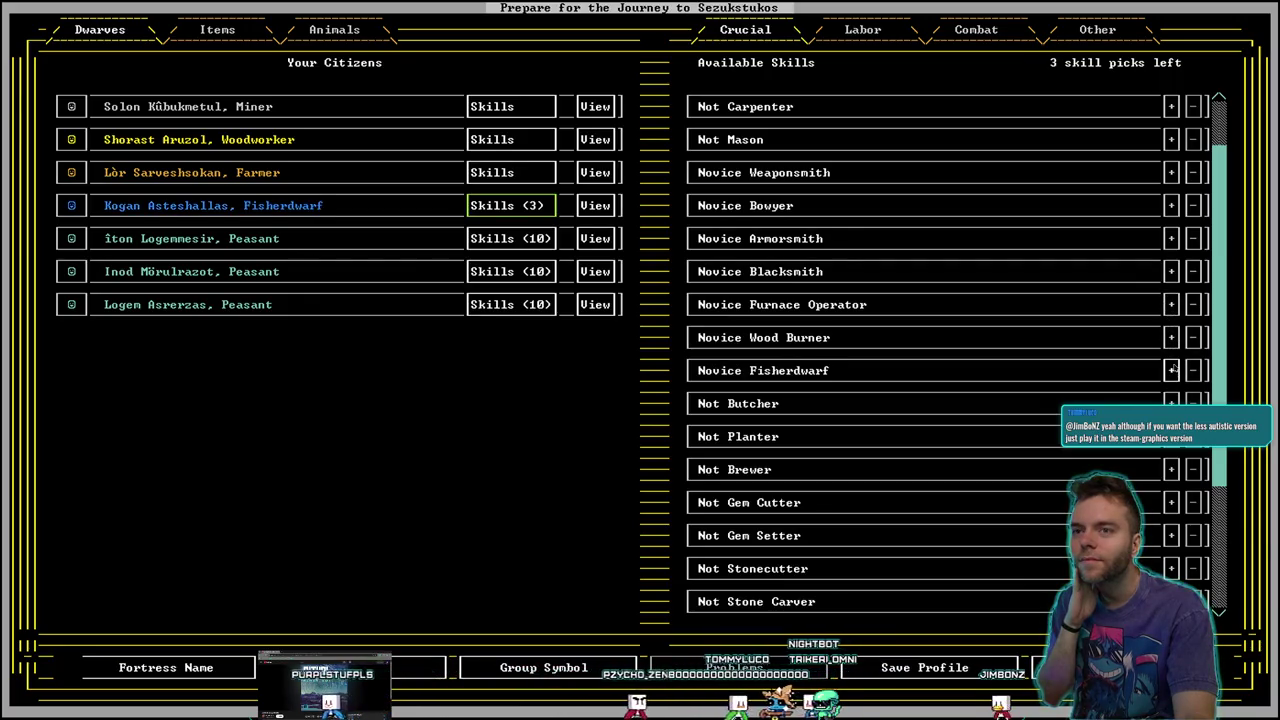
pyautogui.click(1191, 370)
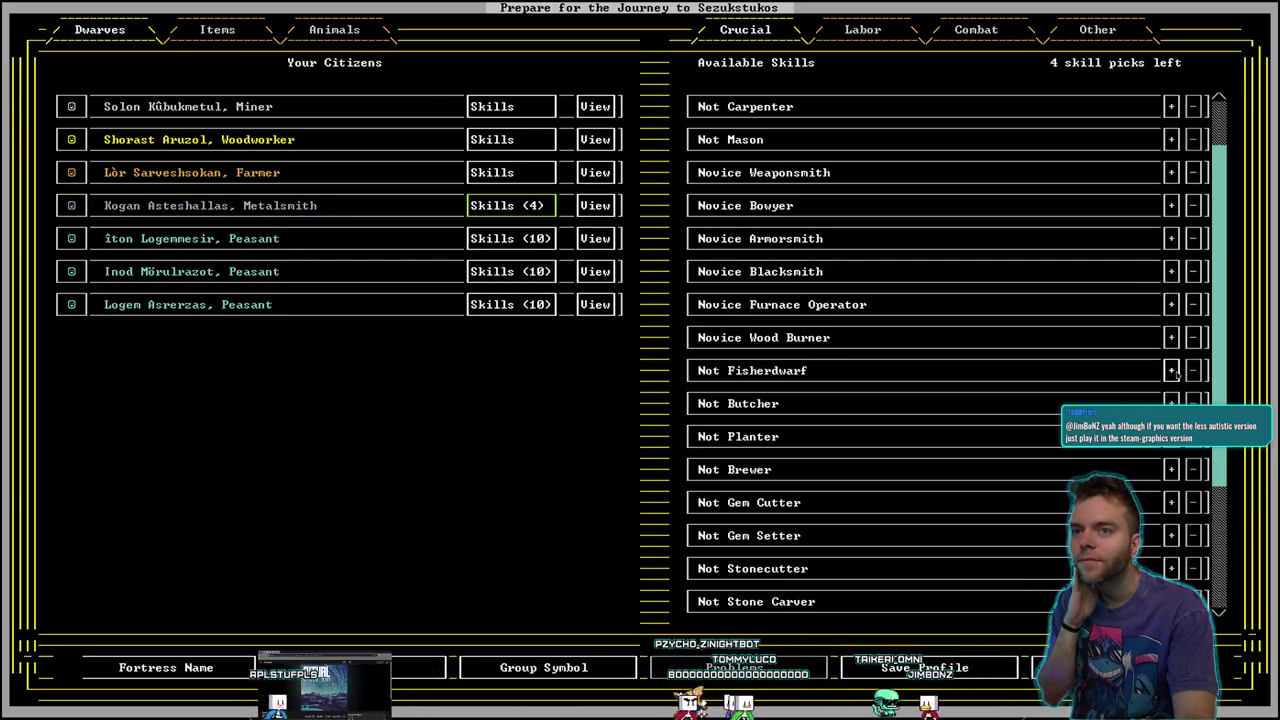
# Spend Kogan's remaining picks raising four smithing skills to Adequate
pyautogui.scroll(2, 1166, 190)
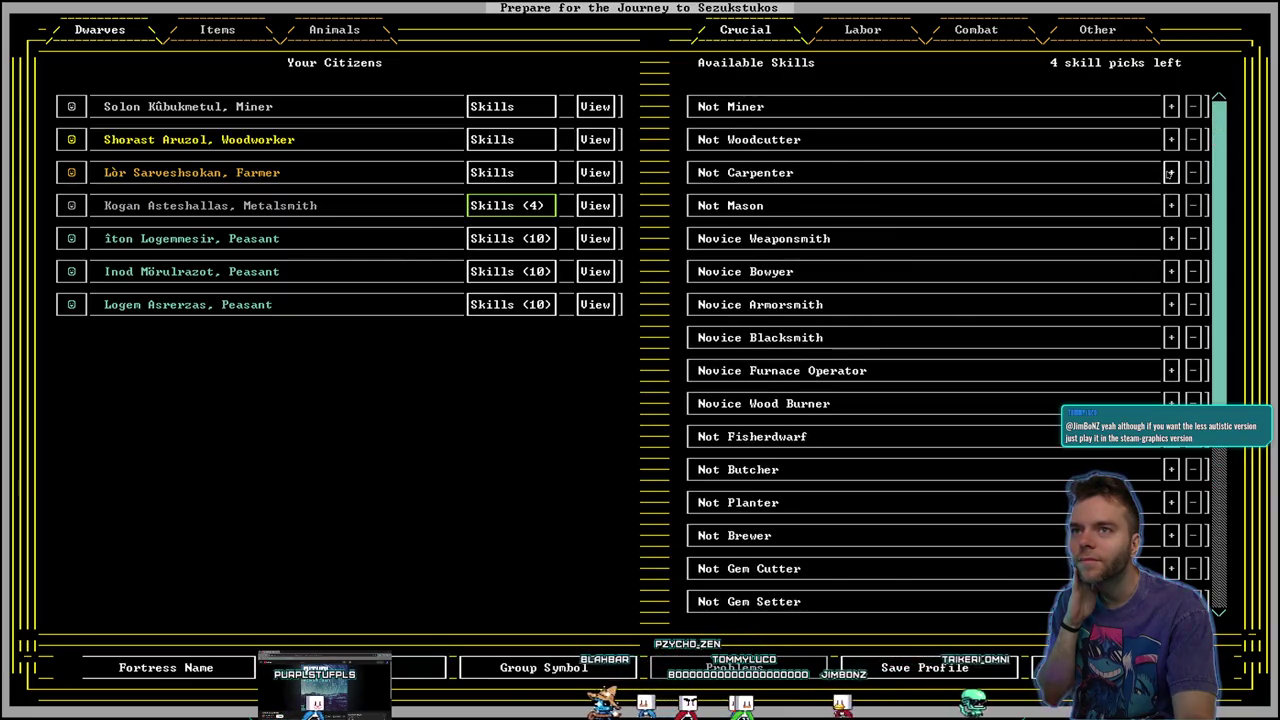
pyautogui.click(1171, 238)
pyautogui.click(1171, 271)
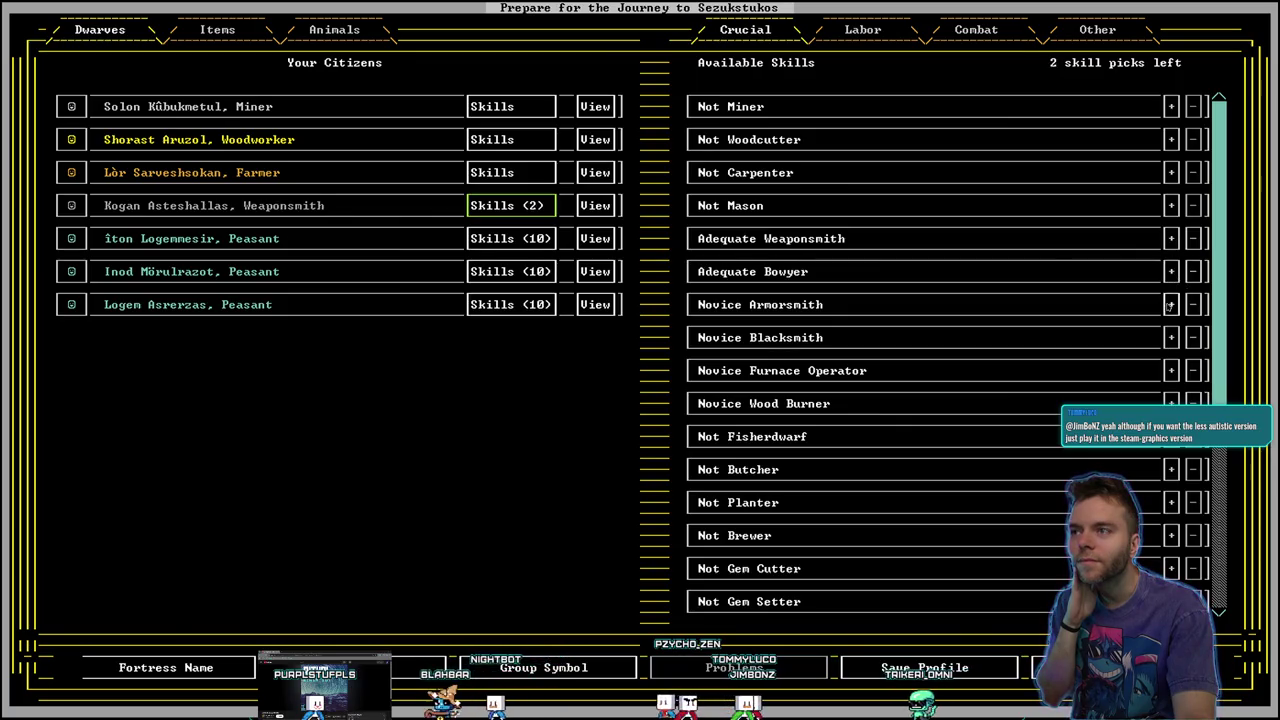
pyautogui.click(1172, 306)
pyautogui.click(1172, 337)
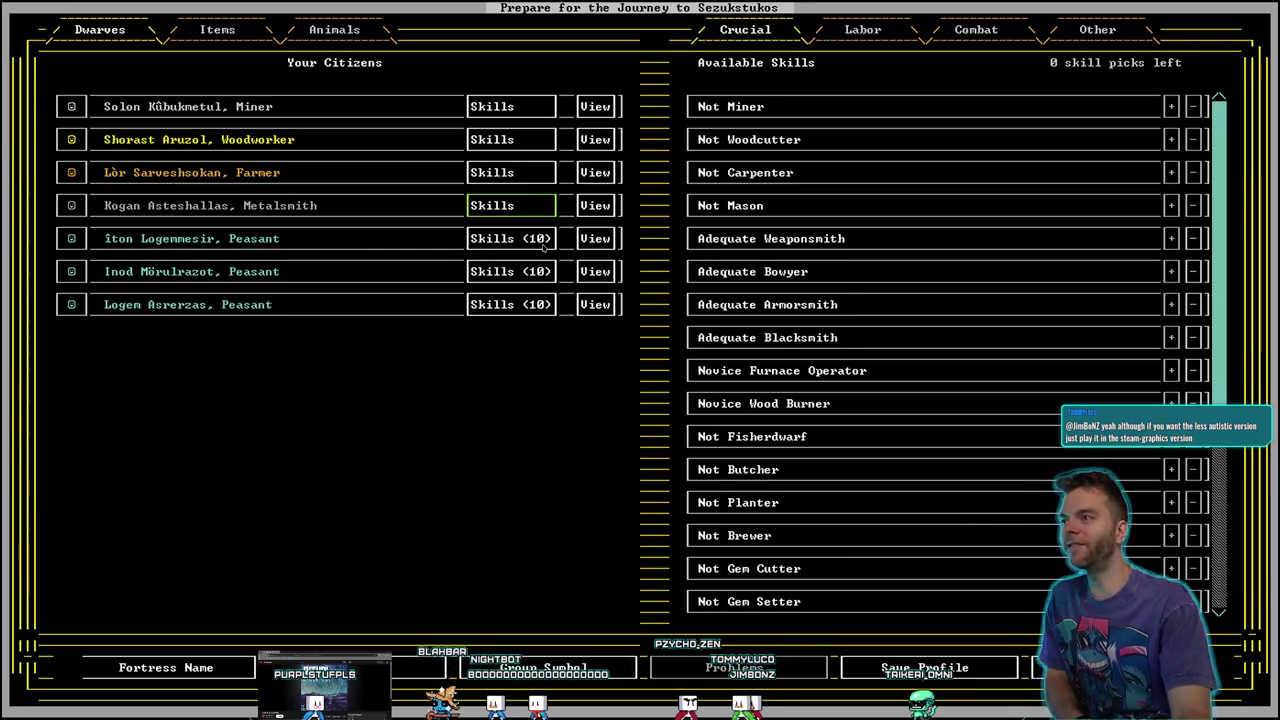
# Make Îton a Proficient Fisherdwarf and Butcher
pyautogui.click(511, 238)
pyautogui.click(1172, 436)
pyautogui.click(1172, 436)
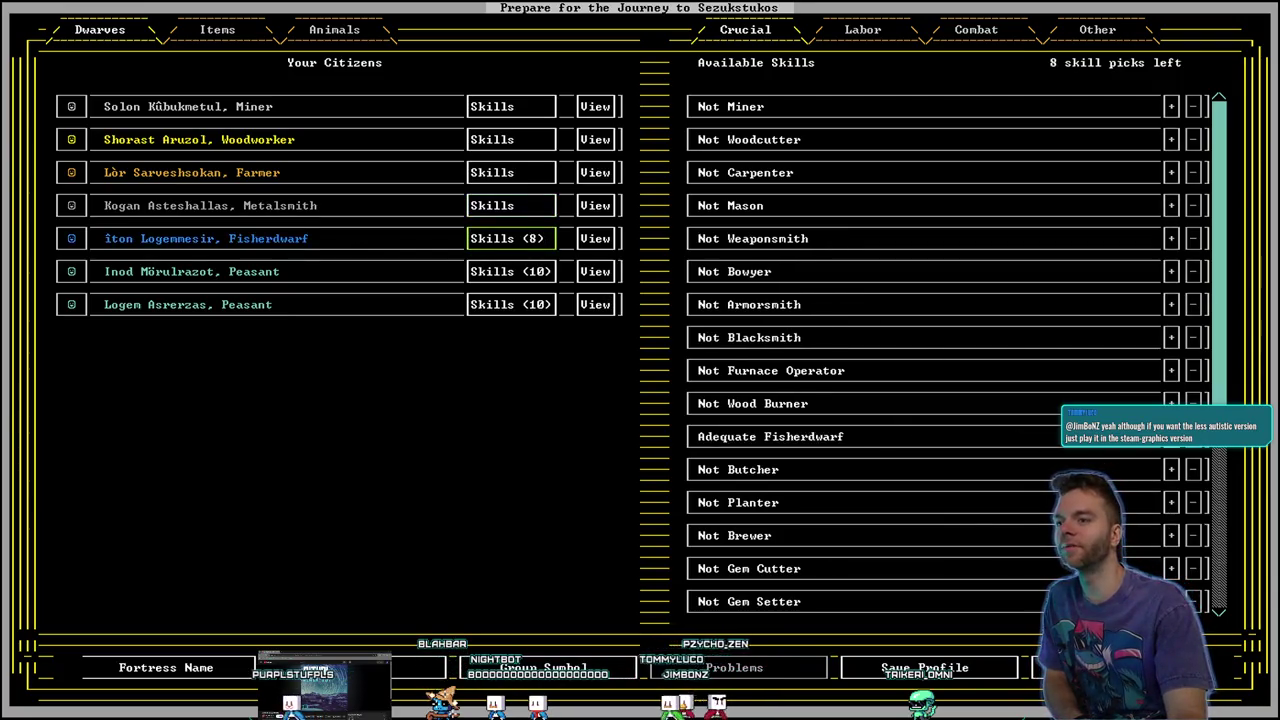
pyautogui.click(1172, 436)
pyautogui.click(1172, 436)
pyautogui.click(1172, 436)
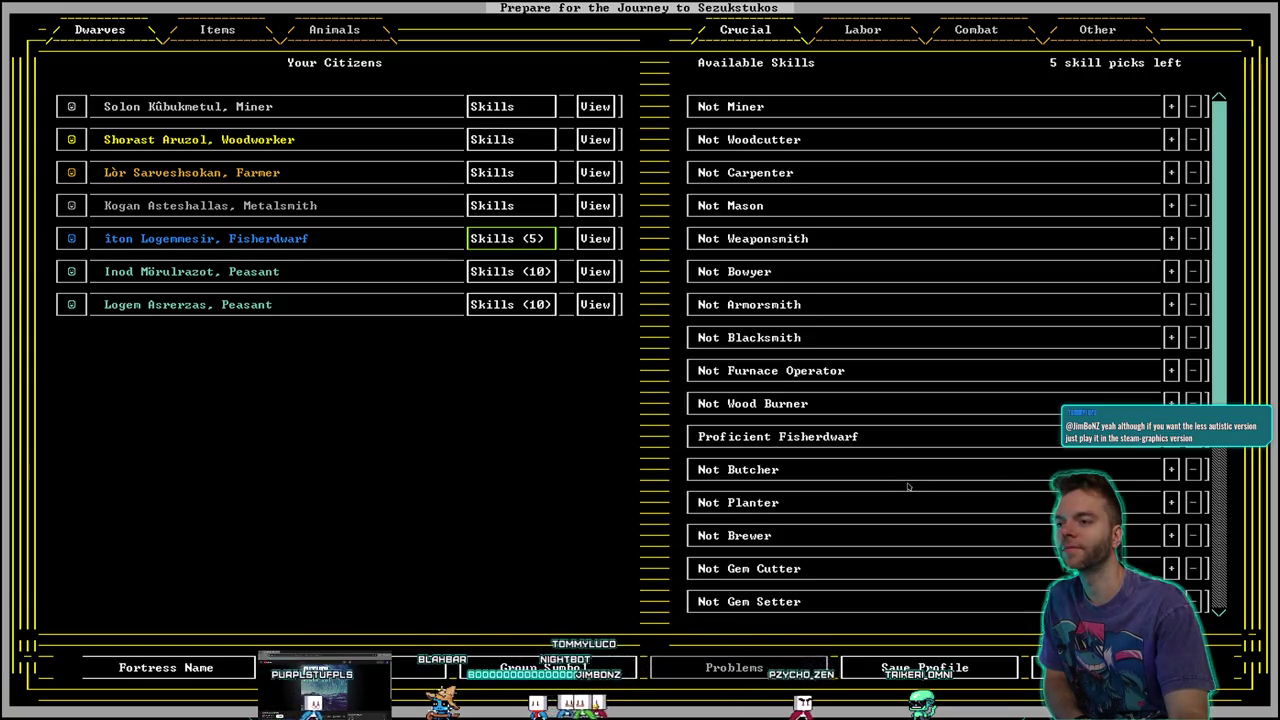
pyautogui.click(1171, 469)
pyautogui.click(1171, 469)
pyautogui.click(1171, 469)
pyautogui.click(1171, 469)
pyautogui.click(1171, 469)
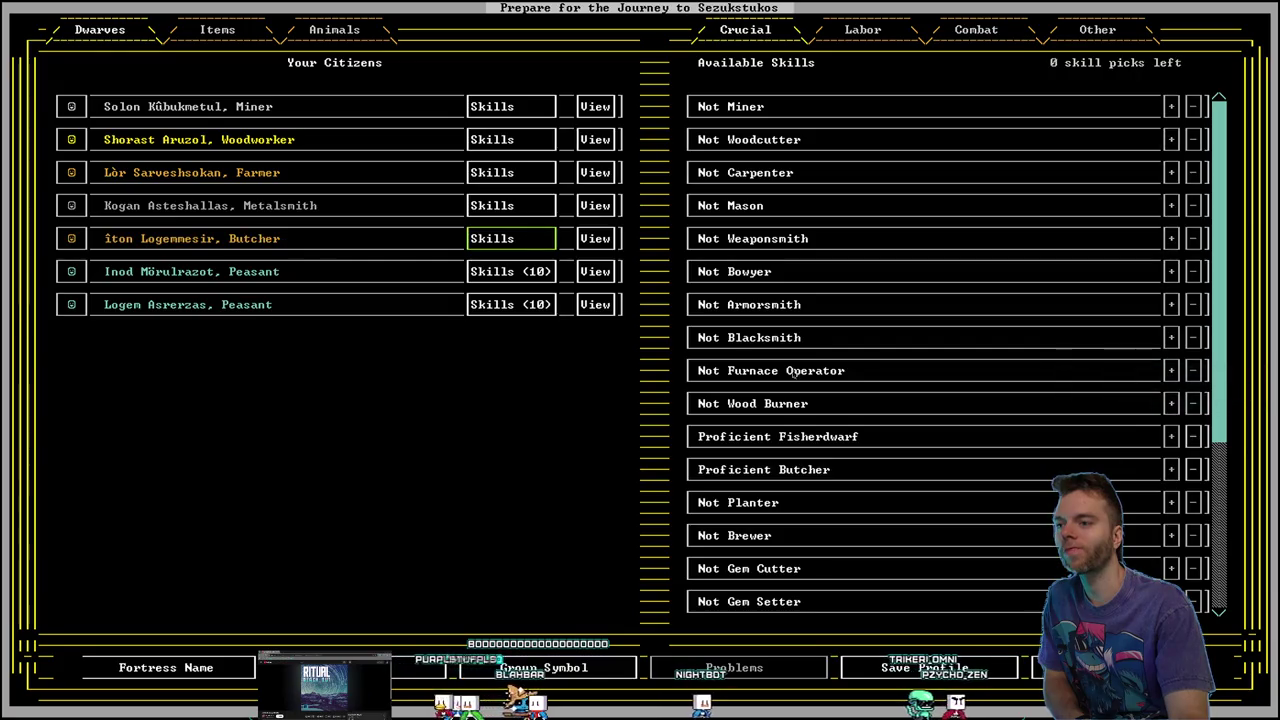
pyautogui.click(510, 271)
# Raise Inod's Miner to Proficient and add levels in Stonecutter and Stone Carver
pyautogui.click(1171, 108)
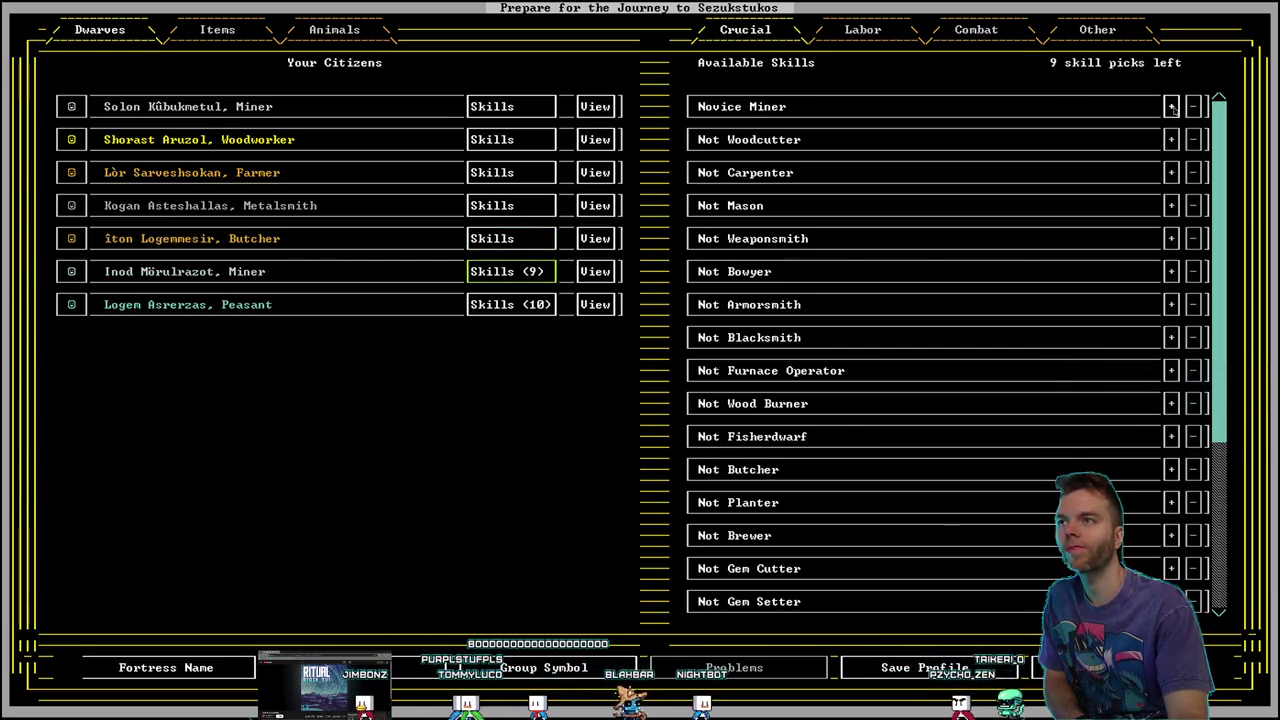
pyautogui.click(1171, 107)
pyautogui.click(1171, 107)
pyautogui.click(1171, 107)
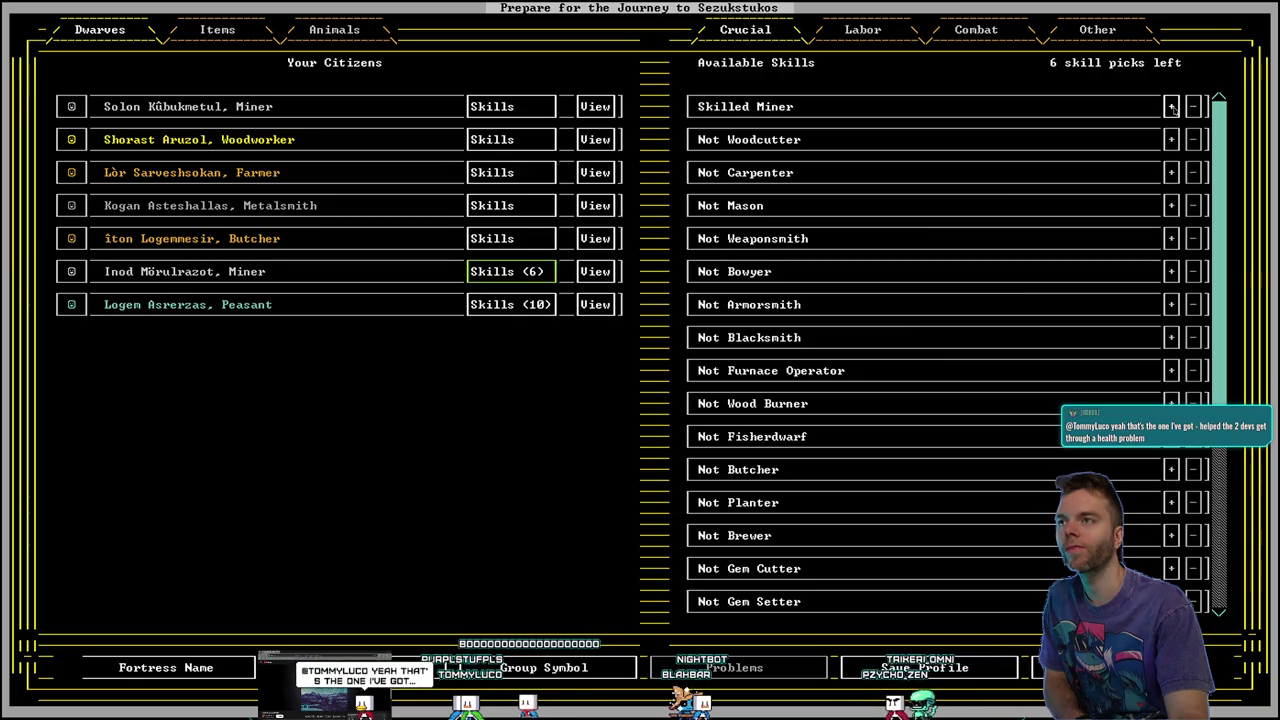
pyautogui.click(1171, 107)
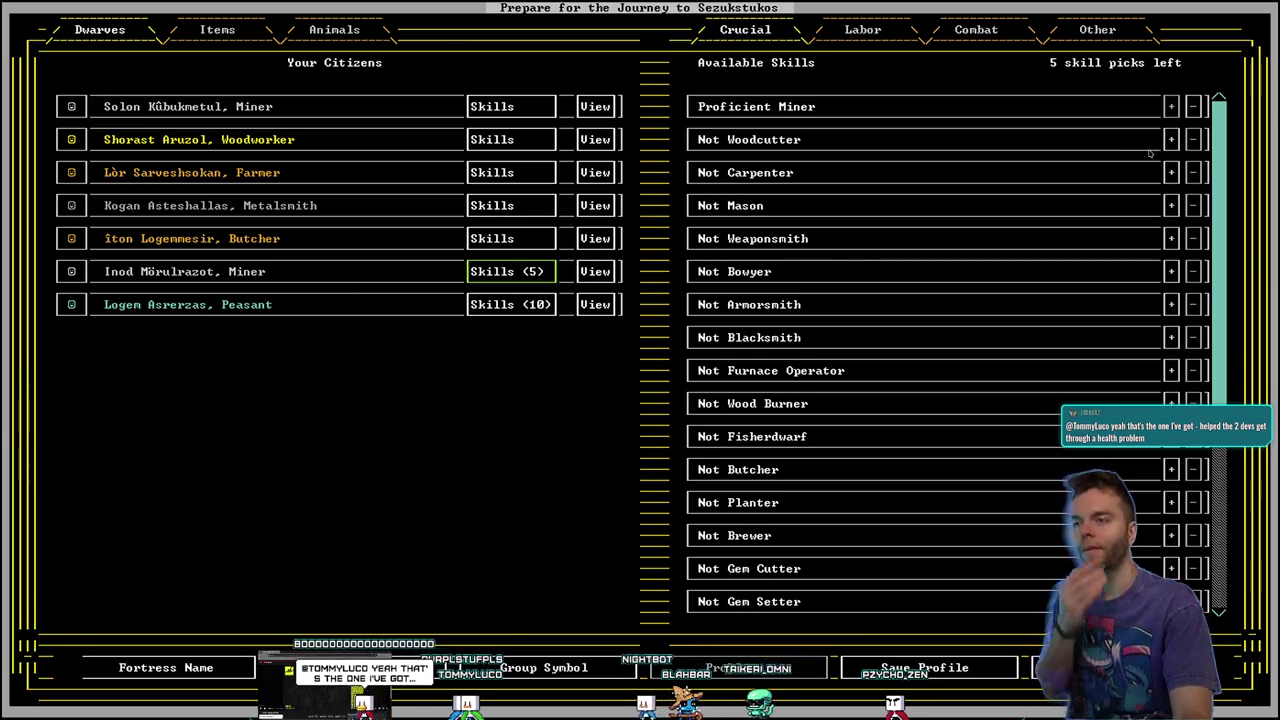
pyautogui.scroll(-7, 1005, 392)
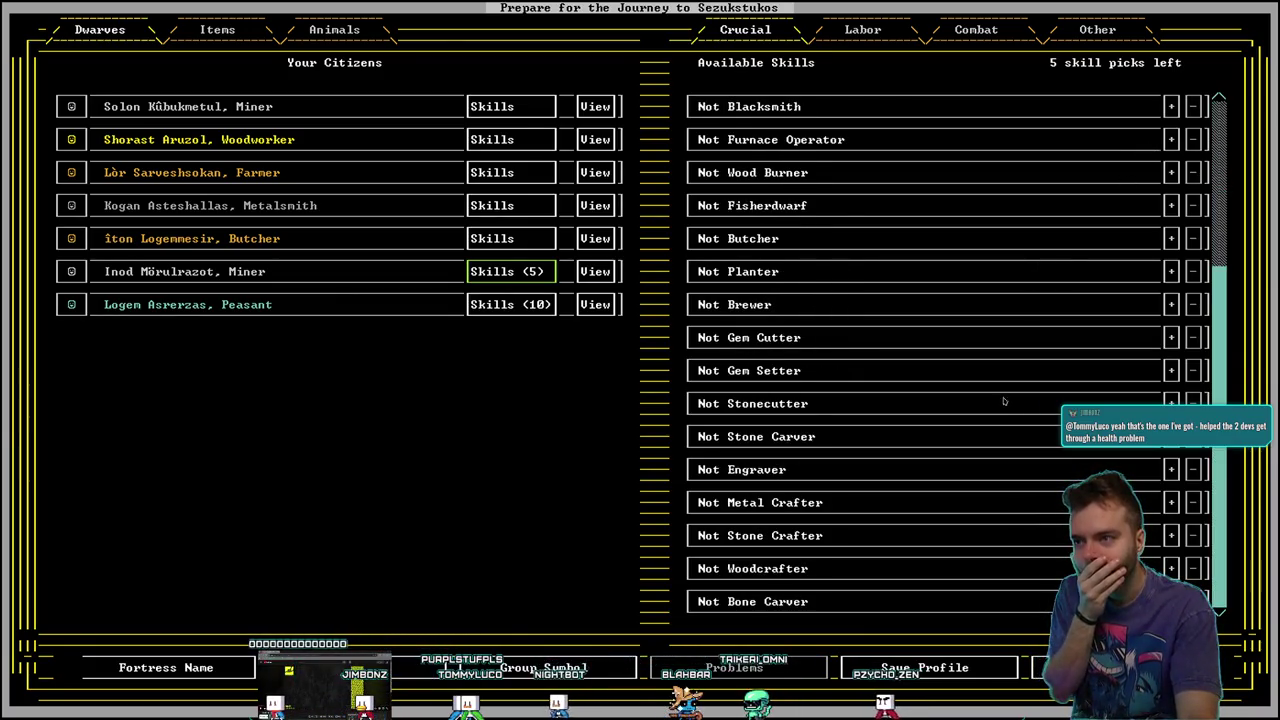
pyautogui.click(1171, 436)
pyautogui.click(1171, 403)
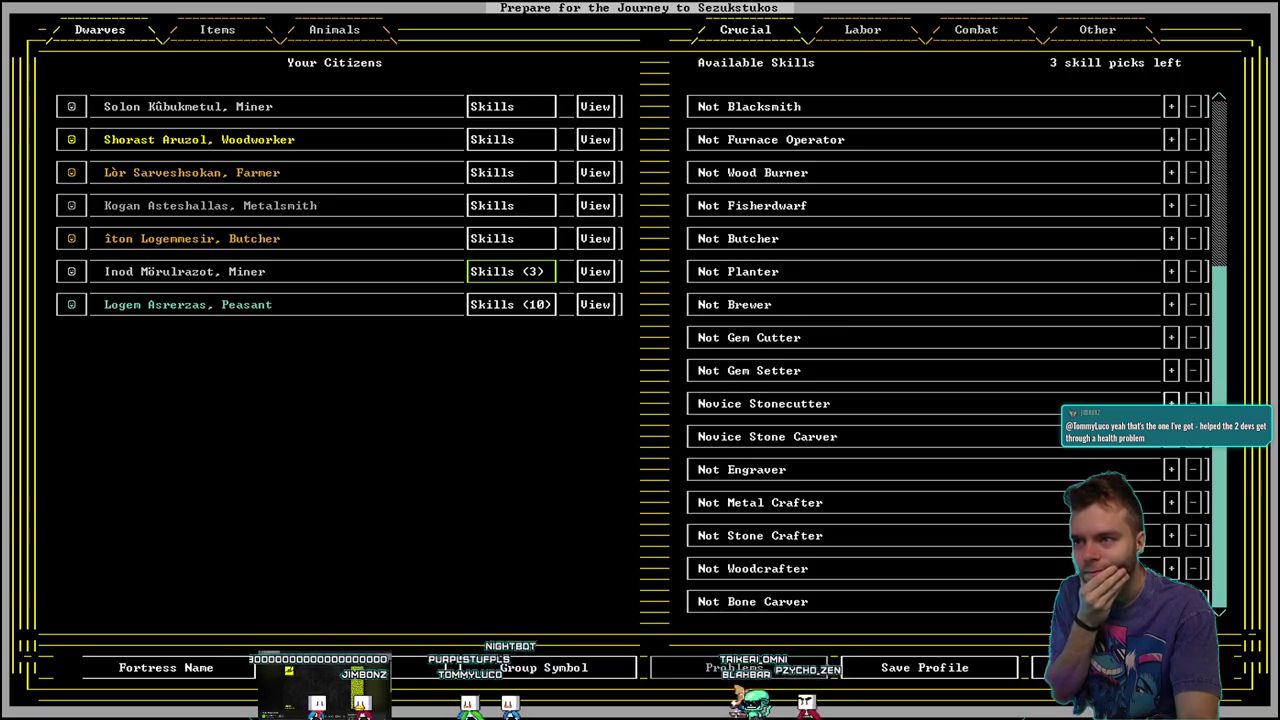
pyautogui.click(1171, 436)
pyautogui.click(1171, 436)
pyautogui.click(1171, 403)
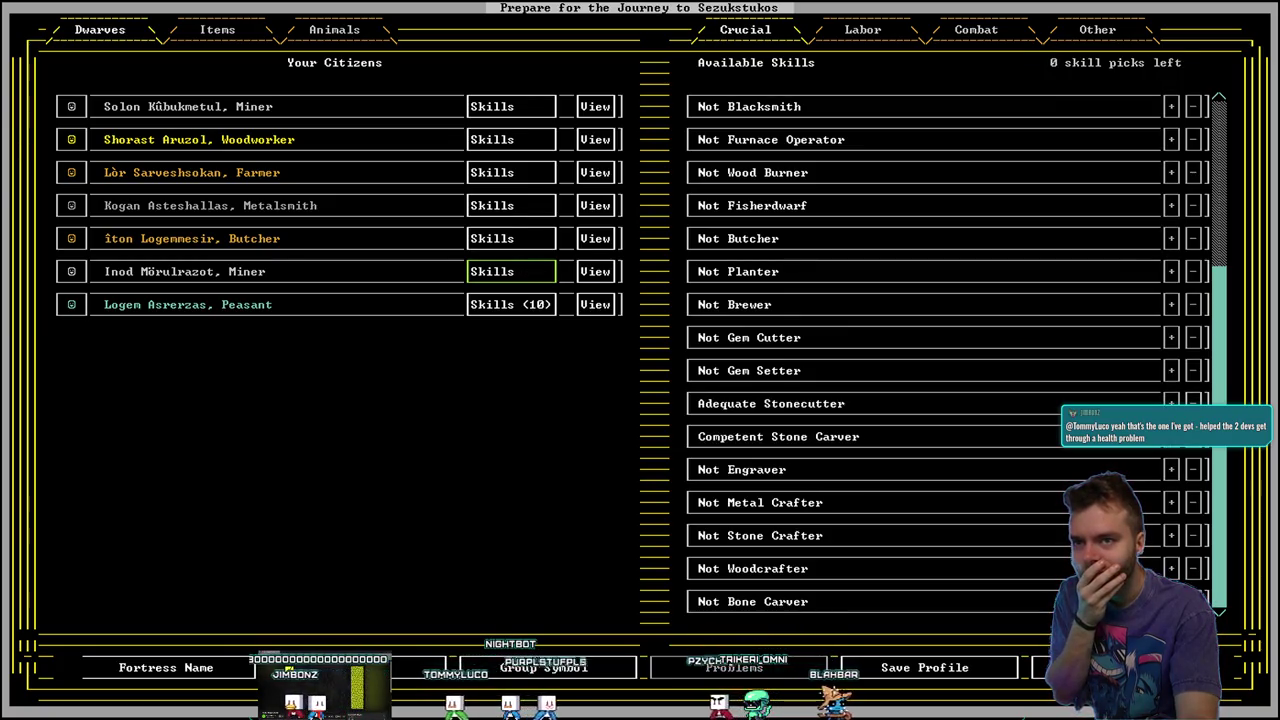
# Give Logem Bone Carver, Woodcrafter, Adequate Stone Crafter, Metal Crafter and Planter, then embark
pyautogui.click(510, 304)
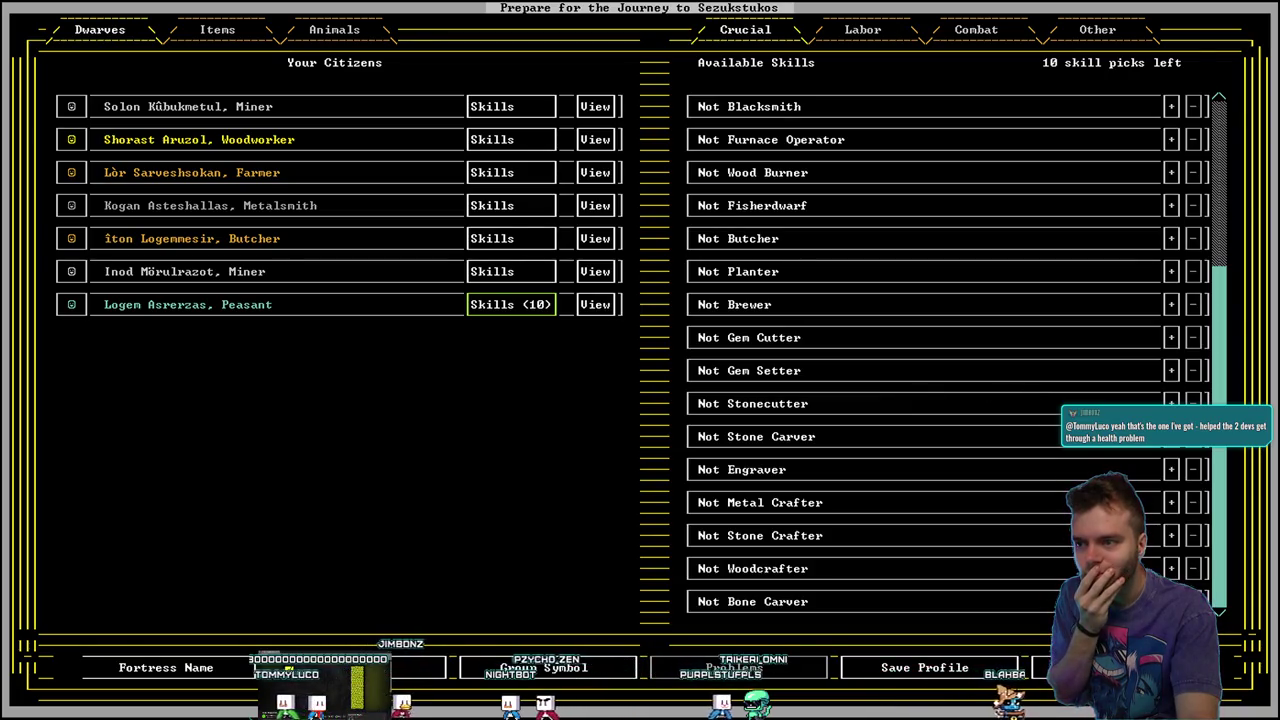
pyautogui.click(1171, 601)
pyautogui.click(1171, 568)
pyautogui.click(1171, 535)
pyautogui.click(1171, 535)
pyautogui.click(1171, 502)
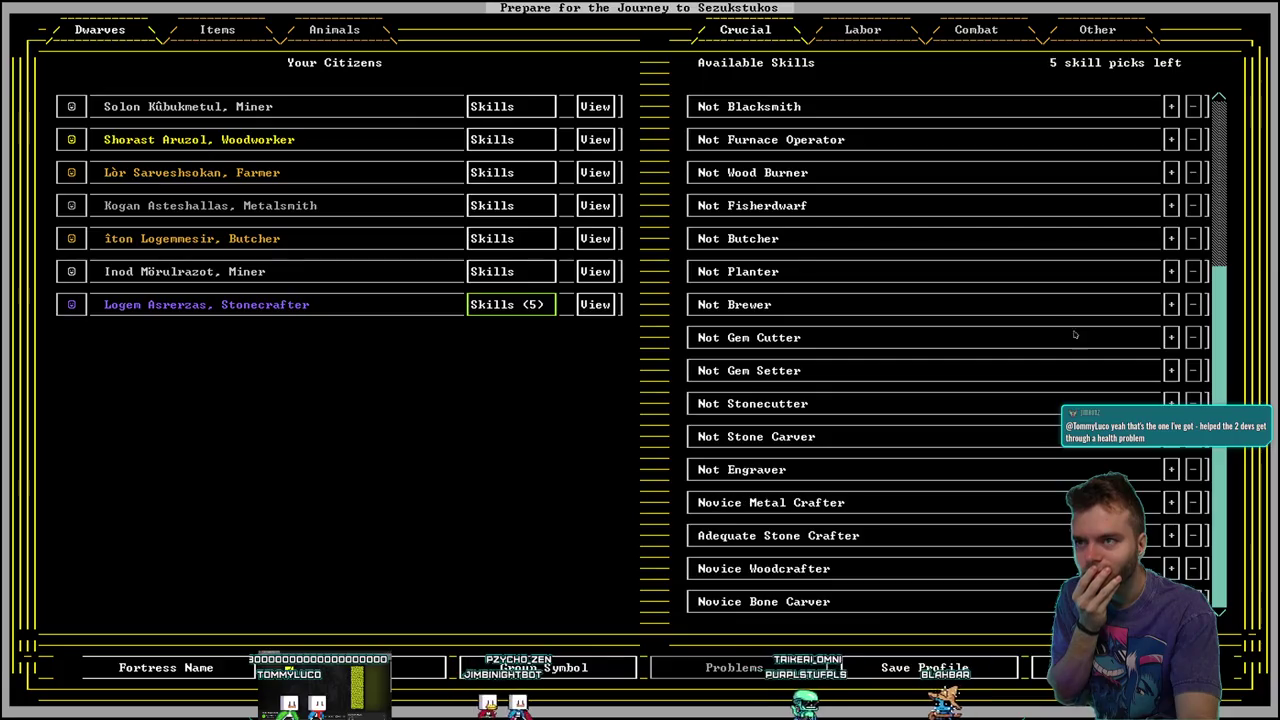
pyautogui.scroll(7, 1075, 337)
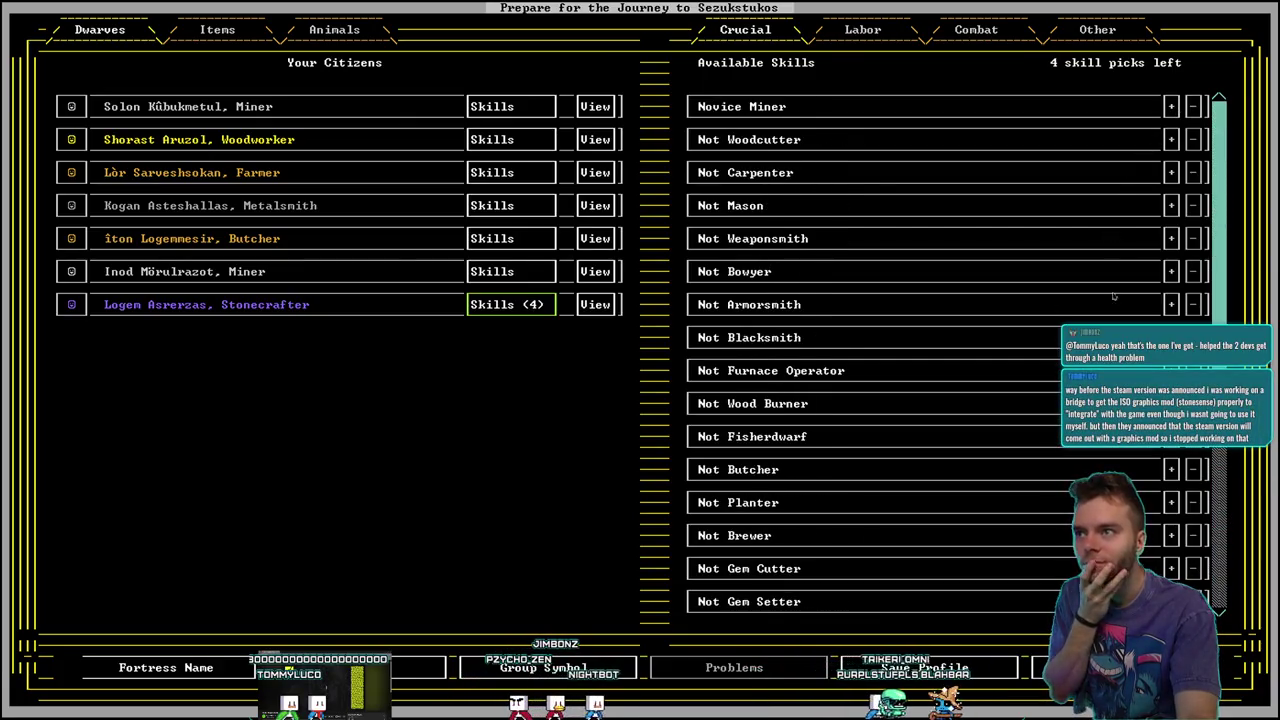
pyautogui.scroll(-1, 1035, 491)
pyautogui.click(1171, 469)
pyautogui.scroll(-3, 1169, 478)
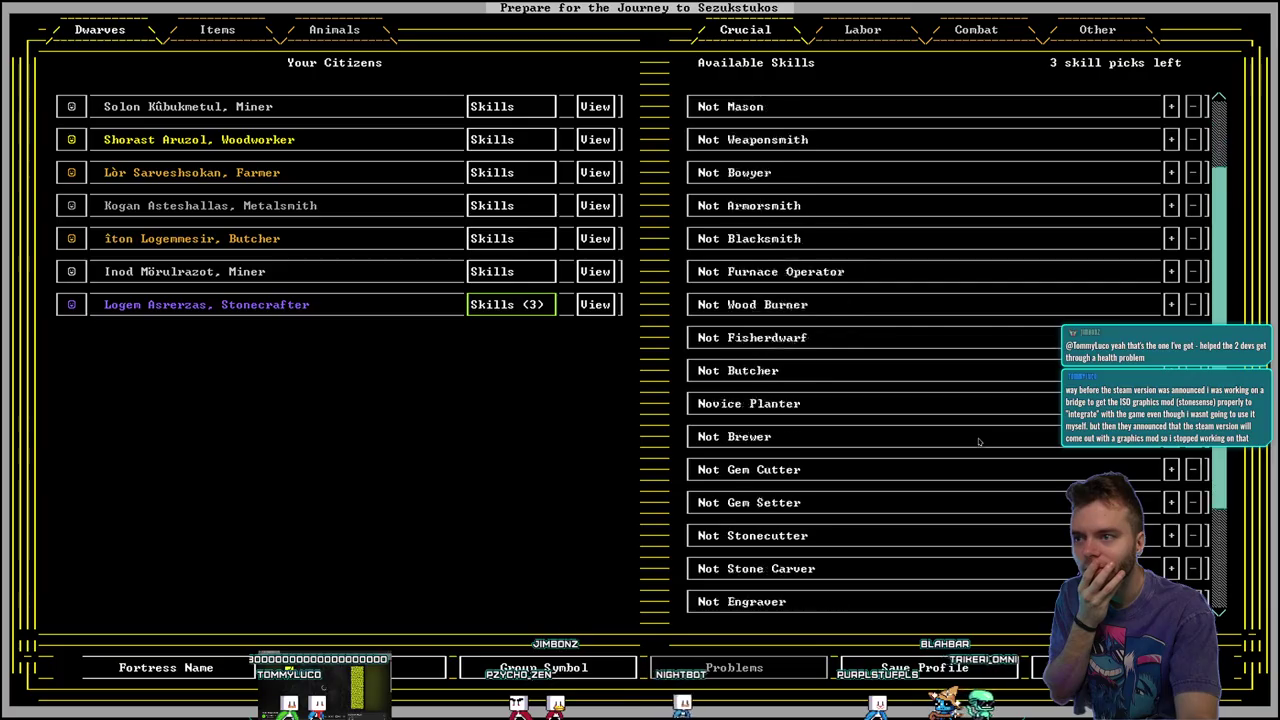
pyautogui.click(1110, 667)
pyautogui.click(880, 667)
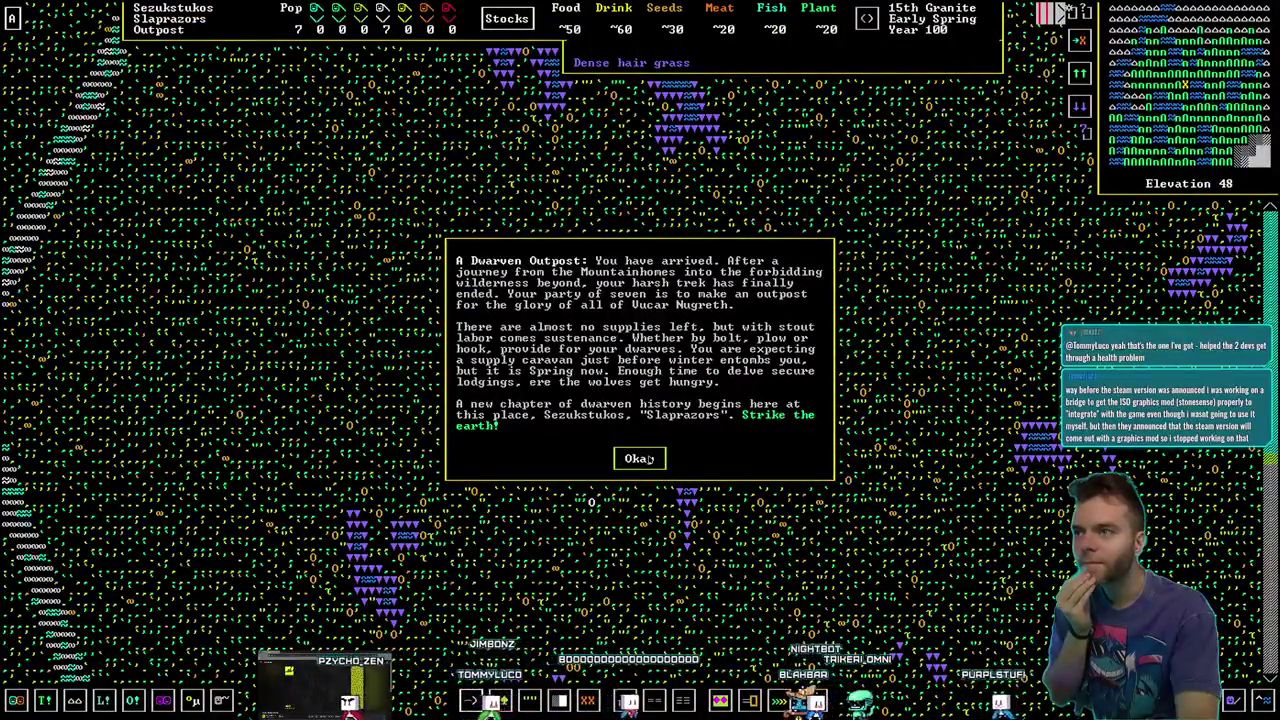
# Dismiss the arrival message, close the minecart routes help, and bring up the main menu
pyautogui.click(640, 458)
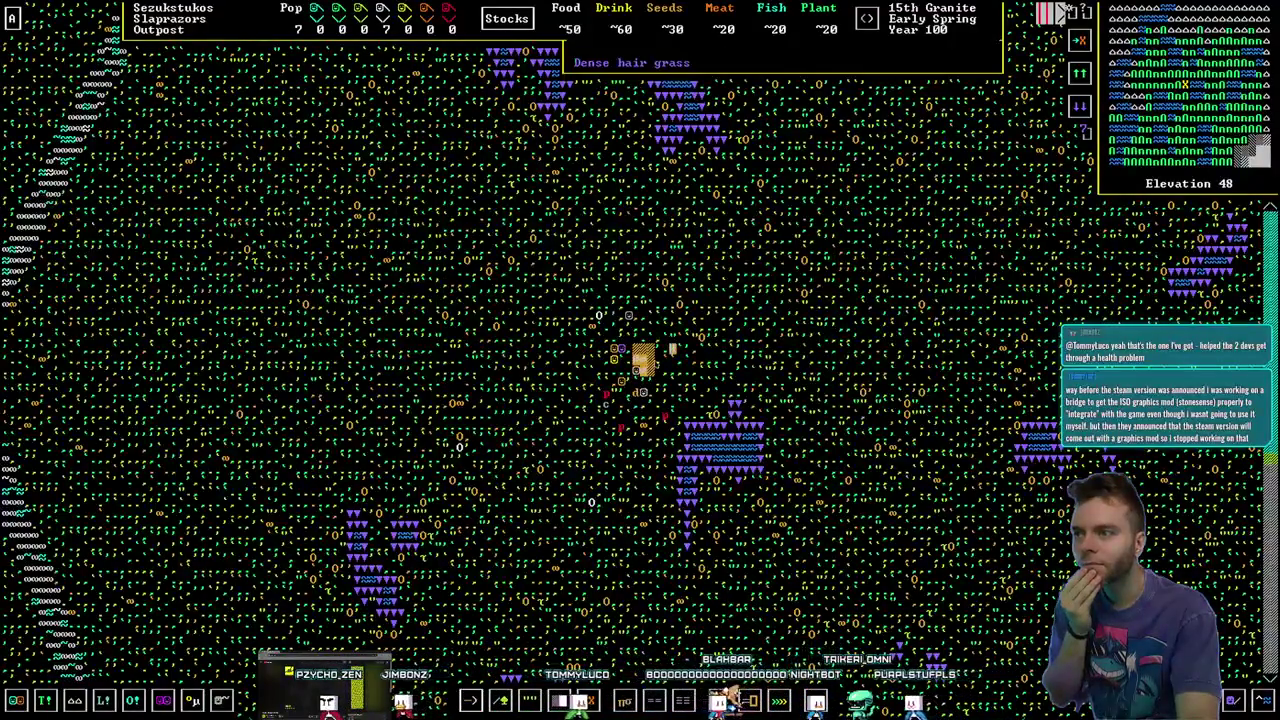
pyautogui.press('h')
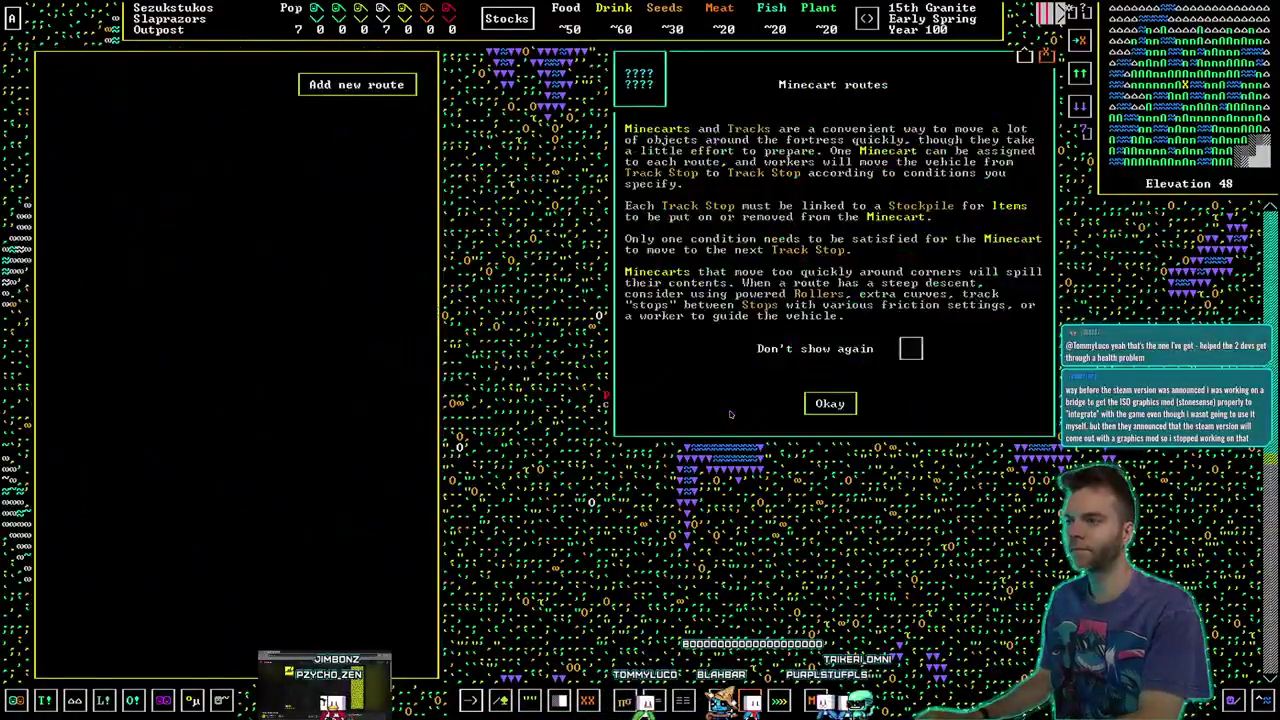
pyautogui.press('Escape')
pyautogui.press('Escape')
pyautogui.press('h')
pyautogui.press('Escape')
pyautogui.press('Escape')
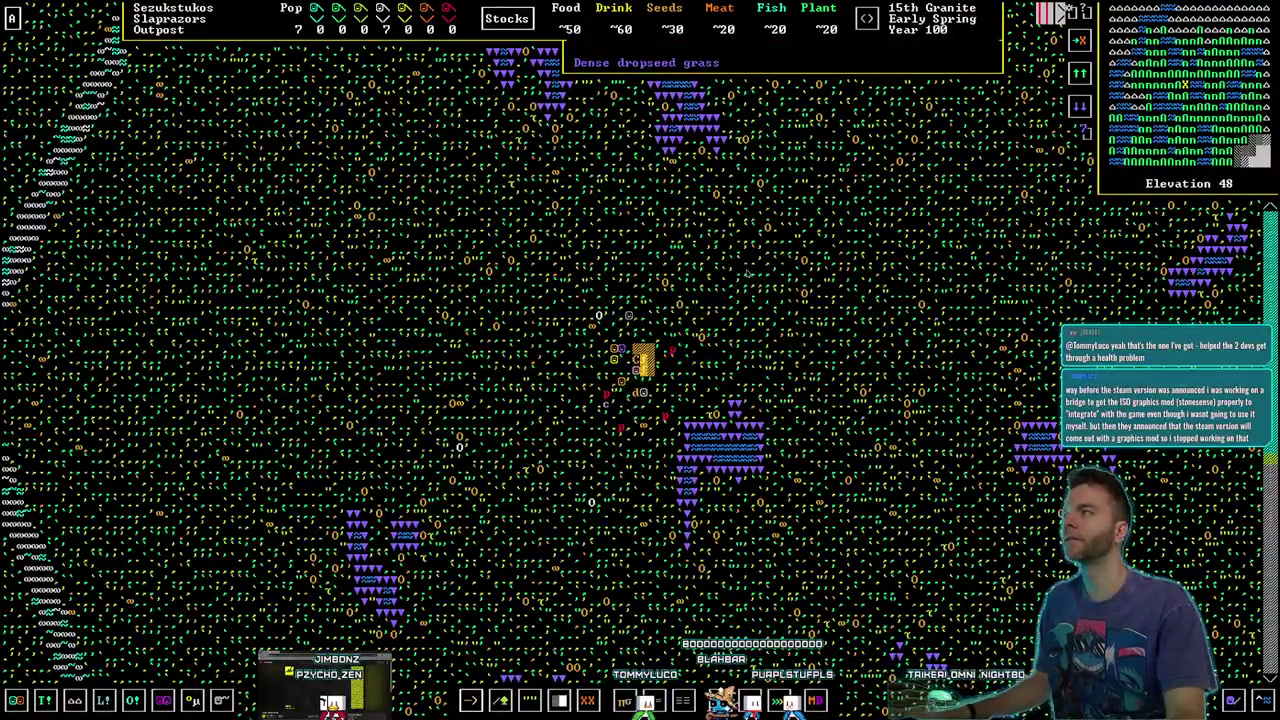
pyautogui.press('Escape')
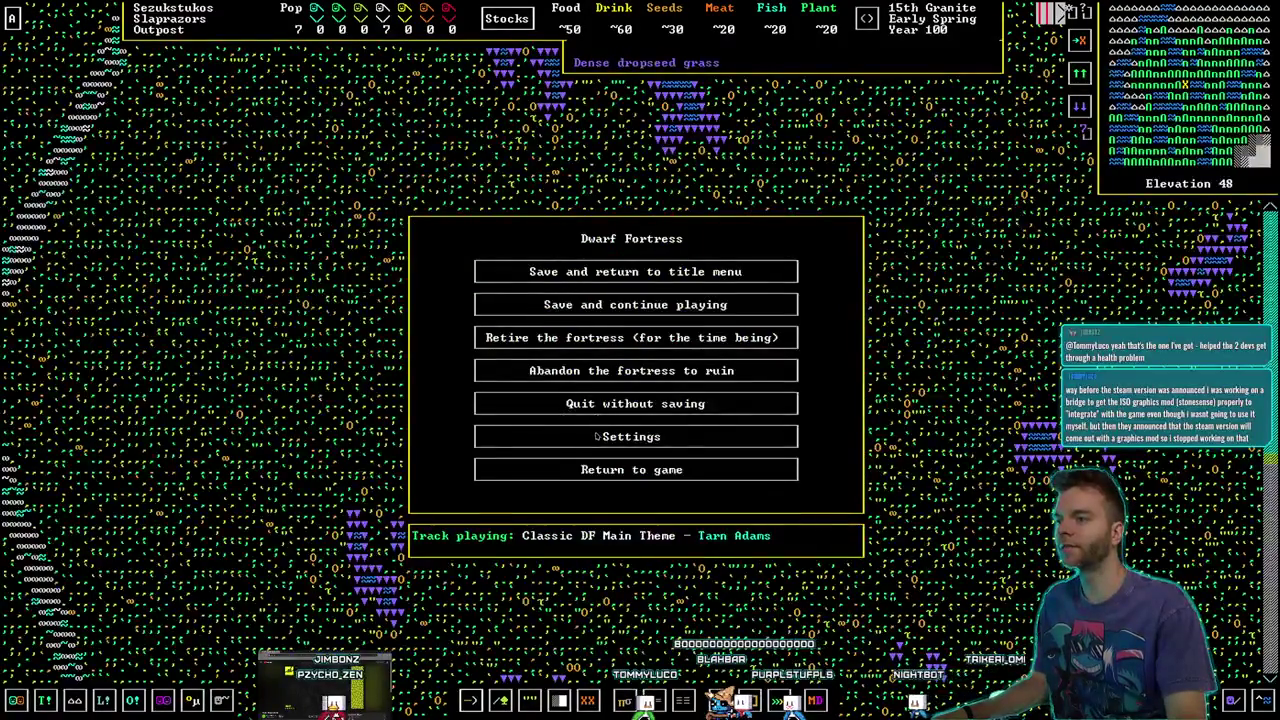
# In Audio settings, set master volume to 96% and fortress music to about 1%
pyautogui.click(597, 436)
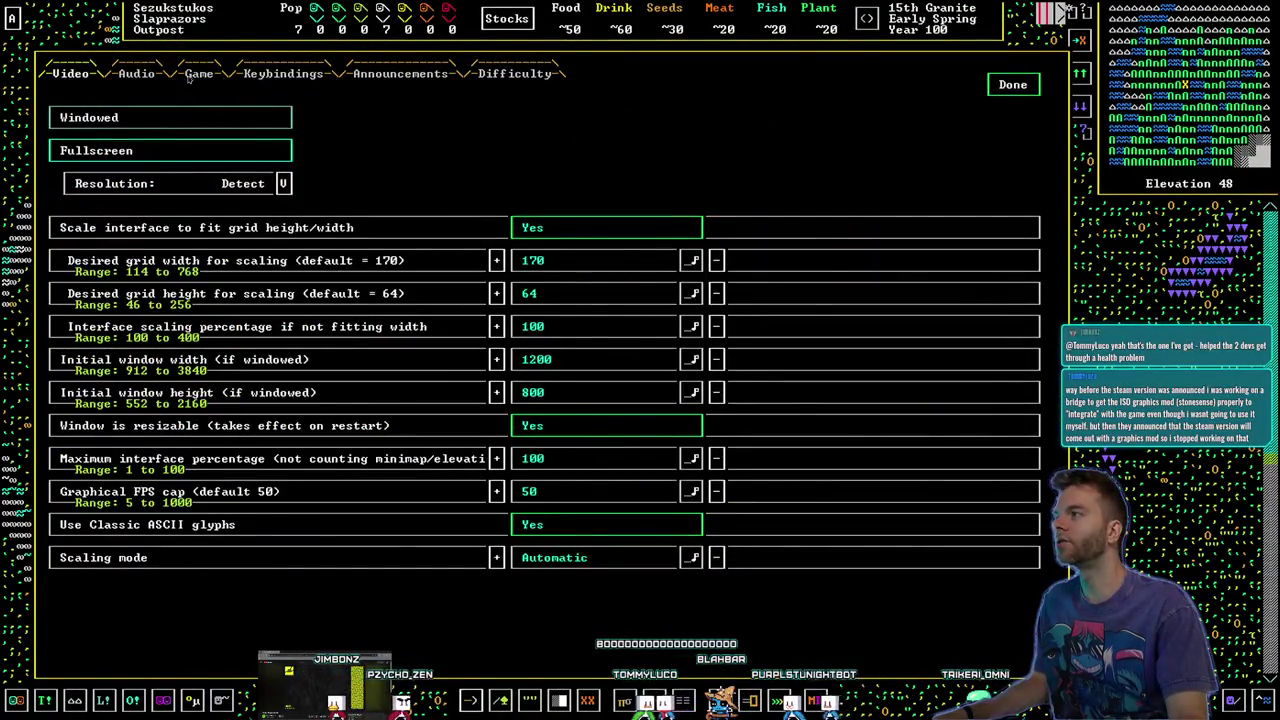
pyautogui.click(190, 76)
pyautogui.click(138, 76)
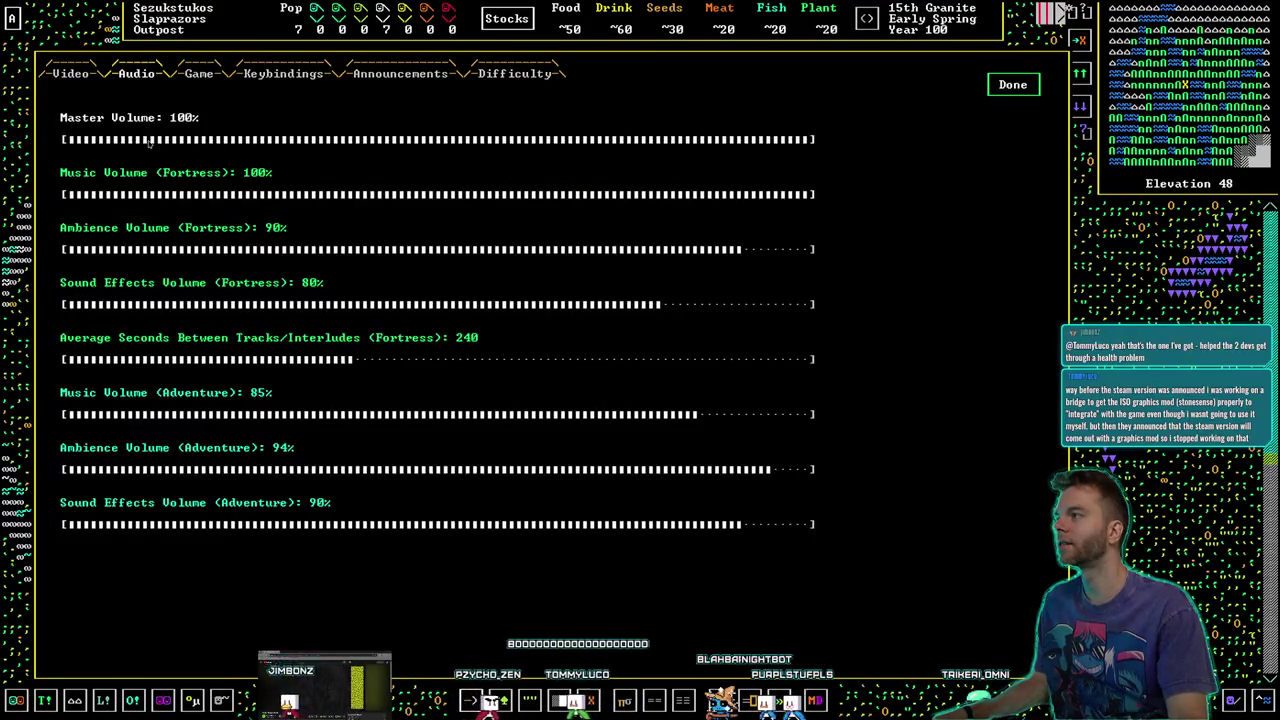
pyautogui.click(150, 139)
pyautogui.click(785, 139)
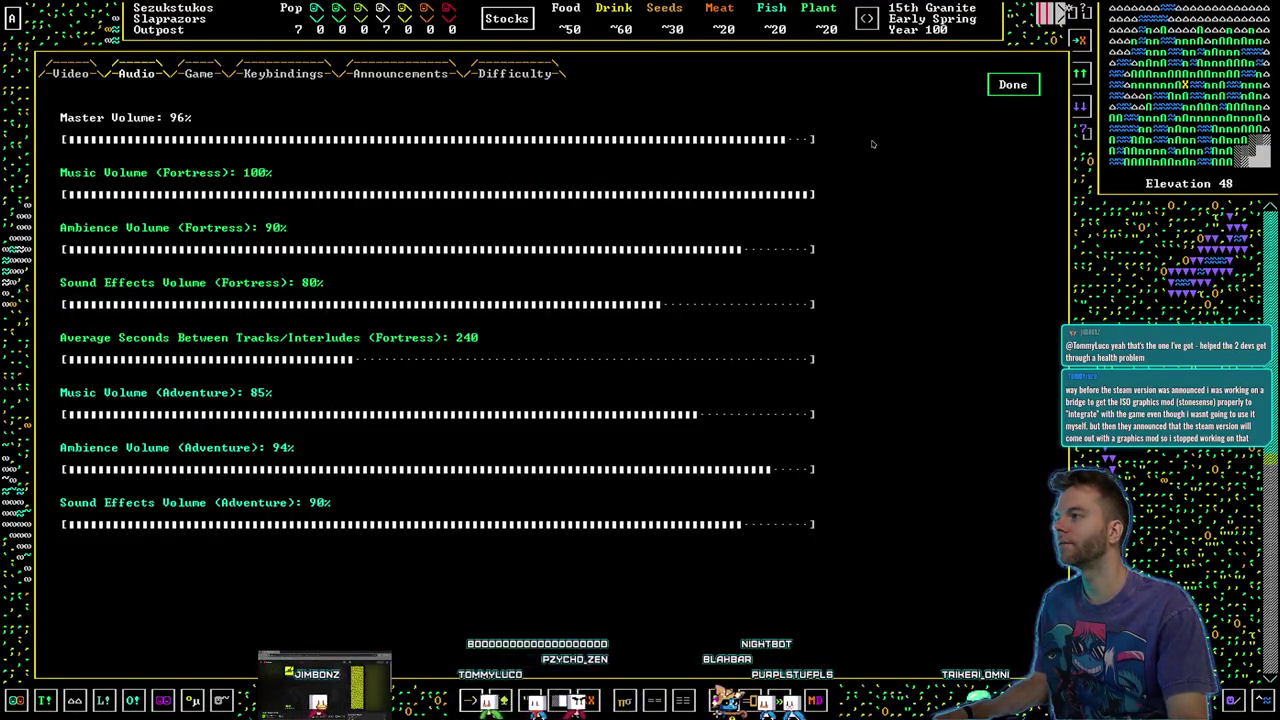
pyautogui.moveTo(349, 191); pyautogui.dragTo(107, 194)
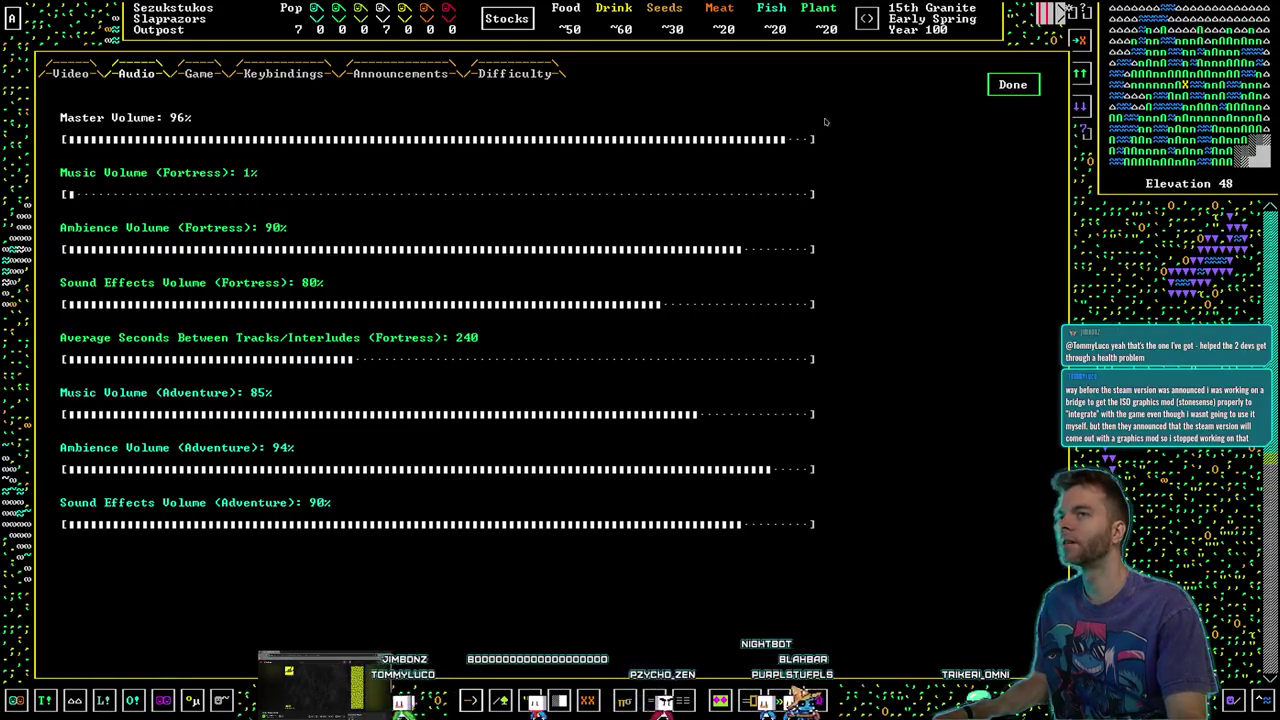
pyautogui.press('Escape')
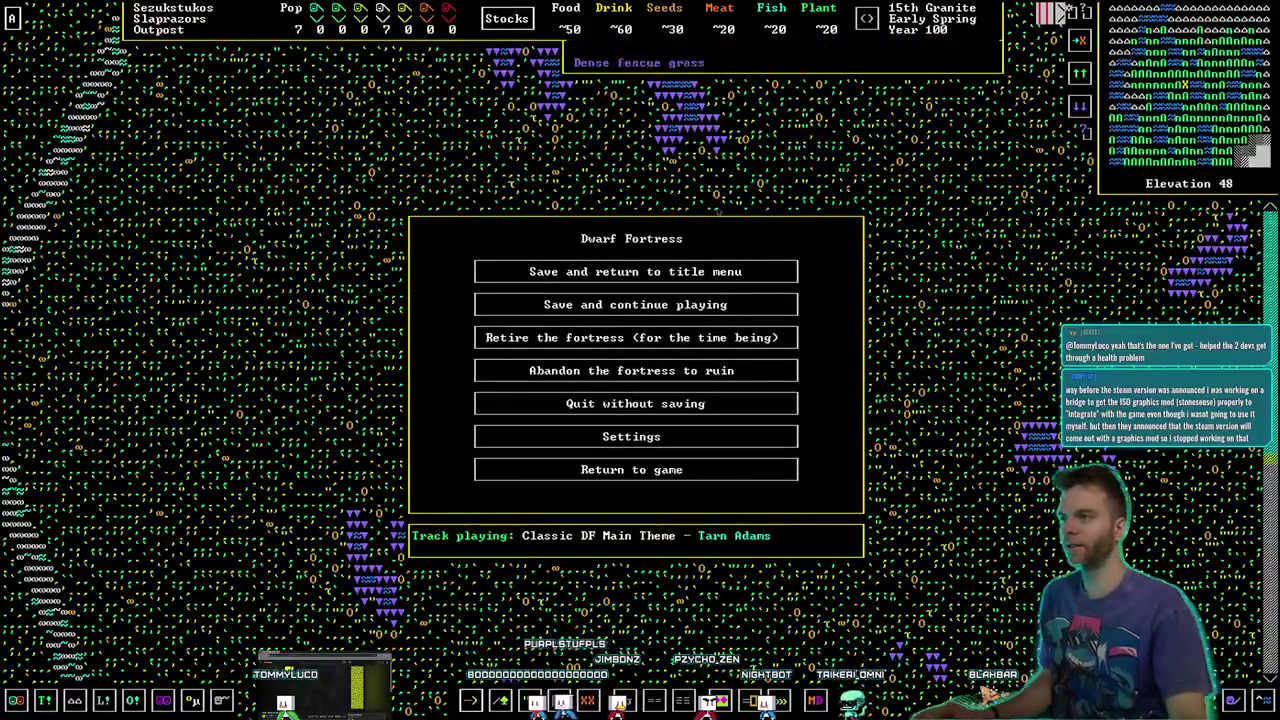
# Save the fortress manually under the name IShouldBeProductive and continue playing
pyautogui.click(700, 305)
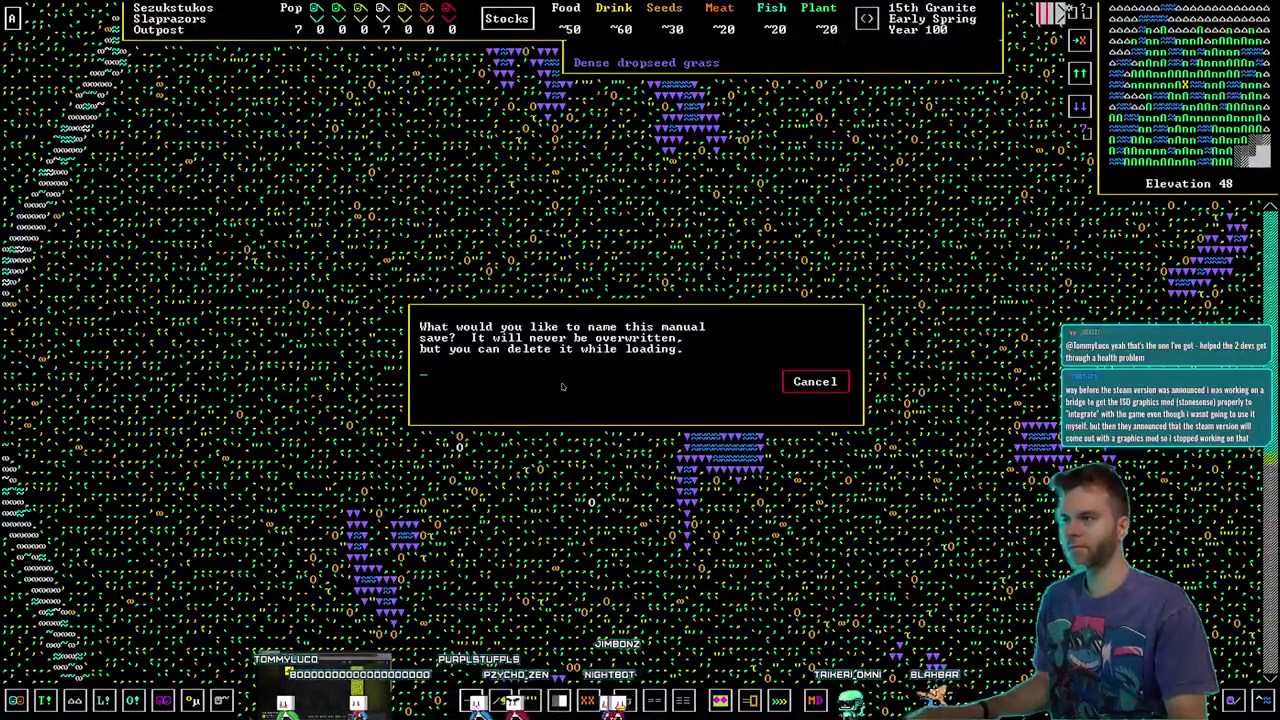
pyautogui.write('Test')
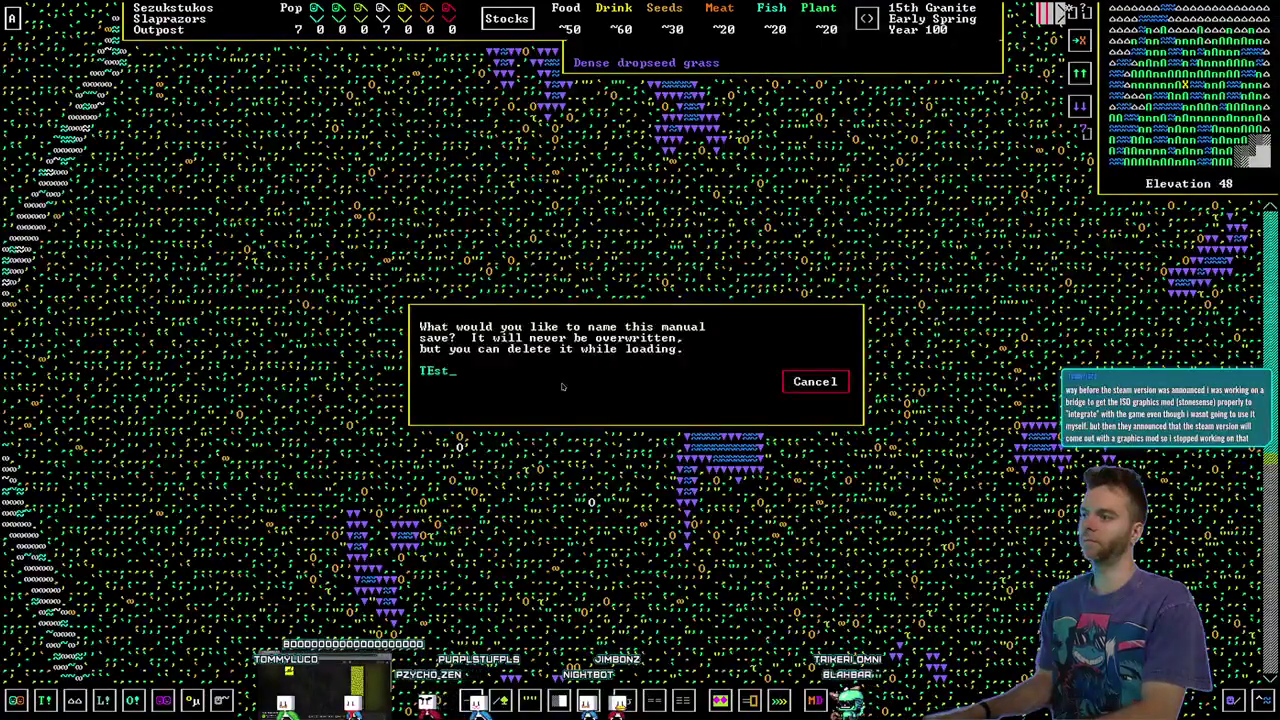
pyautogui.press('BackSpace')
pyautogui.press('BackSpace')
pyautogui.press('BackSpace')
pyautogui.write('I')
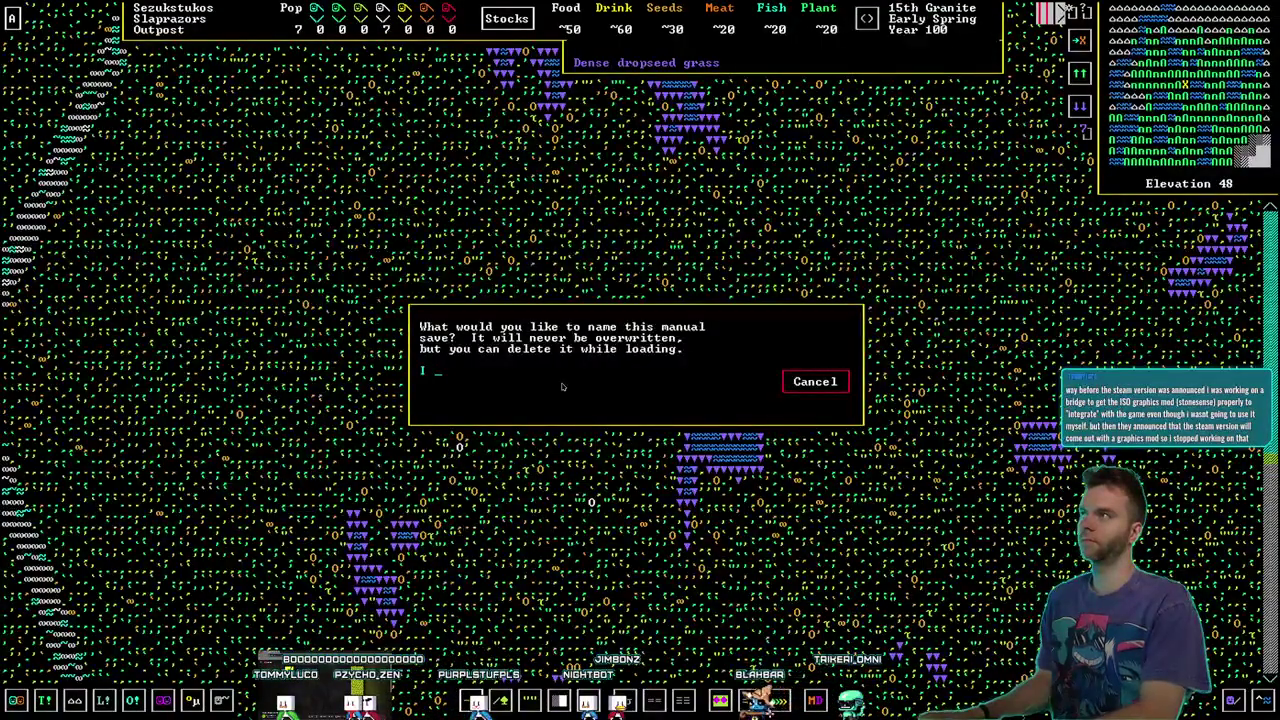
pyautogui.write(' shouShouldBeProductive')
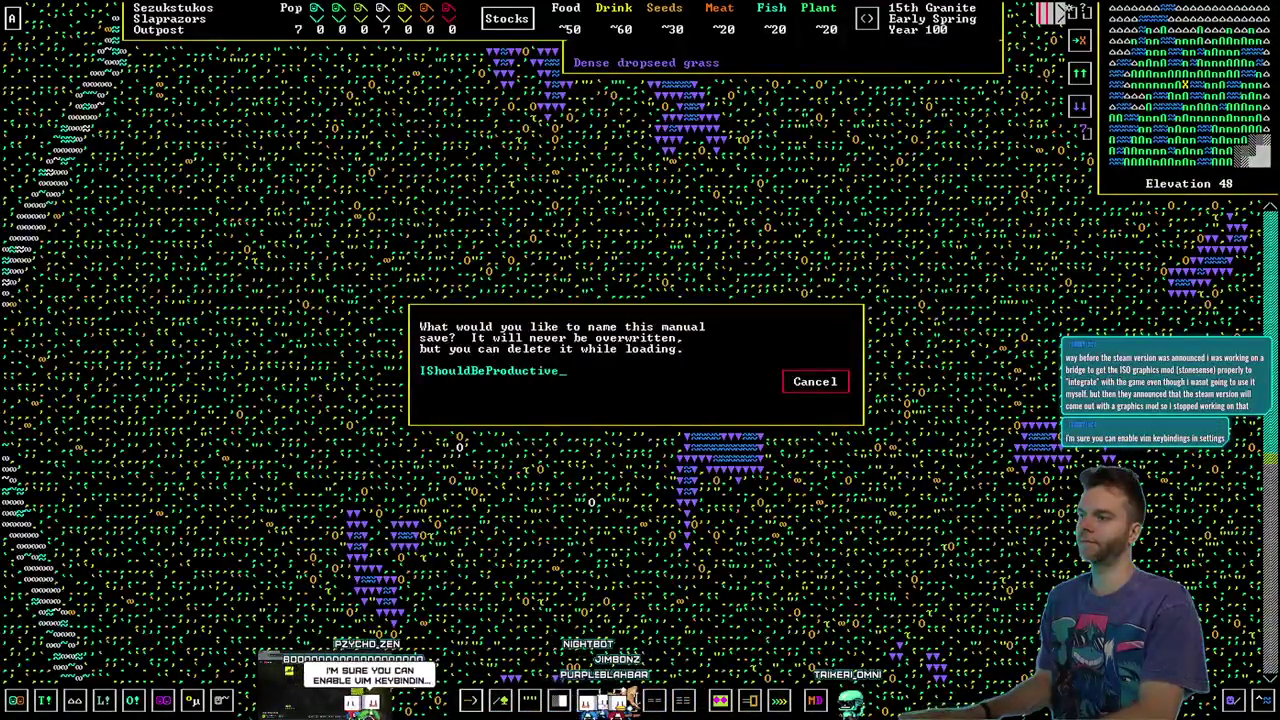
pyautogui.press('Return')
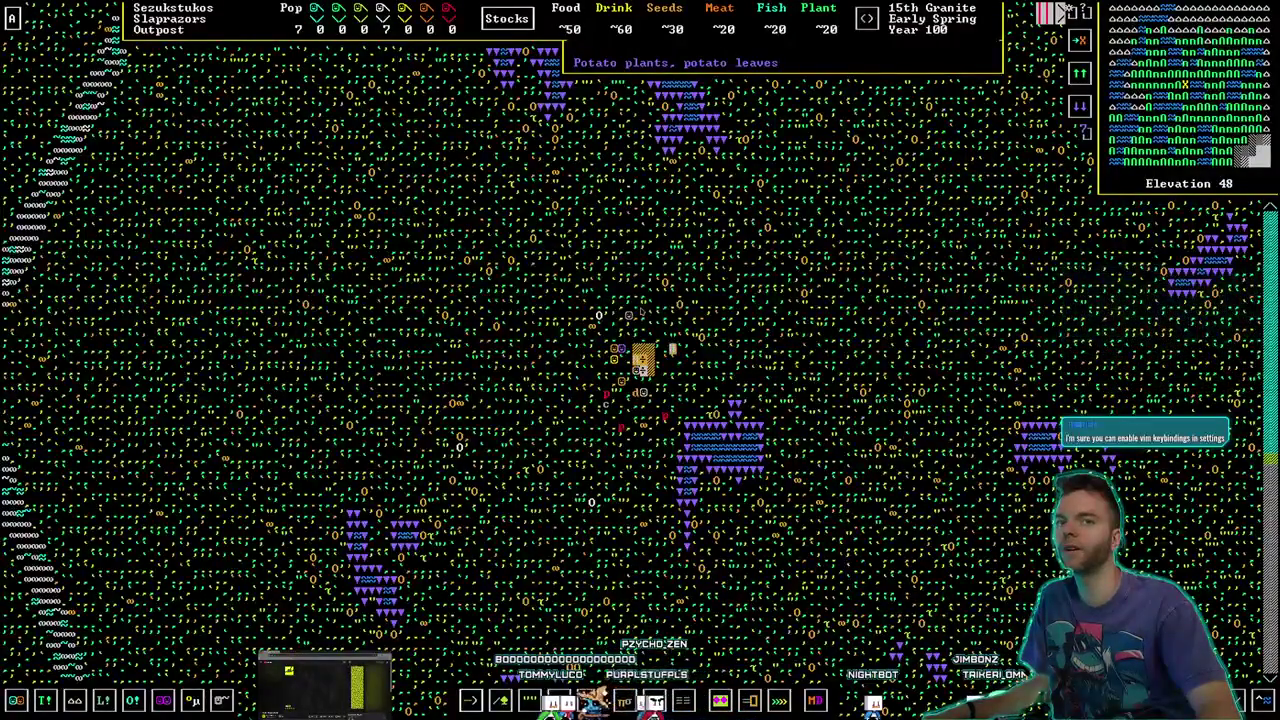
pyautogui.press('Escape')
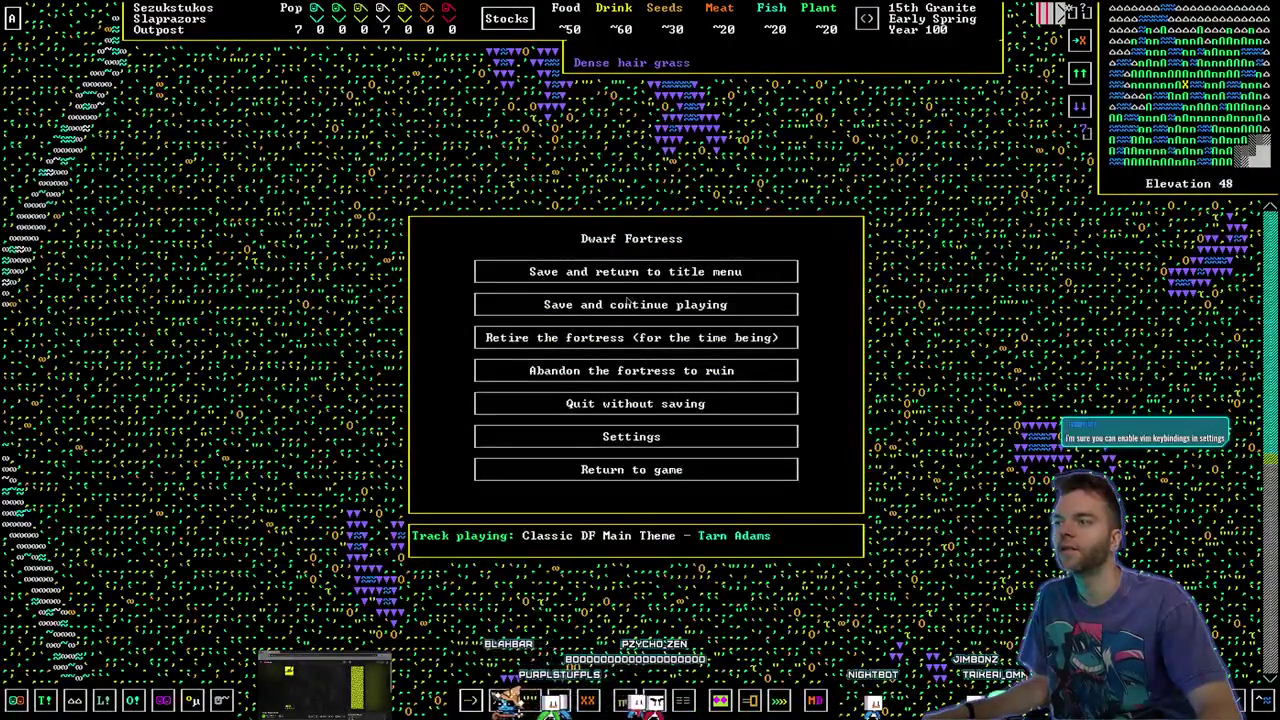
pyautogui.click(640, 440)
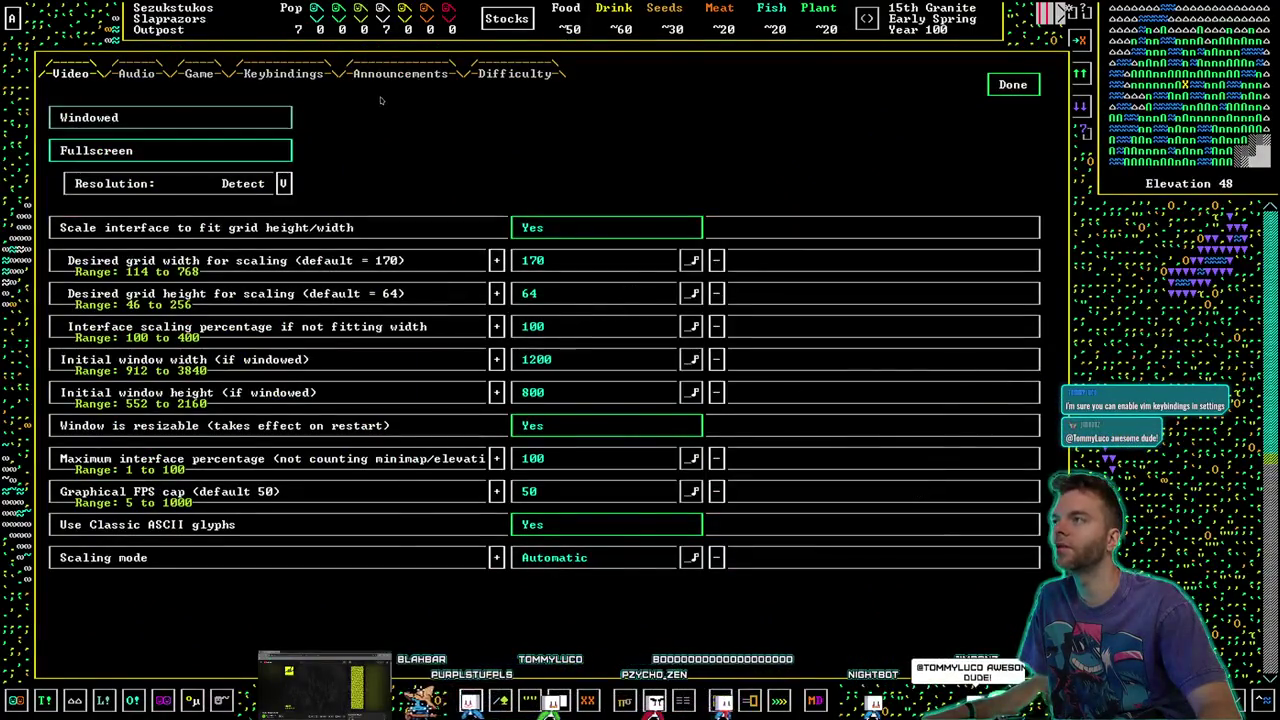
pyautogui.click(285, 74)
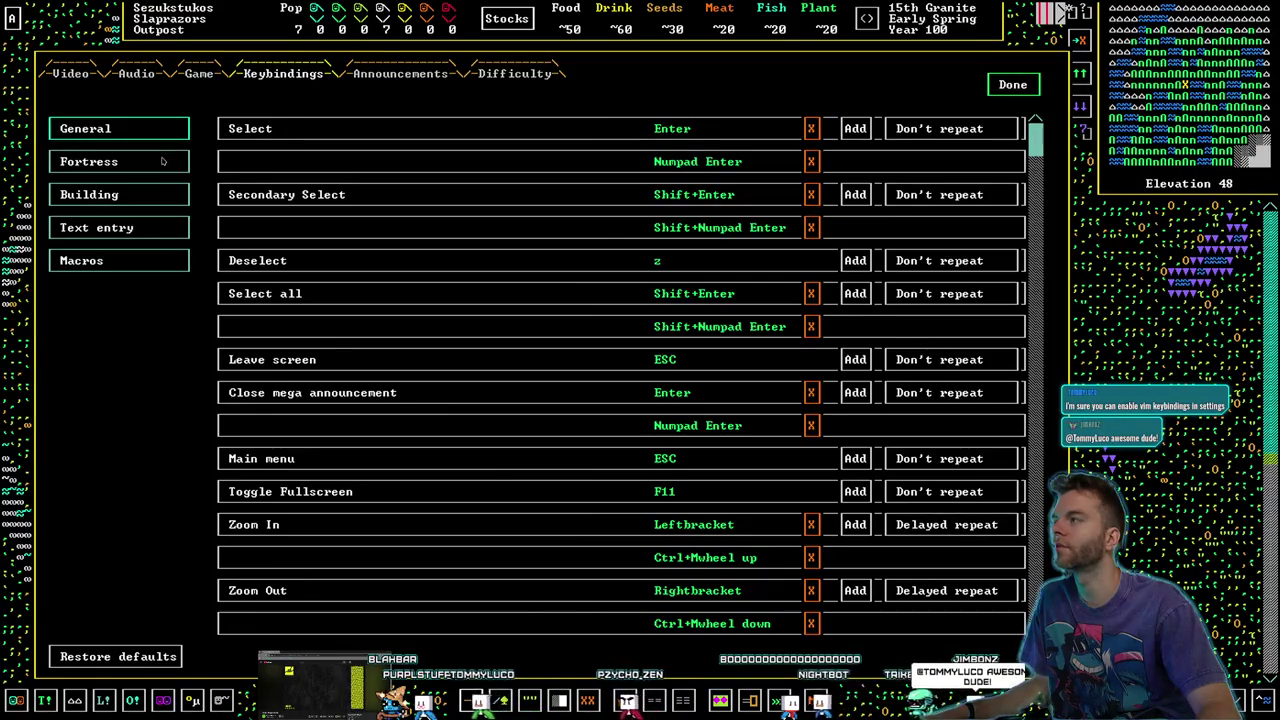
pyautogui.scroll(-5, 376, 181)
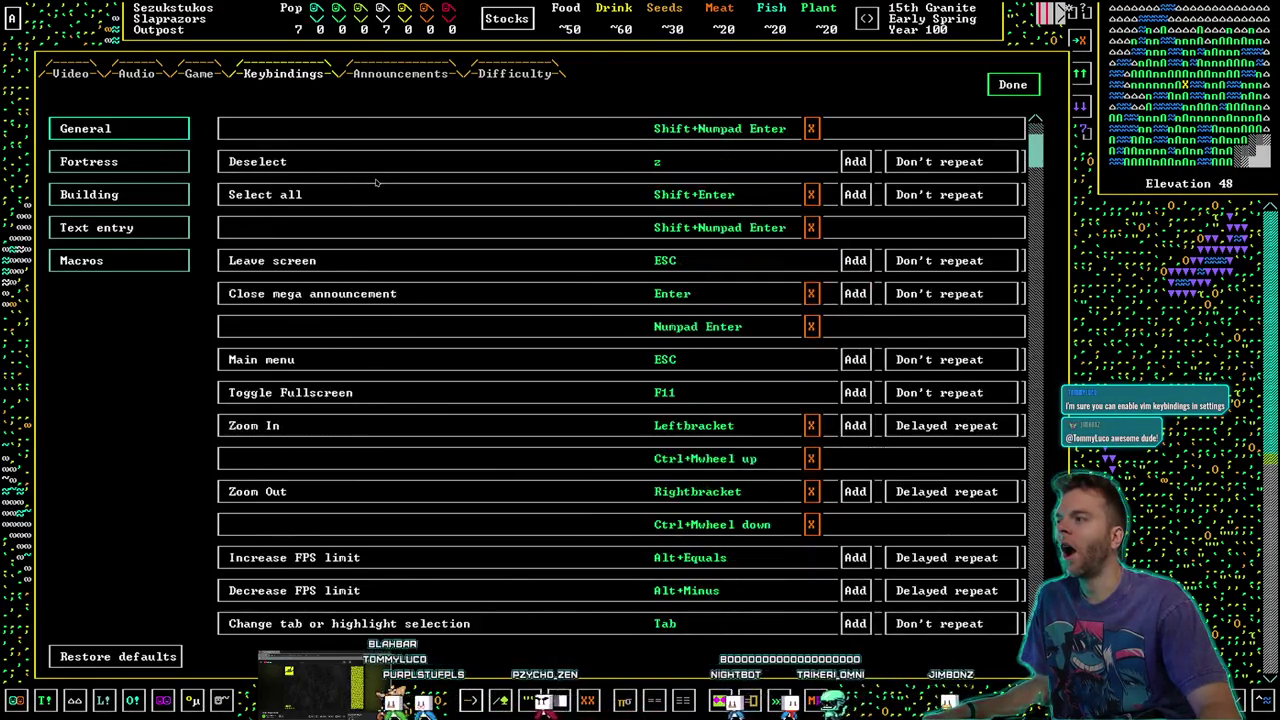
pyautogui.scroll(-2, 381, 177)
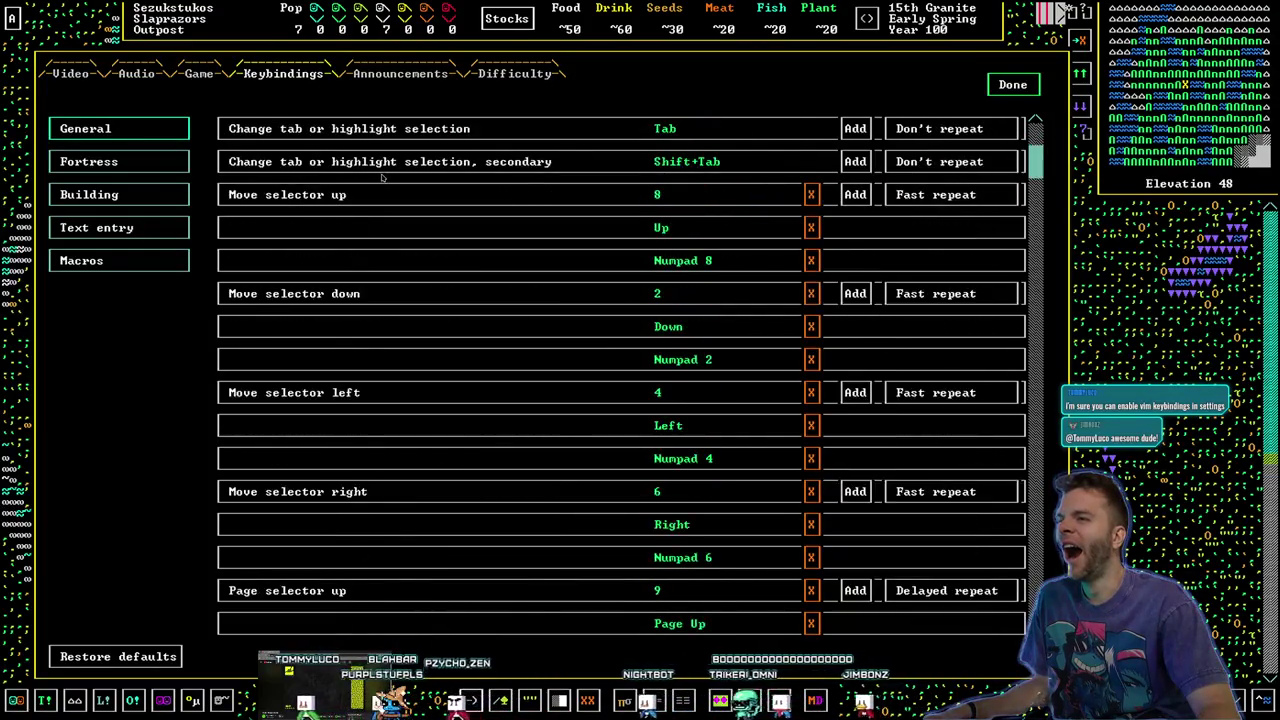
pyautogui.scroll(-1, 381, 177)
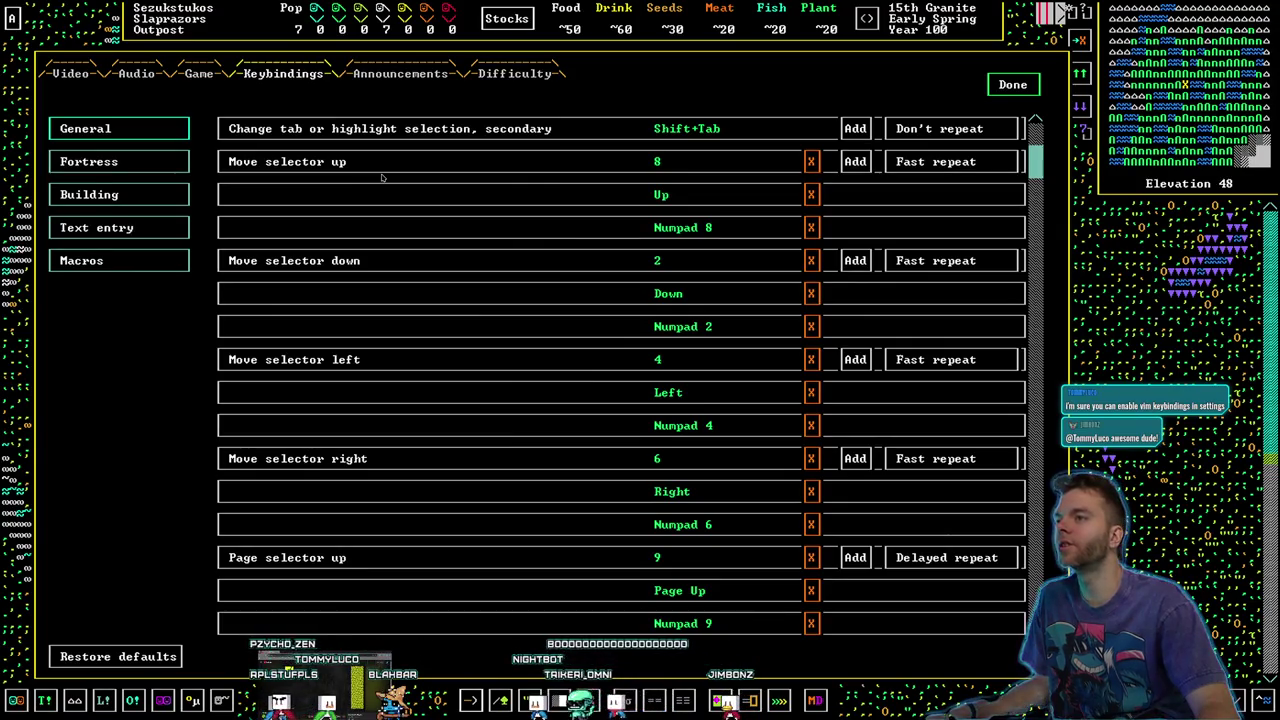
pyautogui.press('Escape')
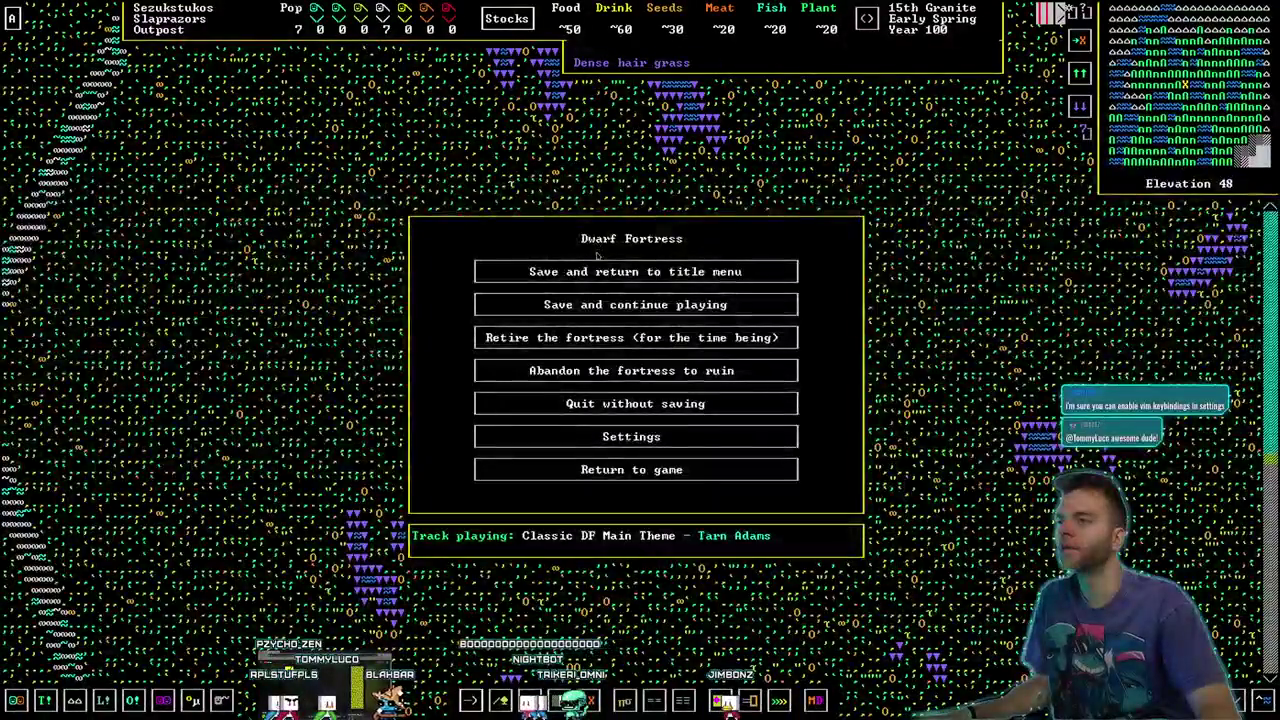
pyautogui.press('Escape')
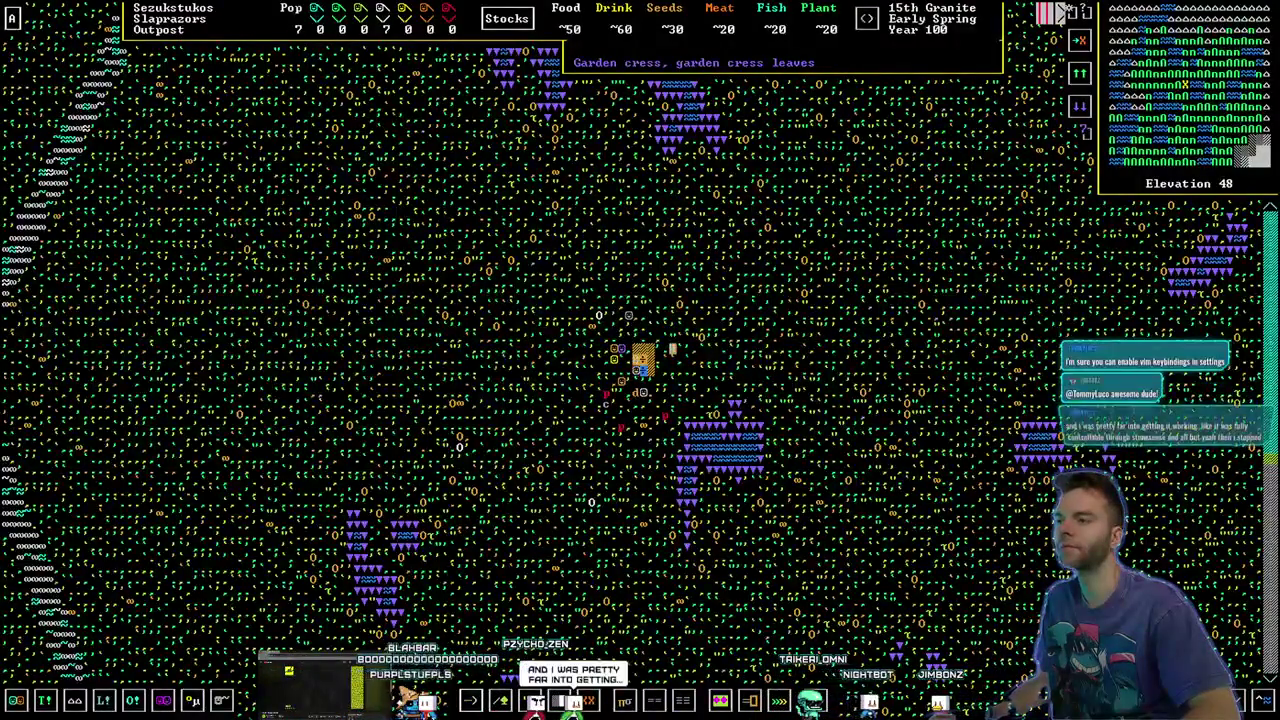
pyautogui.click(614, 352)
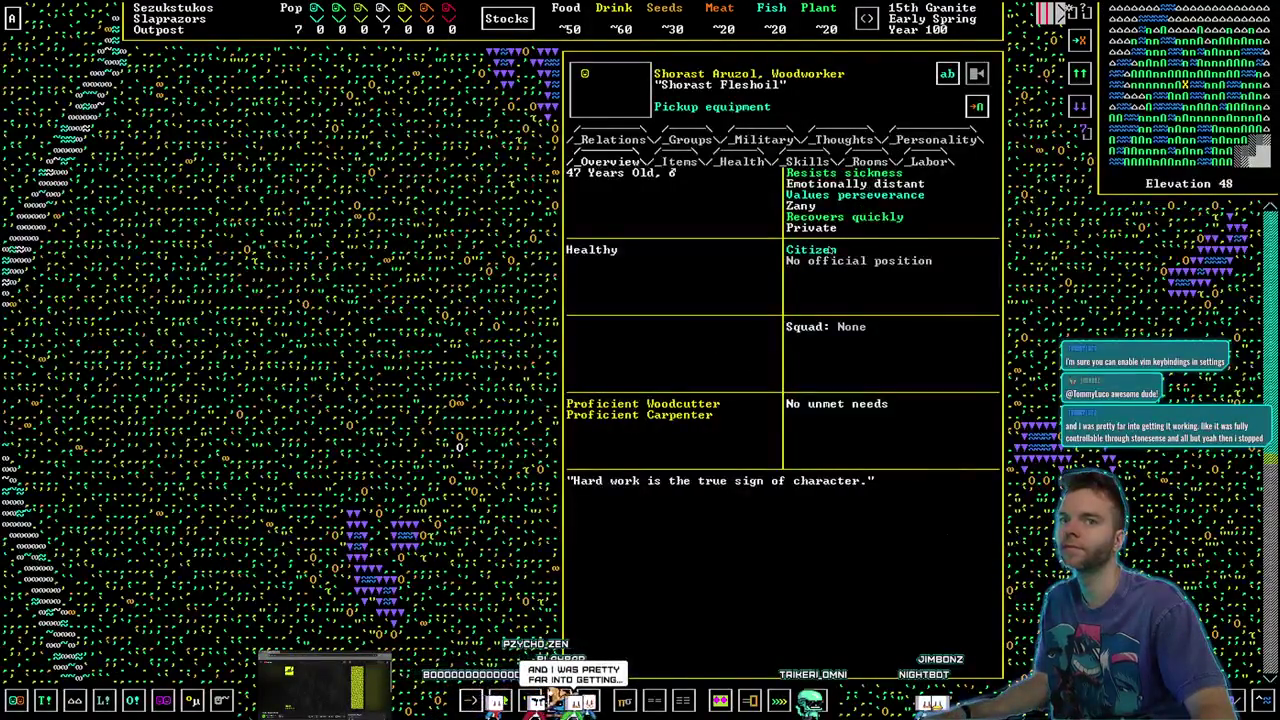
pyautogui.press('Escape')
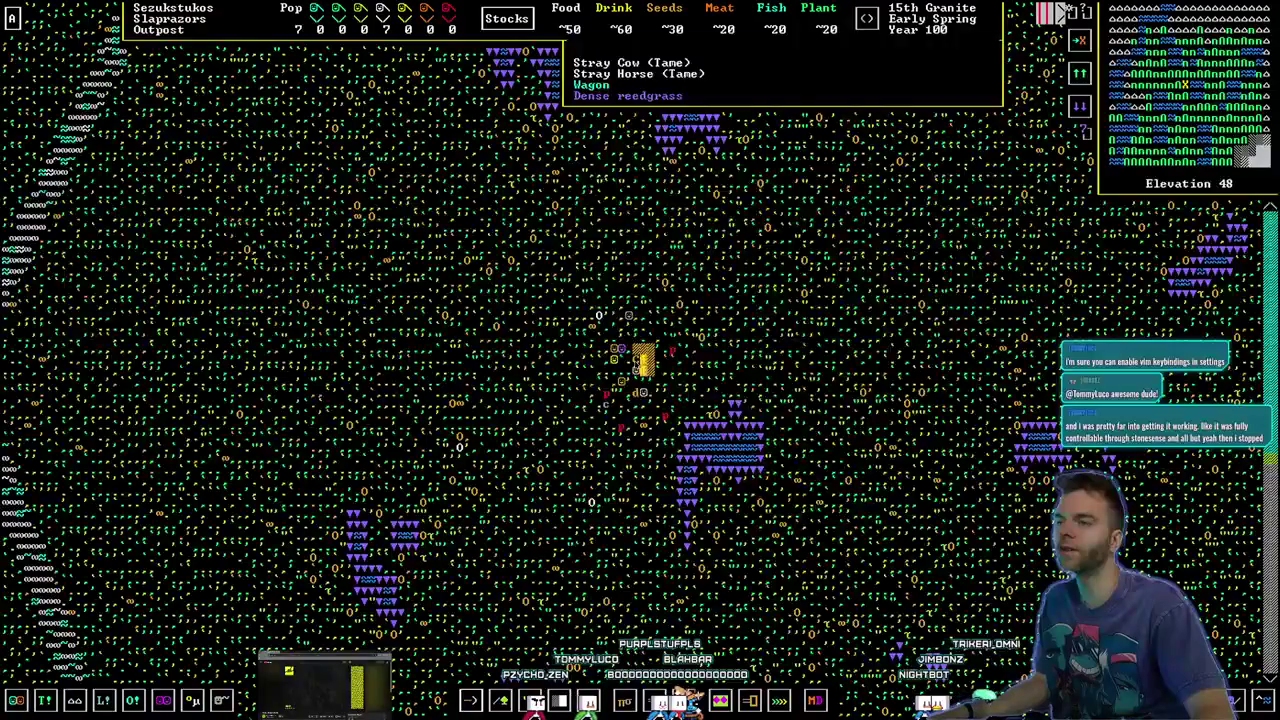
pyautogui.click(638, 358)
pyautogui.rightClick(677, 334)
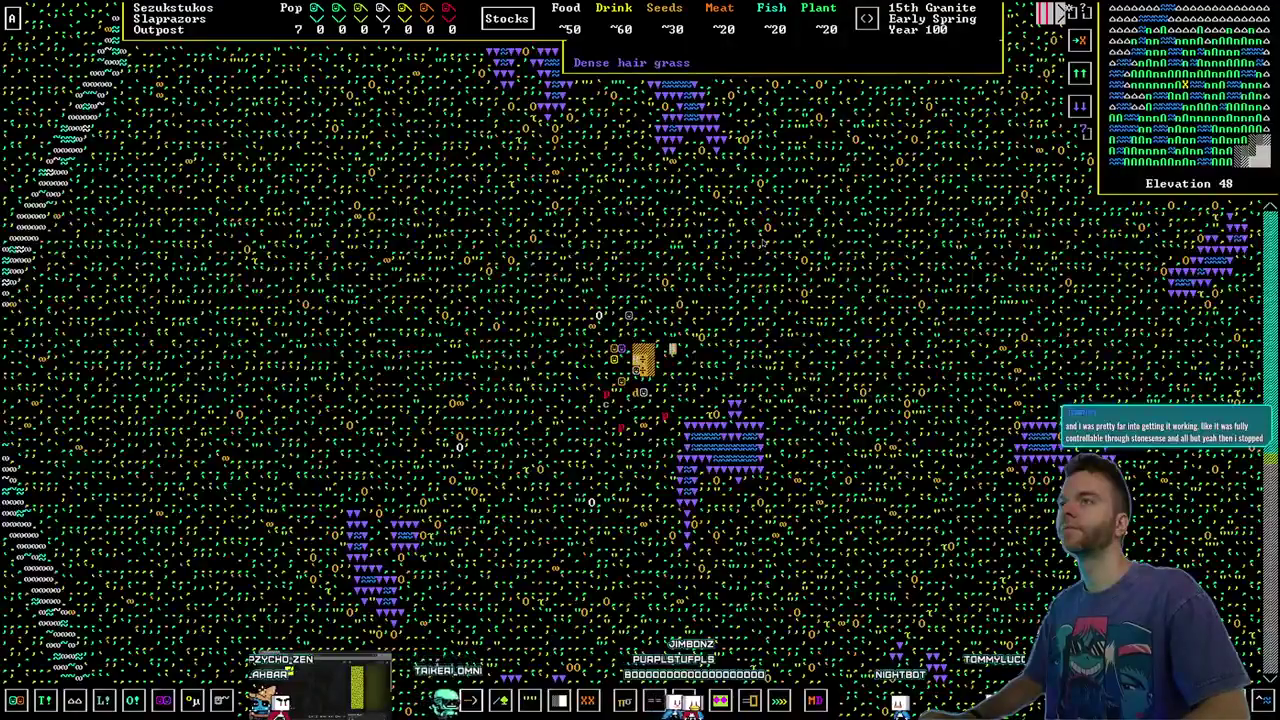
pyautogui.hotkey('shift', 'h')
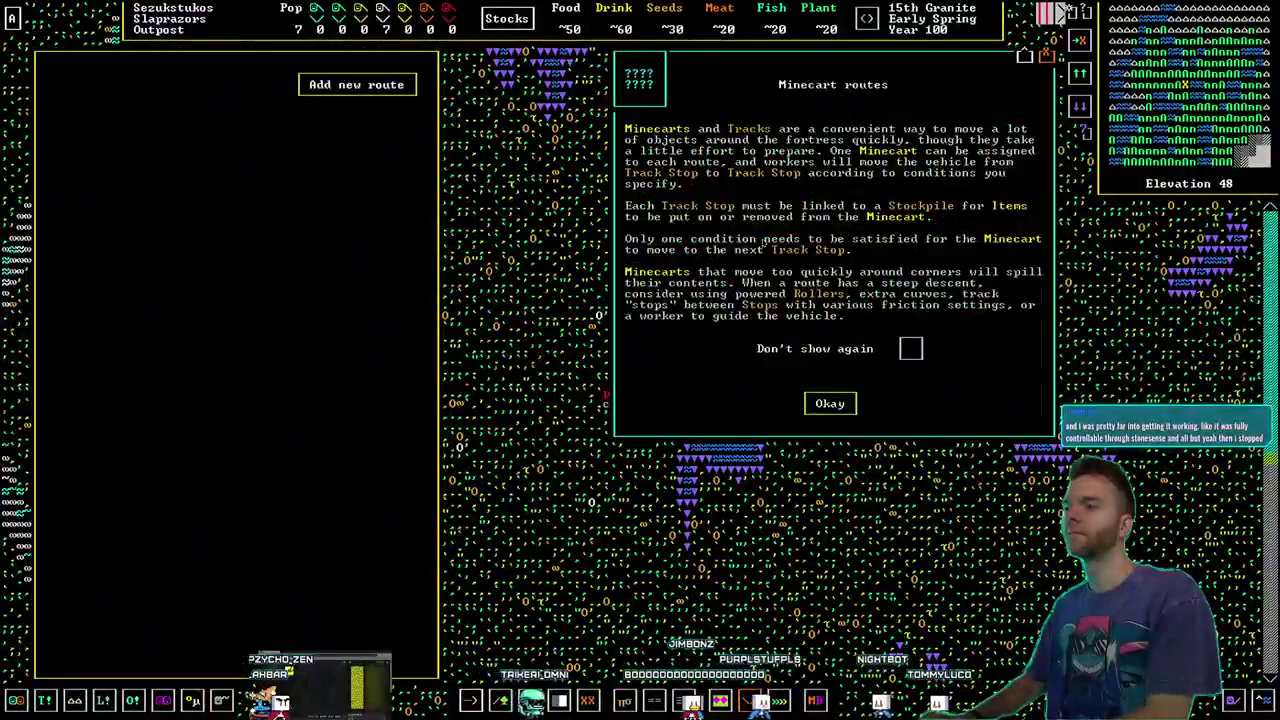
pyautogui.press('Escape')
pyautogui.hotkey('shift', 'h')
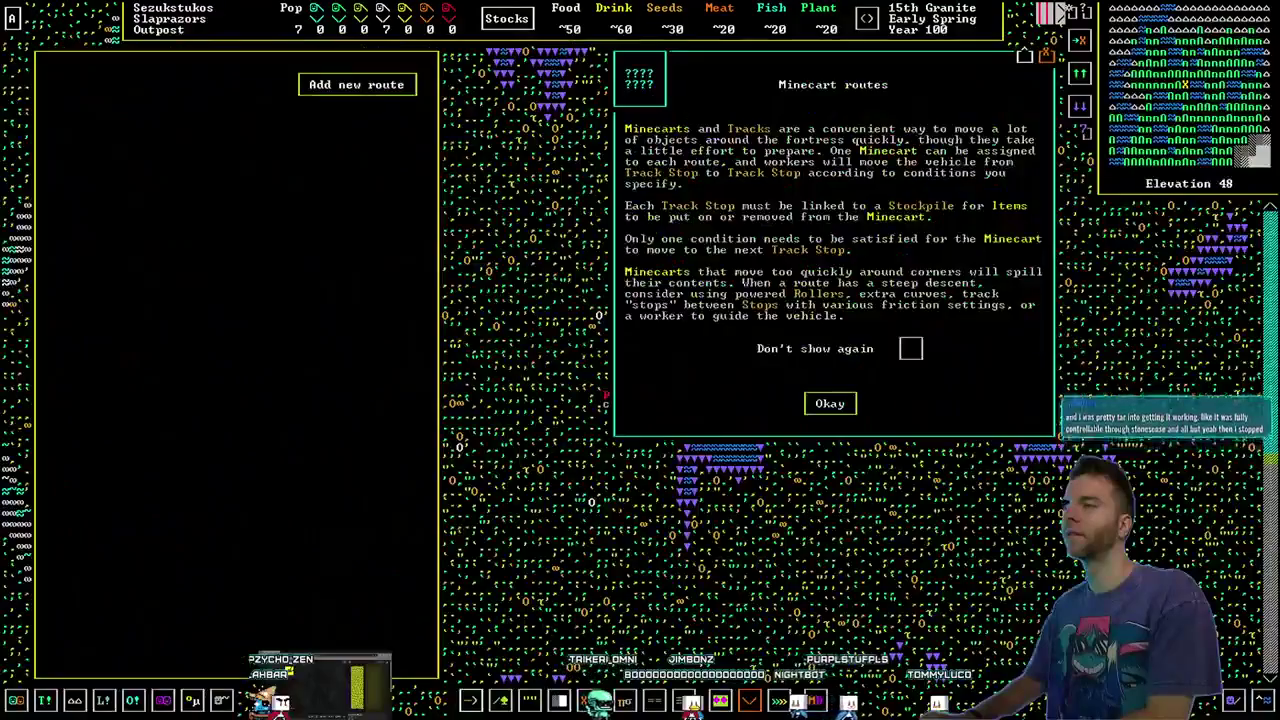
pyautogui.press('Escape')
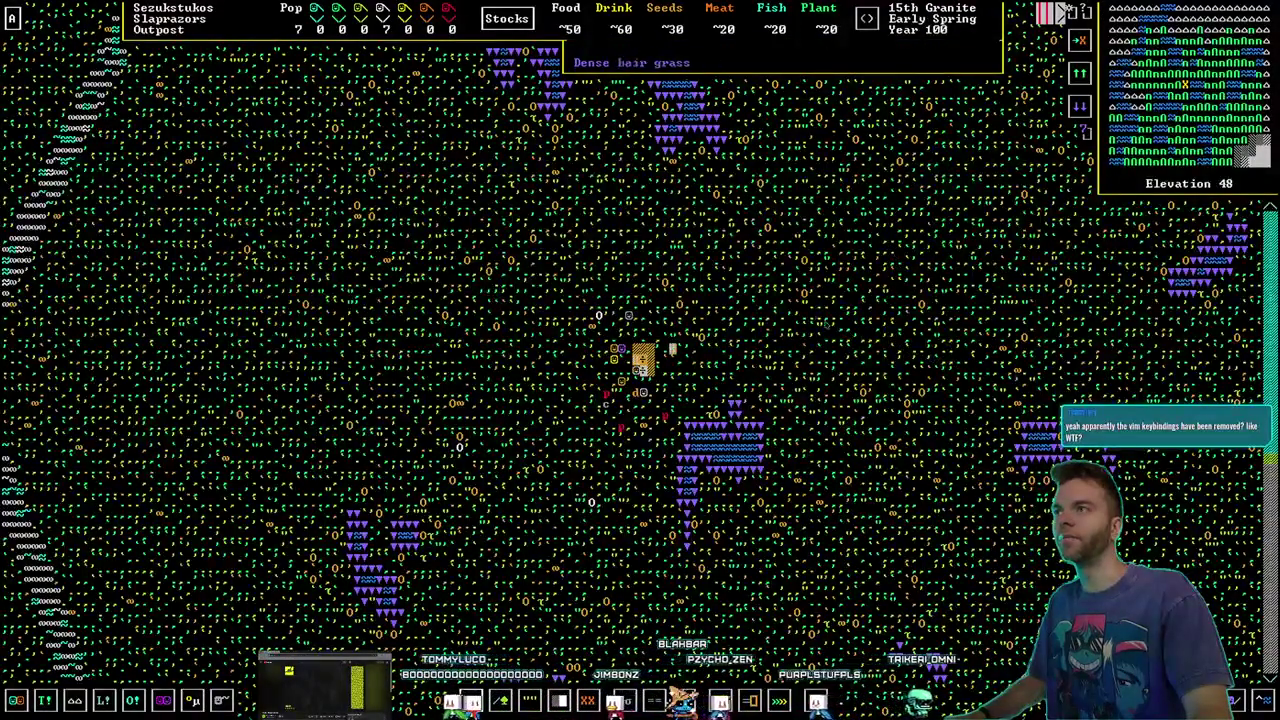
# Resume play, start then cancel a mining designation, and reopen the options menu
pyautogui.press('Escape')
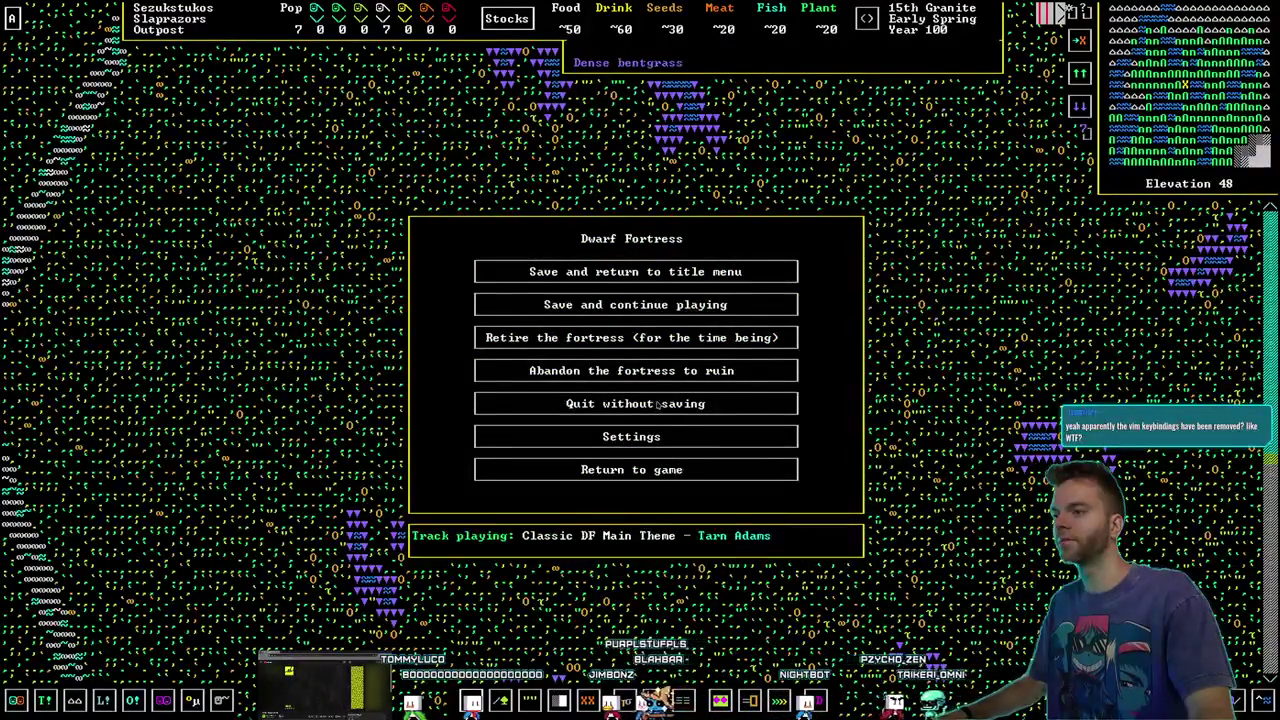
pyautogui.click(666, 466)
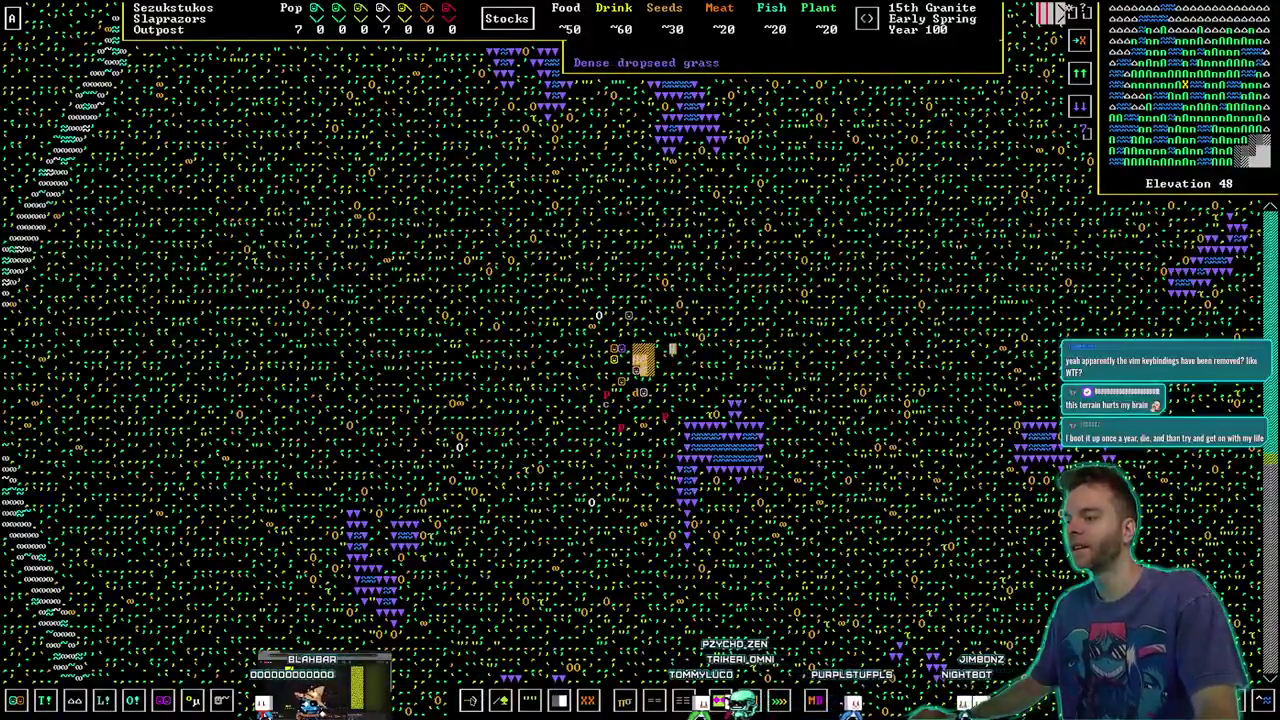
pyautogui.click(470, 700)
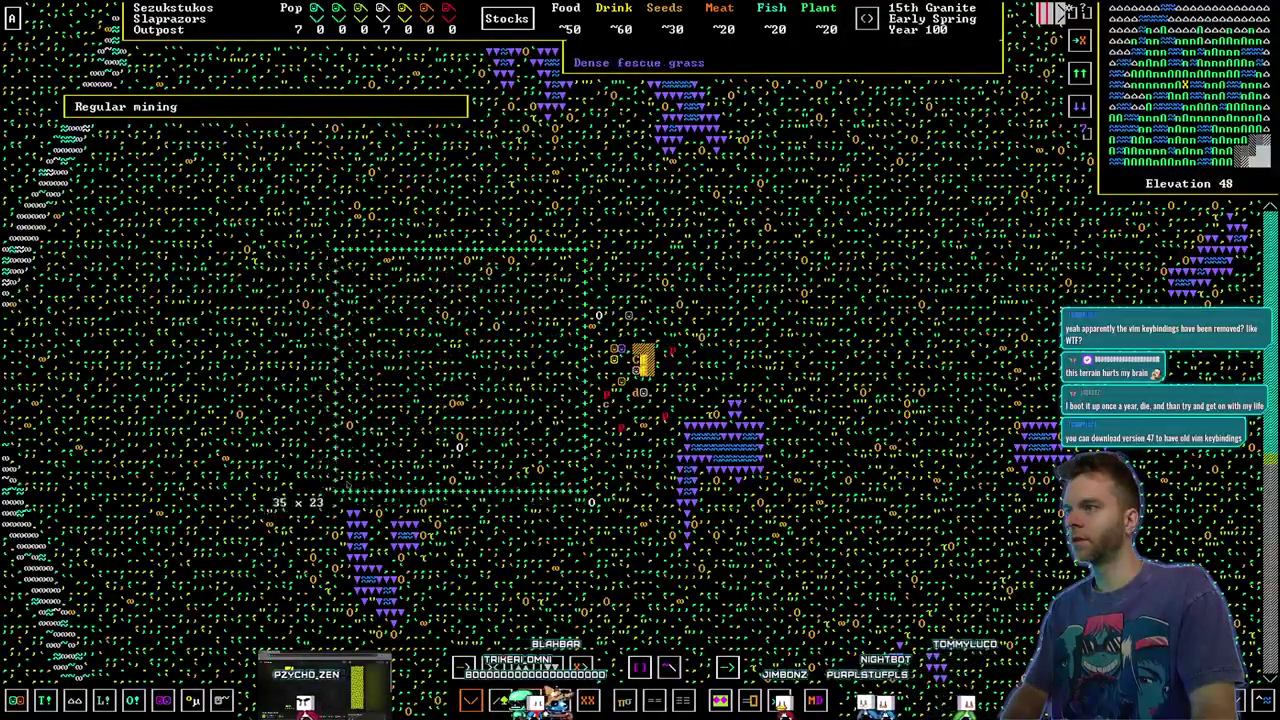
pyautogui.rightClick(597, 263)
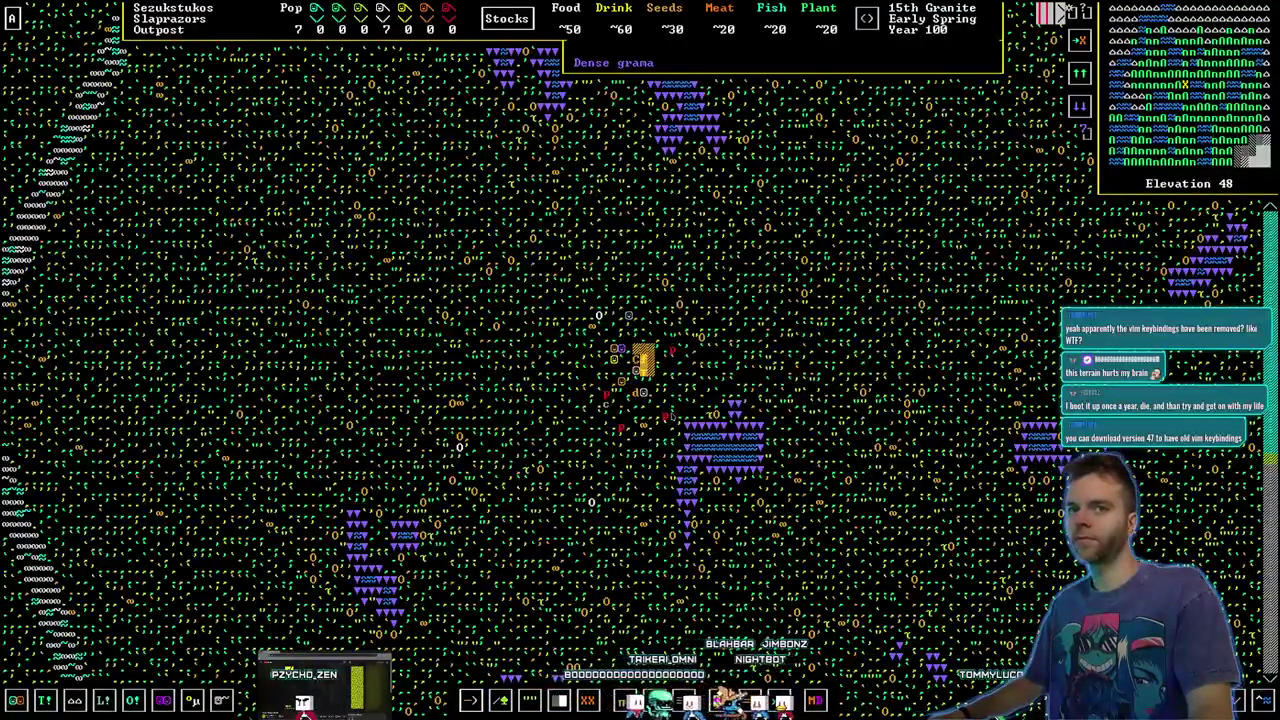
pyautogui.press('Escape')
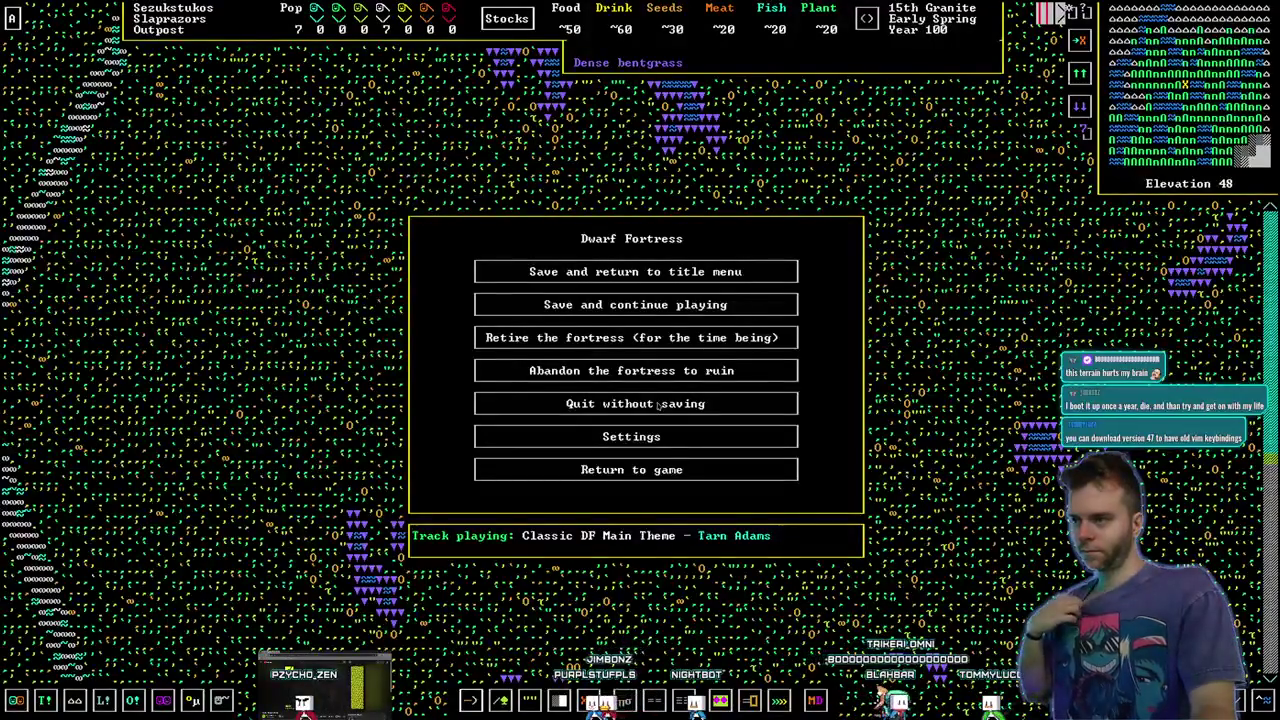
# Save the fortress to this timeline and quit from the title screen
pyautogui.click(651, 284)
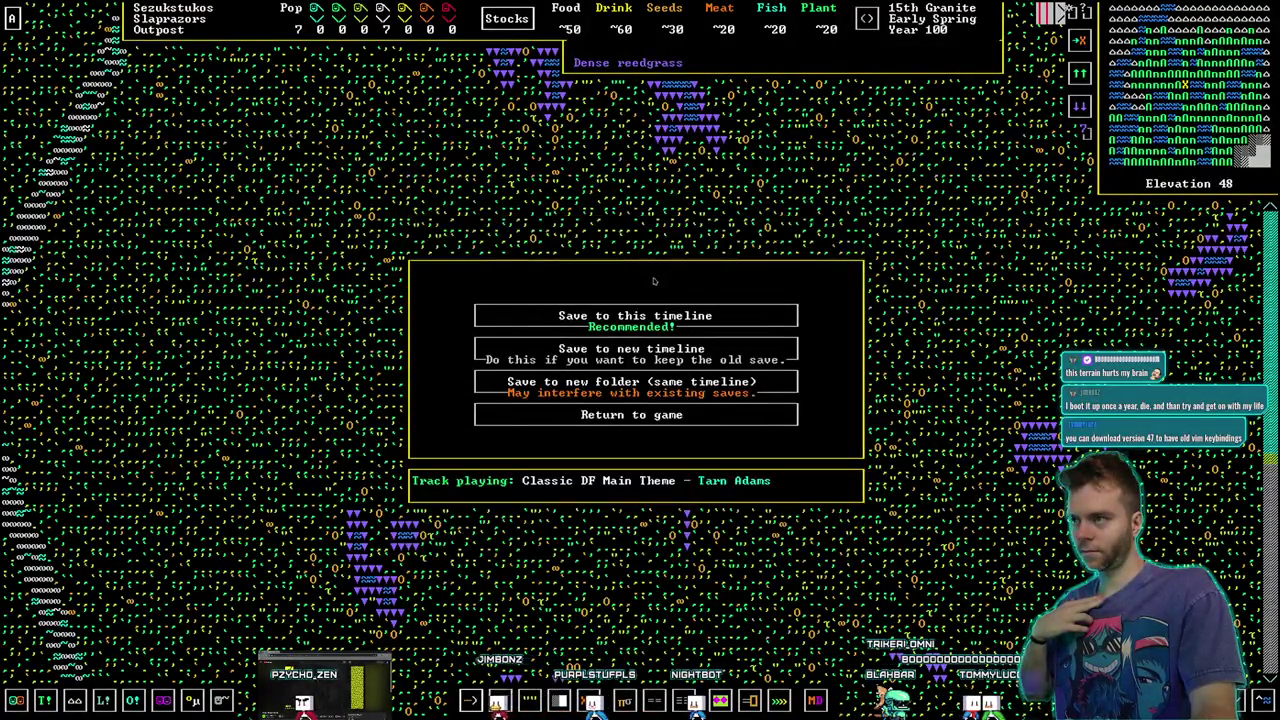
pyautogui.click(605, 318)
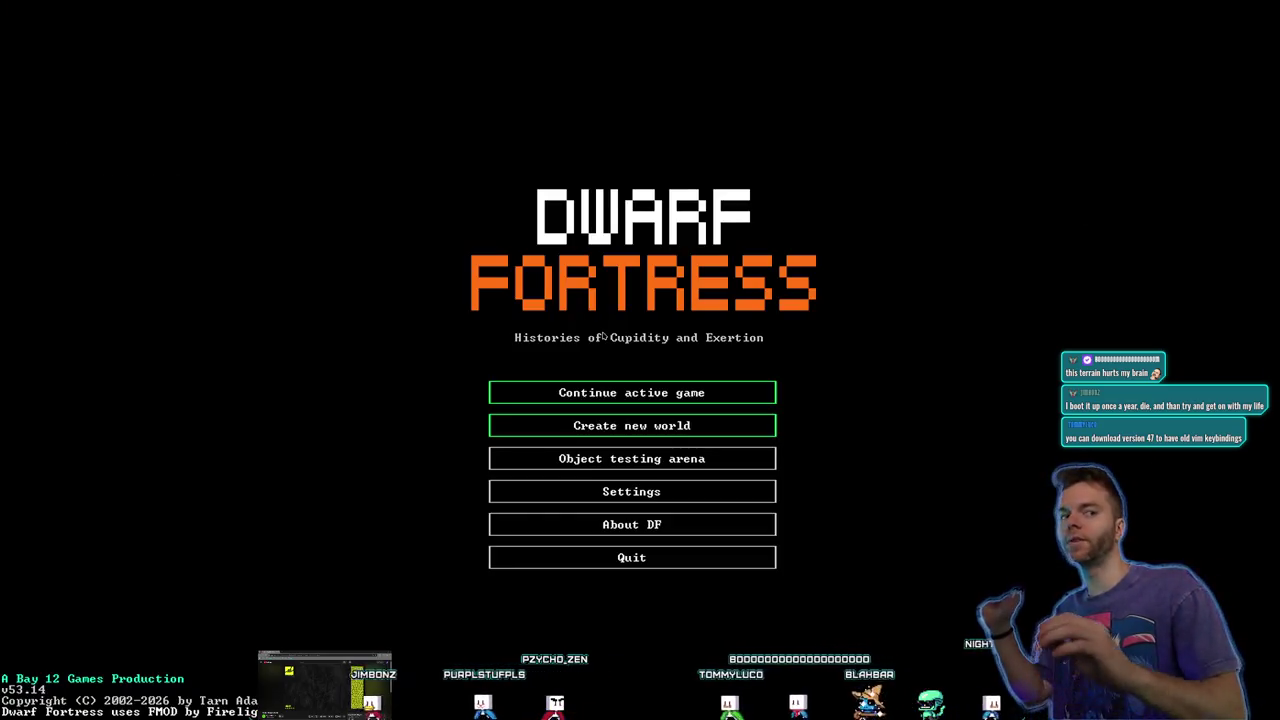
pyautogui.click(580, 557)
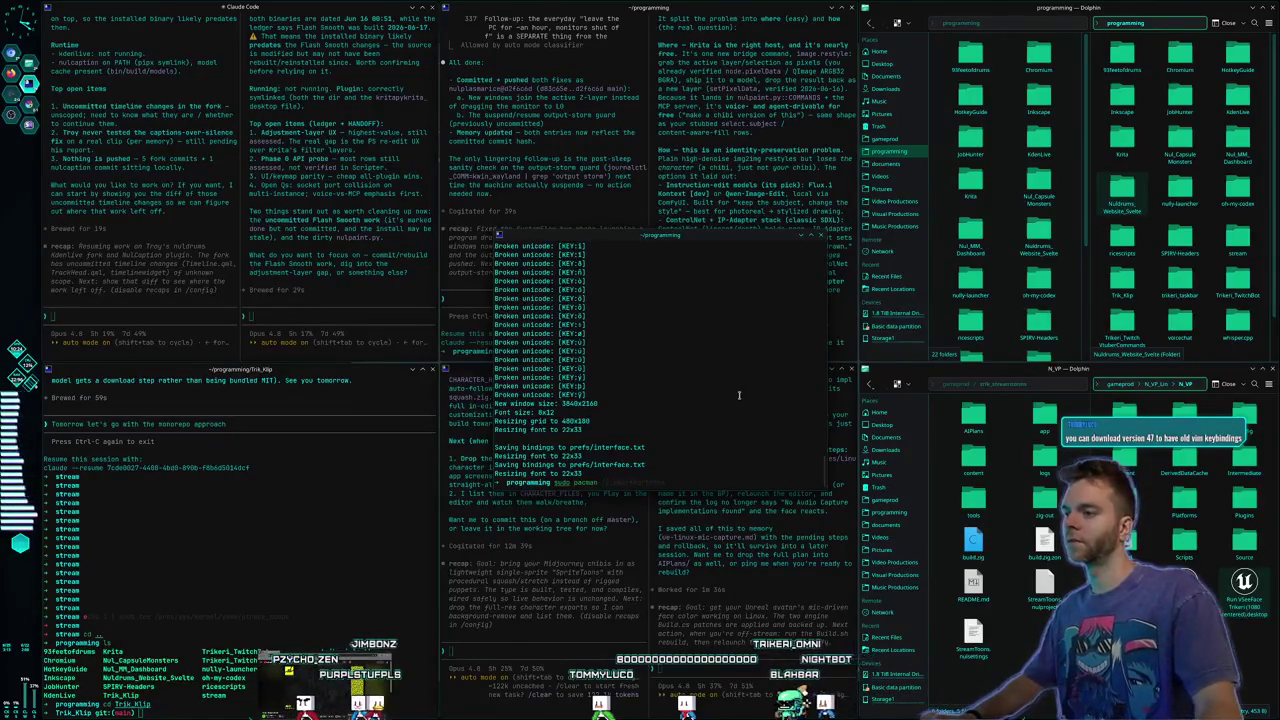
# Clear the unfinished removal command and launch Claude Code with 'claude'
pyautogui.write('-')
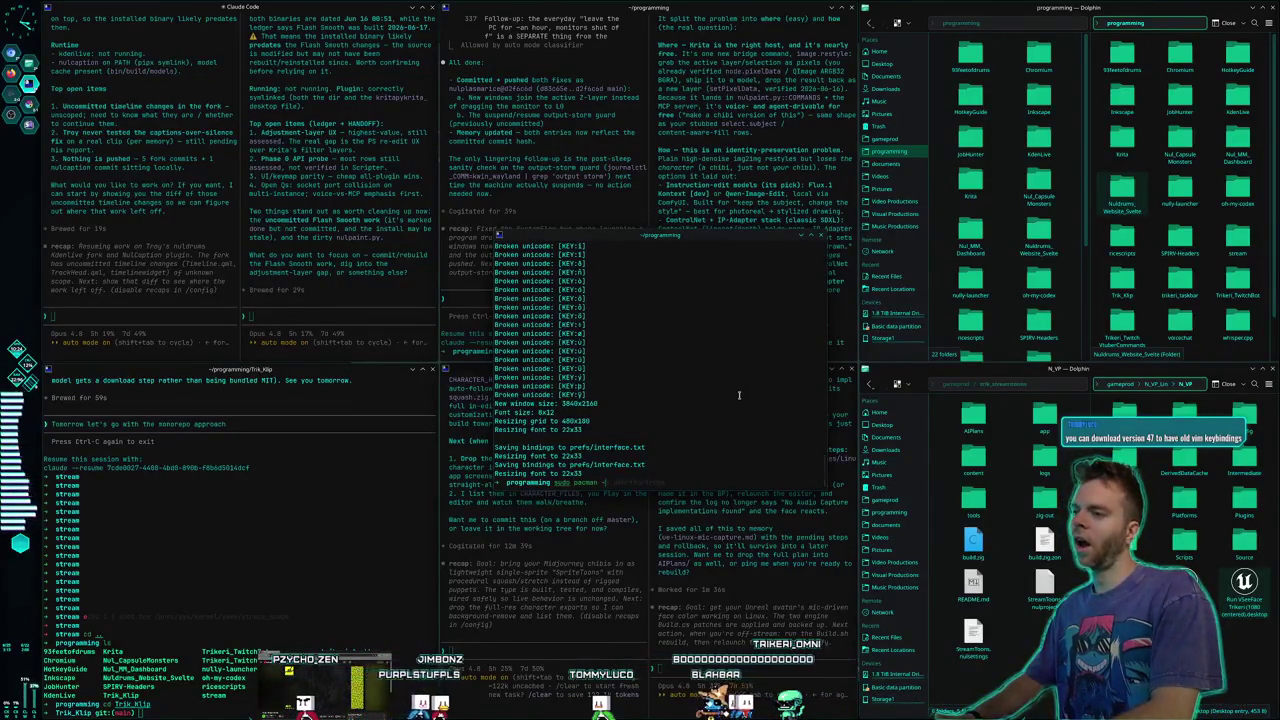
pyautogui.write('R')
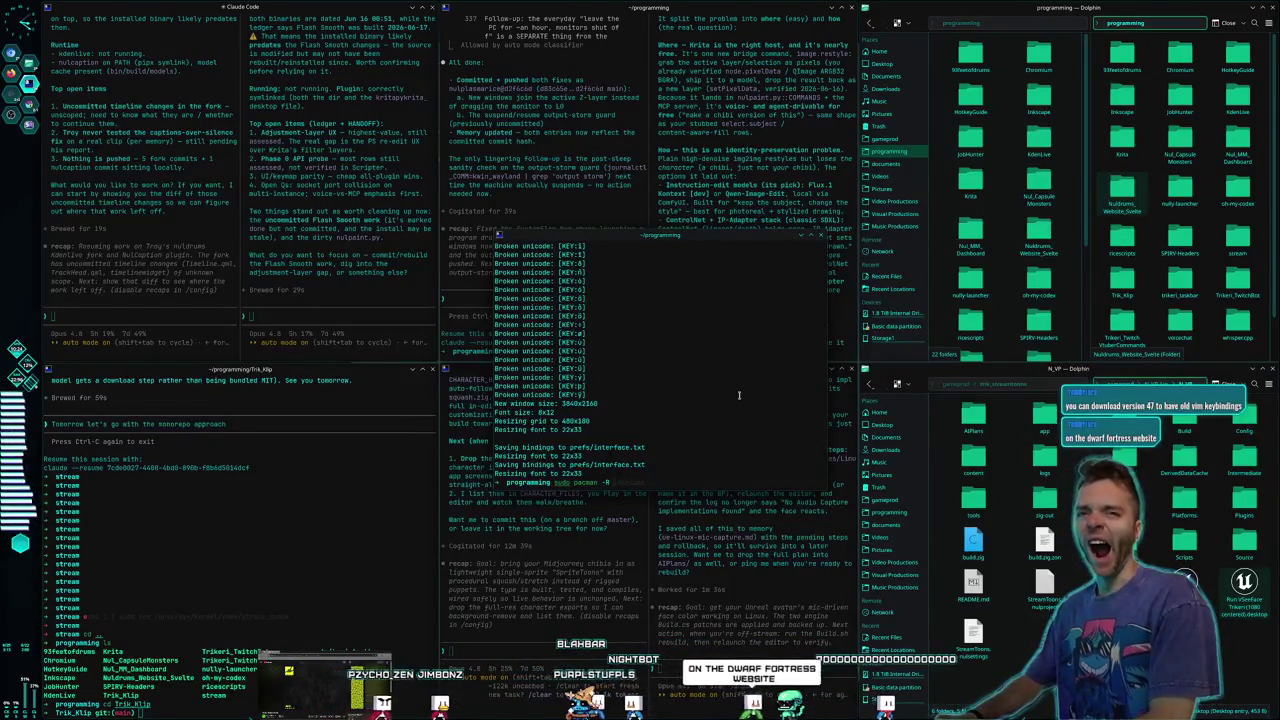
pyautogui.press('BackSpace')
pyautogui.press('BackSpace')
pyautogui.press('BackSpace')
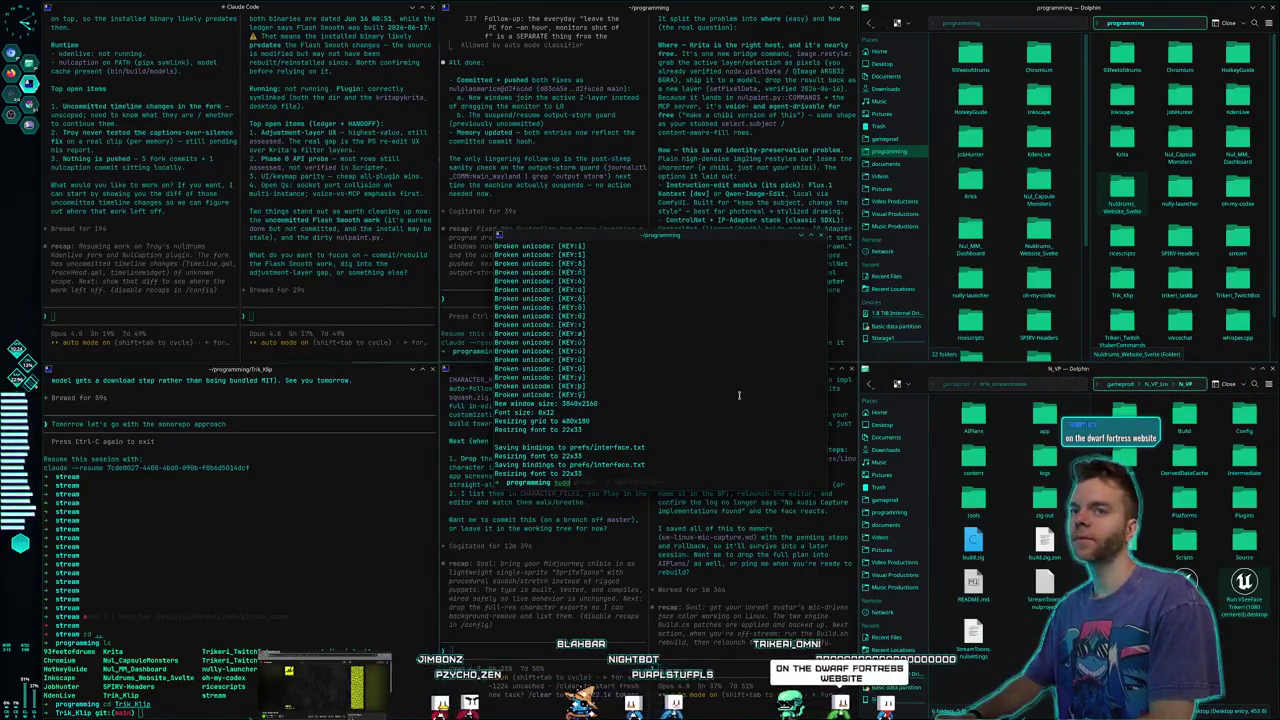
pyautogui.press('BackSpace')
pyautogui.press('BackSpace')
pyautogui.press('BackSpace')
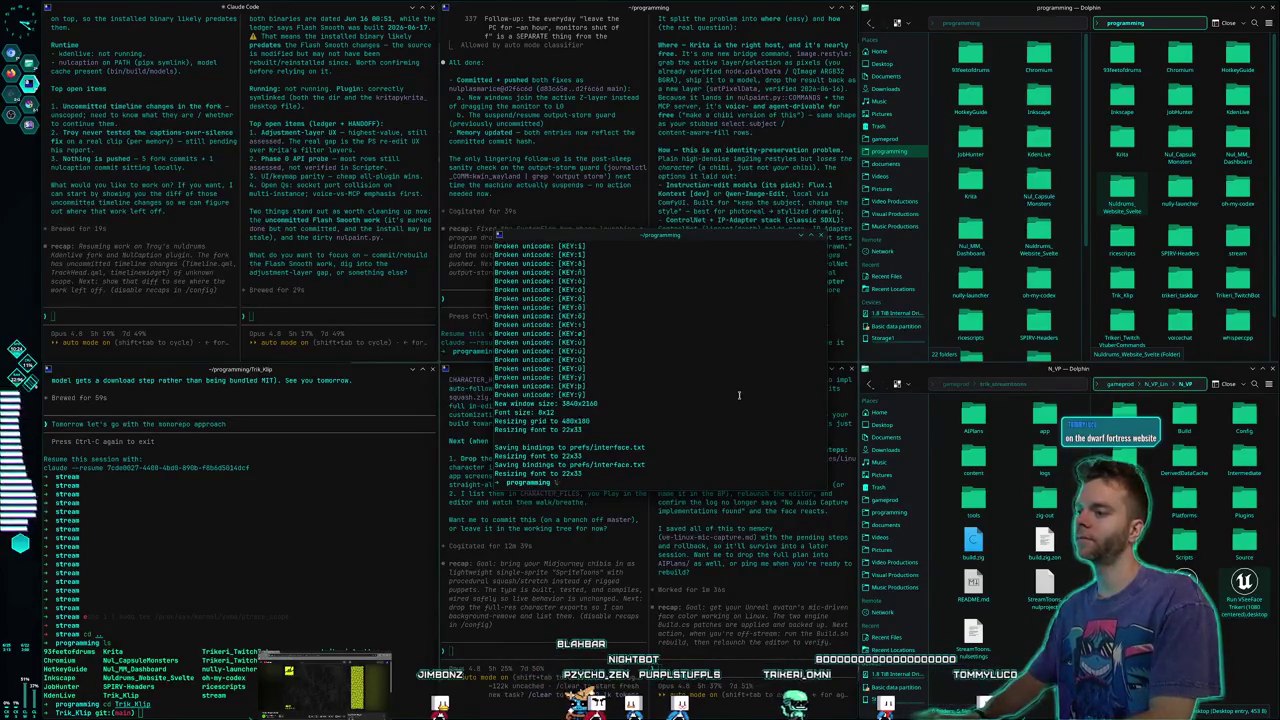
pyautogui.write('claude')
pyautogui.press('Return')
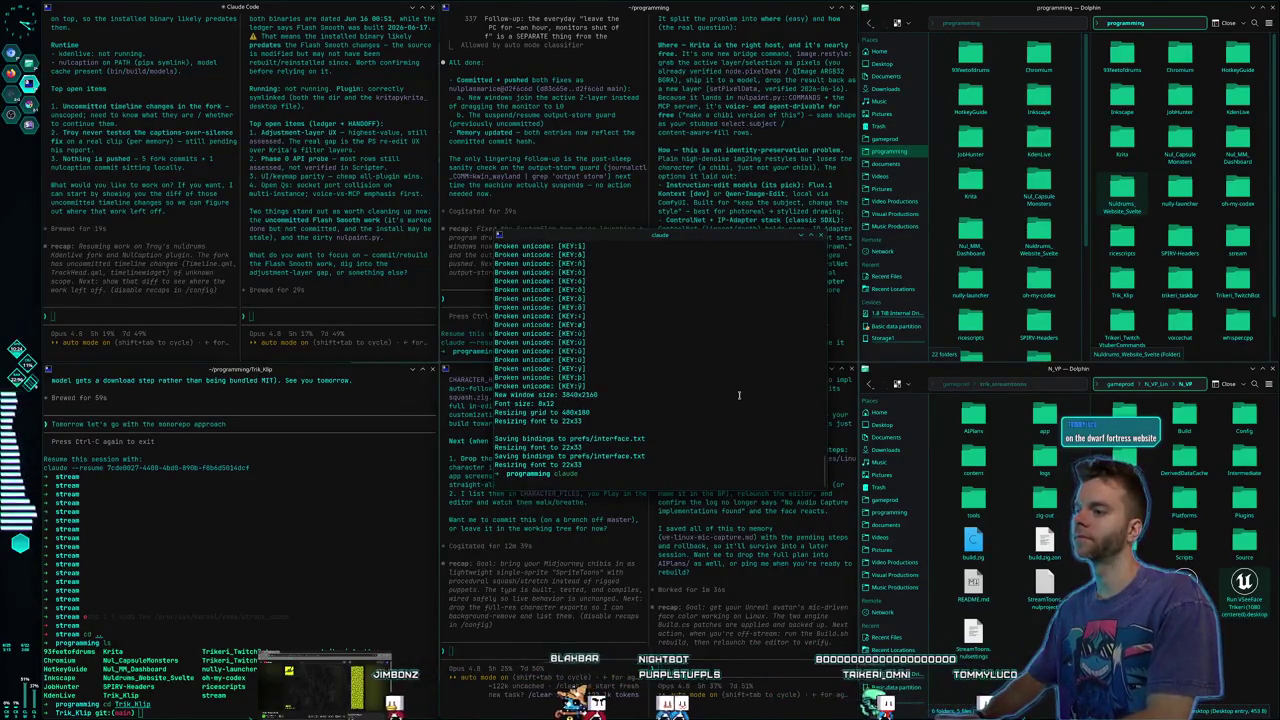
# Ask Claude how to download old Dwarf Fortress with the classic keybindings, enlarging its window
pyautogui.write('how do i download the old ')
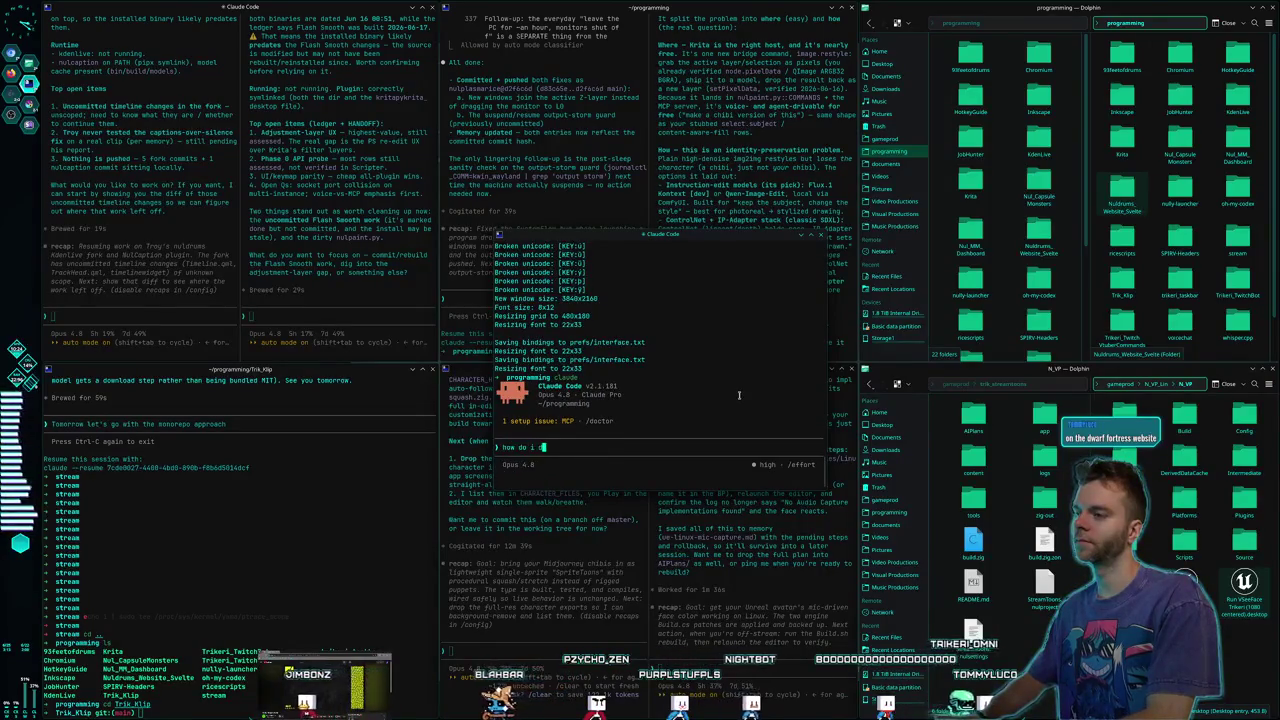
pyautogui.write('dwa')
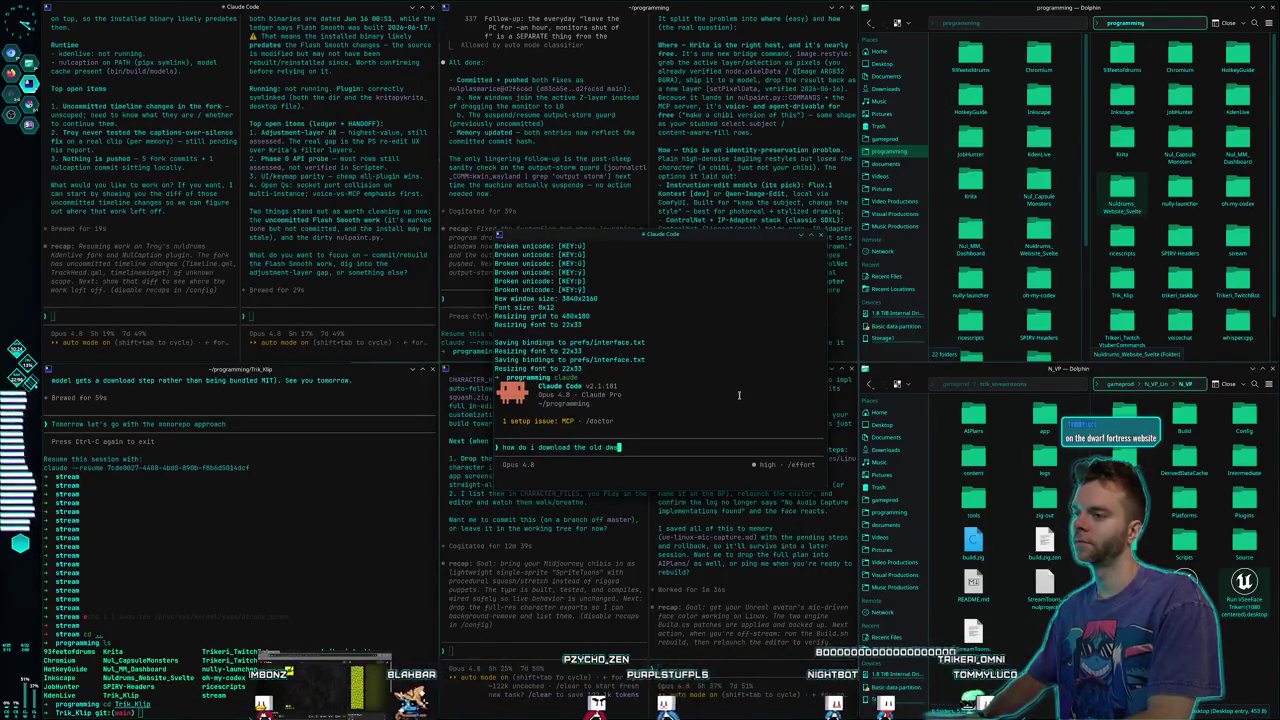
pyautogui.write('rffortress ')
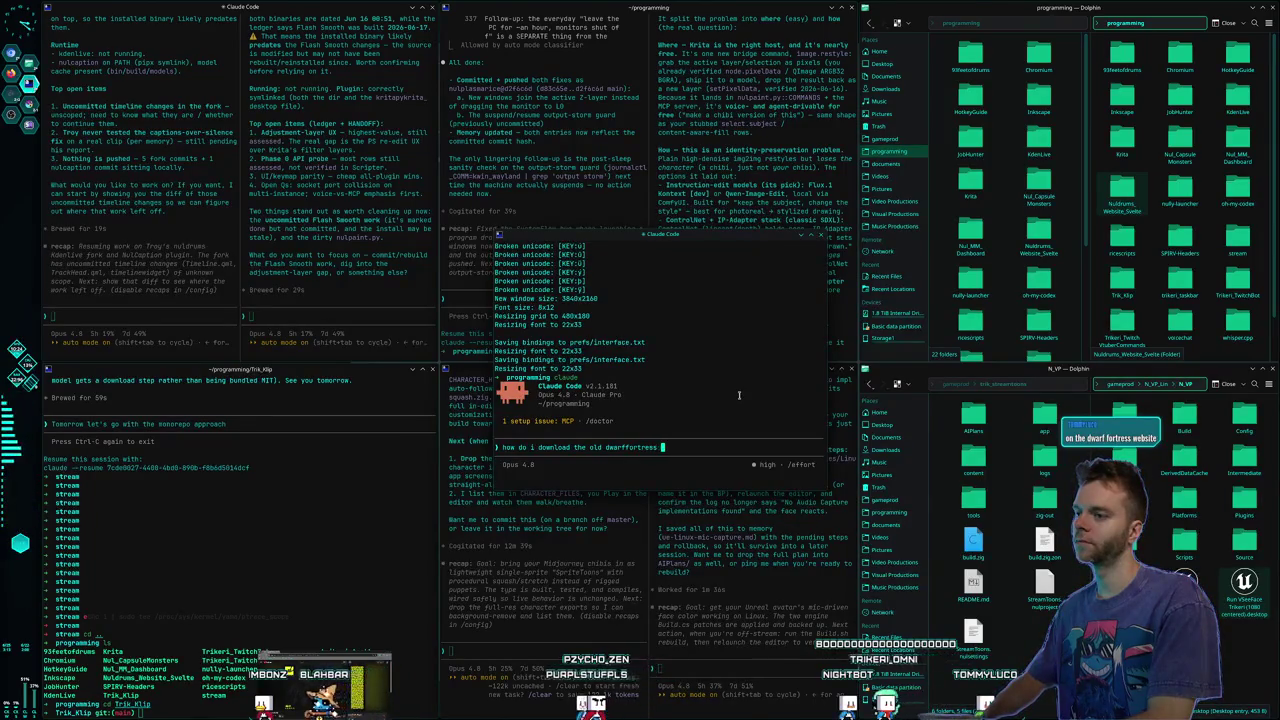
pyautogui.write('with all the old keyb')
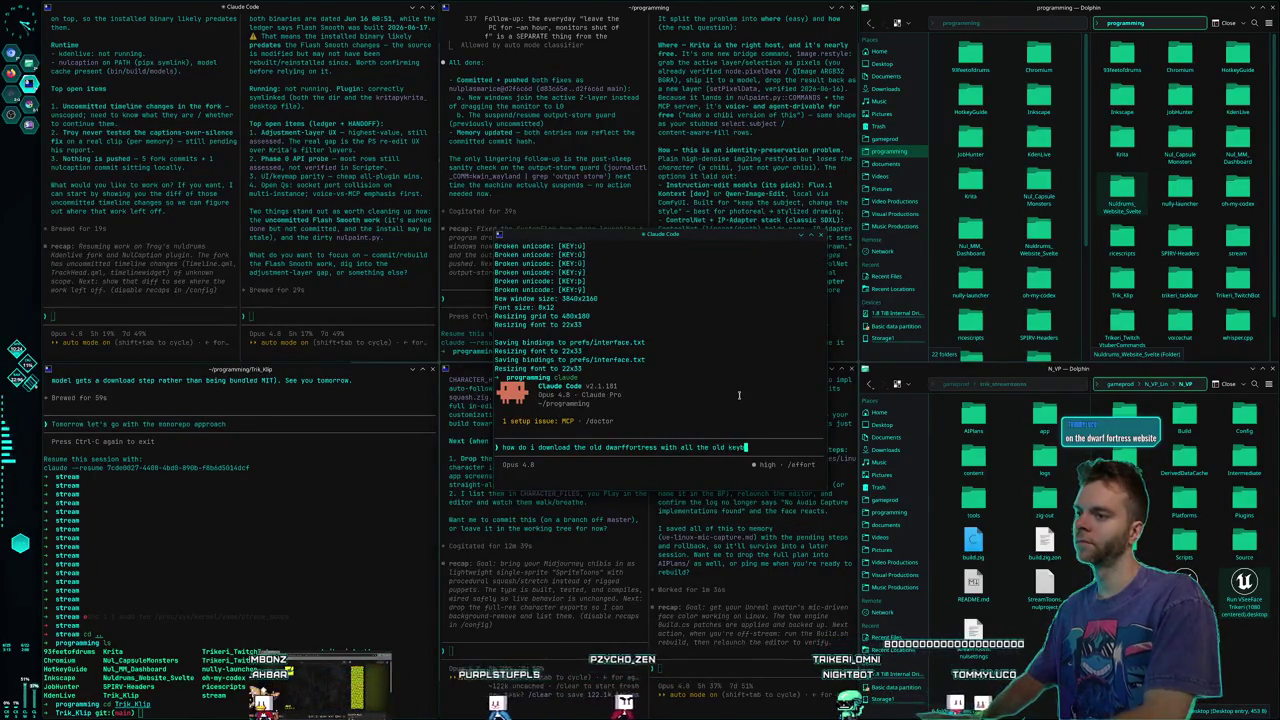
pyautogui.write('indings b')
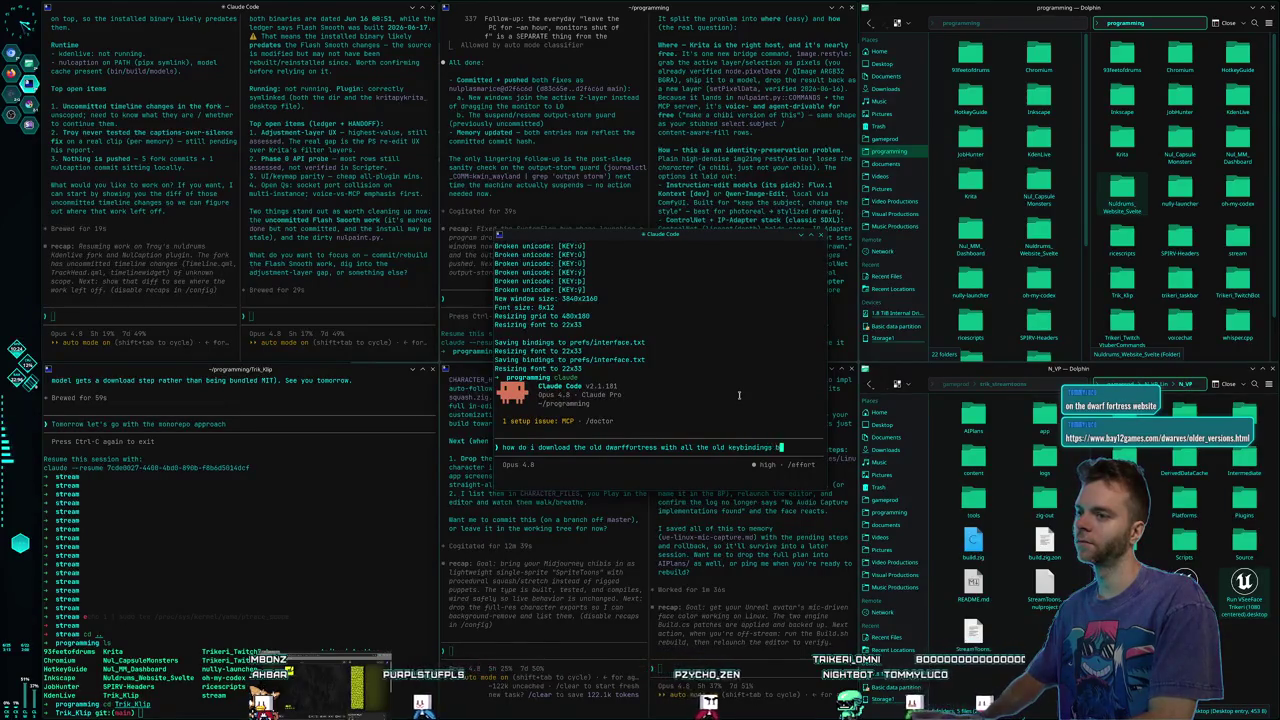
pyautogui.write('efore it was the ')
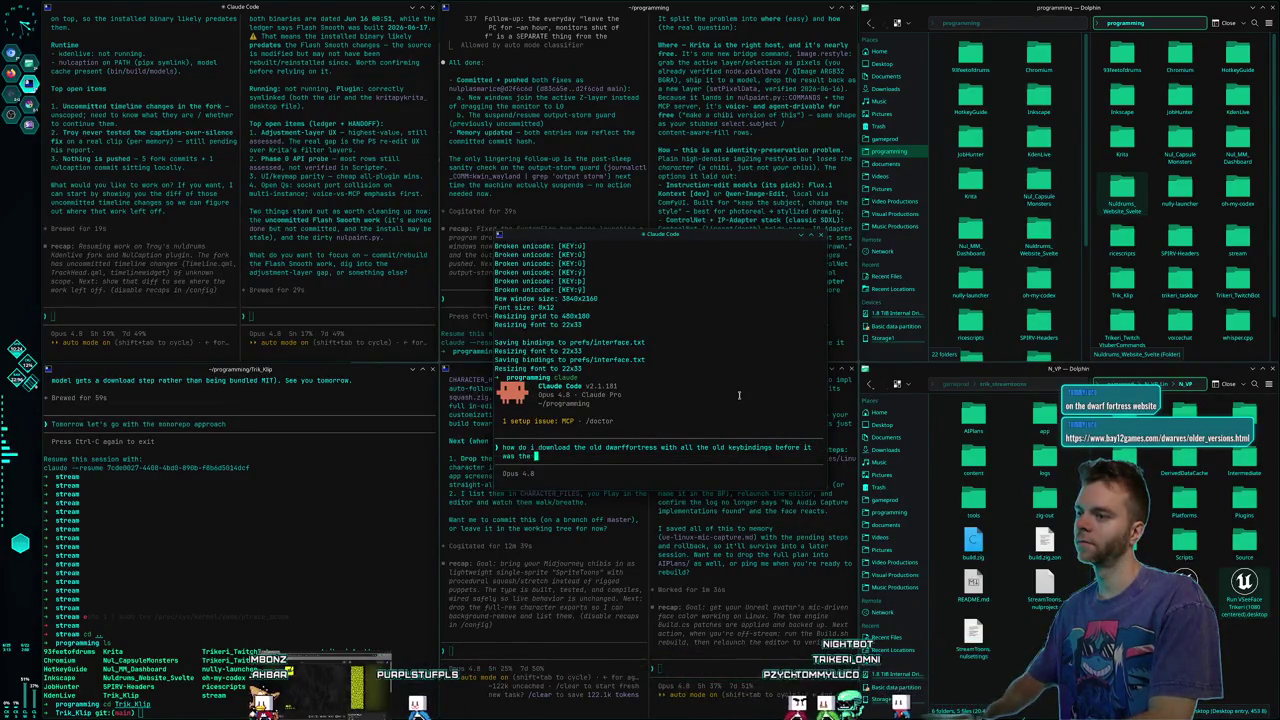
pyautogui.write('steam version?')
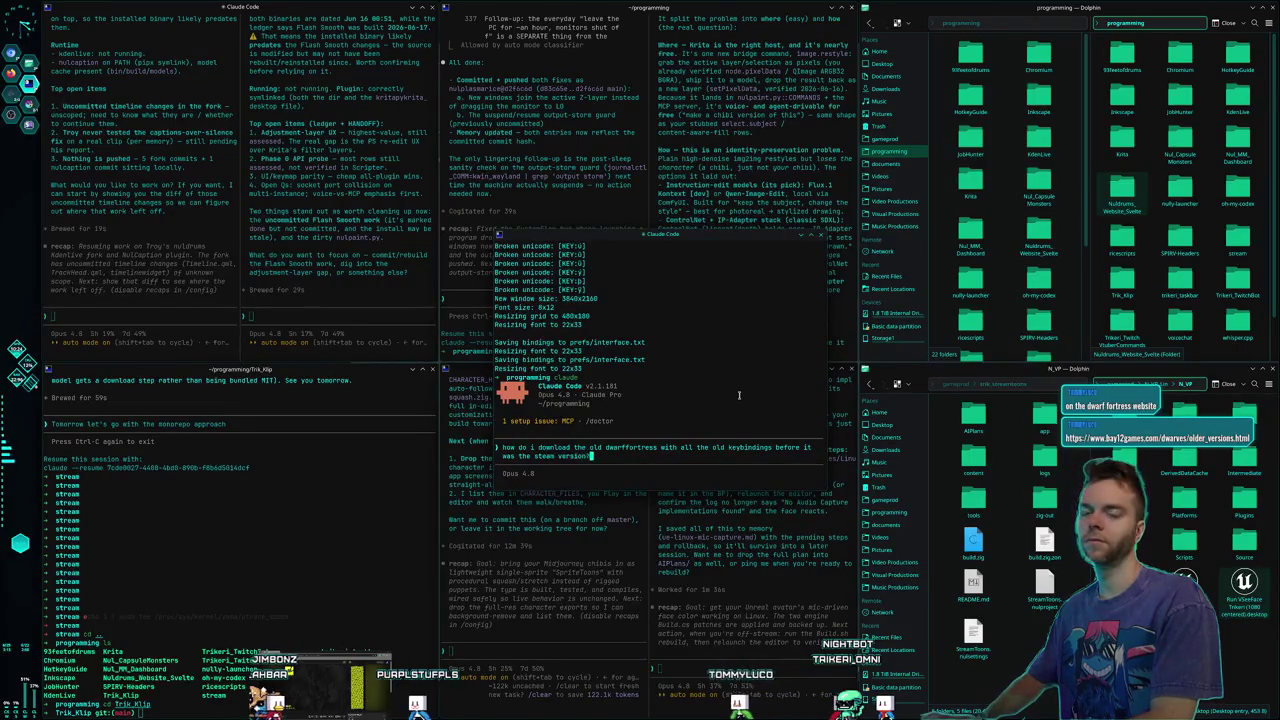
pyautogui.press('Return')
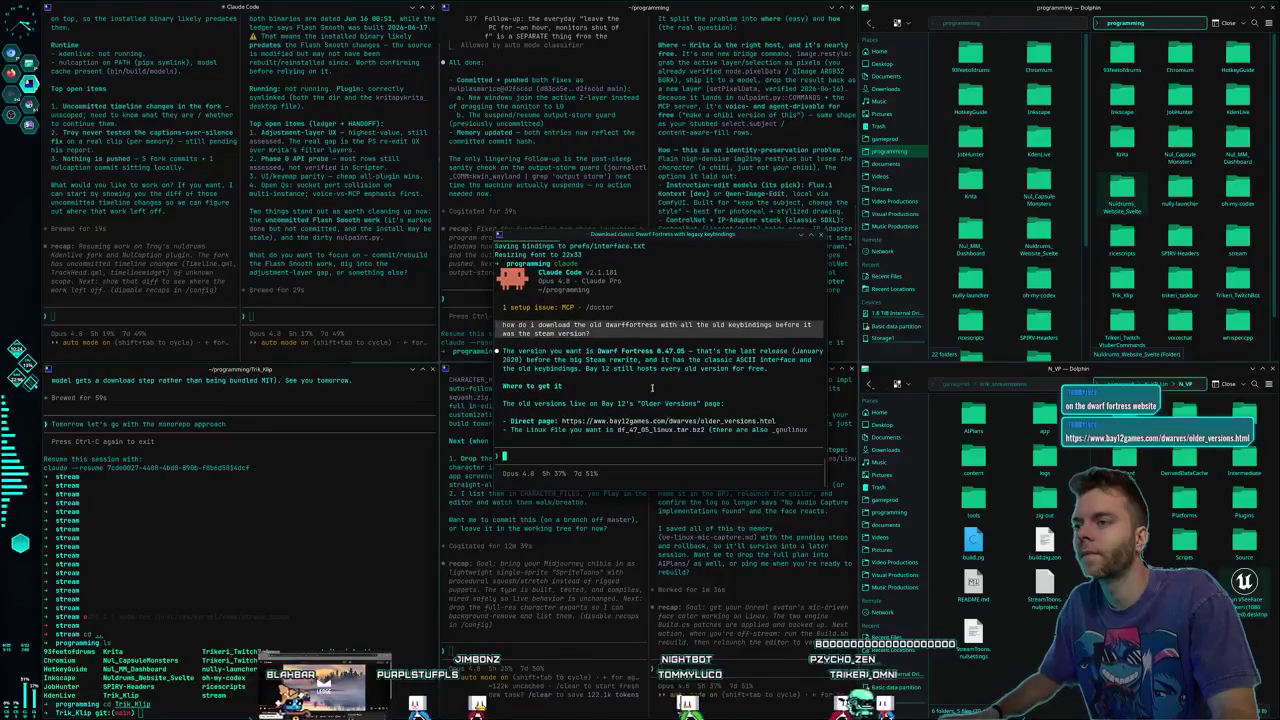
pyautogui.moveTo(597, 237); pyautogui.dragTo(497, 145)
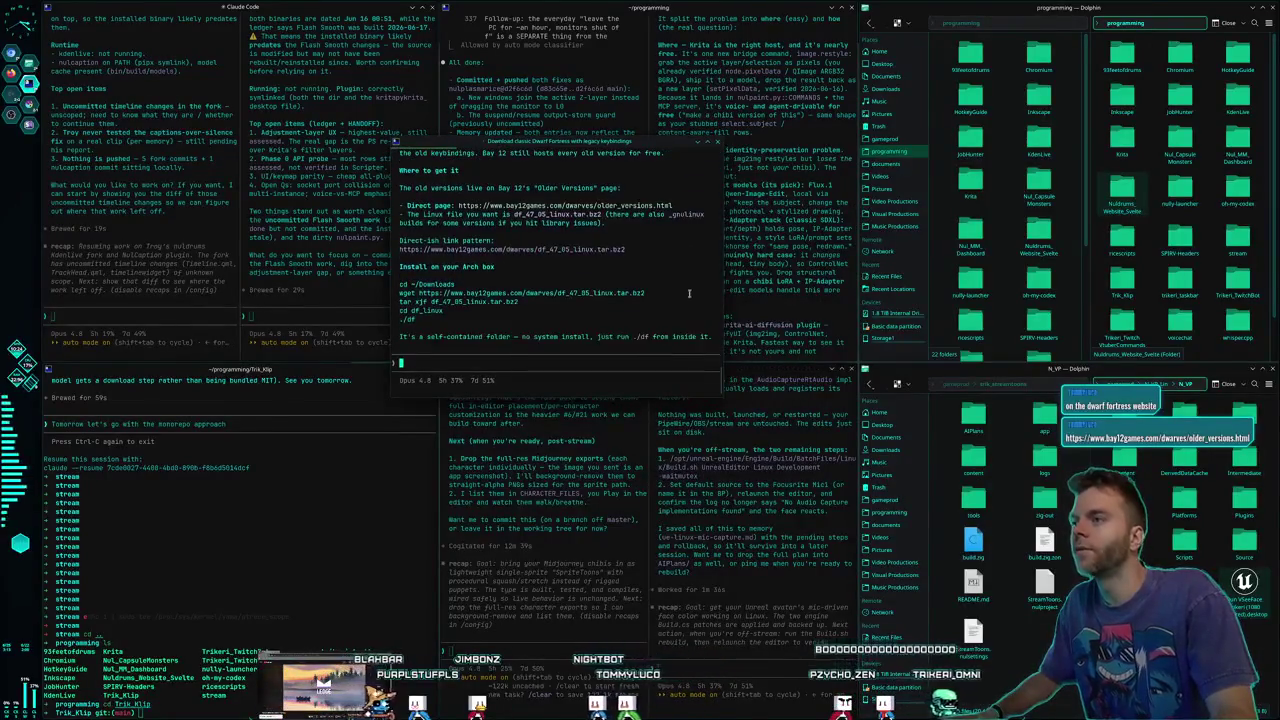
pyautogui.moveTo(726, 398); pyautogui.dragTo(895, 528)
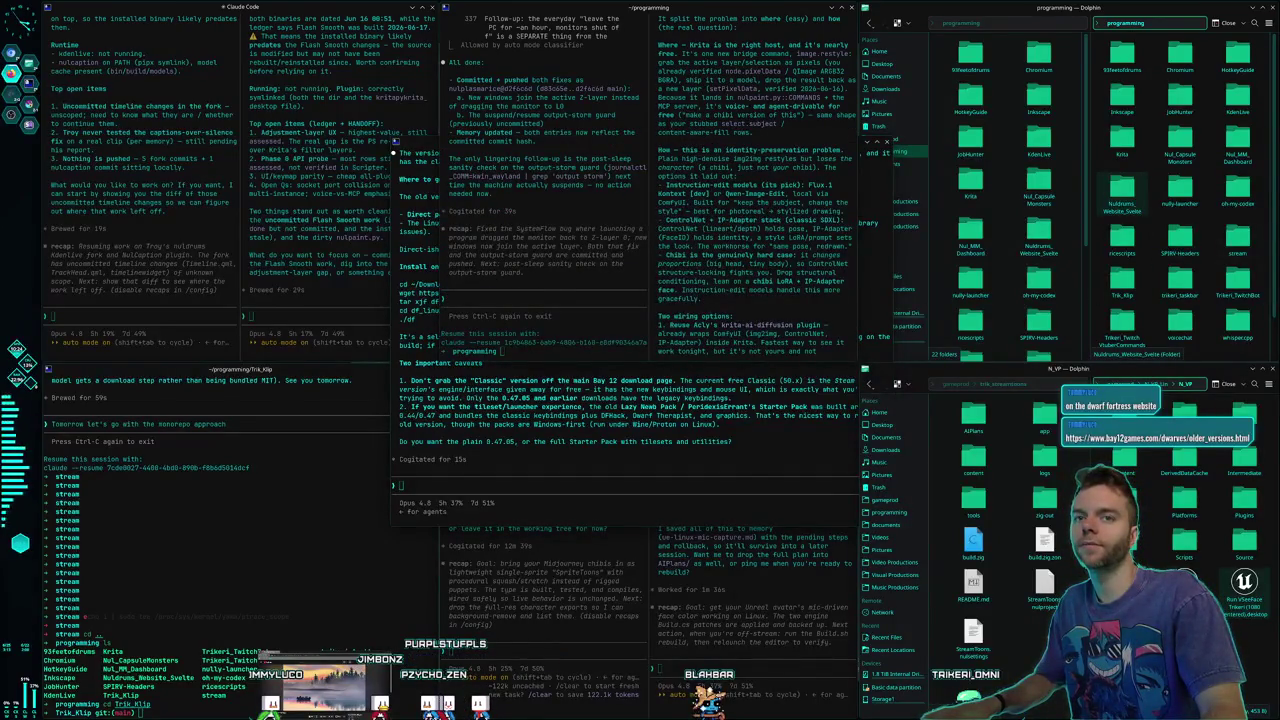
pyautogui.hotkey('alt', 'space')
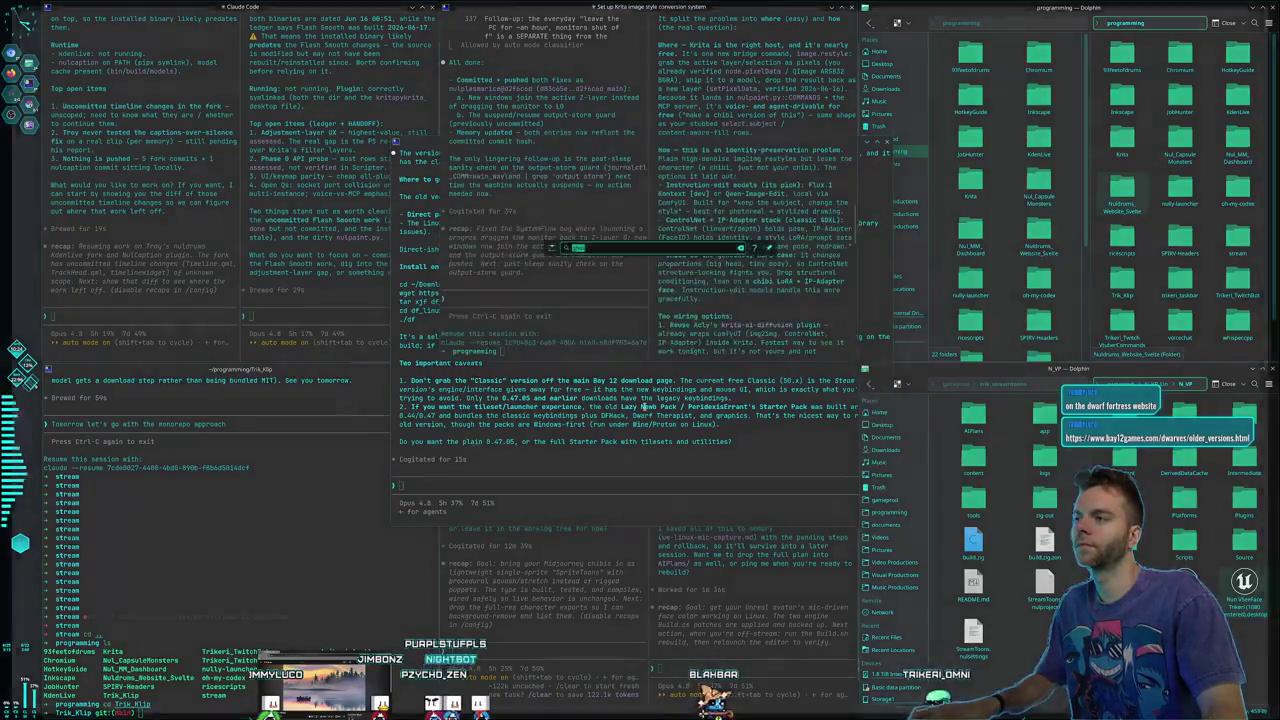
# Dismiss KRunner and scroll the Older Versions page to the 0.47.05 release
pyautogui.write('ghost')
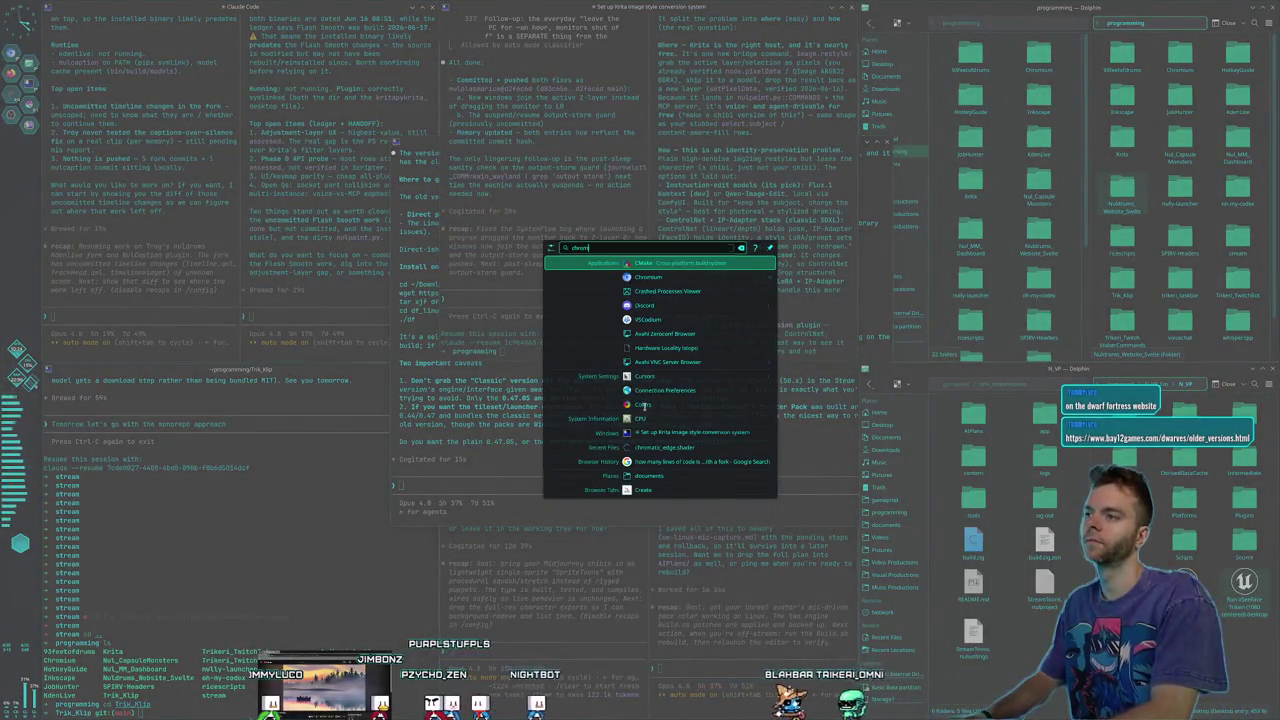
pyautogui.press('Return')
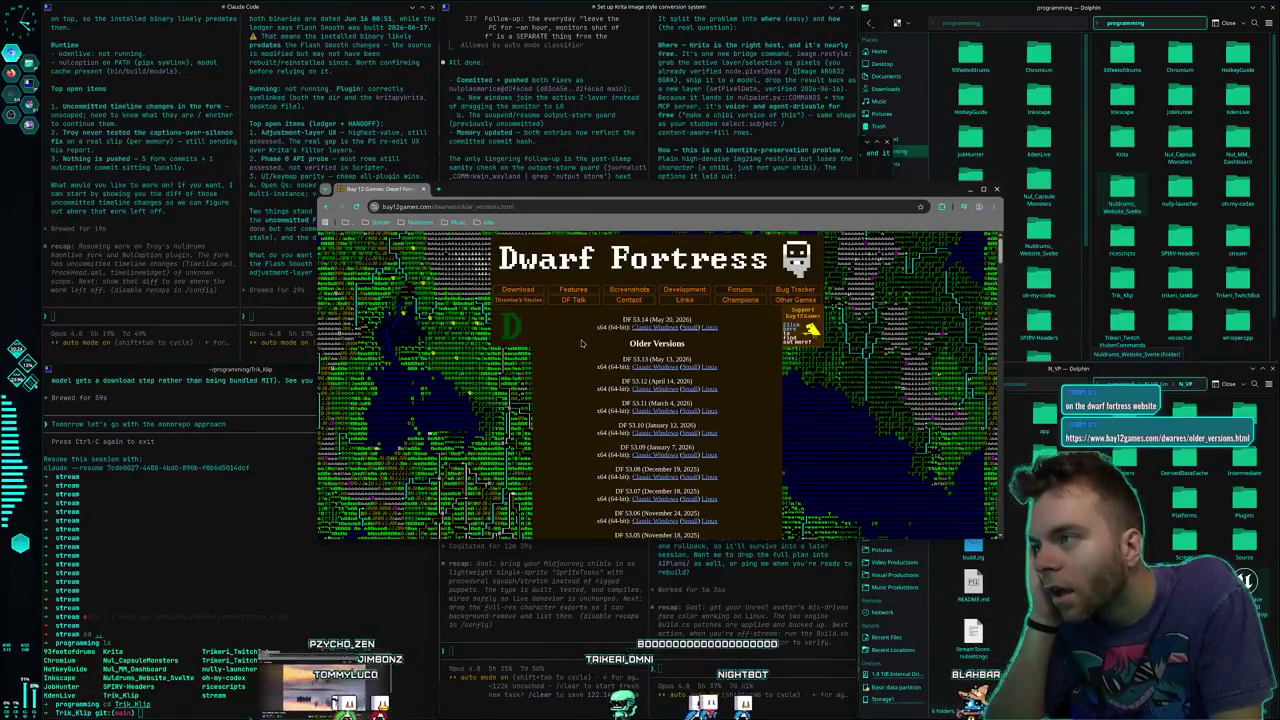
pyautogui.scroll(-2, 581, 343)
pyautogui.scroll(-9, 581, 343)
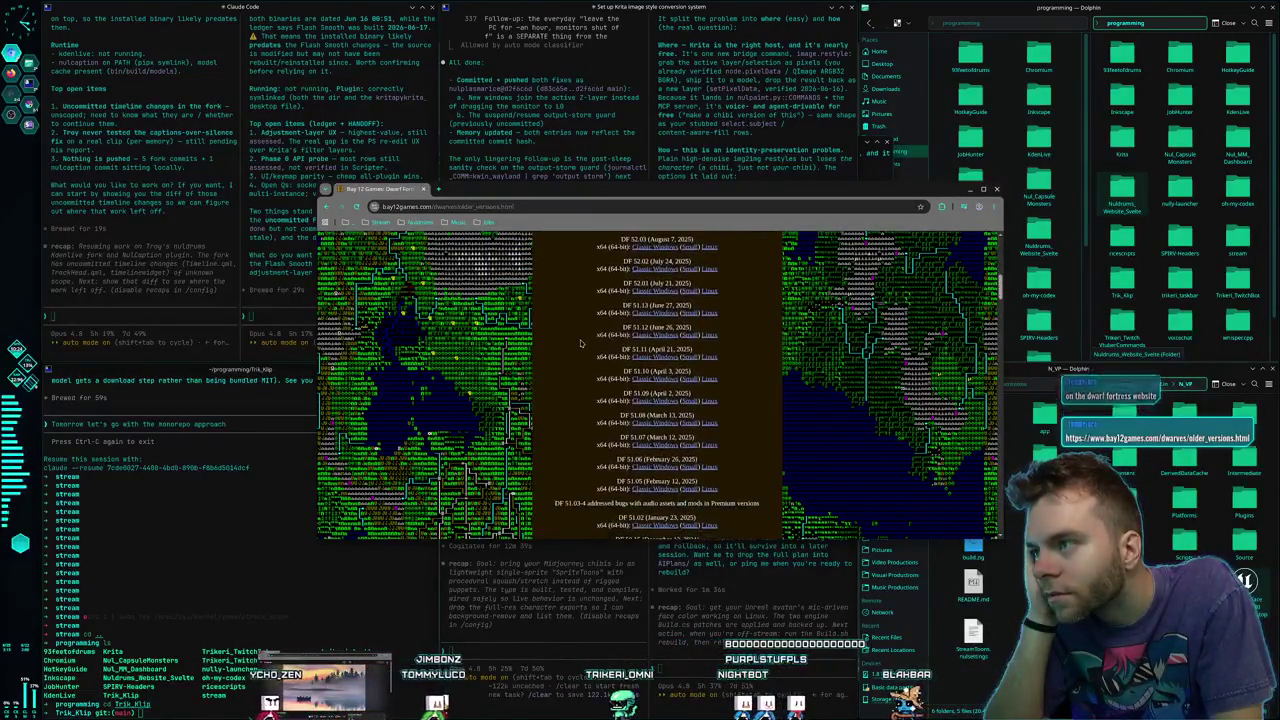
pyautogui.scroll(-10, 581, 343)
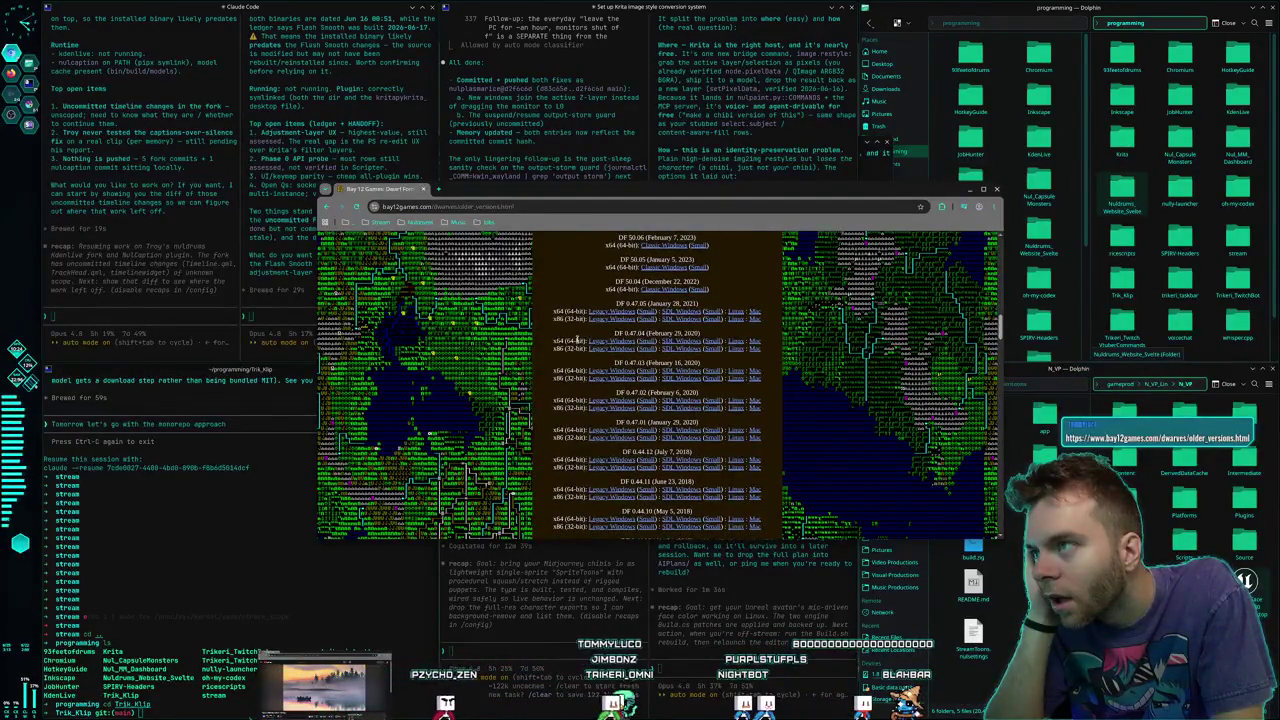
pyautogui.scroll(1, 578, 342)
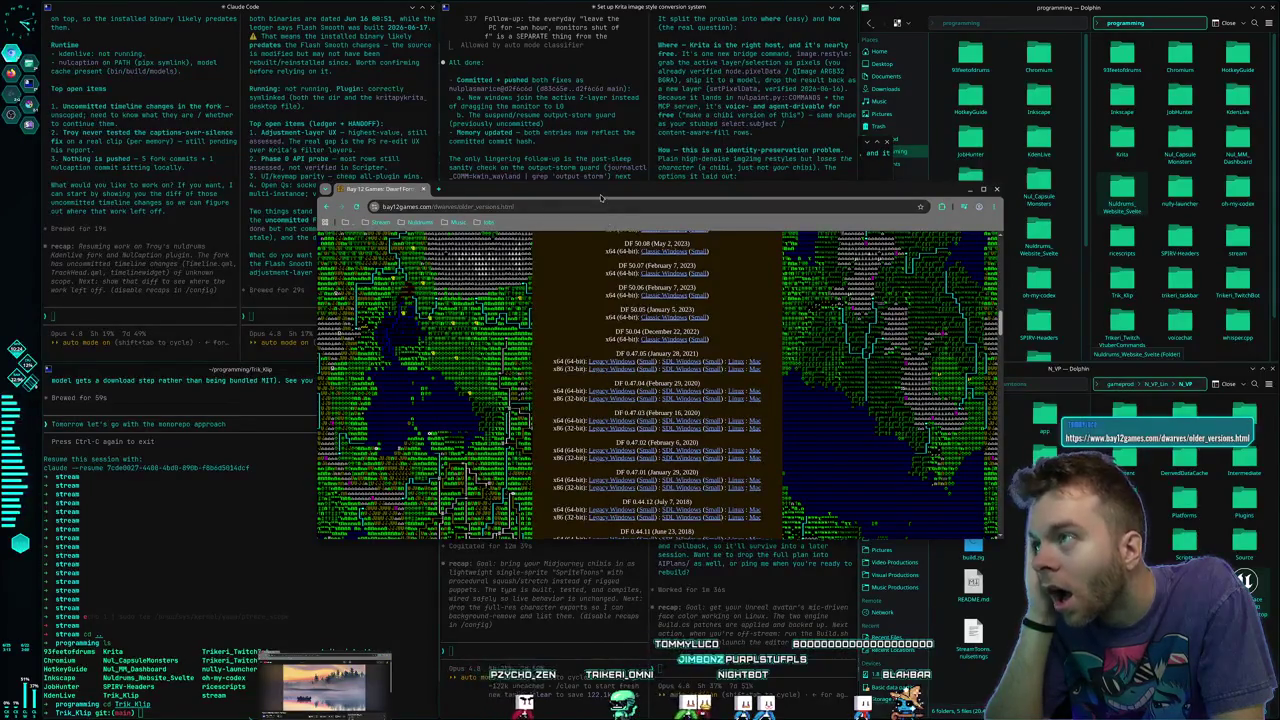
# Arrange the browser and Claude windows side by side, returning focus to the browser
pyautogui.moveTo(601, 197)
pyautogui.mouseDown()
pyautogui.moveTo(797, 327)
pyautogui.moveTo(826, 293)
pyautogui.mouseUp()
pyautogui.click(600, 197)
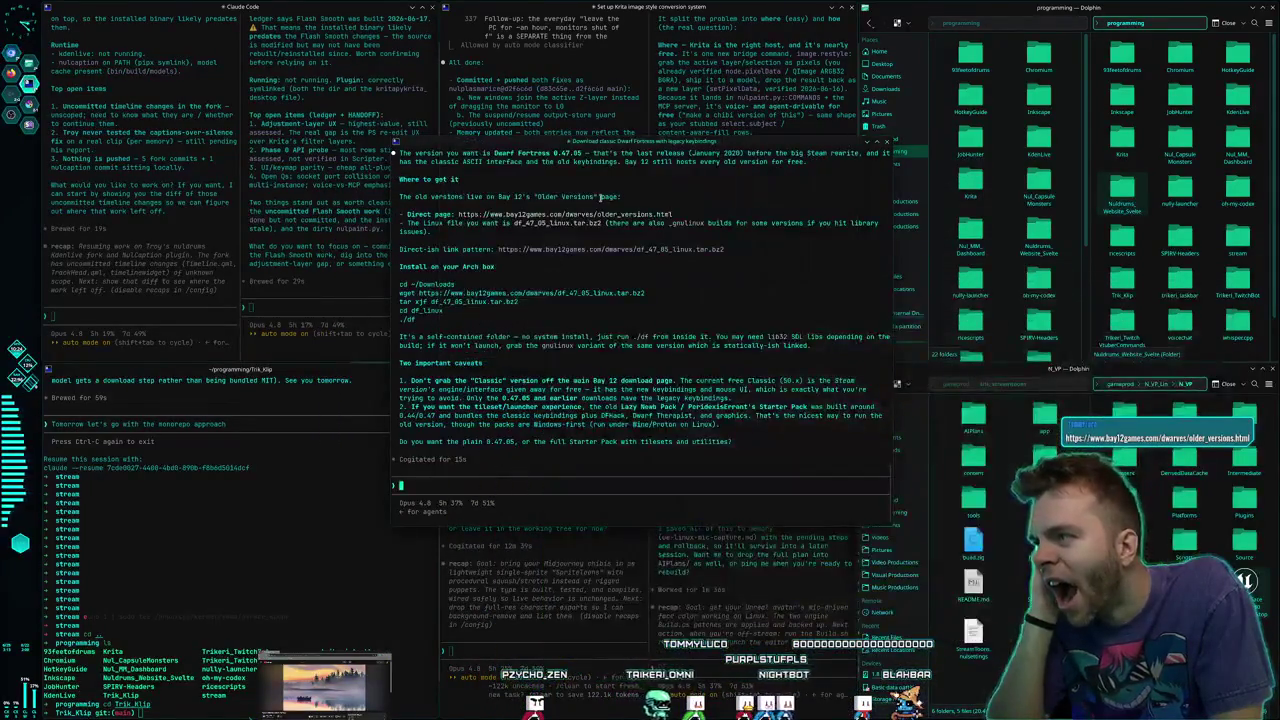
pyautogui.moveTo(650, 136); pyautogui.dragTo(367, 80)
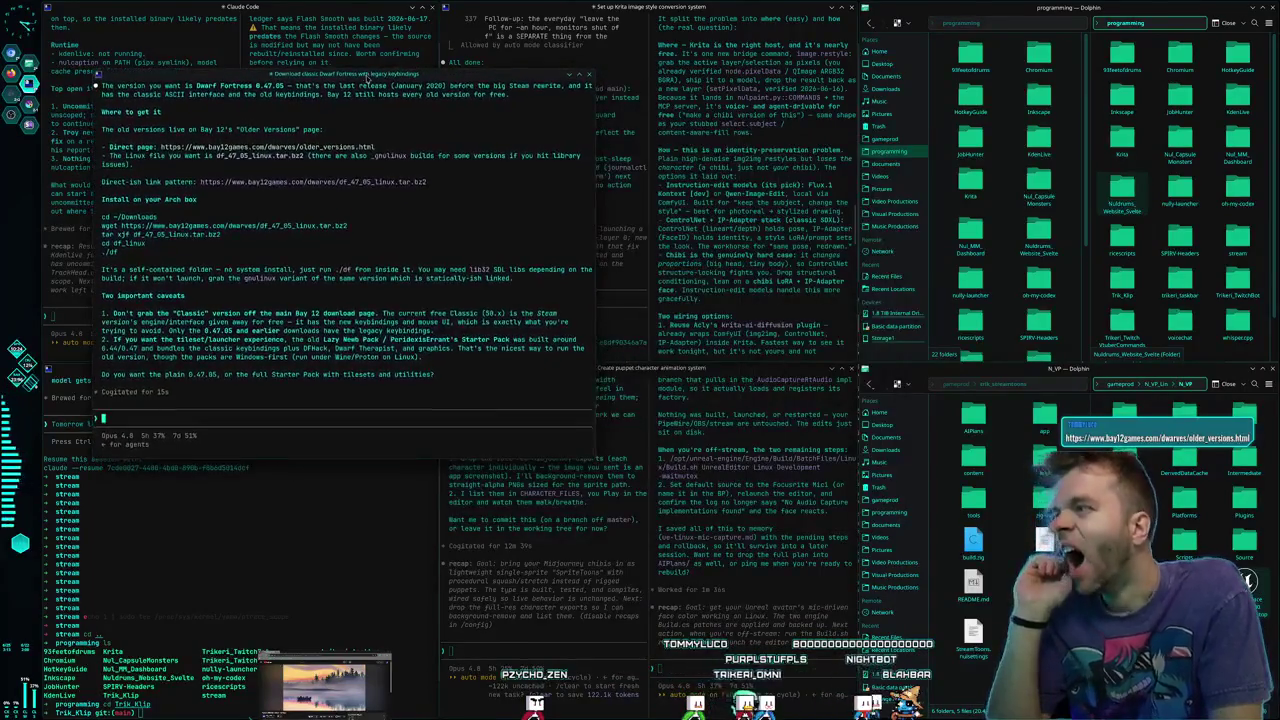
pyautogui.hotkey('alt', 'Tab')
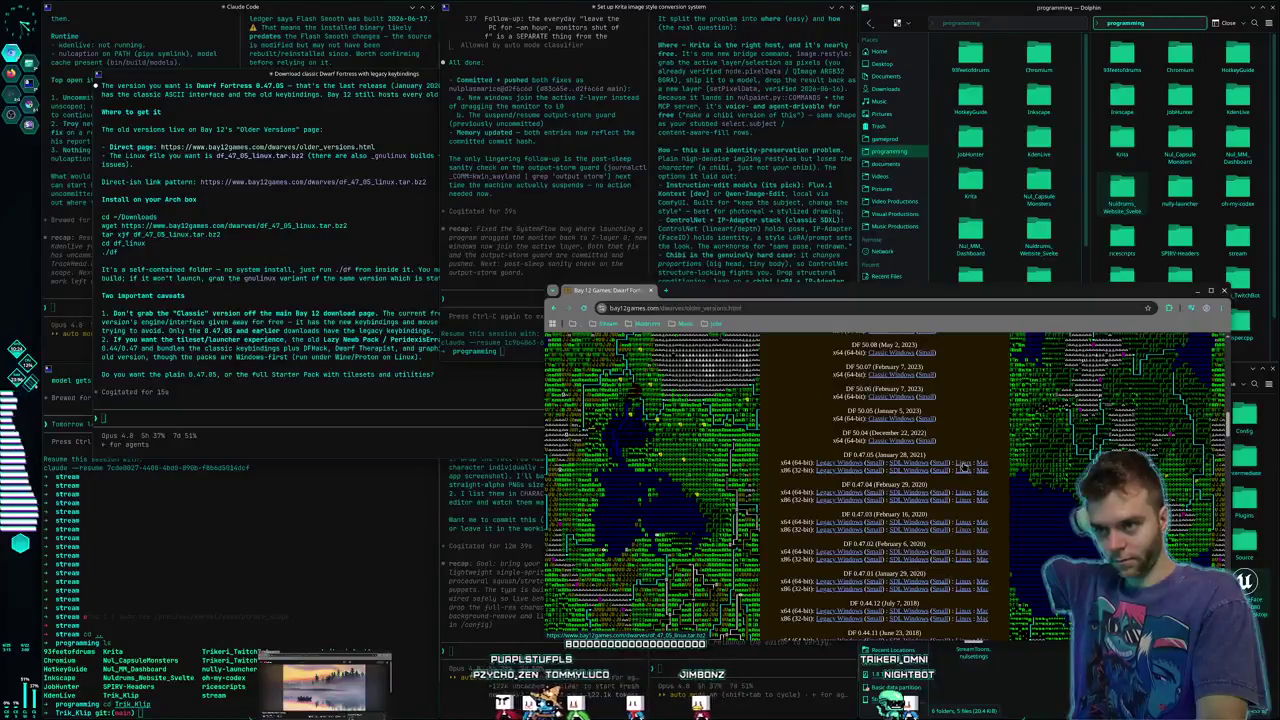
# Download df_47_05_linux.tar.bz2 and send Claude a screenshot of the Choose Application dialog
pyautogui.click(949, 459)
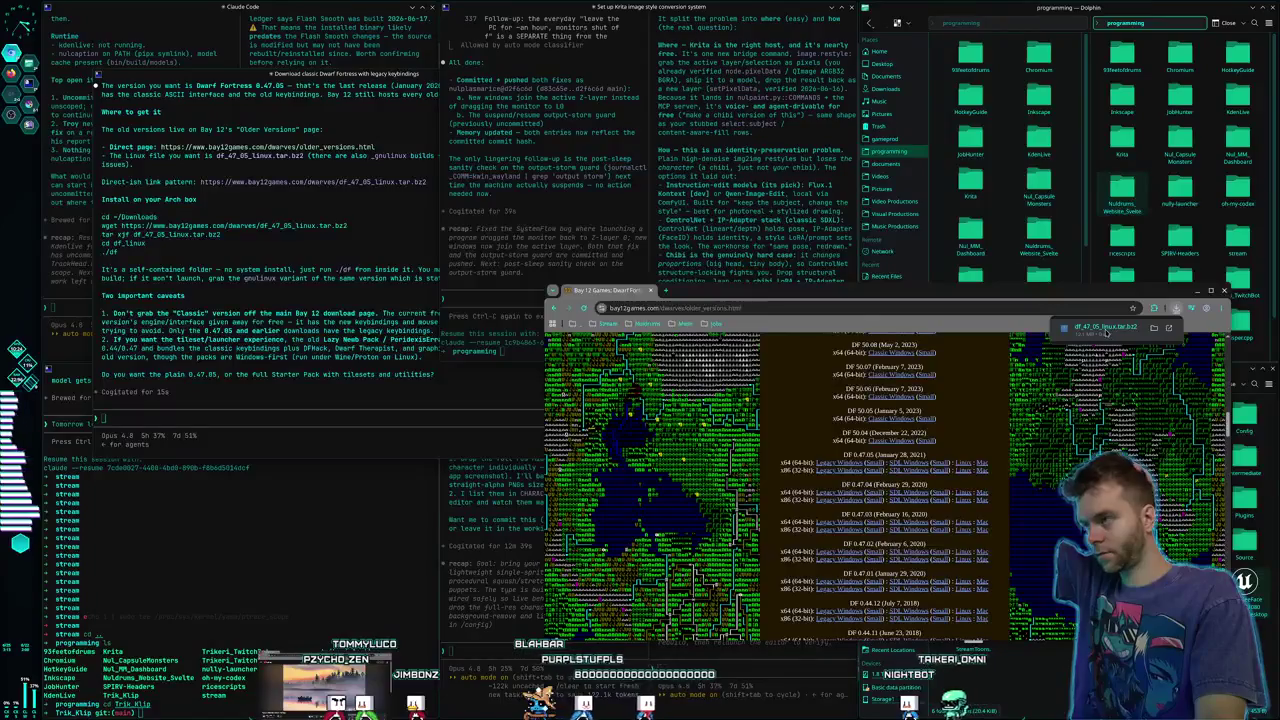
pyautogui.click(1100, 327)
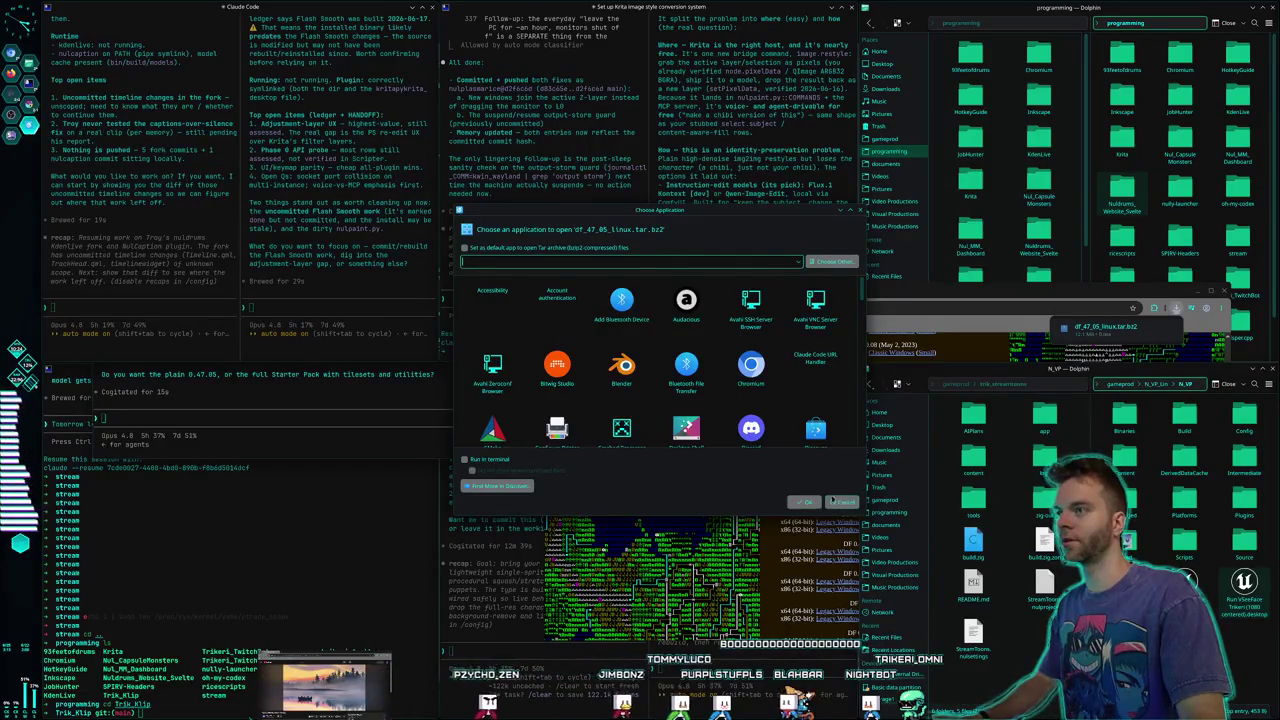
pyautogui.press('super+shift+Print')
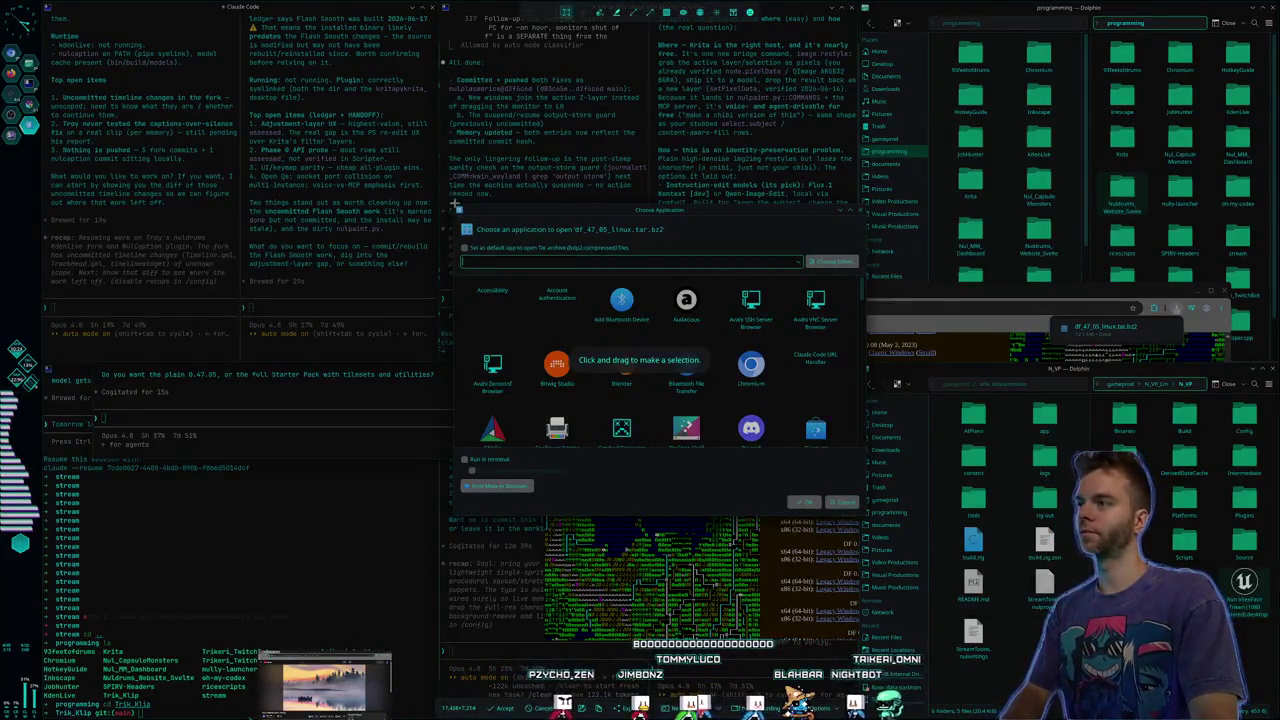
pyautogui.moveTo(455, 205); pyautogui.dragTo(866, 510)
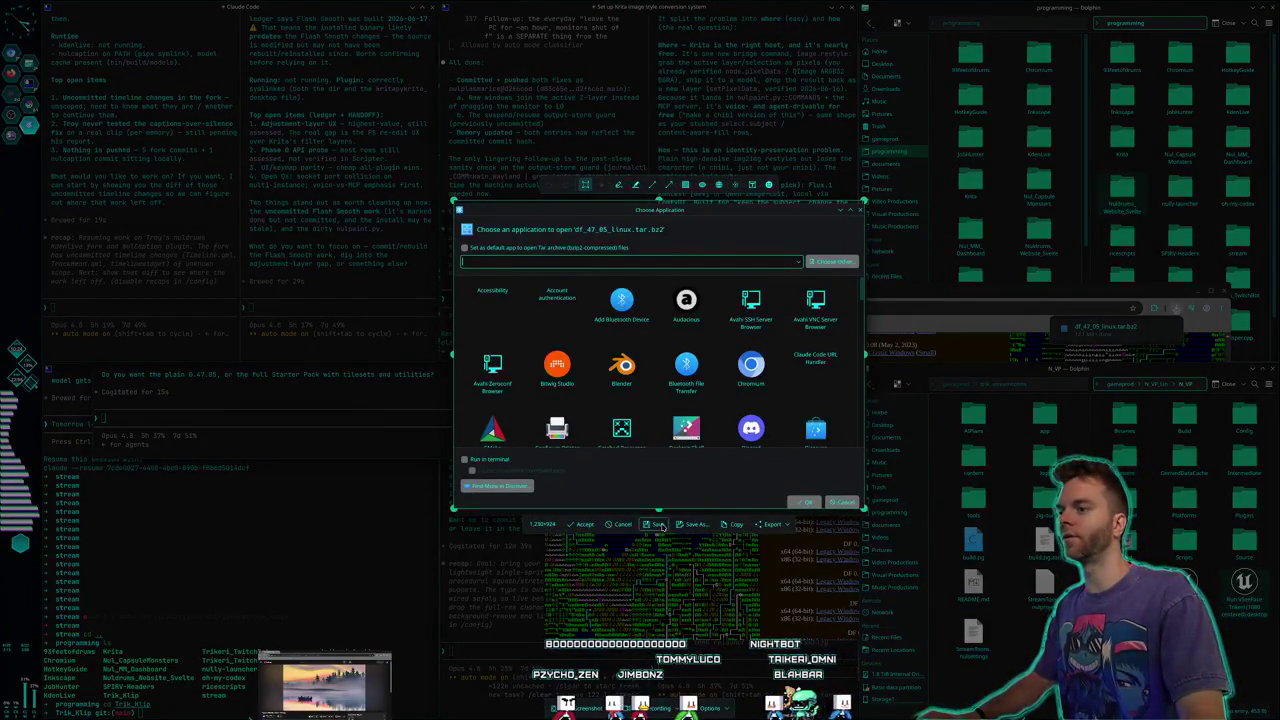
pyautogui.click(736, 525)
pyautogui.click(853, 506)
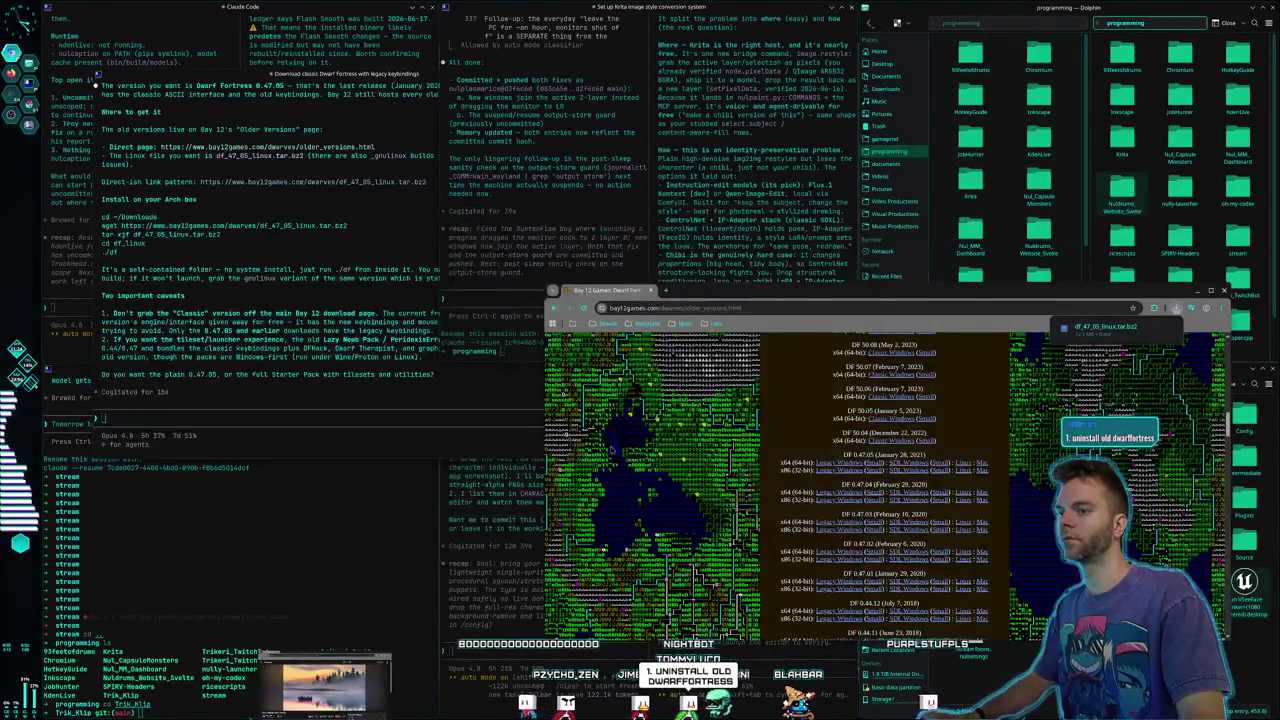
pyautogui.click(423, 393)
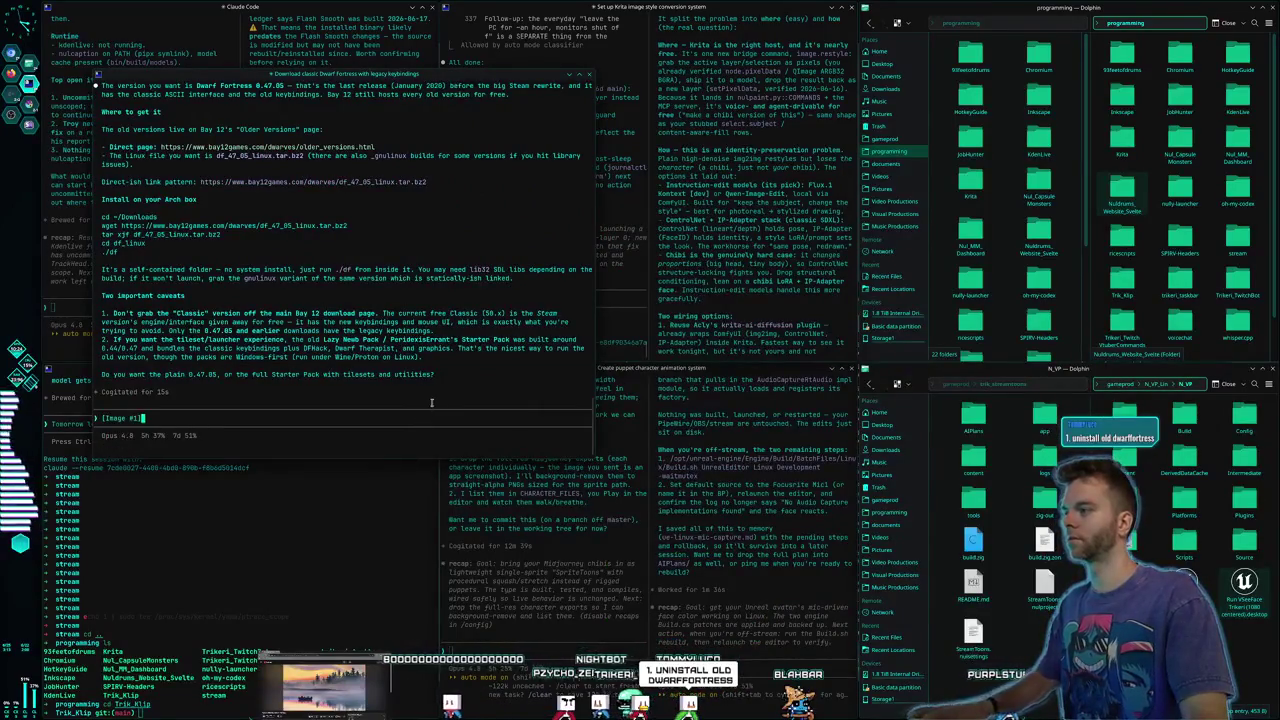
pyautogui.press('Return')
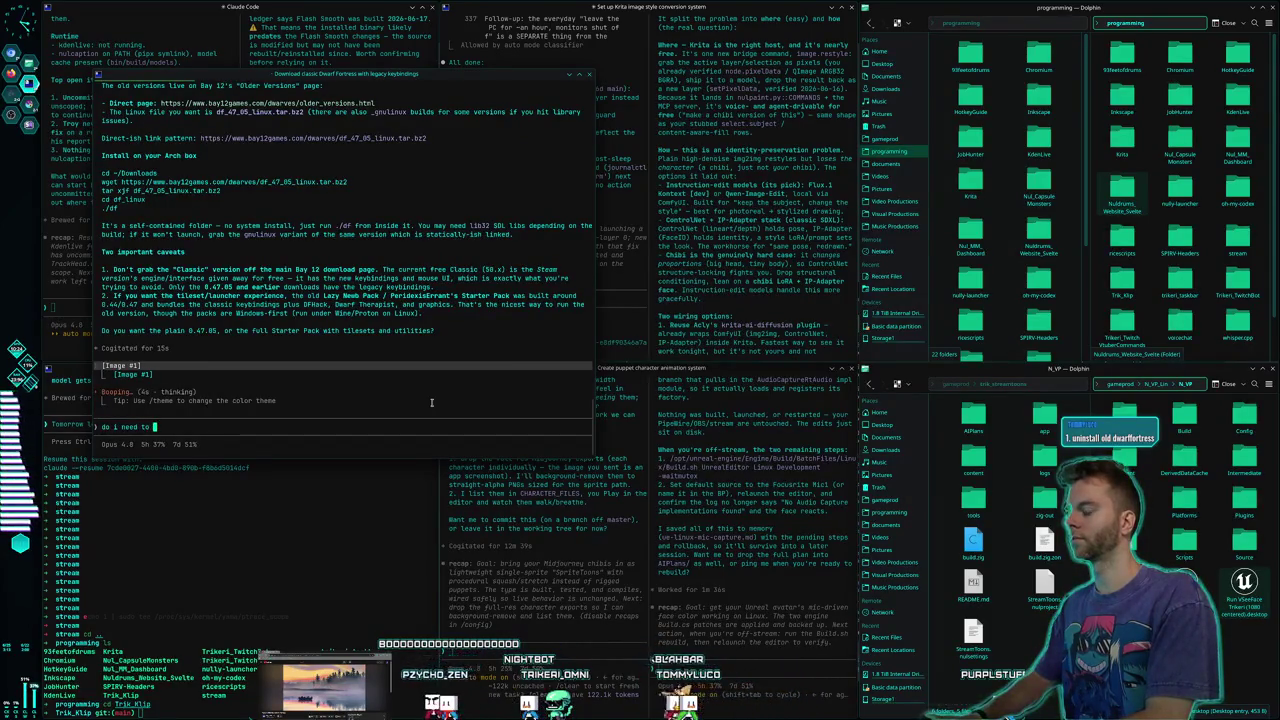
# Ask whether a tarball package is needed, approve extracting the 0.47.05 archive, and warn the old version may need uninstalling
pyautogui.write('download a pac')
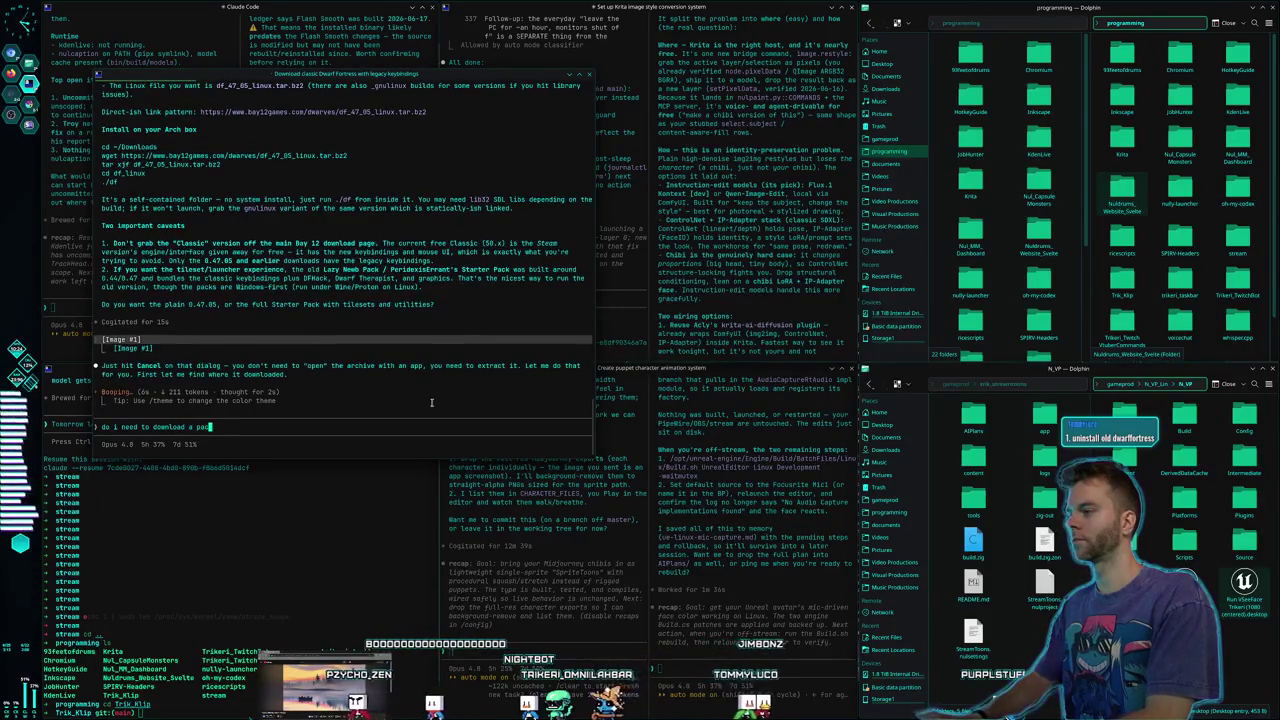
pyautogui.write('kage for opening ')
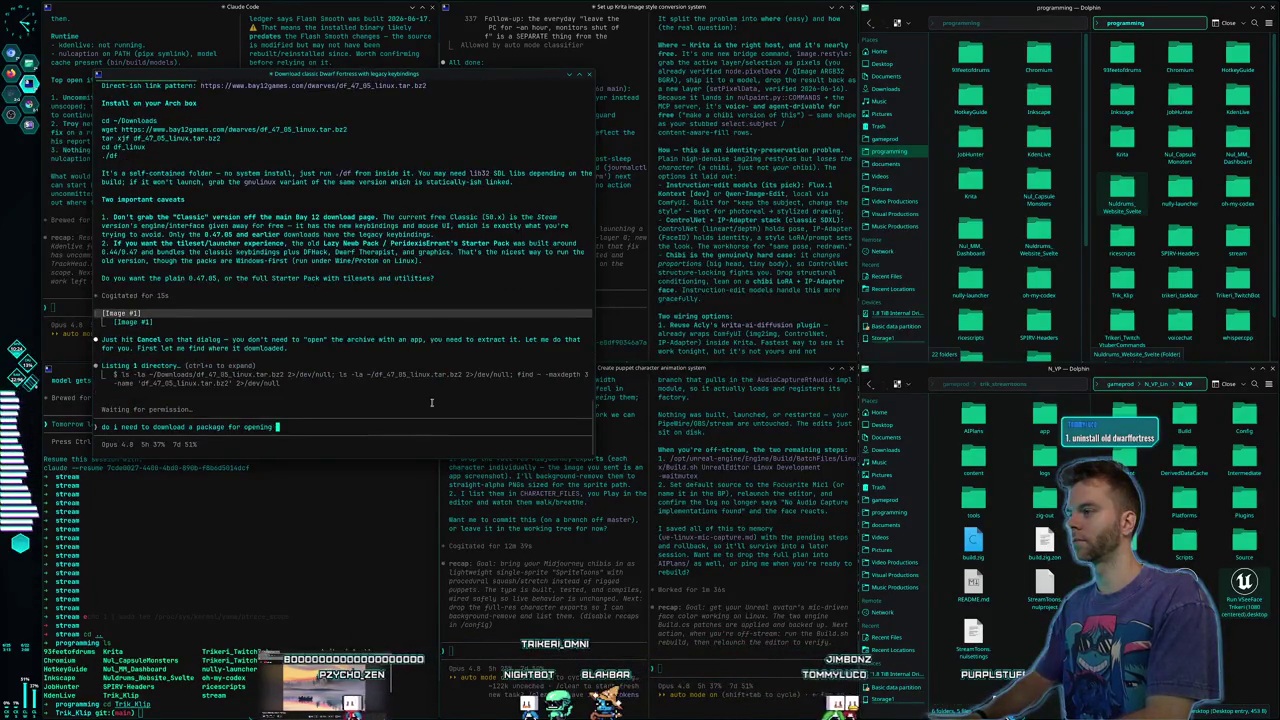
pyautogui.write('tarbal')
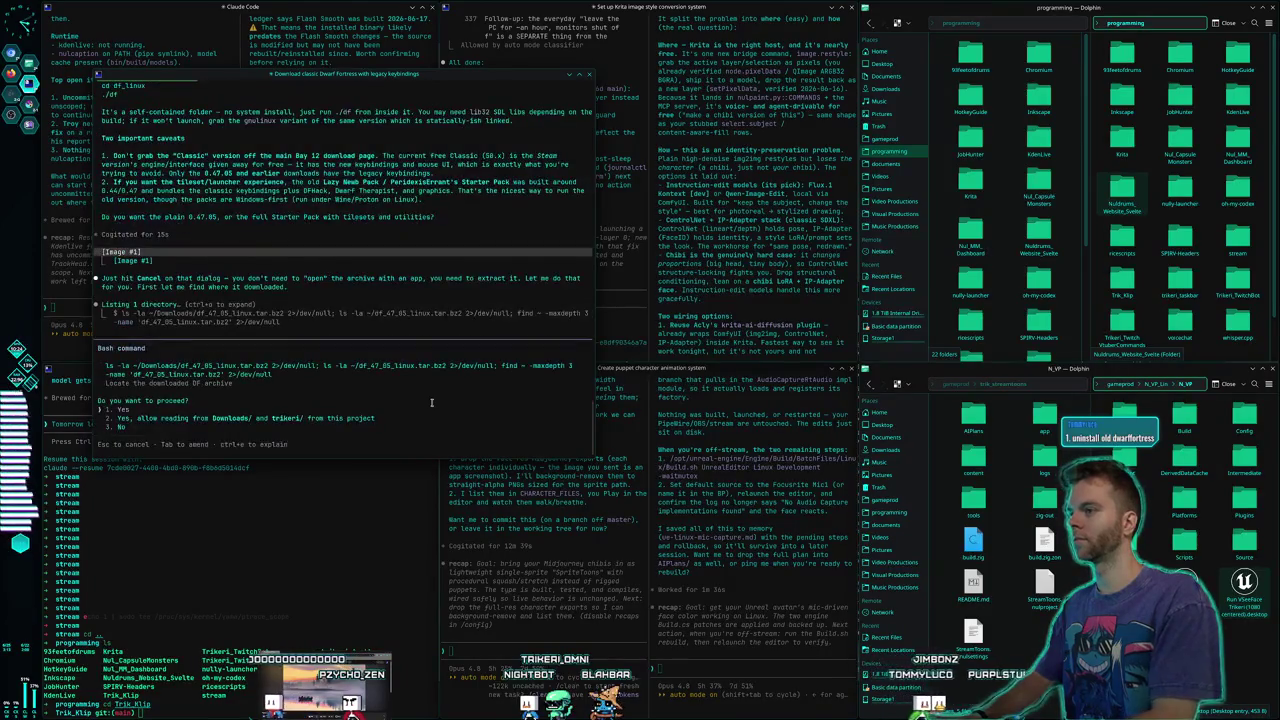
pyautogui.press('Escape')
pyautogui.write('do i need to download a package for opening tarballs?')
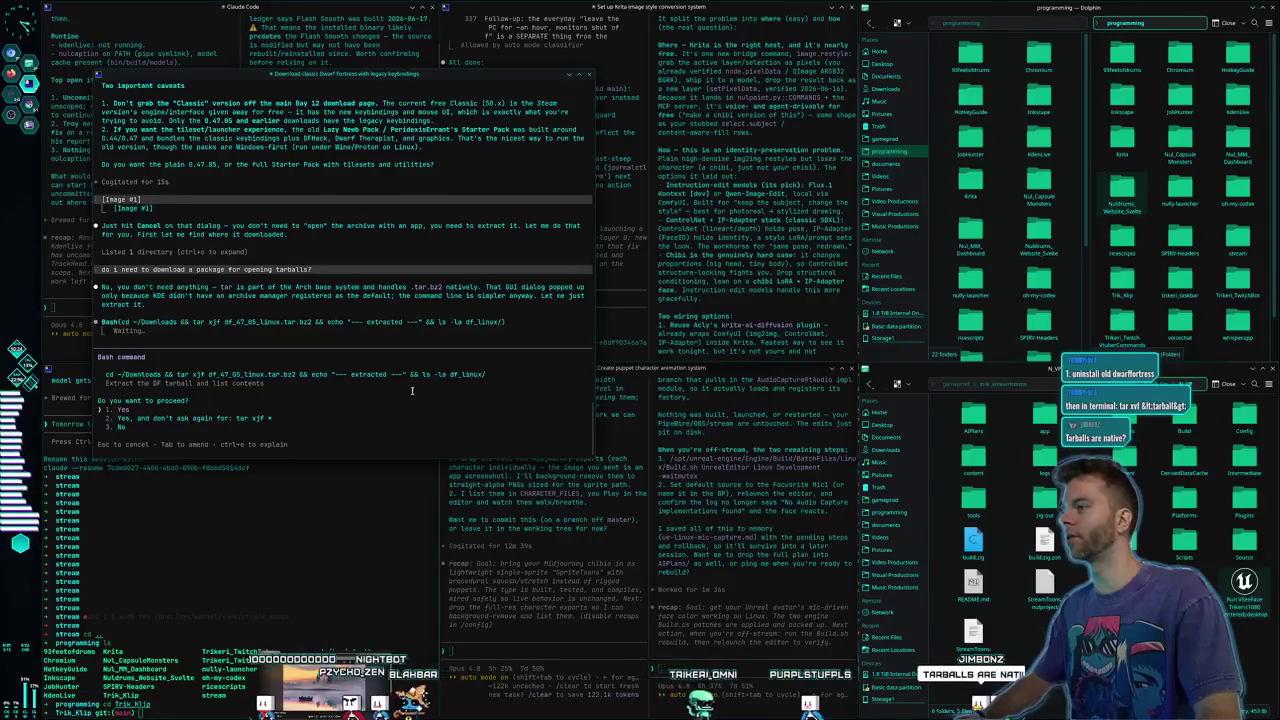
pyautogui.press('Return')
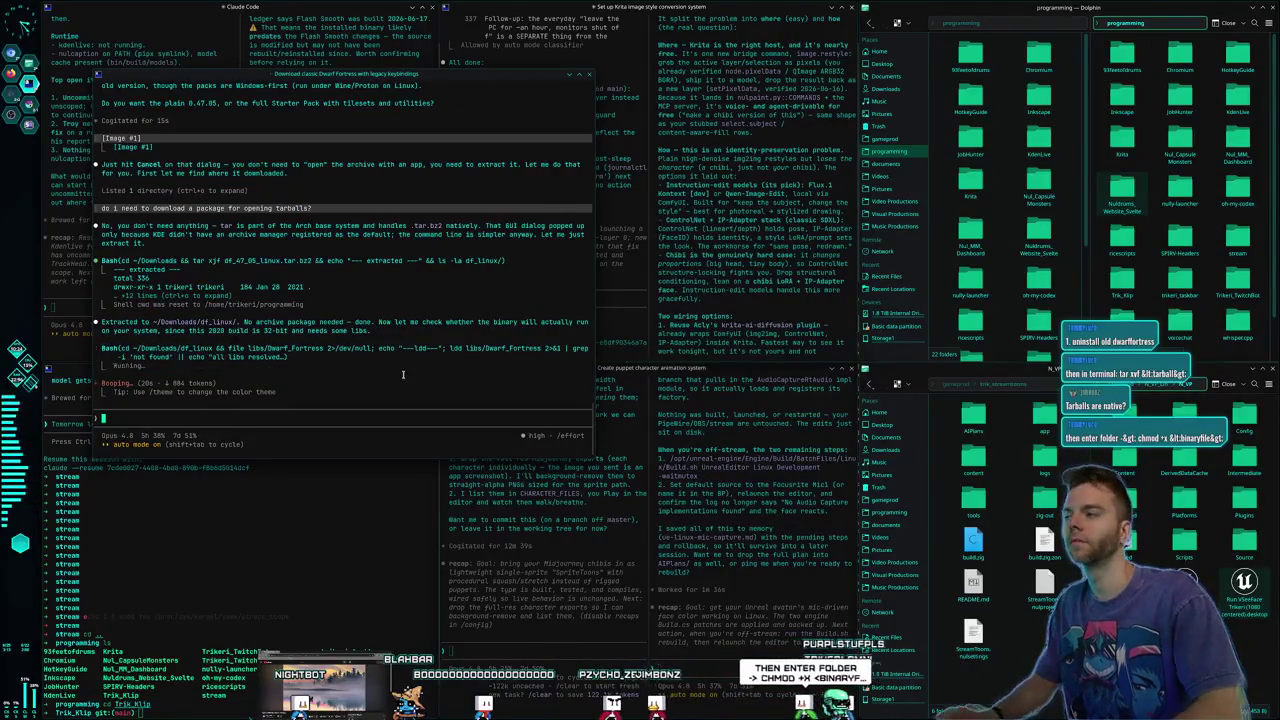
pyautogui.write('you might have ')
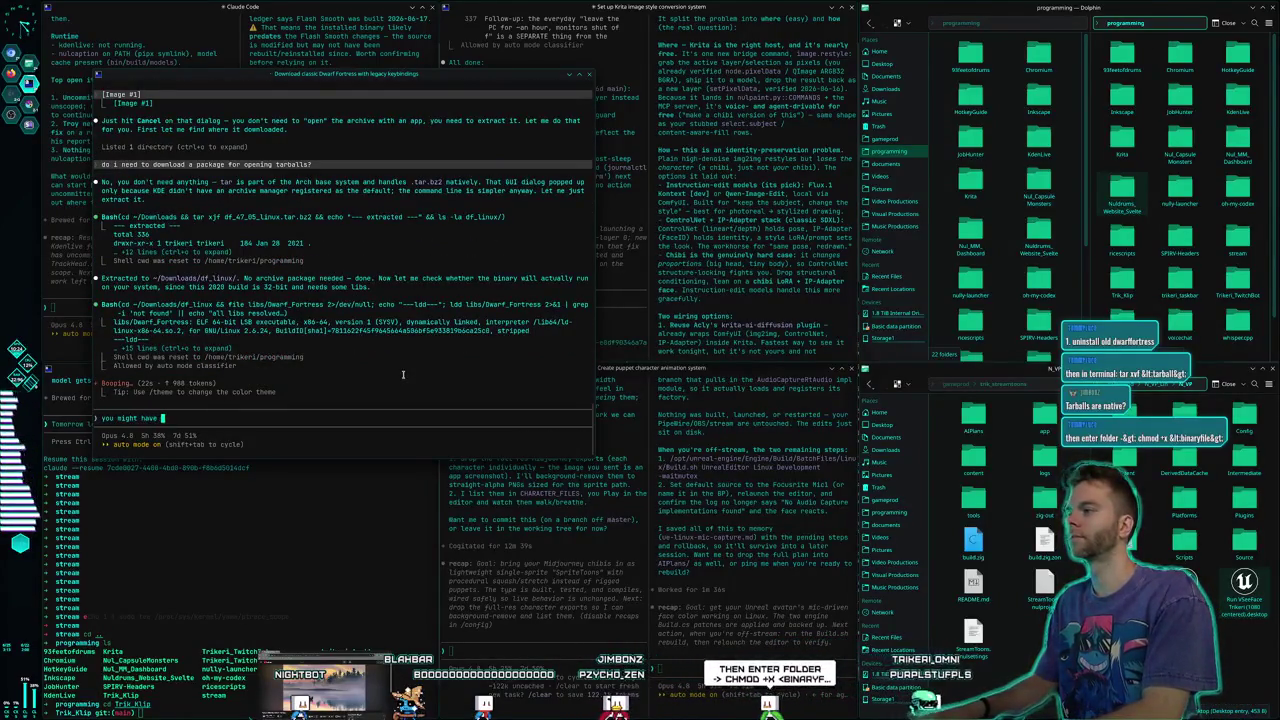
pyautogui.write('to unin')
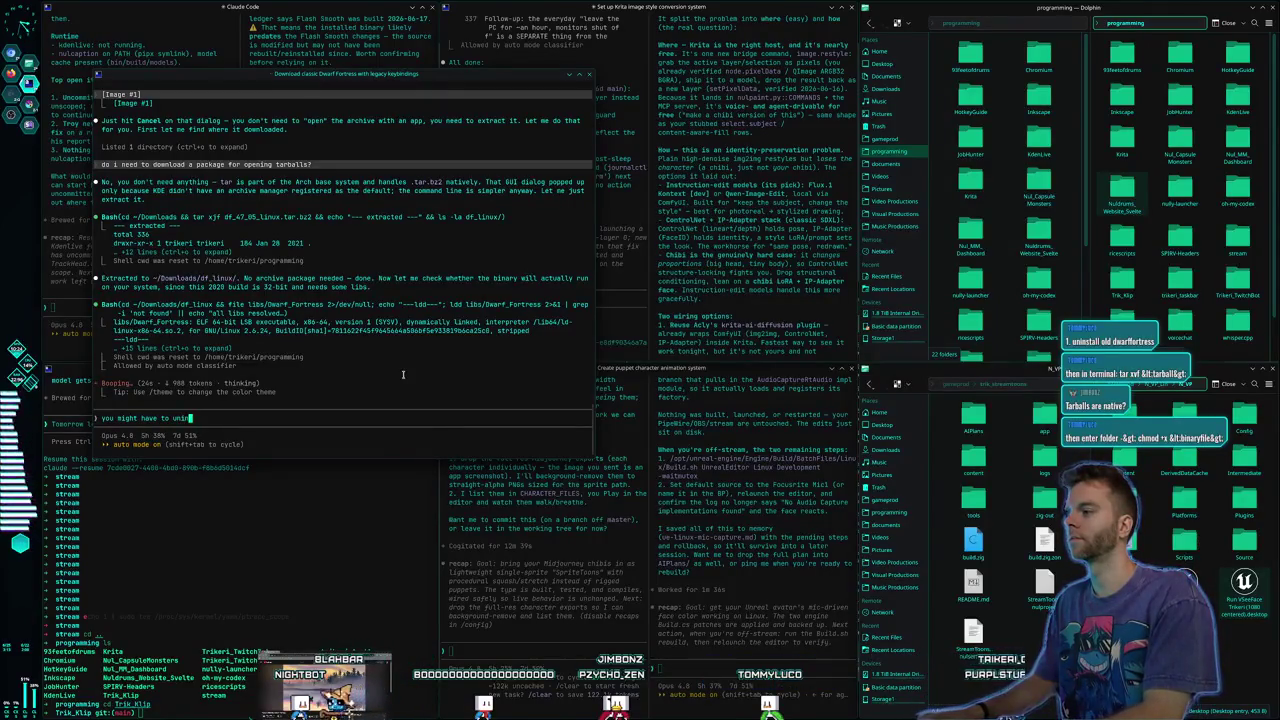
pyautogui.write('stall the ver')
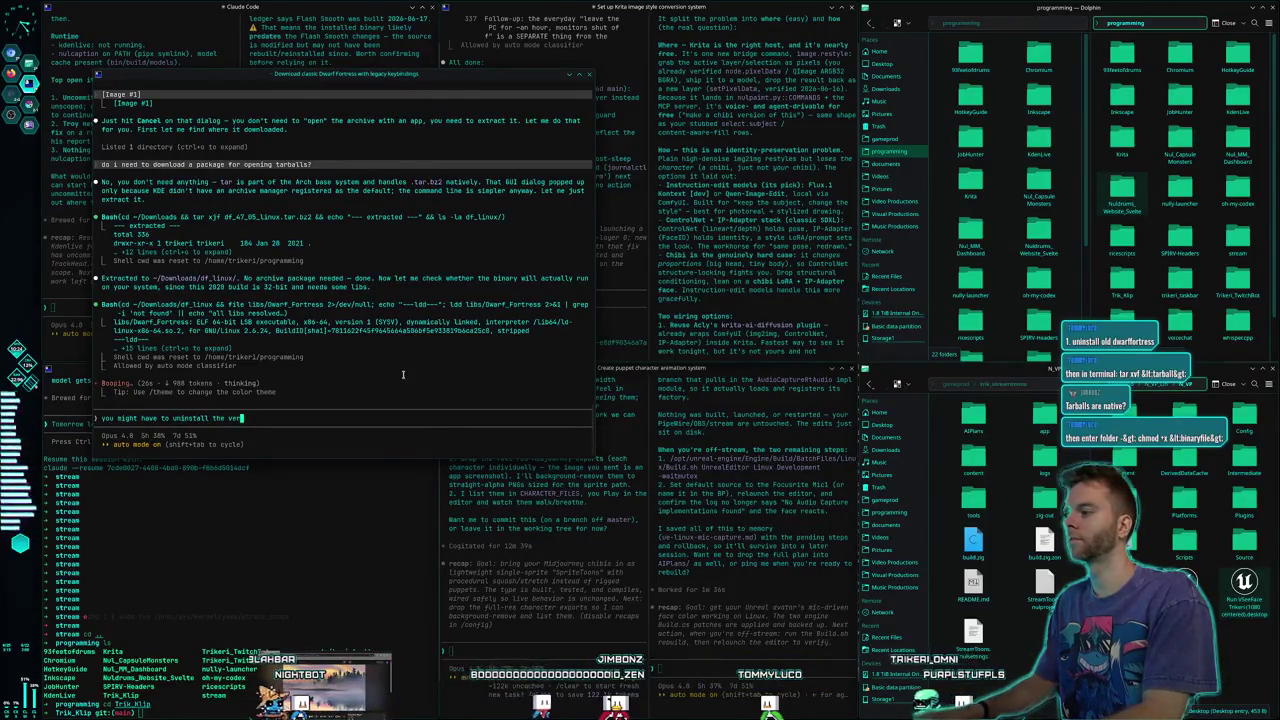
pyautogui.write('sion of dwarf for')
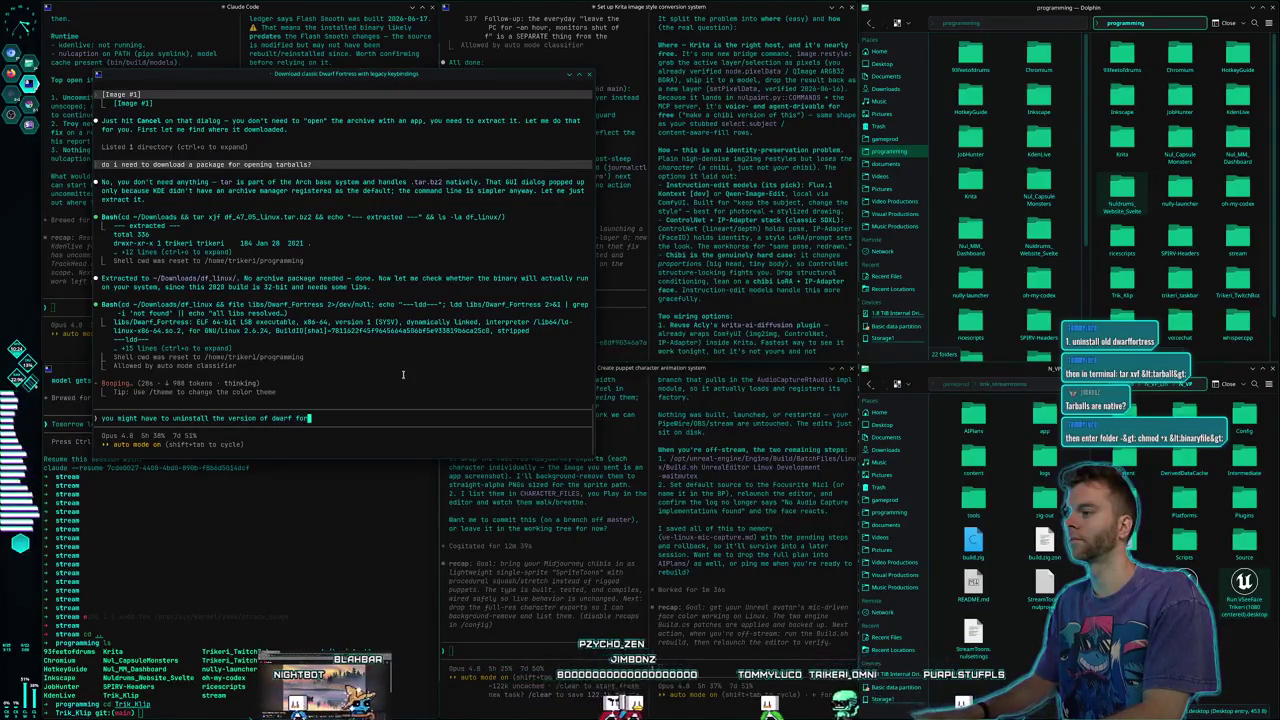
pyautogui.write('tress that i had')
pyautogui.press('Return')
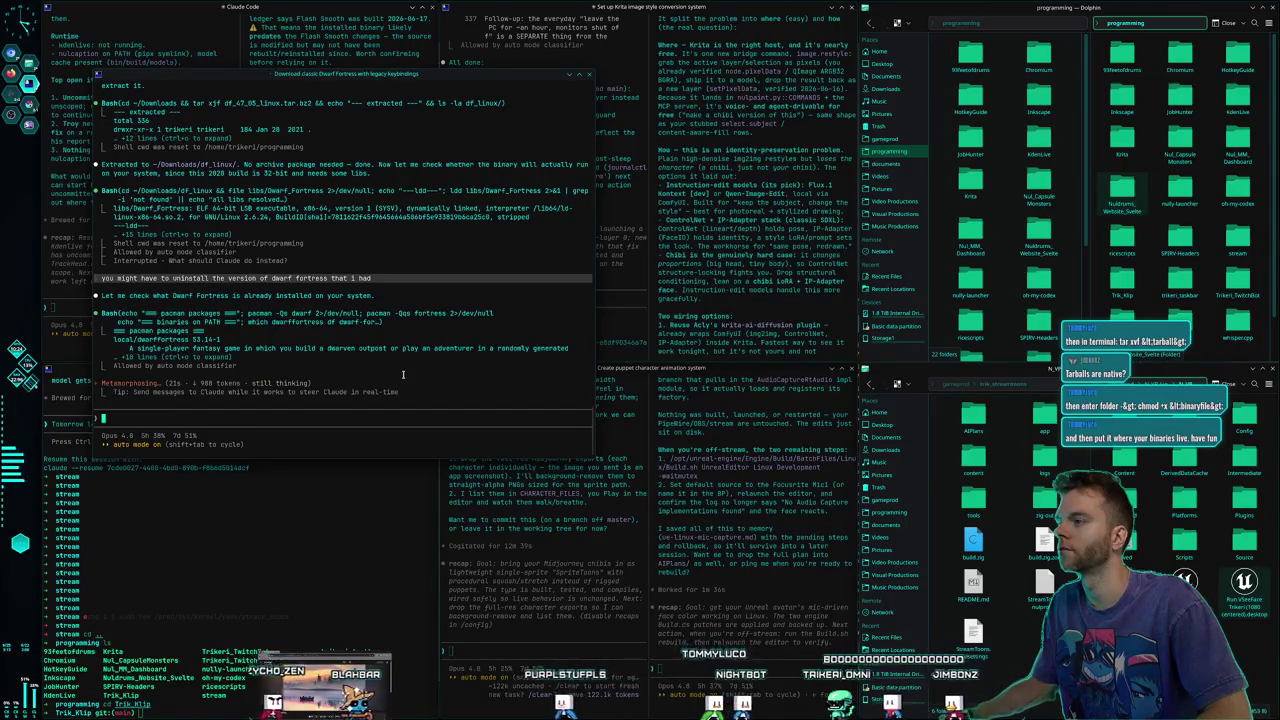
# Retile the Dwarf Fortress terminal, view it alone, then return to the full tiled desktop
pyautogui.press('super+f')
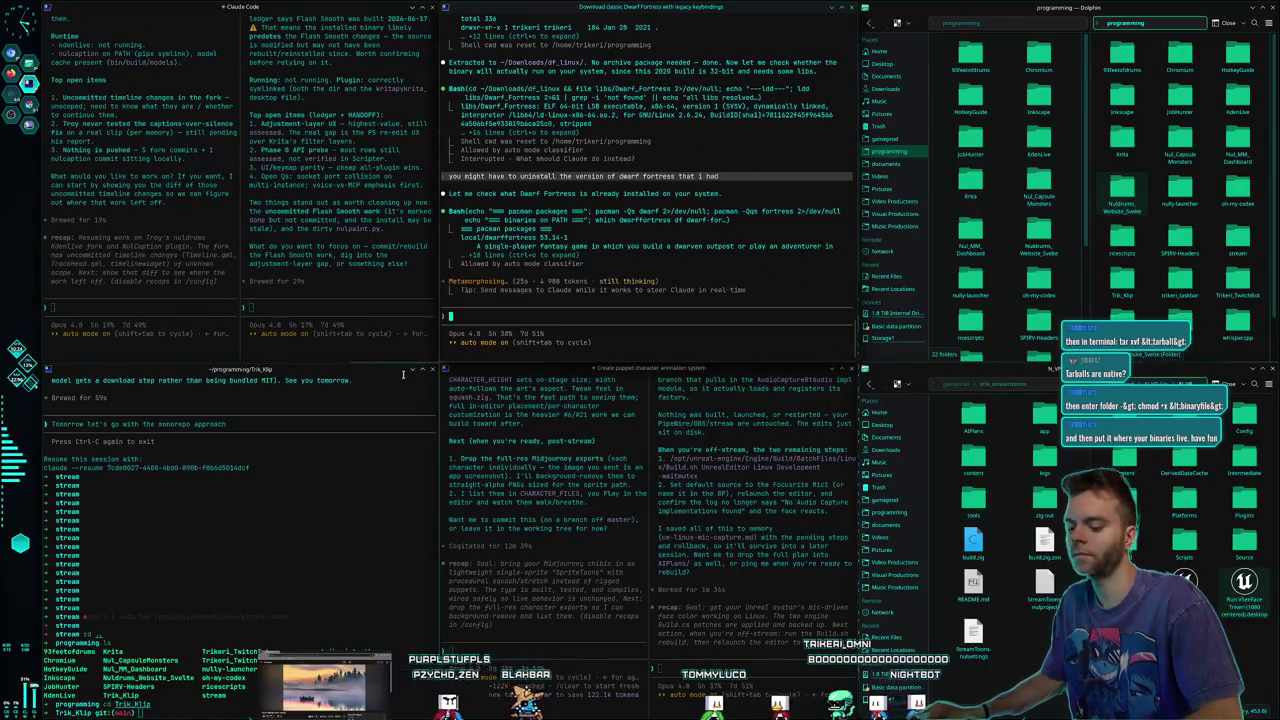
pyautogui.press('super+w')
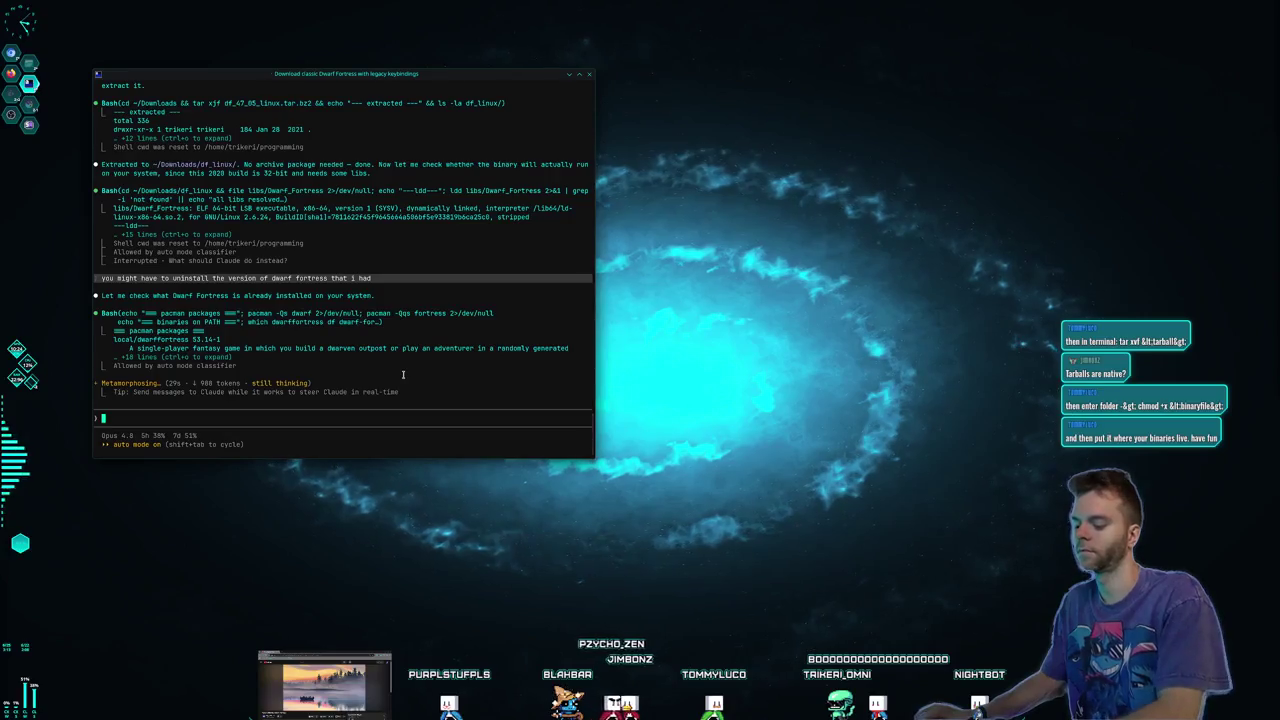
pyautogui.press('super+w')
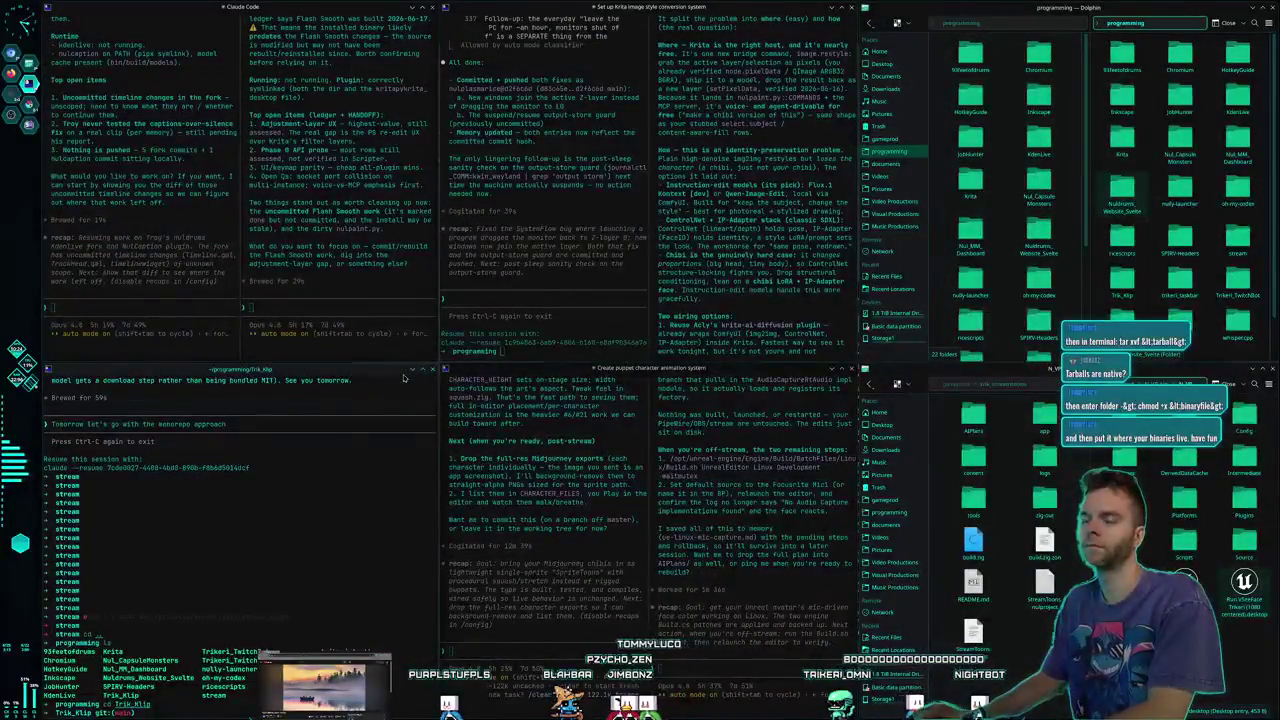
pyautogui.press('super+w')
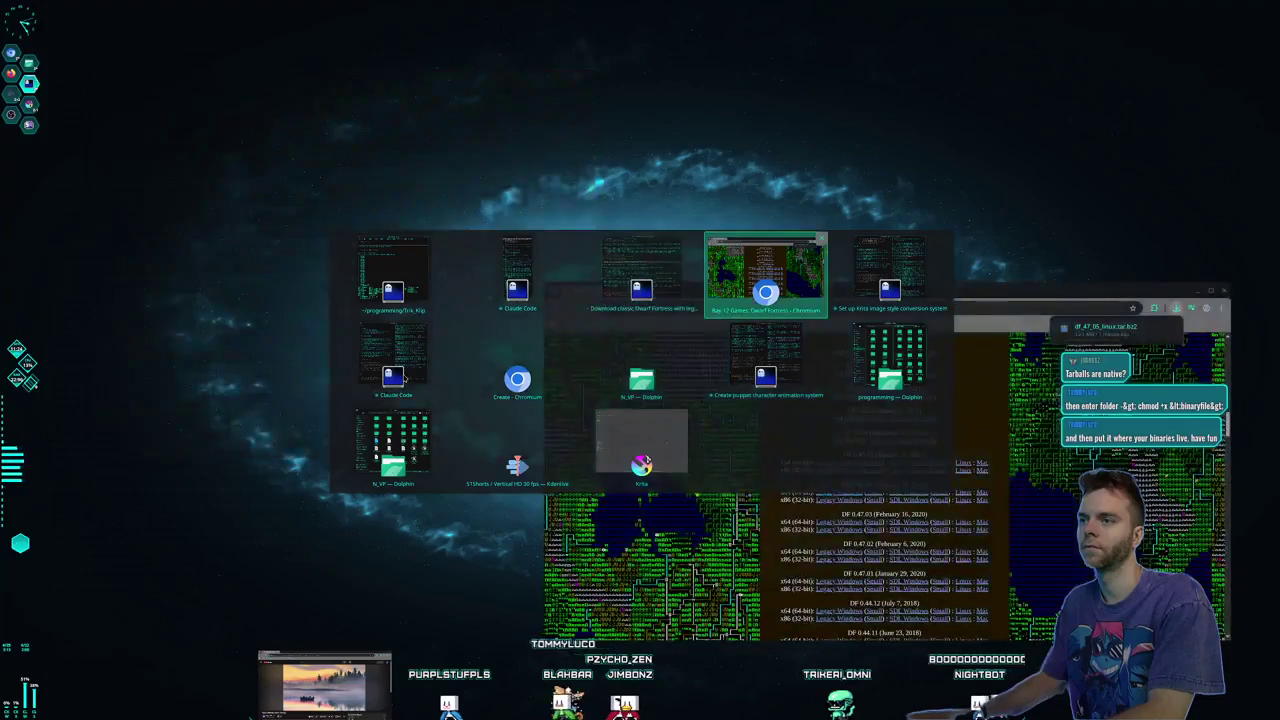
pyautogui.press('super+w')
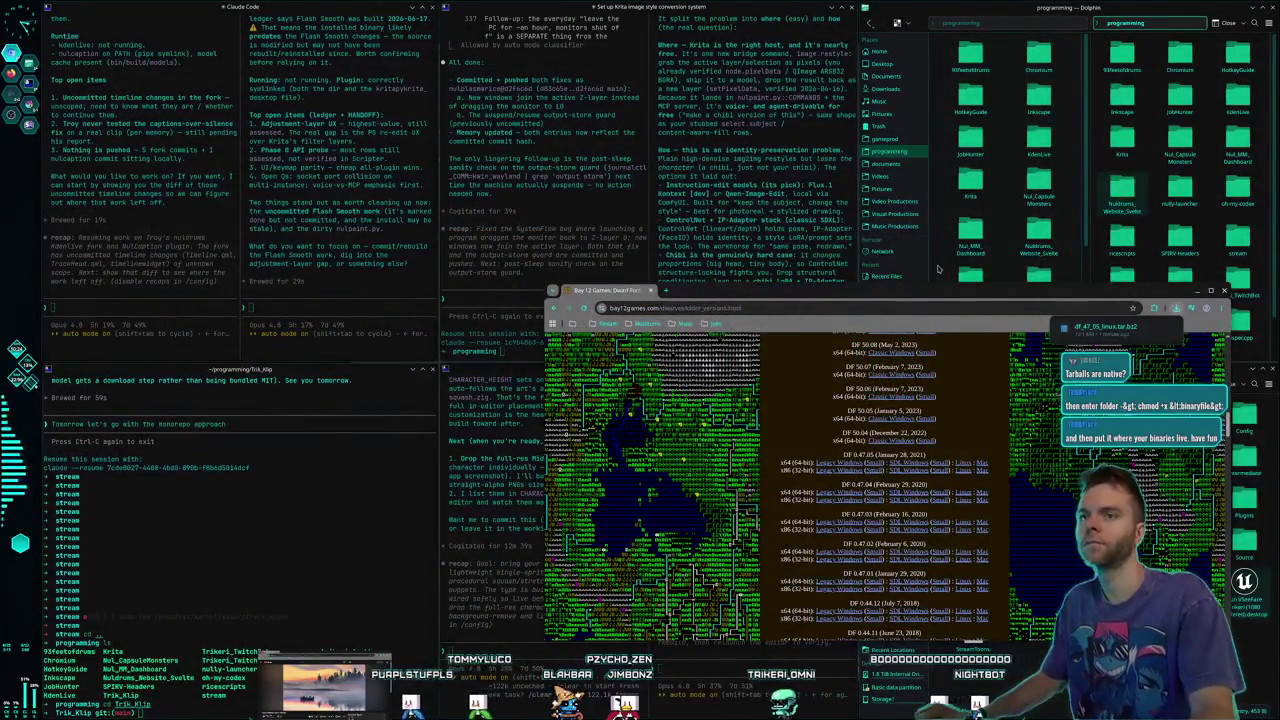
pyautogui.moveTo(706, 292); pyautogui.dragTo(660, 246)
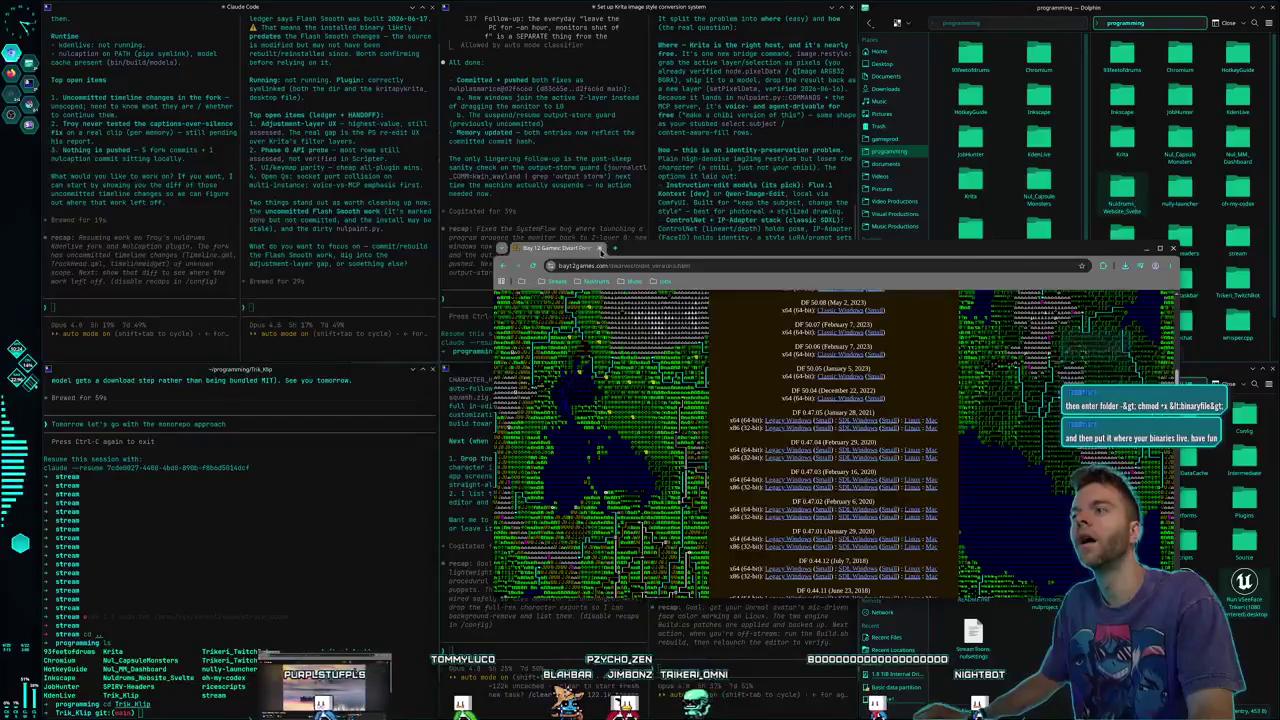
pyautogui.hotkey('ctrl', 'w')
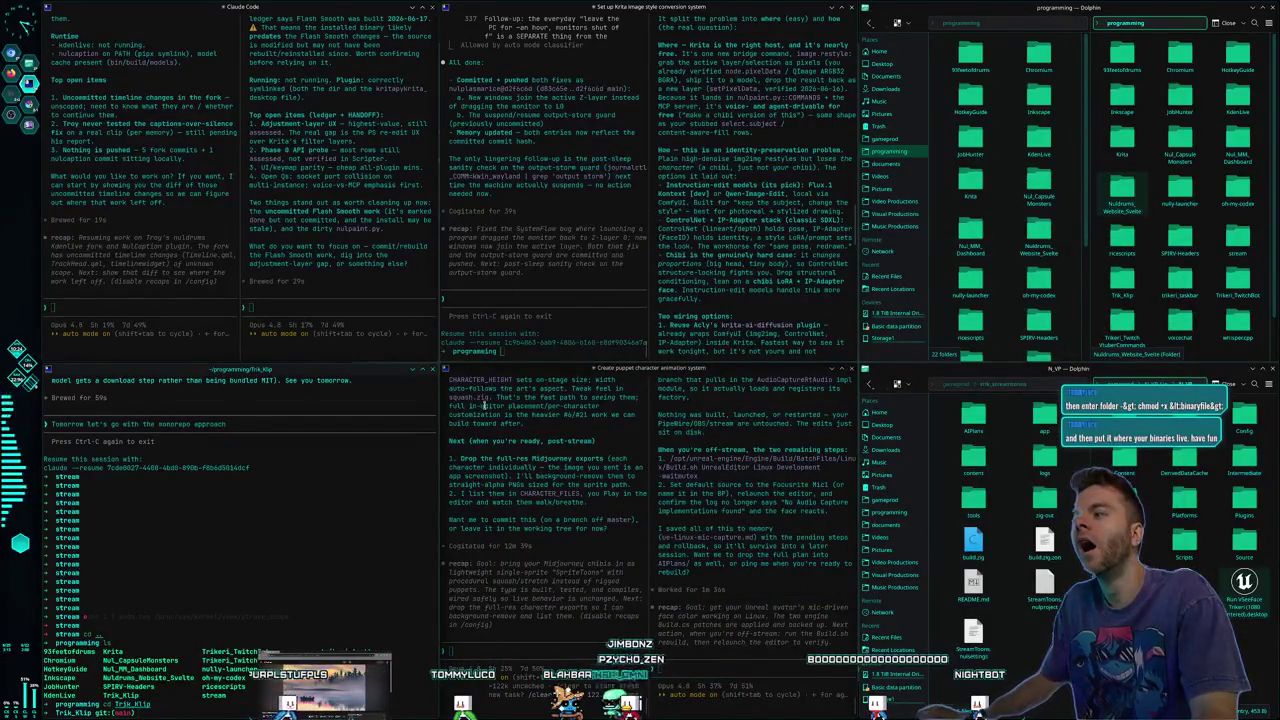
pyautogui.click(535, 487)
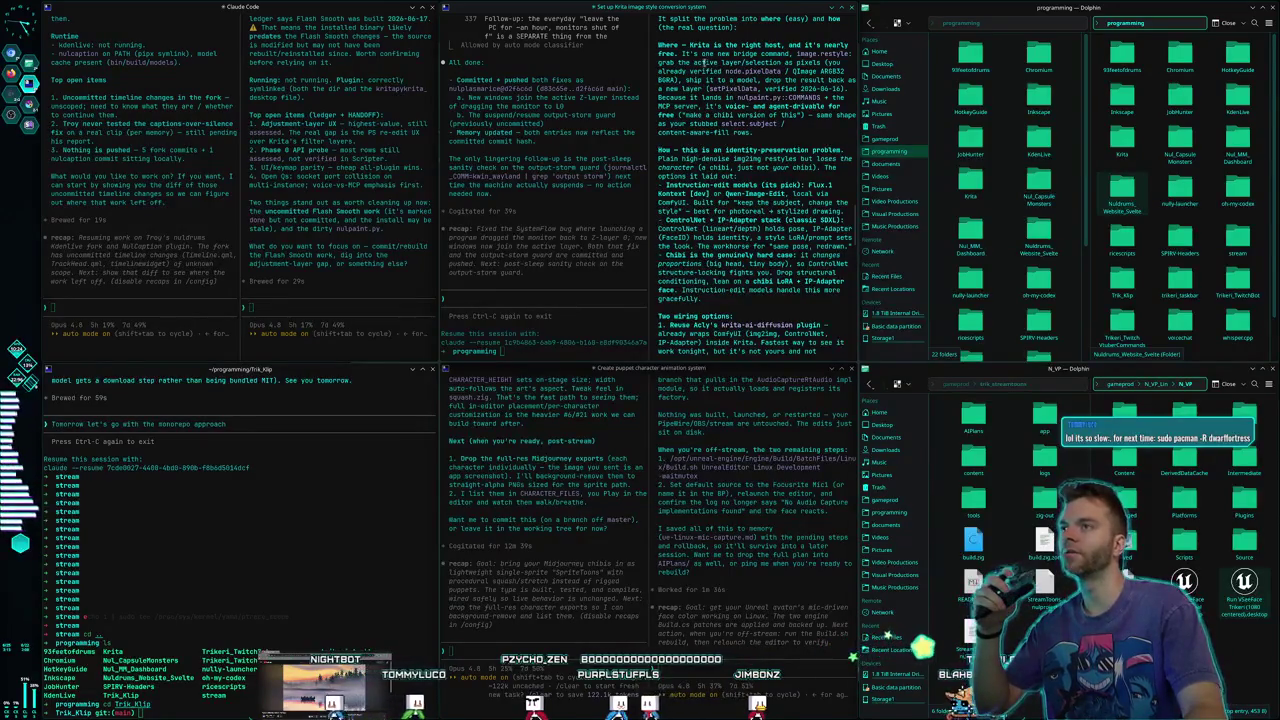
pyautogui.moveTo(697, 54); pyautogui.dragTo(706, 62)
pyautogui.click(714, 168)
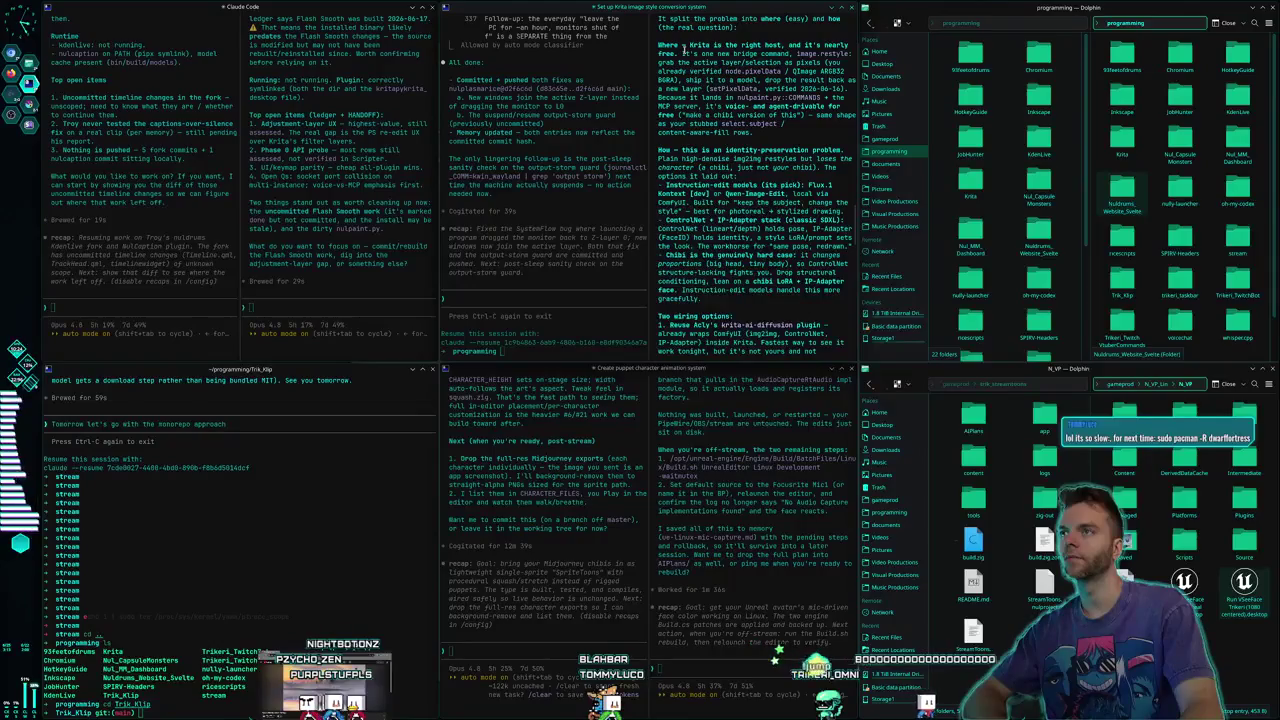
# Scroll the top-right Claude Code pane to read the Krita restyle verdict on running locally
pyautogui.scroll(-3, 686, 47)
pyautogui.scroll(3, 686, 47)
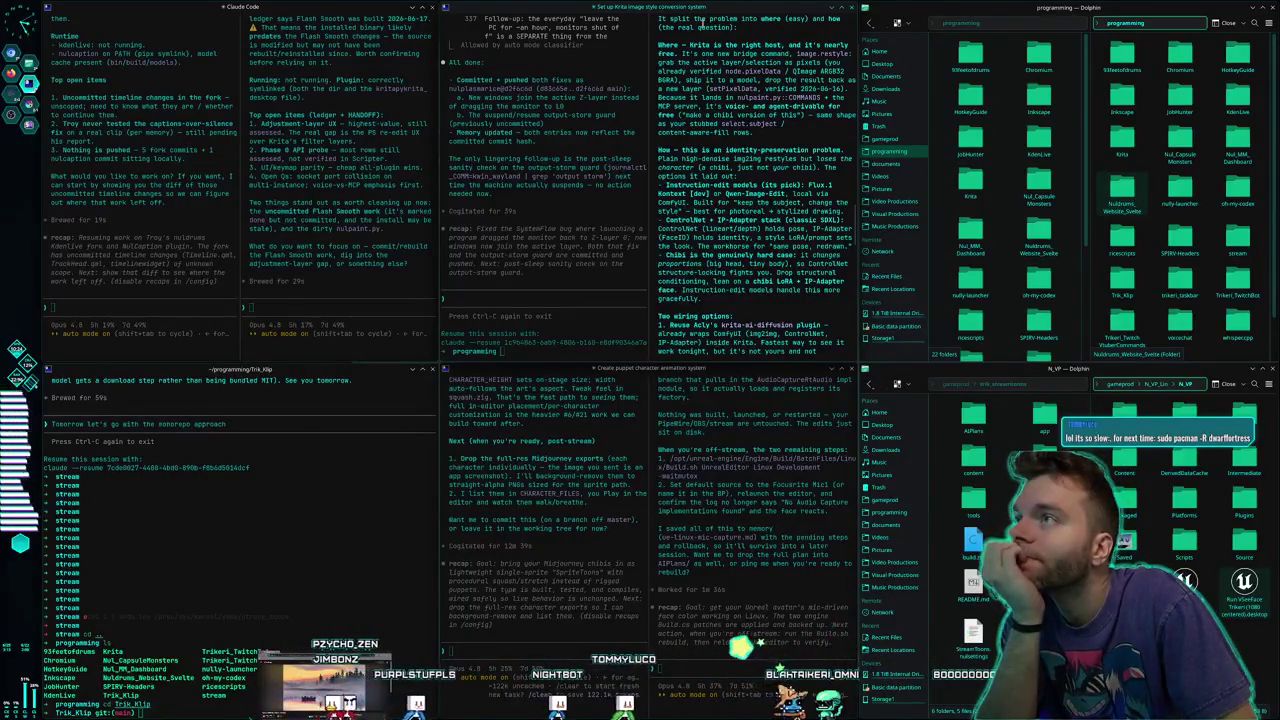
pyautogui.scroll(-6, 703, 25)
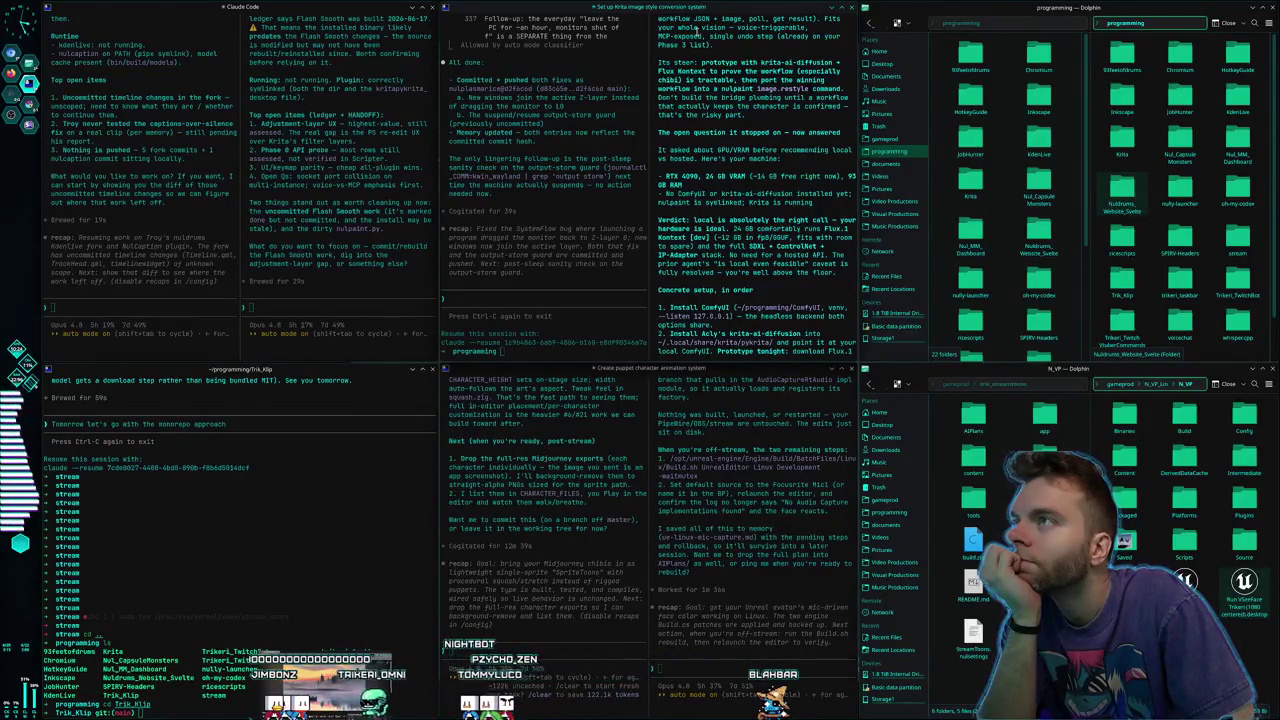
# Scroll through the remaining Krita restyle setup steps down to Claude's offer to start step 1
pyautogui.scroll(2, 697, 30)
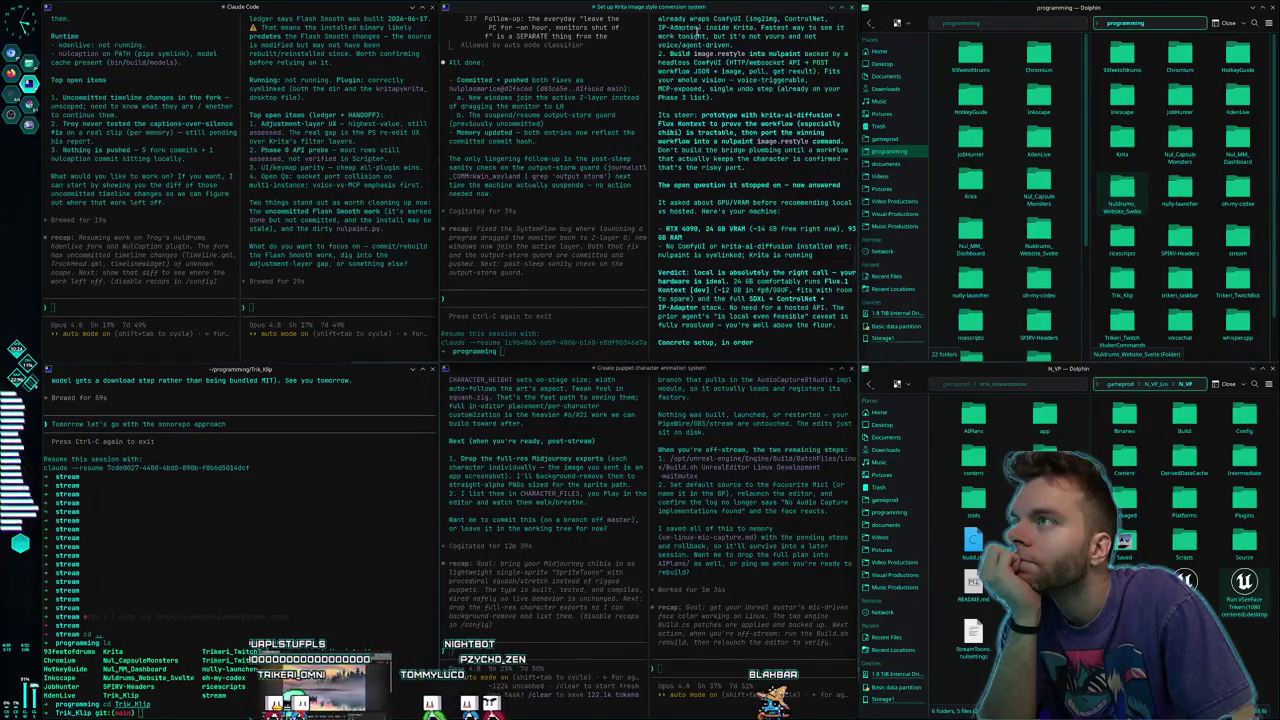
pyautogui.scroll(-2, 697, 30)
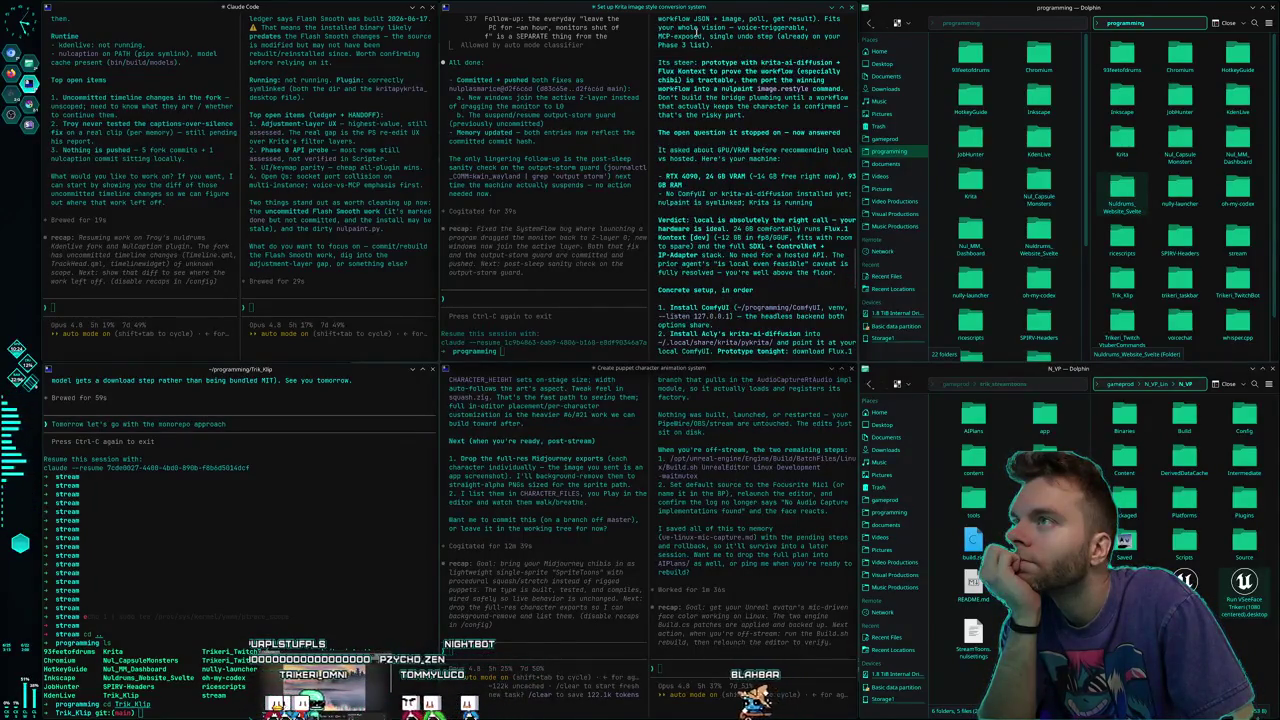
pyautogui.scroll(-2, 697, 30)
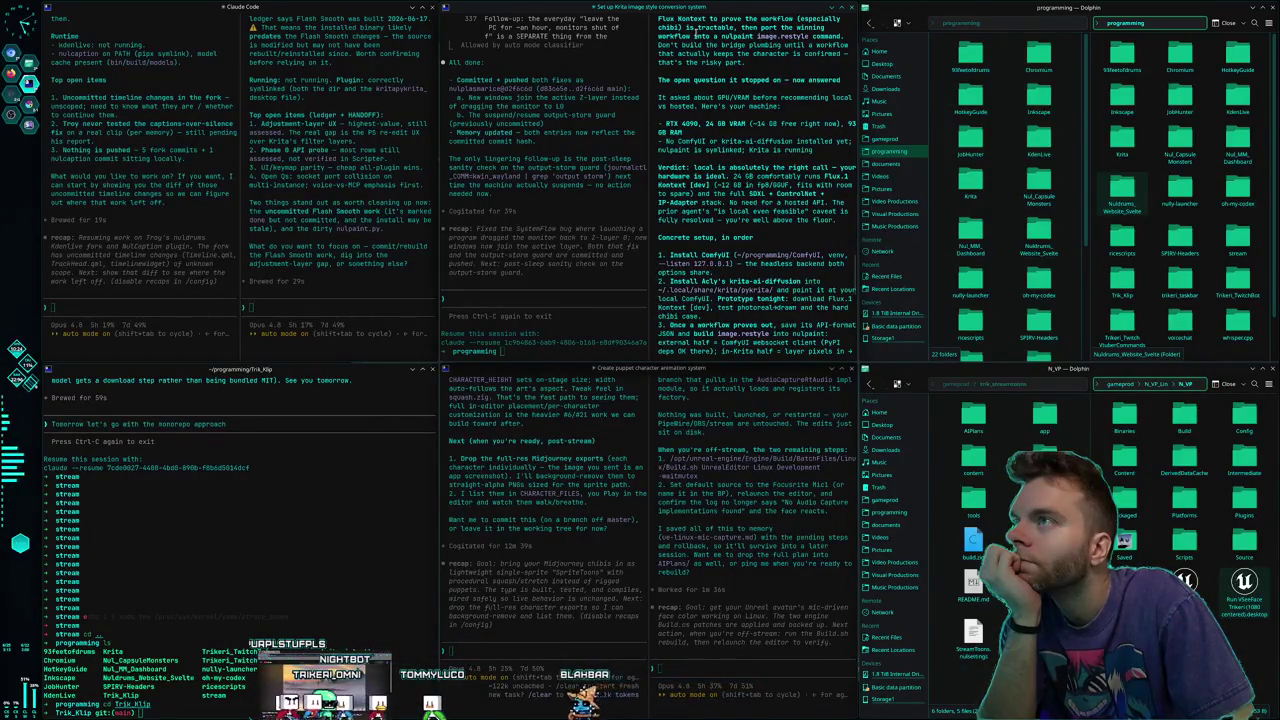
pyautogui.scroll(-2, 697, 30)
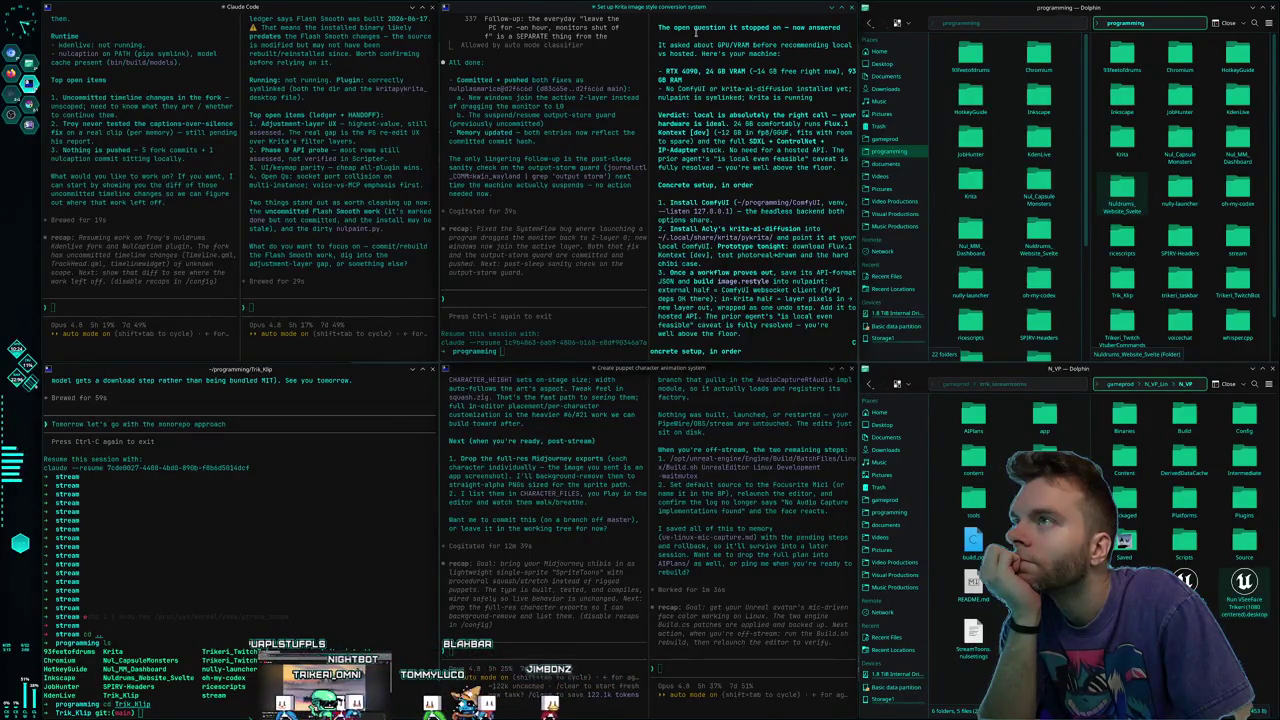
pyautogui.scroll(-2, 695, 33)
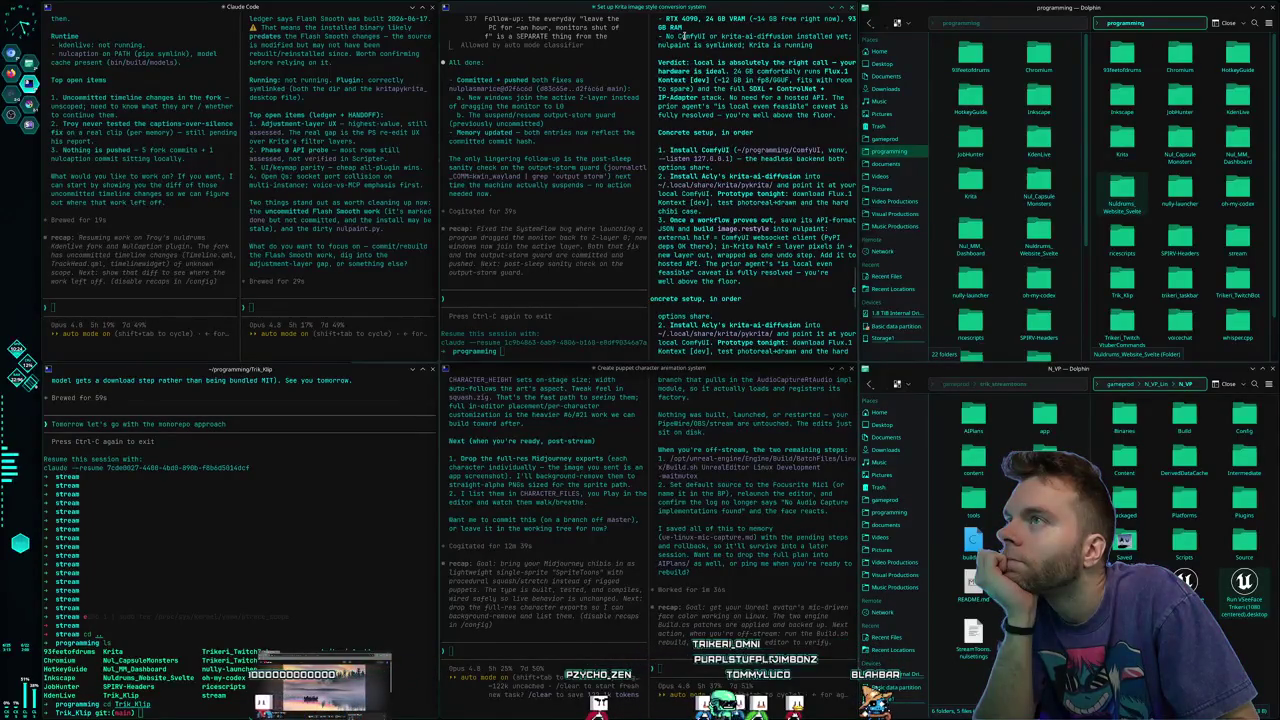
pyautogui.scroll(-2, 682, 36)
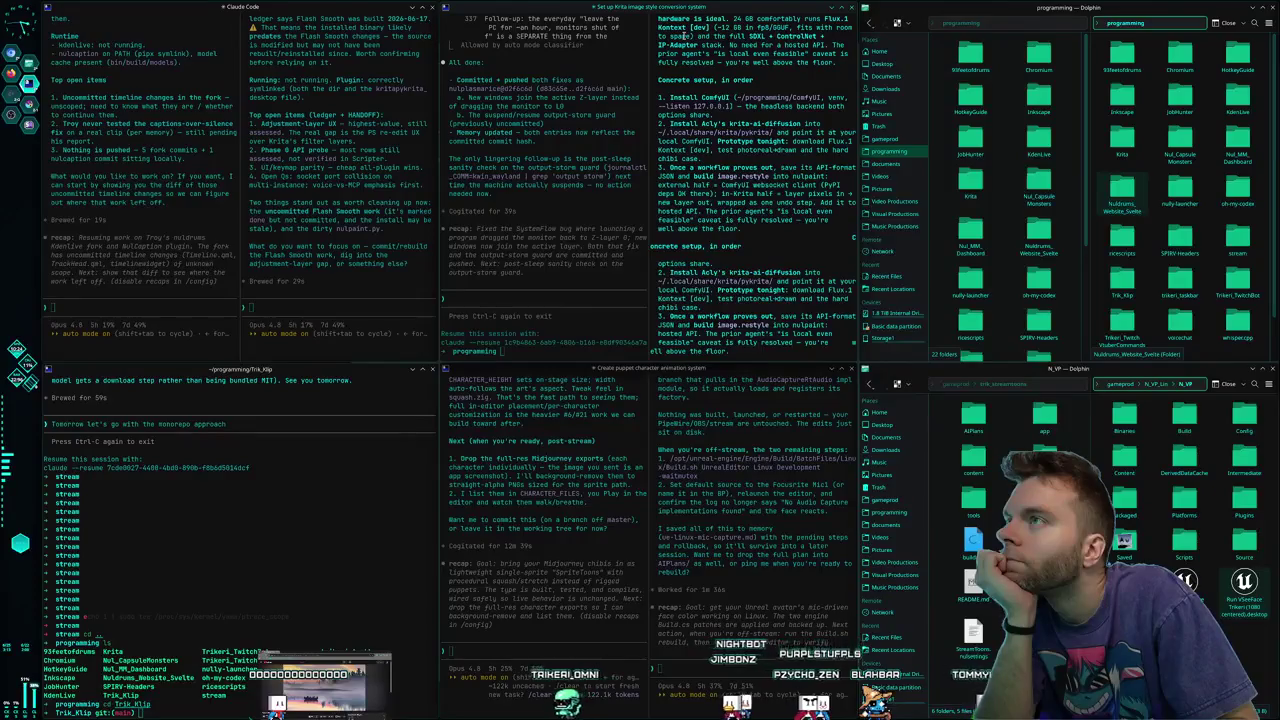
pyautogui.scroll(-2, 683, 35)
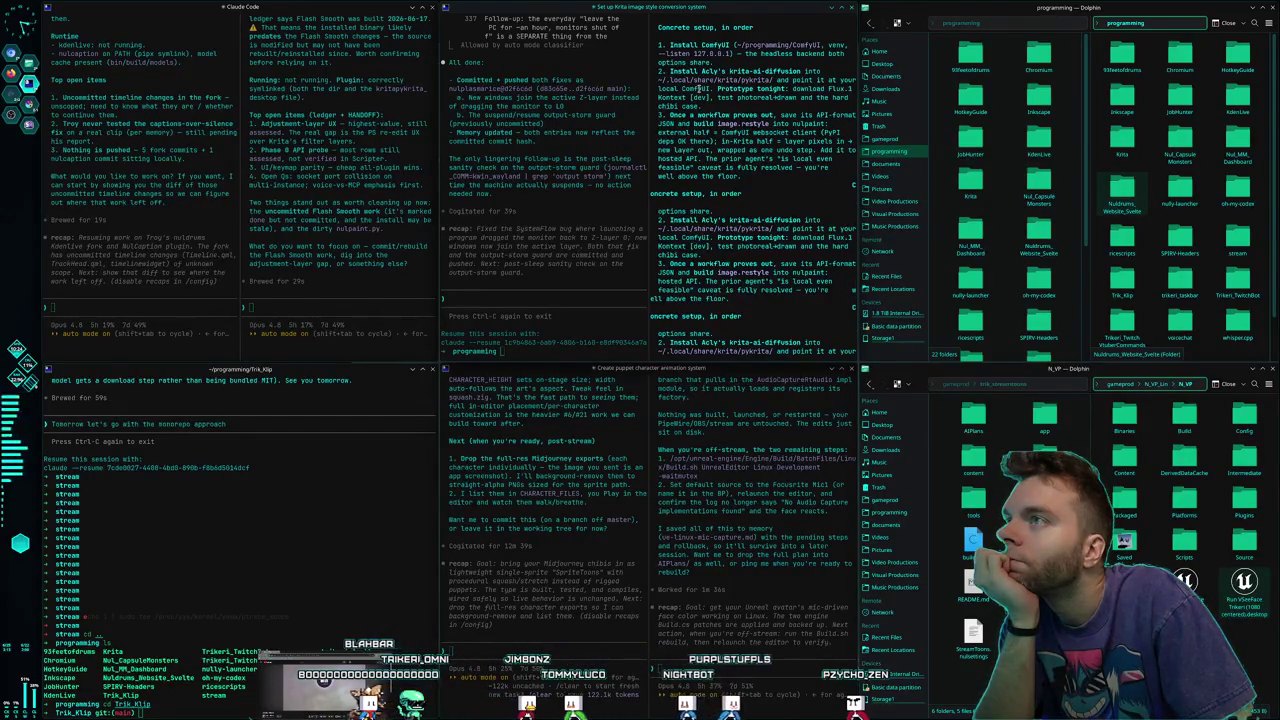
pyautogui.scroll(-2, 697, 88)
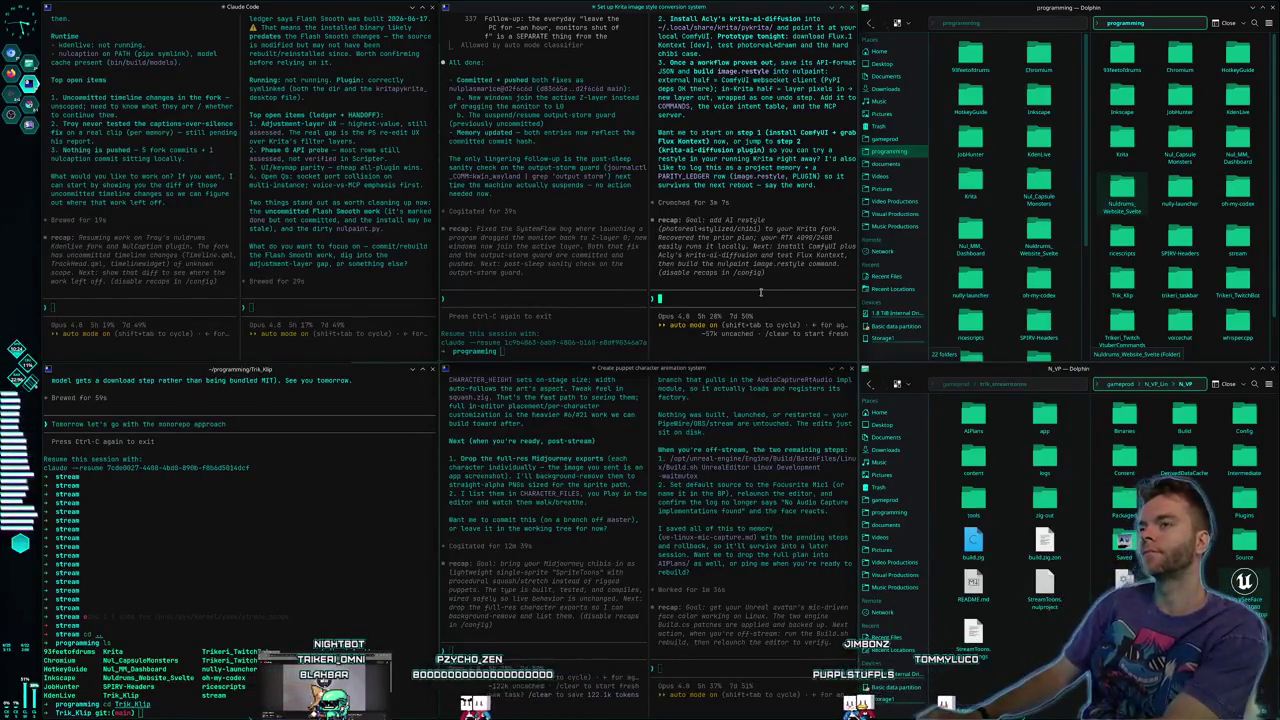
# Ask Claude whether the model is hosted with vllm so it runs fast
pyautogui.write('yeah just to be c')
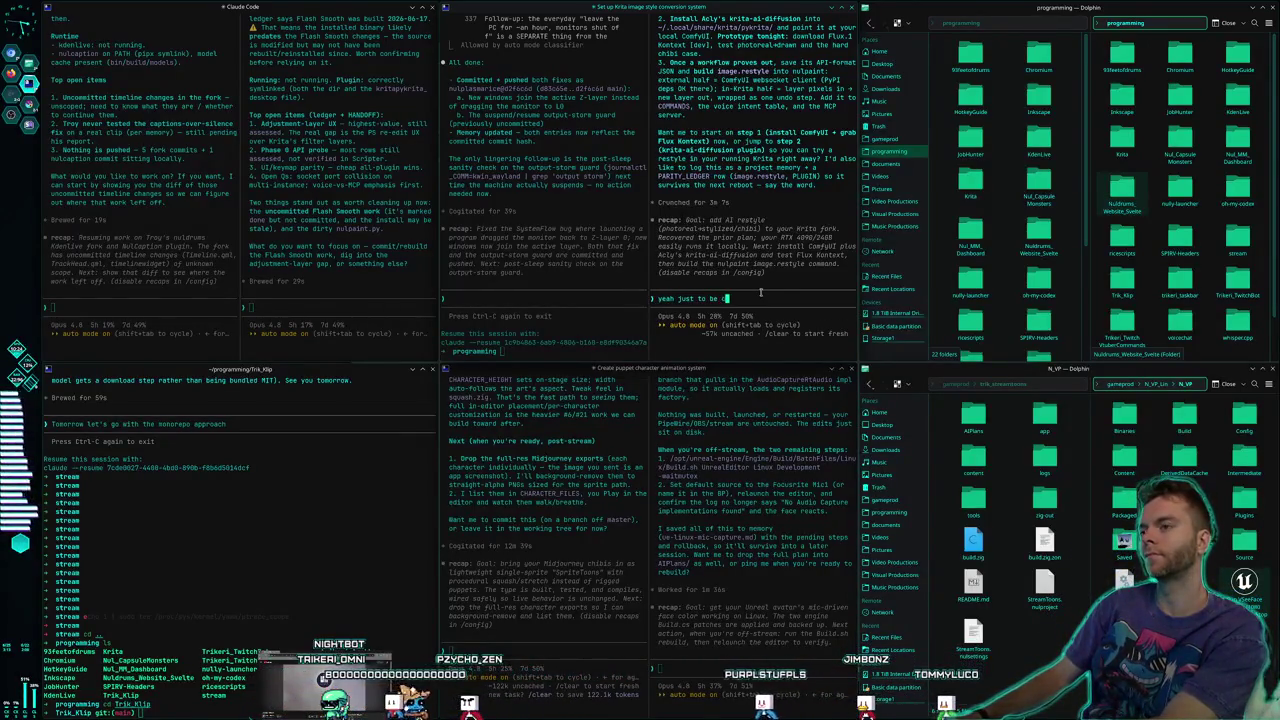
pyautogui.write('lear is the model h')
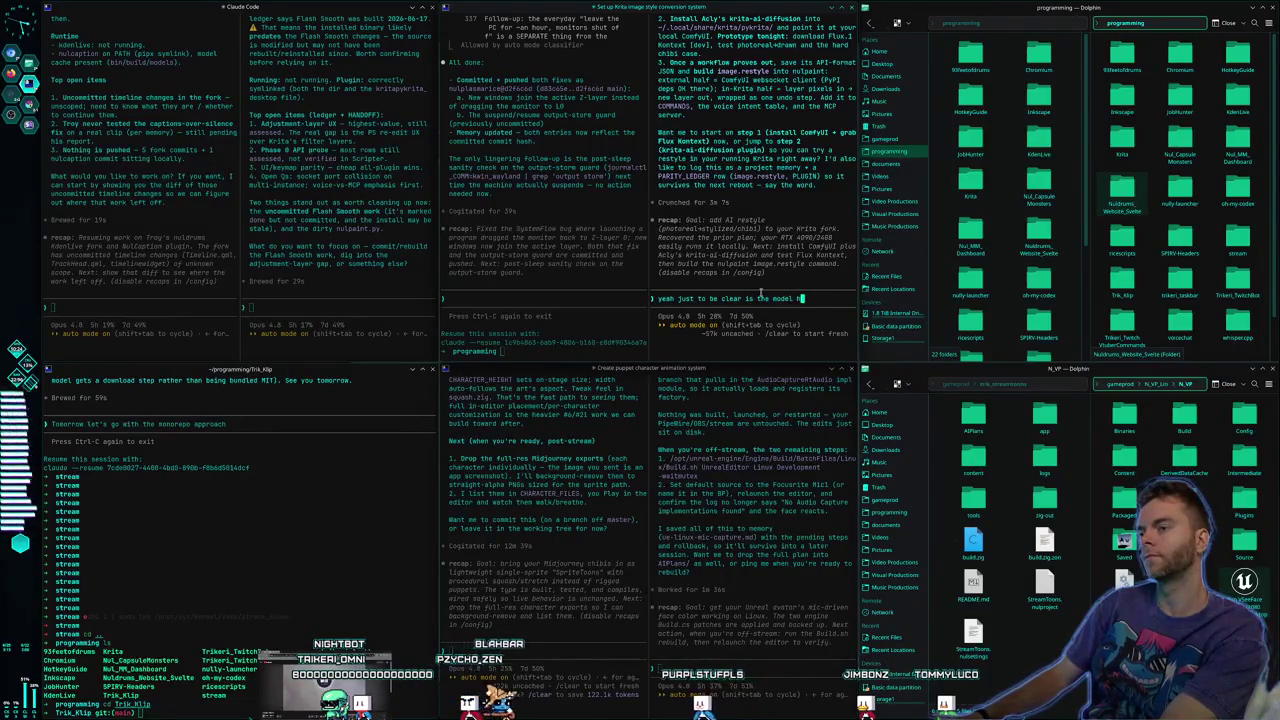
pyautogui.write('osted with vllm or llama.')
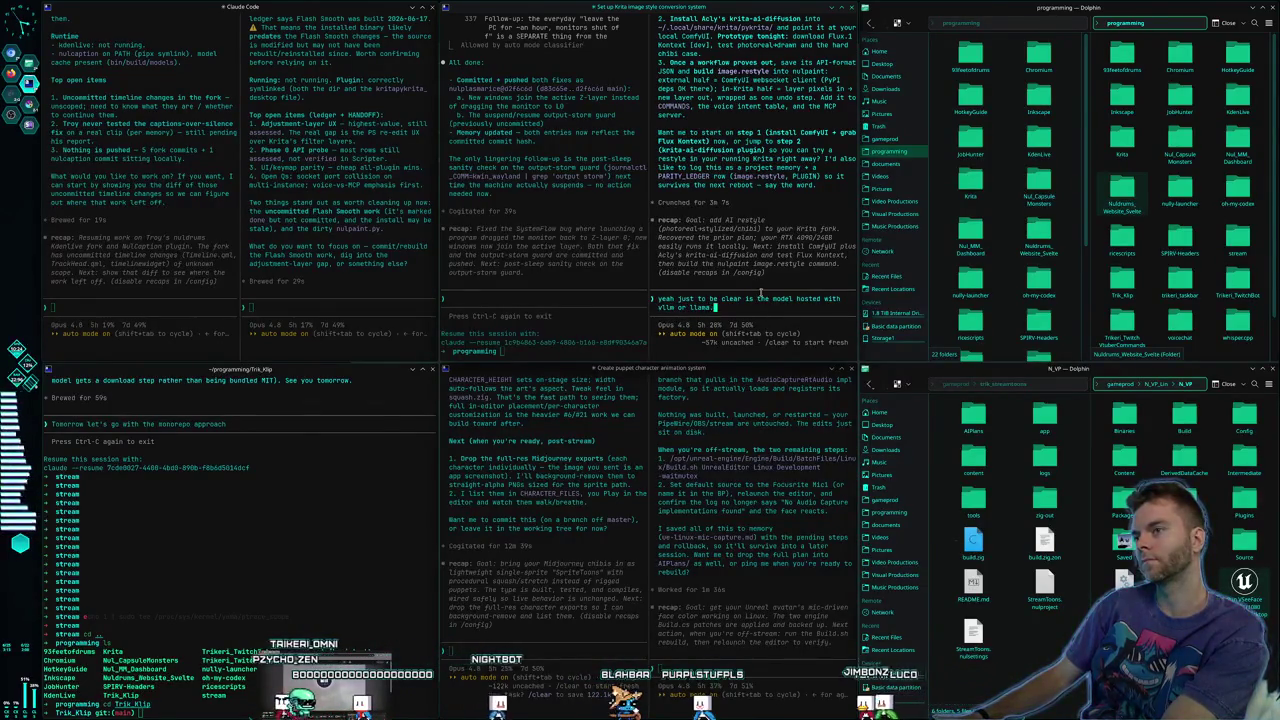
pyautogui.write('so its fas')
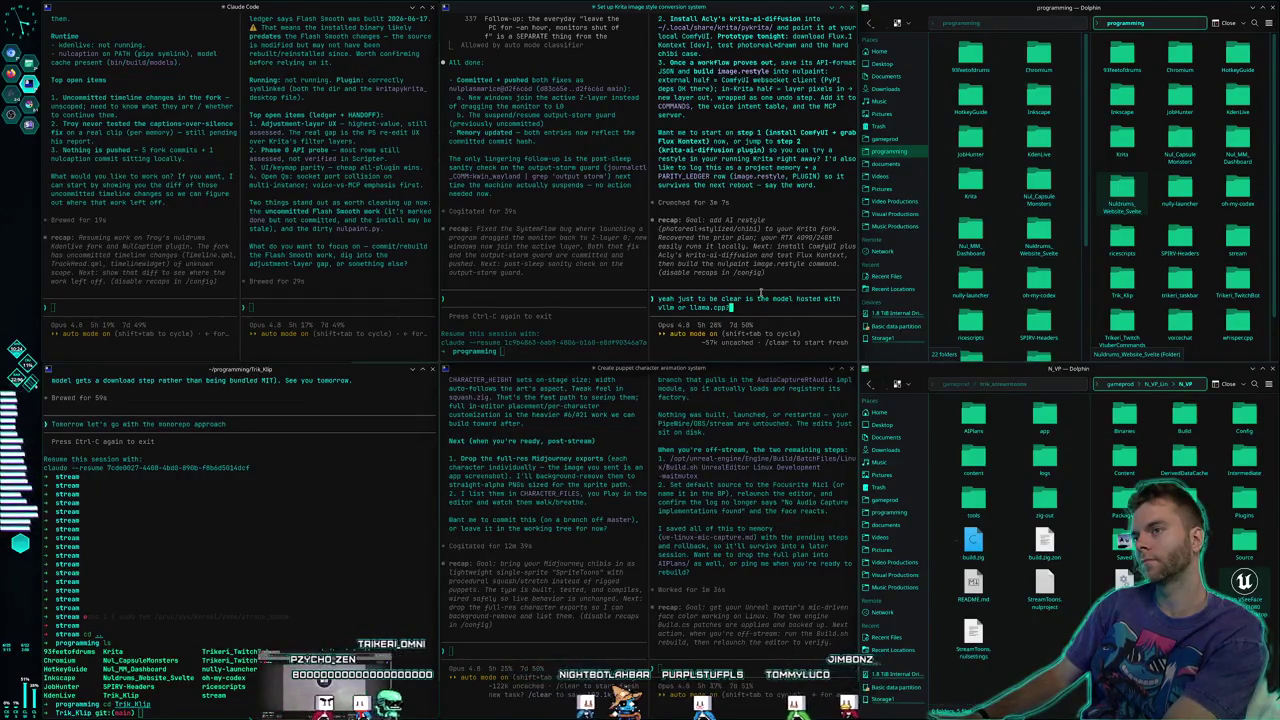
pyautogui.write('t?')
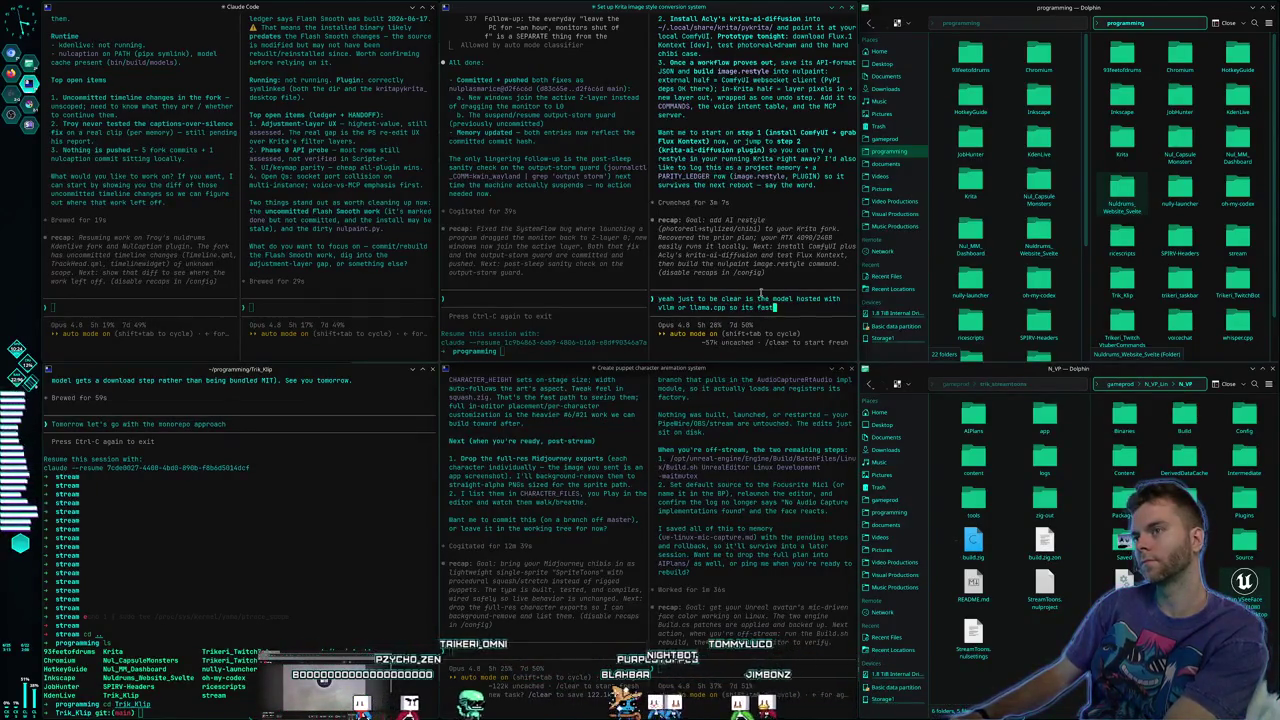
pyautogui.press('Return')
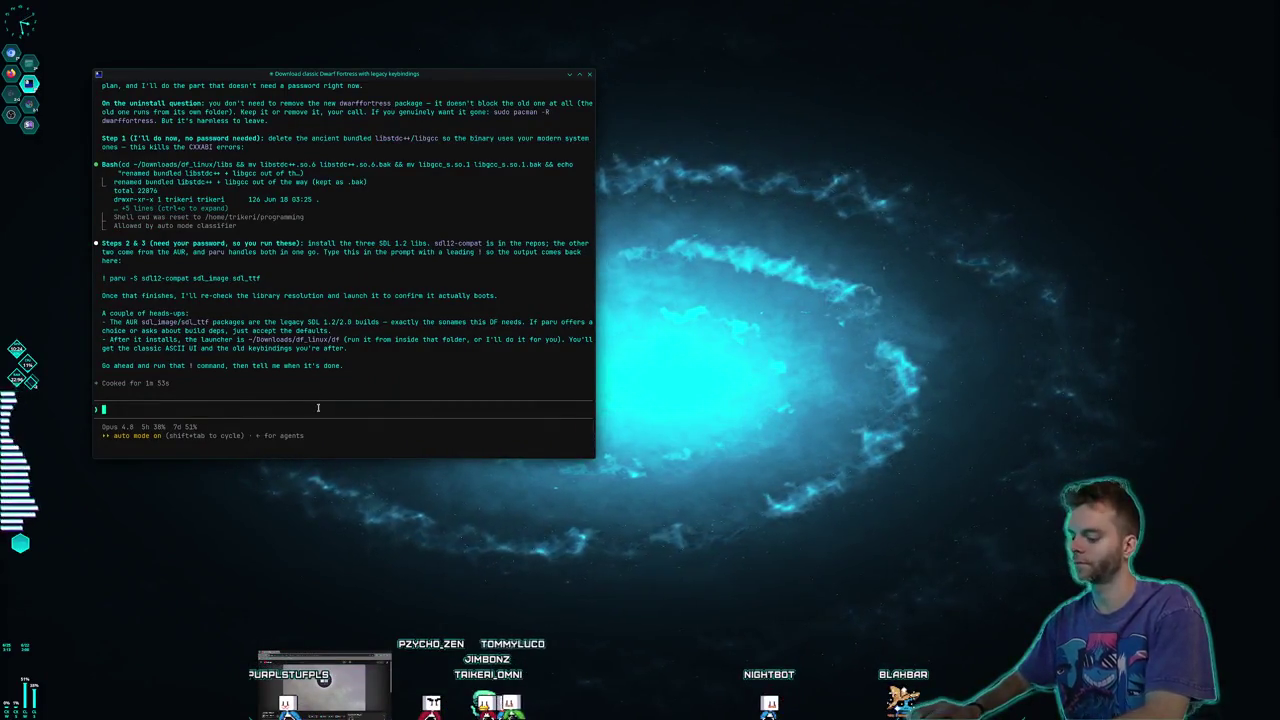
# Split a shell pane beside the Dwarf Fortress chat and enlarge the terminal window
pyautogui.hotkey('ctrl', 'shift', 'Return')
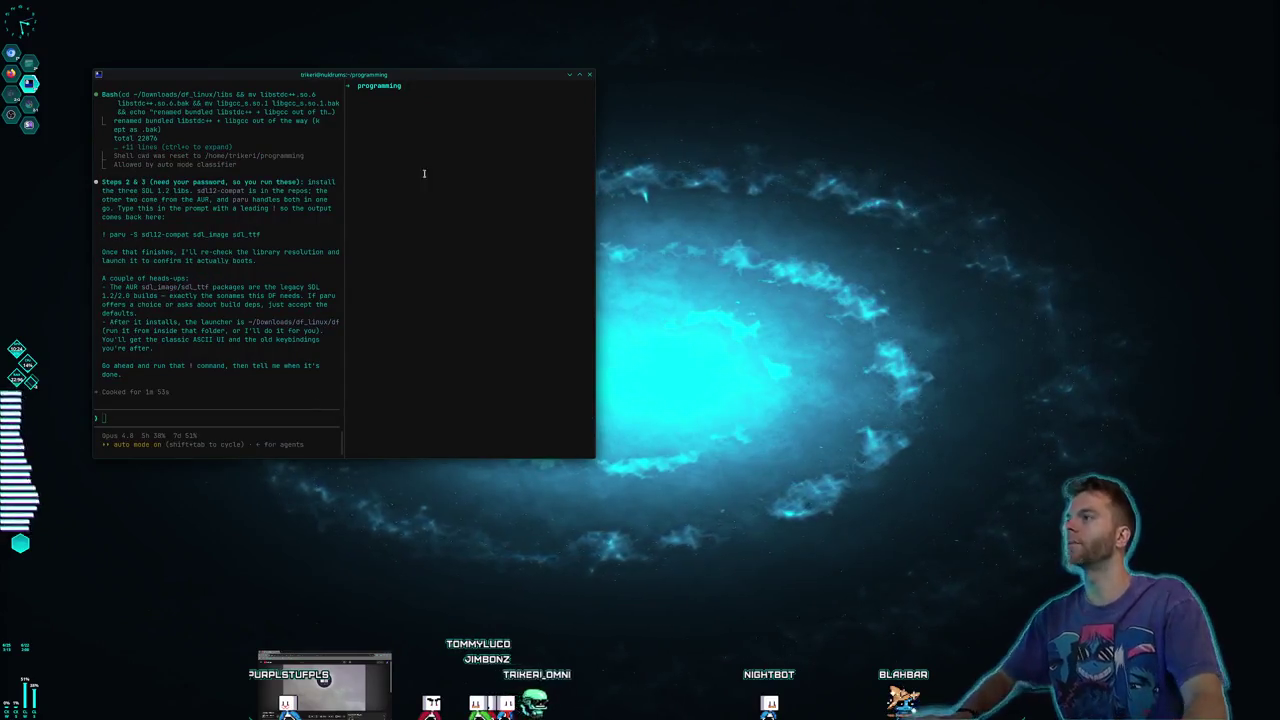
pyautogui.moveTo(433, 75); pyautogui.dragTo(584, 45)
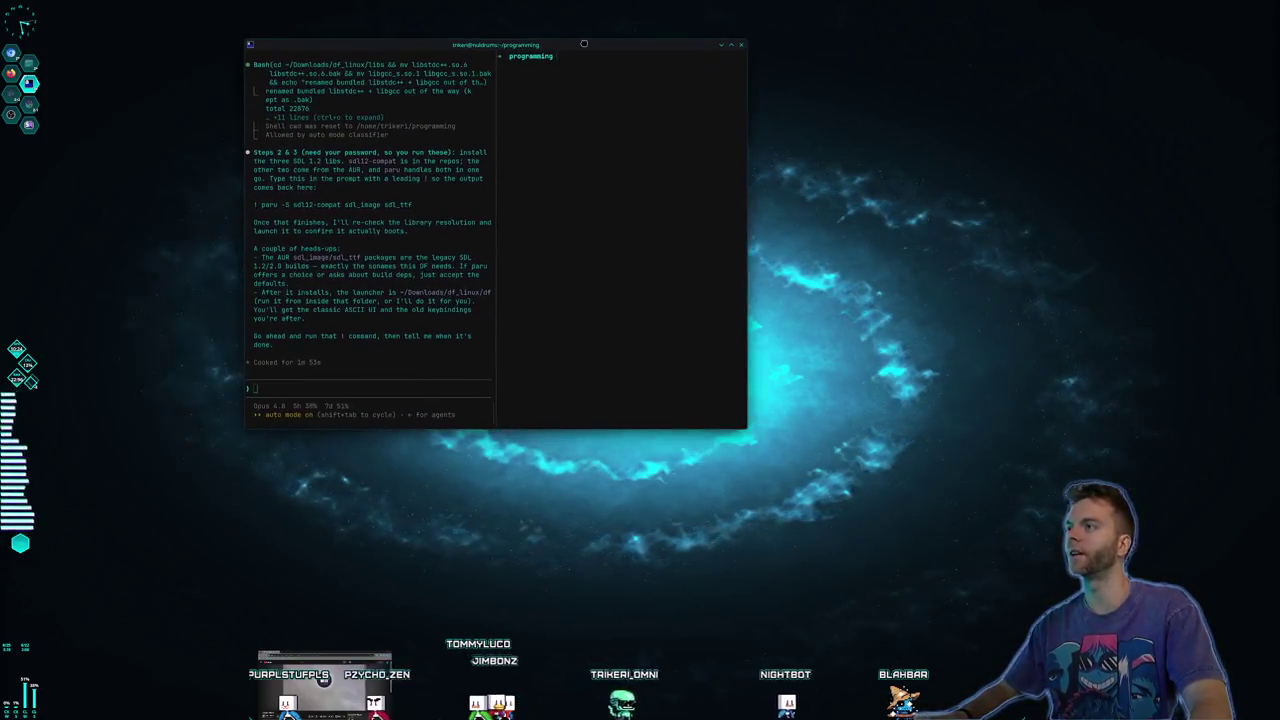
pyautogui.moveTo(748, 515)
pyautogui.mouseDown()
pyautogui.moveTo(890, 520)
pyautogui.moveTo(950, 563)
pyautogui.mouseUp()
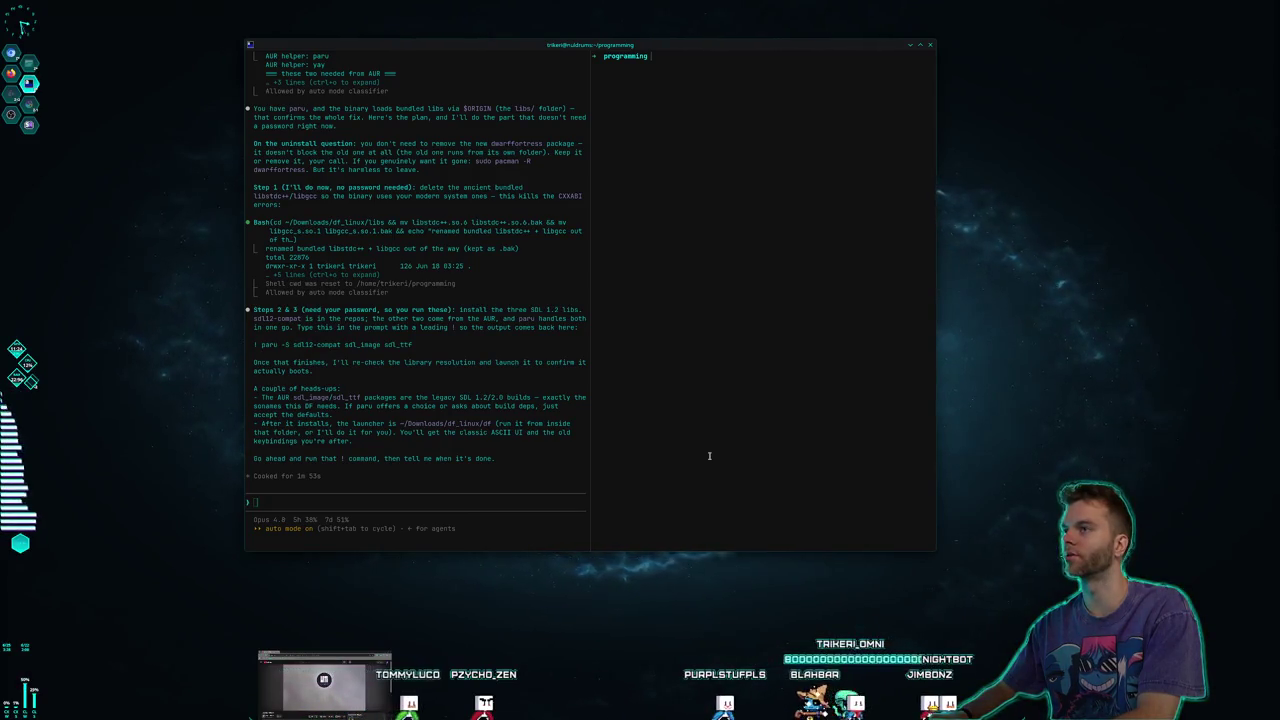
pyautogui.click(458, 318)
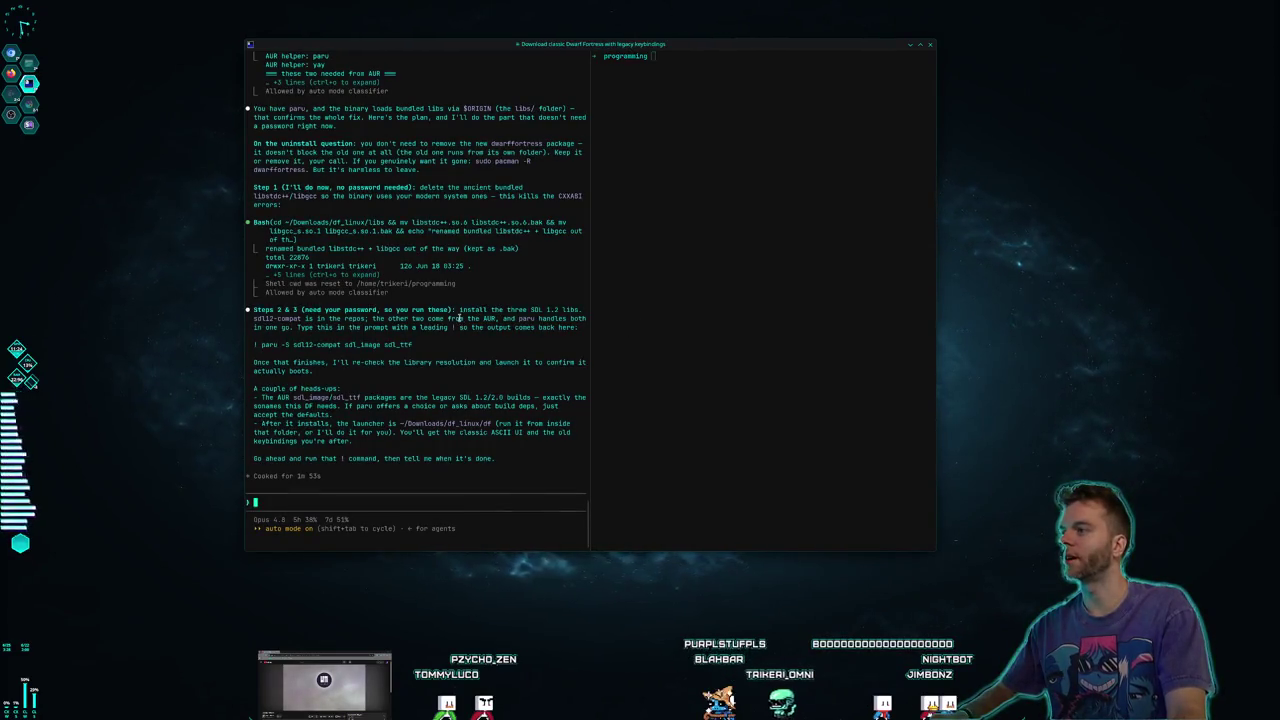
pyautogui.click(687, 309)
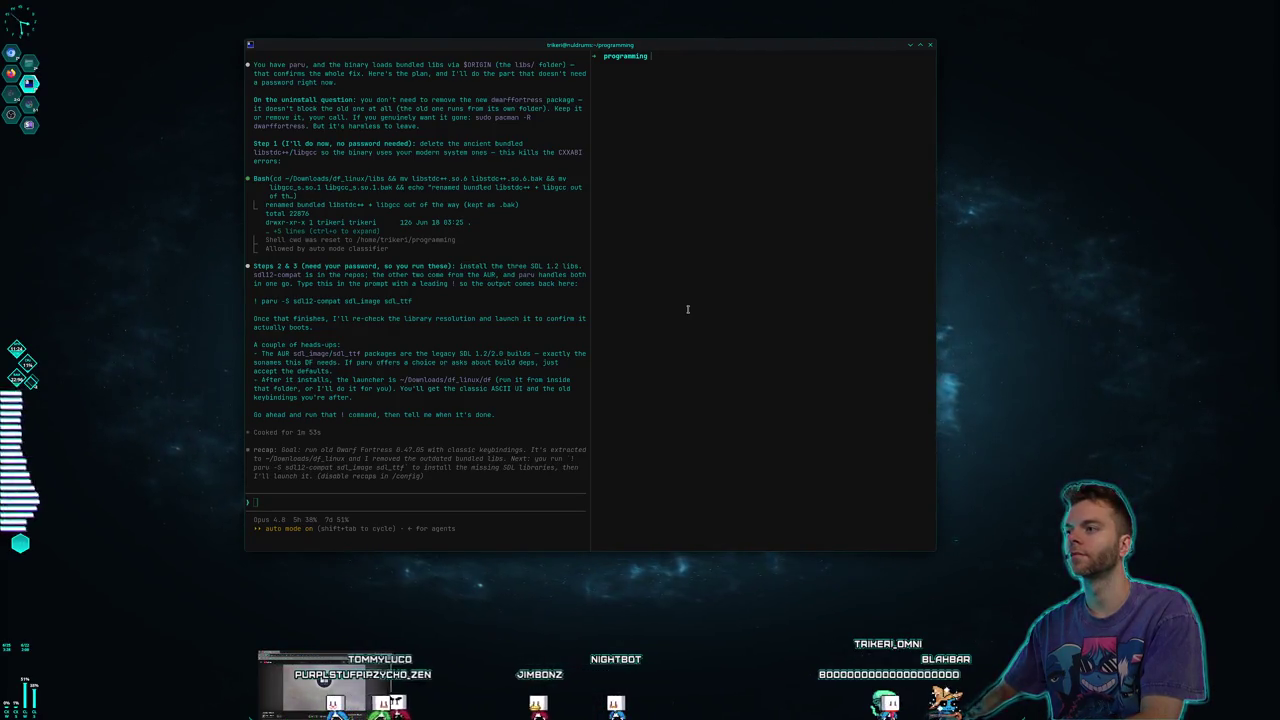
# Install sdl12-compat, sdl_image and sdl_ttf with paru, entering the sudo password
pyautogui.write('paru')
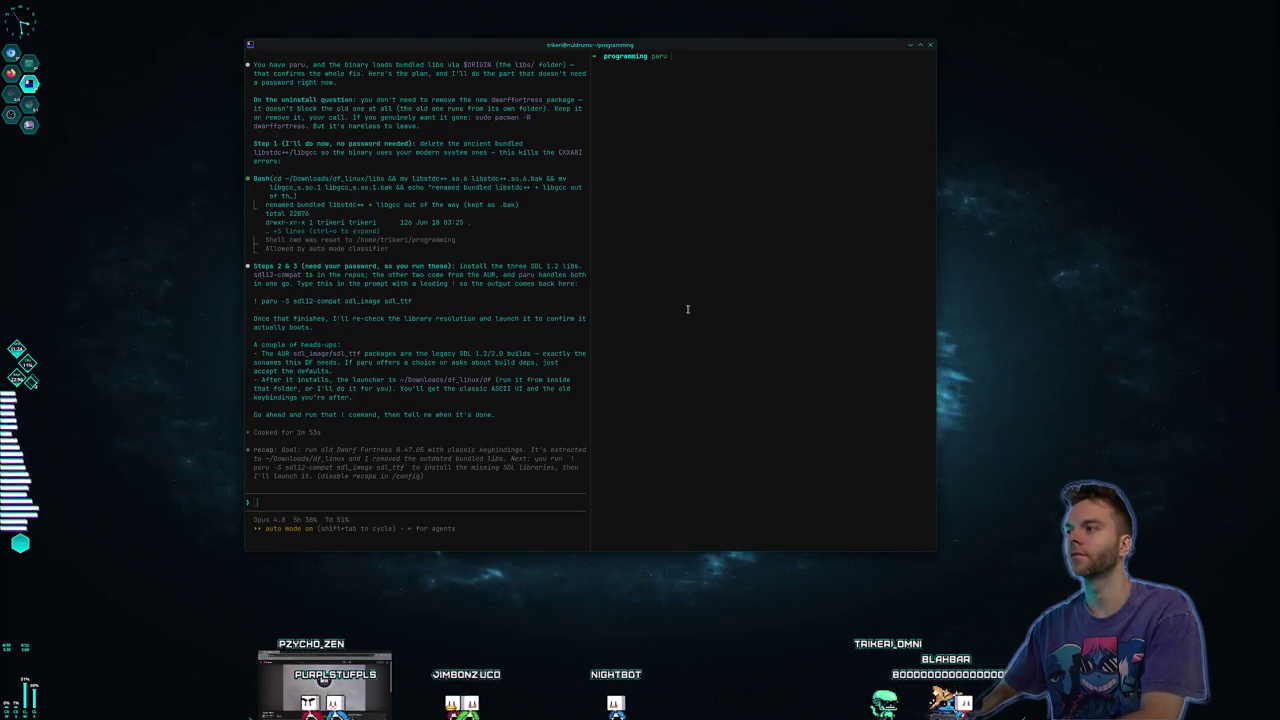
pyautogui.write(' -S sdl')
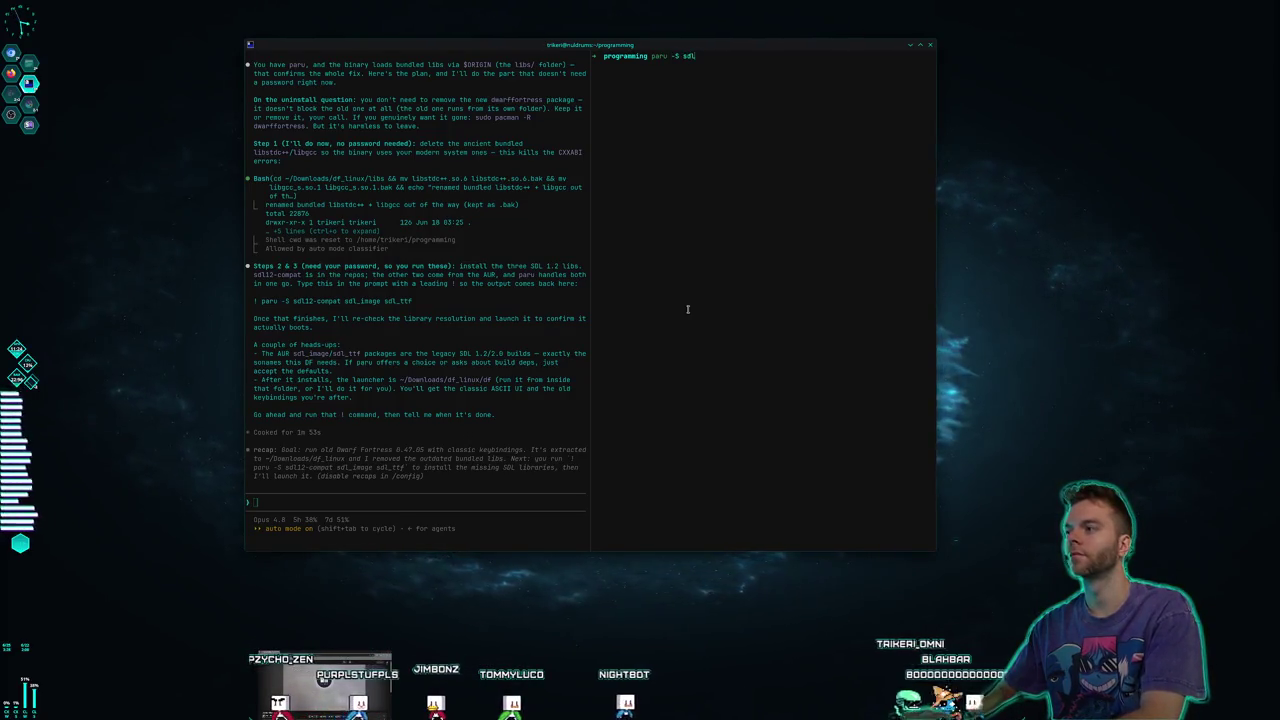
pyautogui.write('12-co')
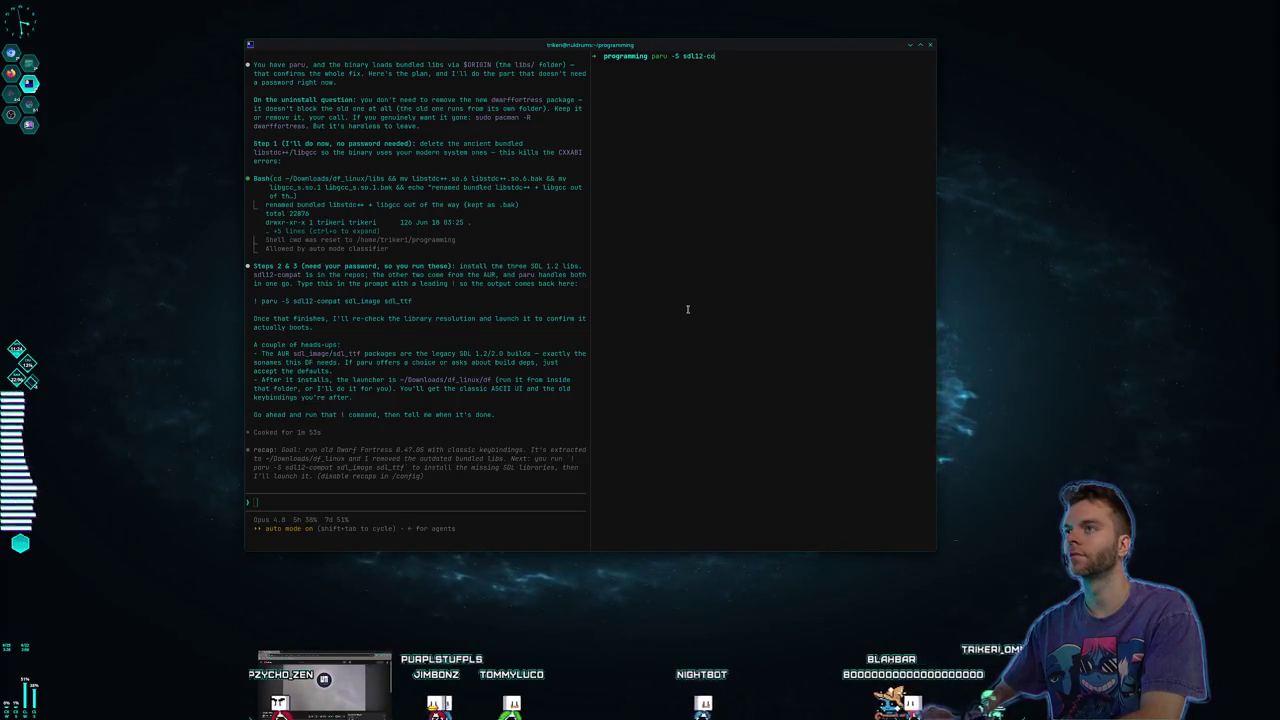
pyautogui.write('mpat sdl')
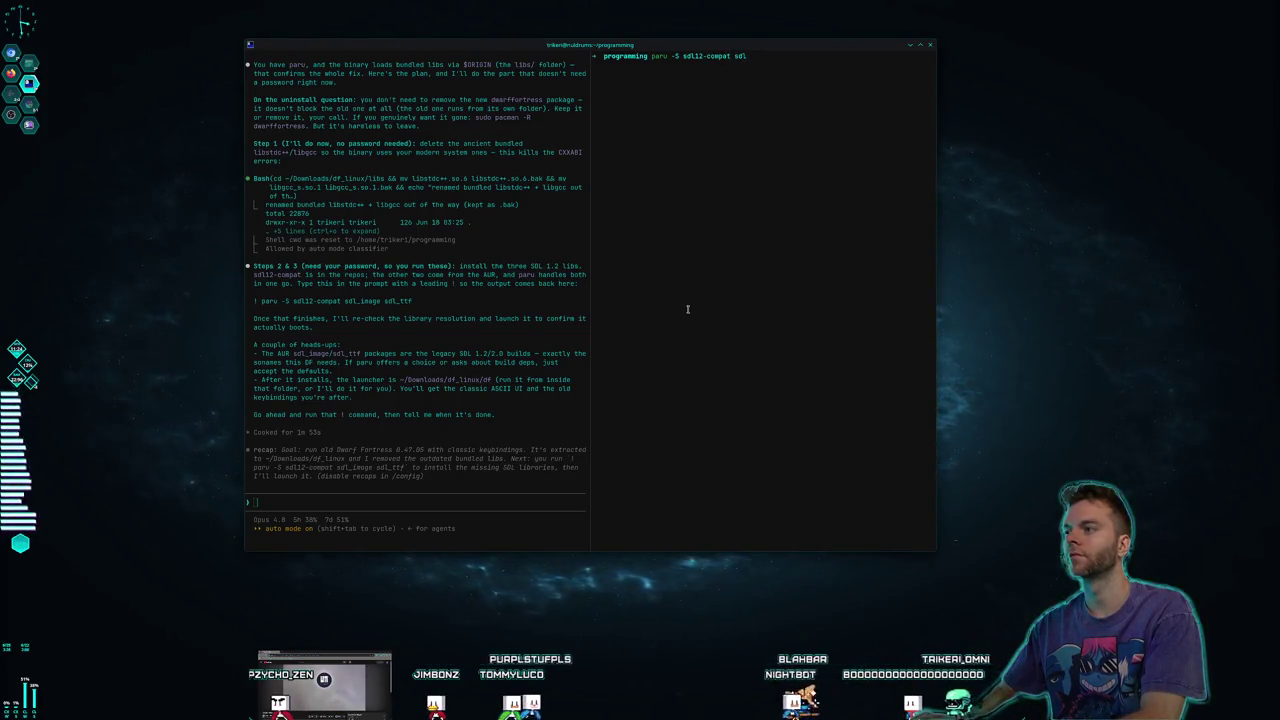
pyautogui.write('_image sdl')
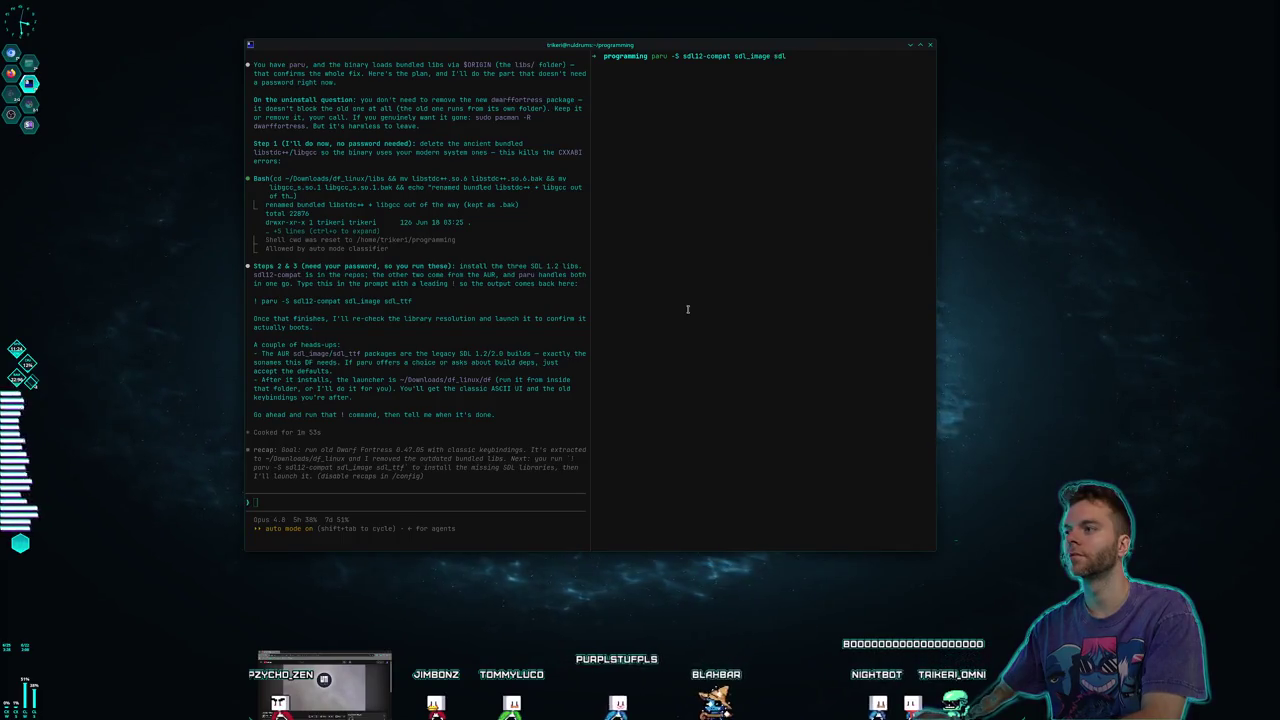
pyautogui.write('_ttf')
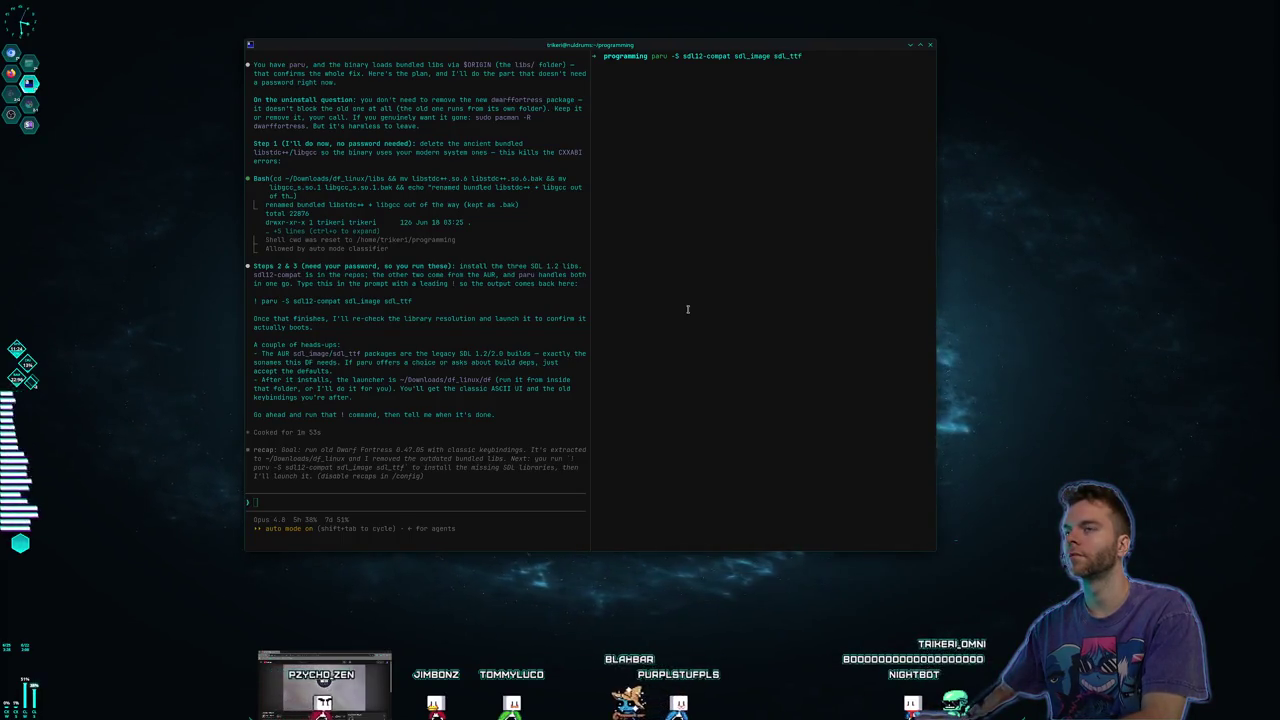
pyautogui.press('Return')
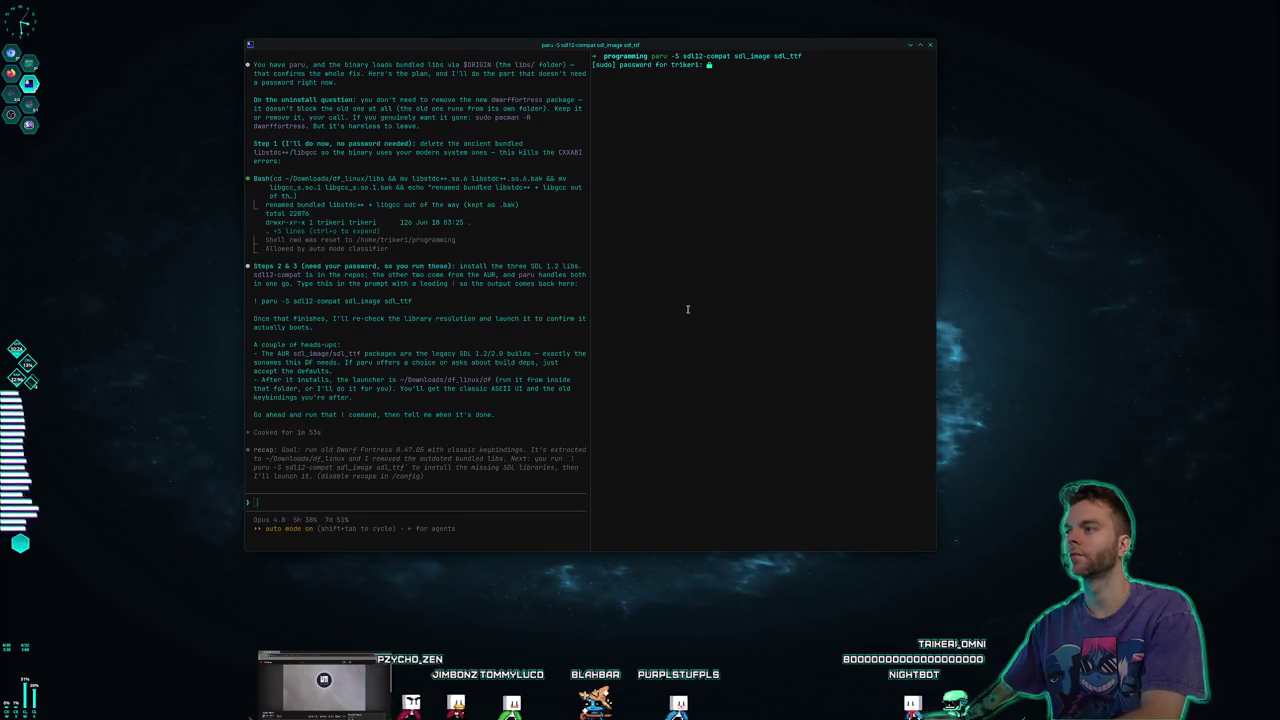
pyautogui.press('Return')
pyautogui.write('Y')
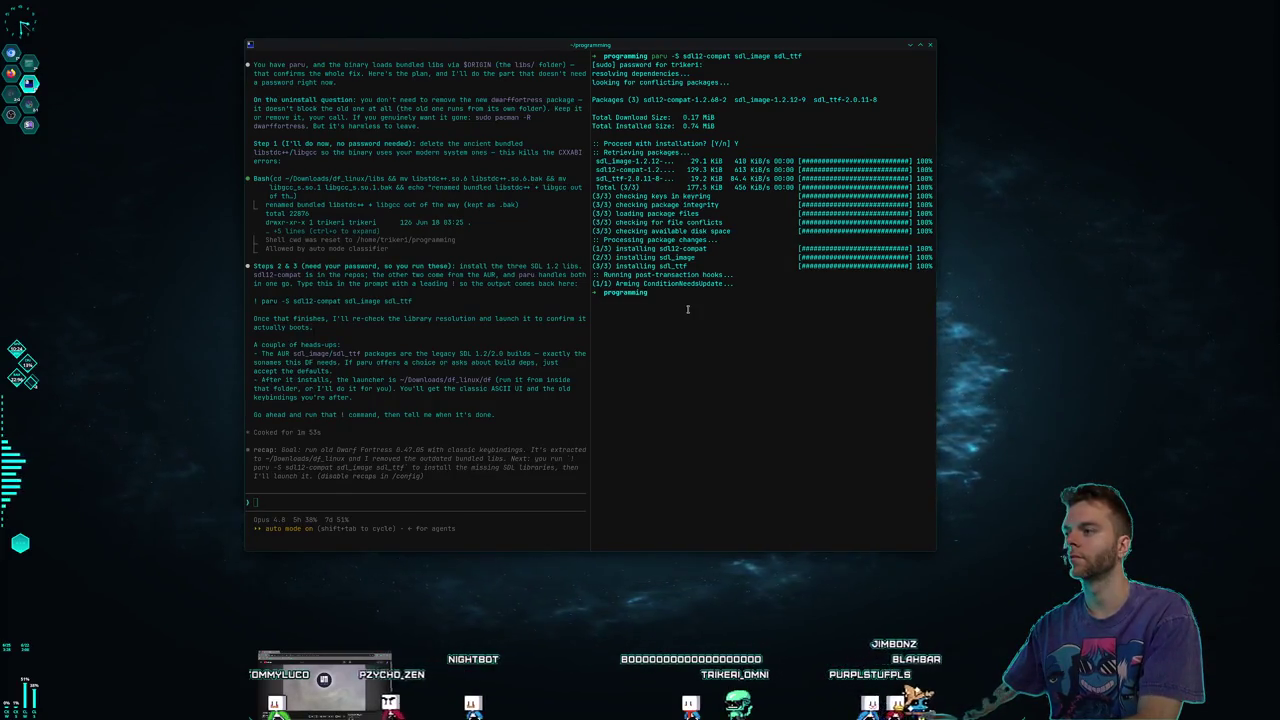
# Type the 'so now what' follow-up in the Claude chat pane about the paru install
pyautogui.click(458, 509)
pyautogui.write('wait i ra')
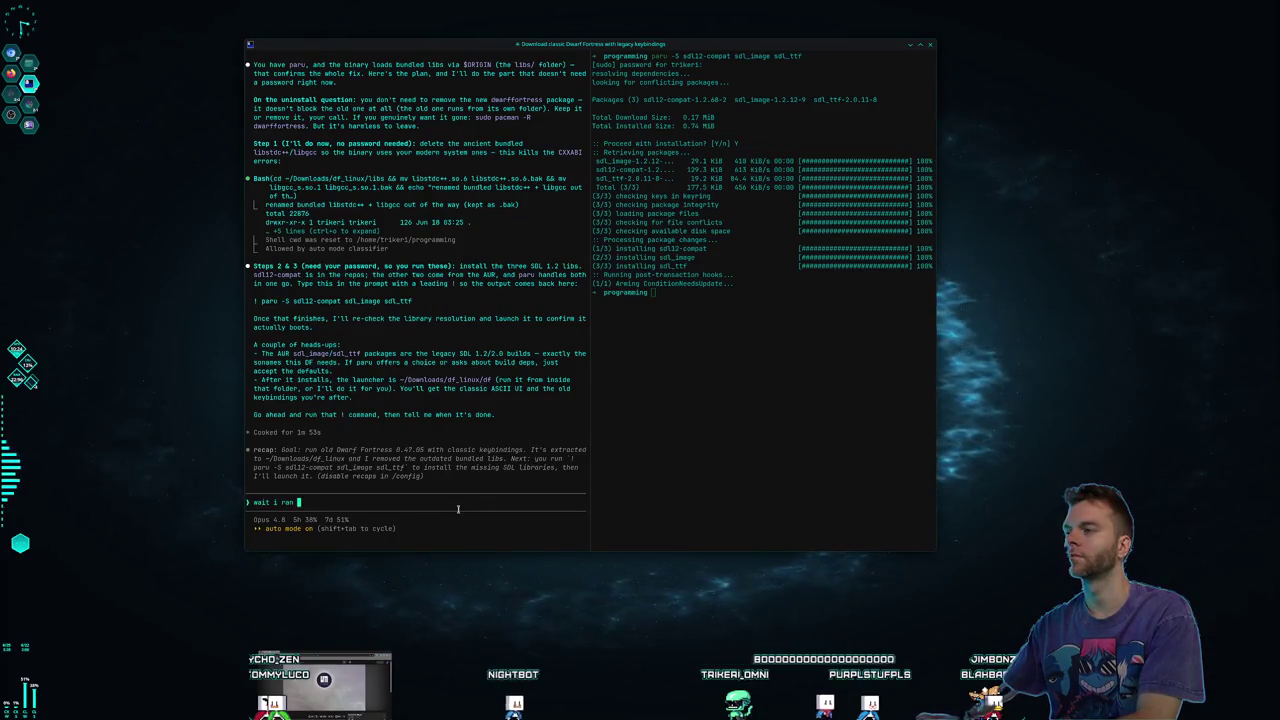
pyautogui.write('nd')
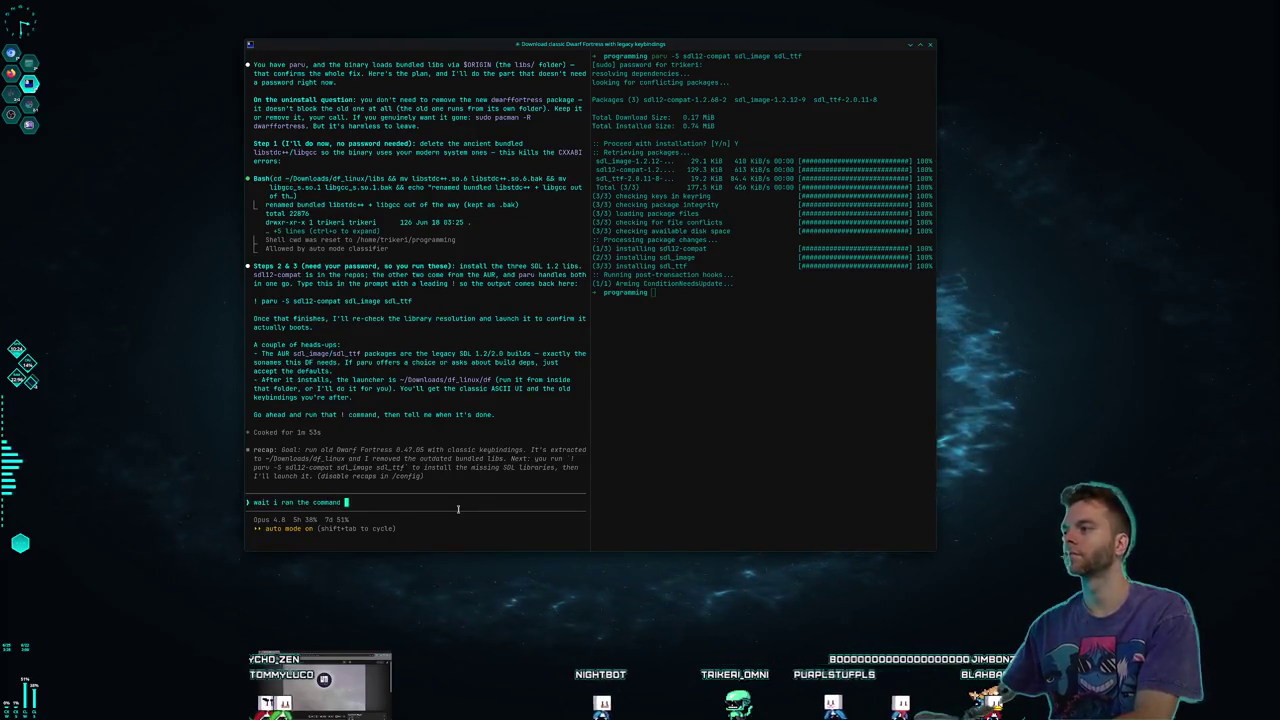
pyautogui.write(' the paru one')
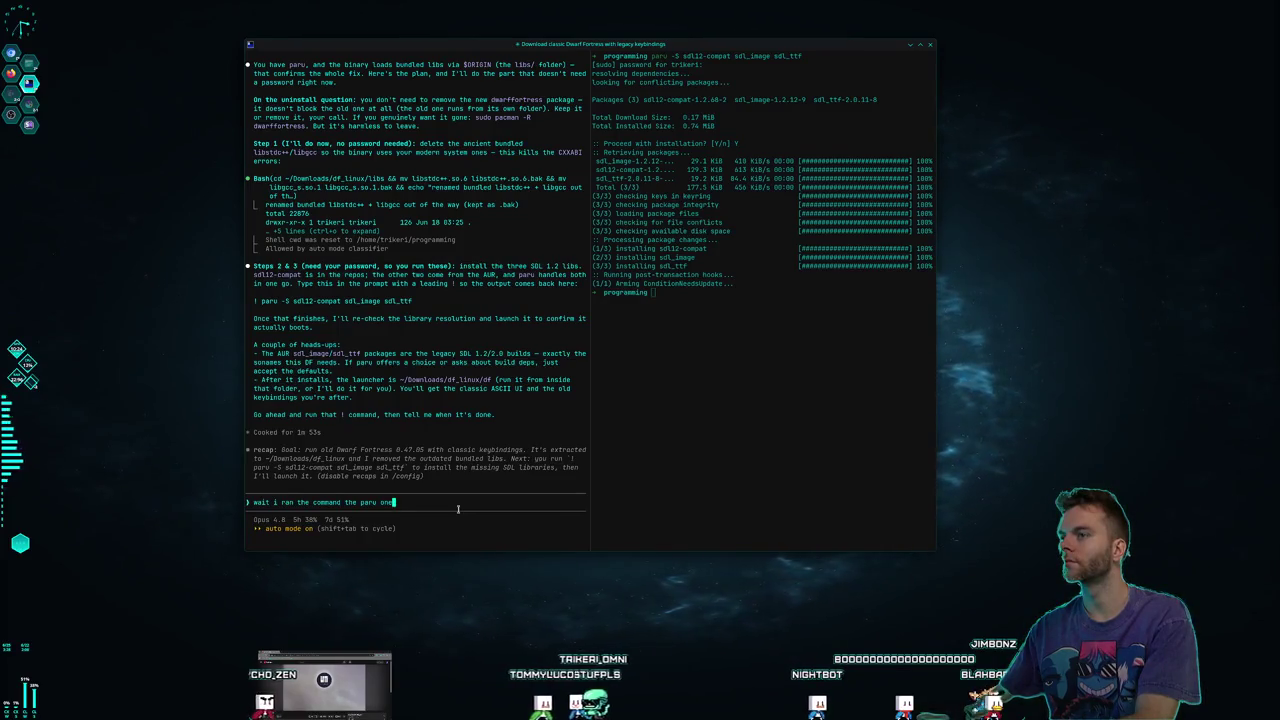
pyautogui.write(' so now')
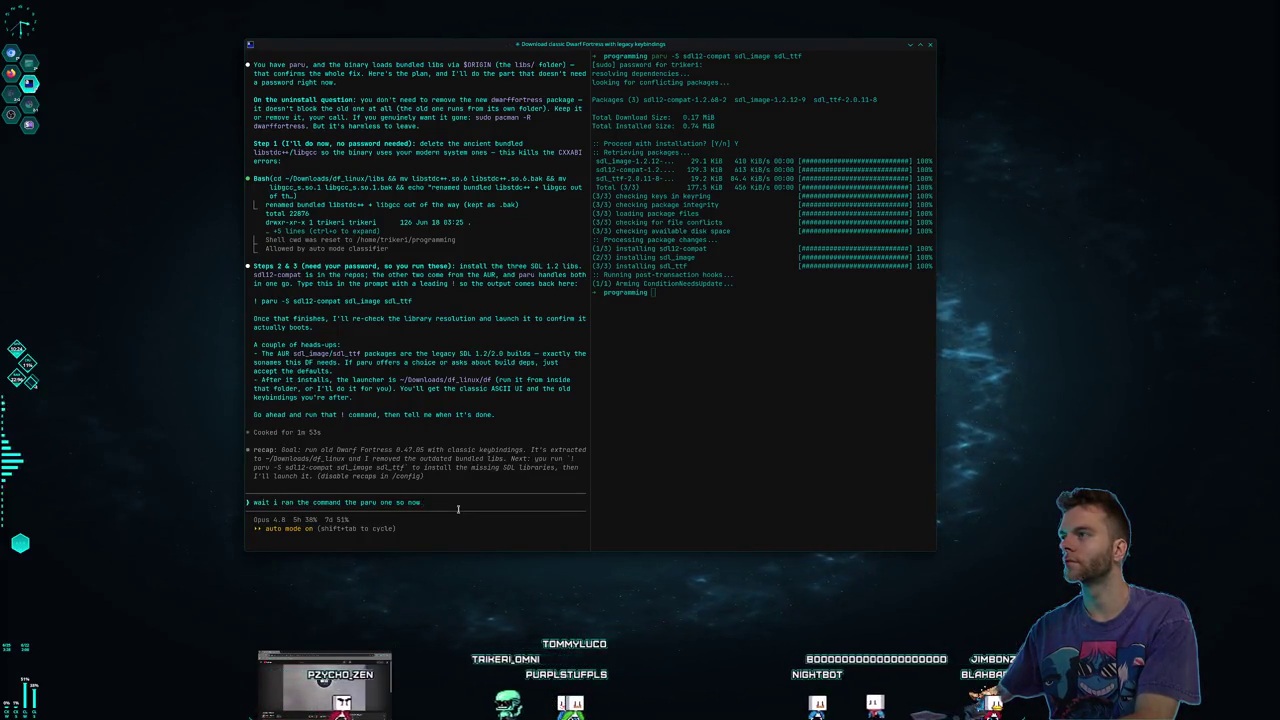
pyautogui.write(' what?')
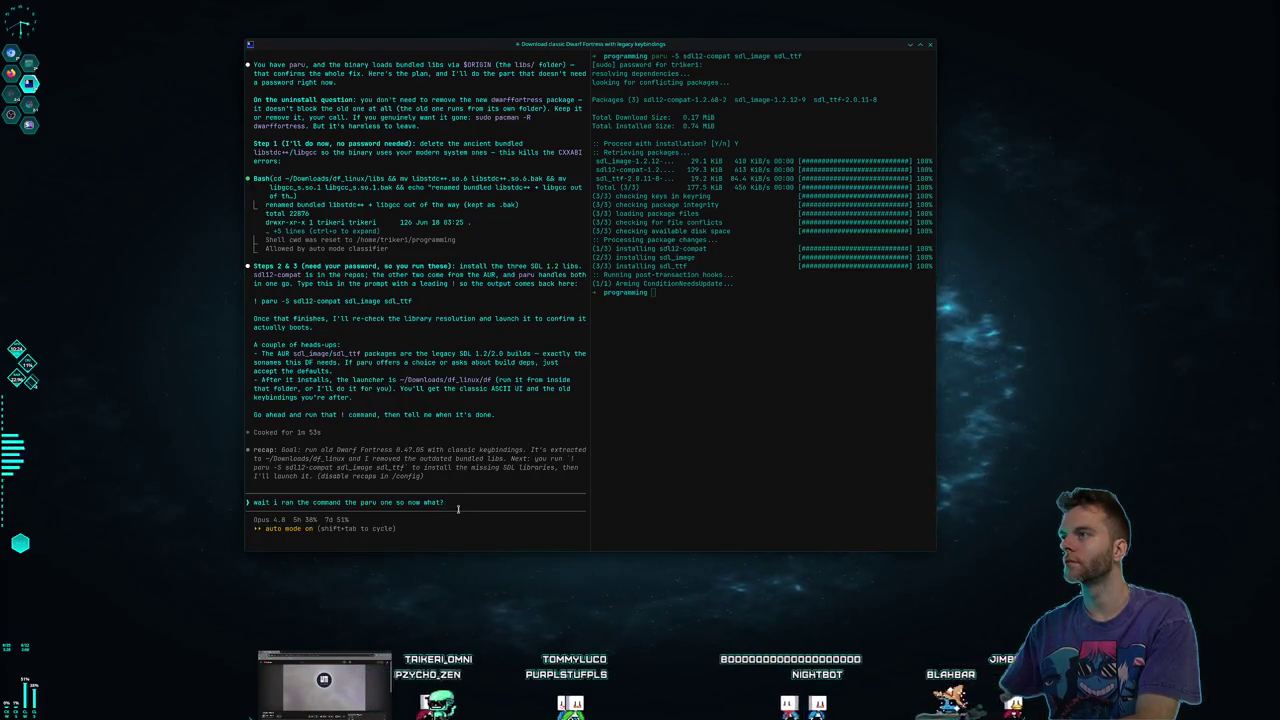
pyautogui.click(734, 403)
pyautogui.write('sudo pacman -R dwarffortre')
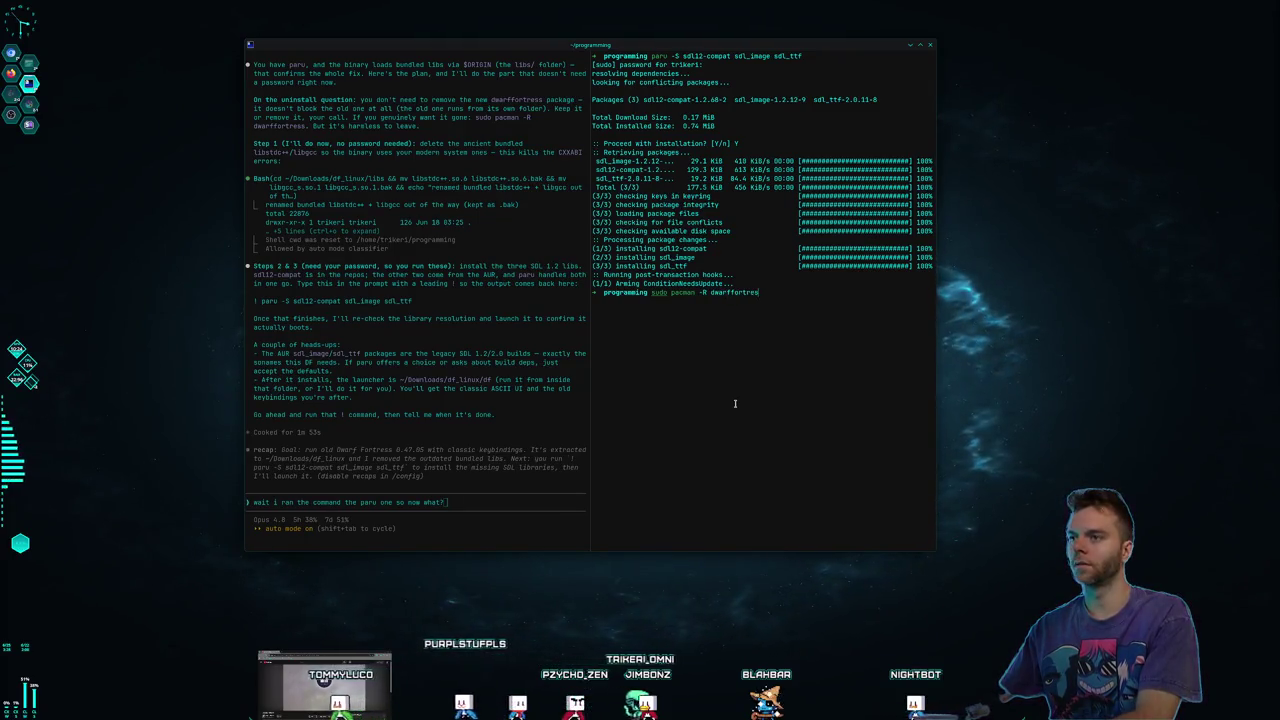
# Remove the dwarffortress pacman package and send Claude the 'so now what?' follow-up
pyautogui.write('s')
pyautogui.press('Return')
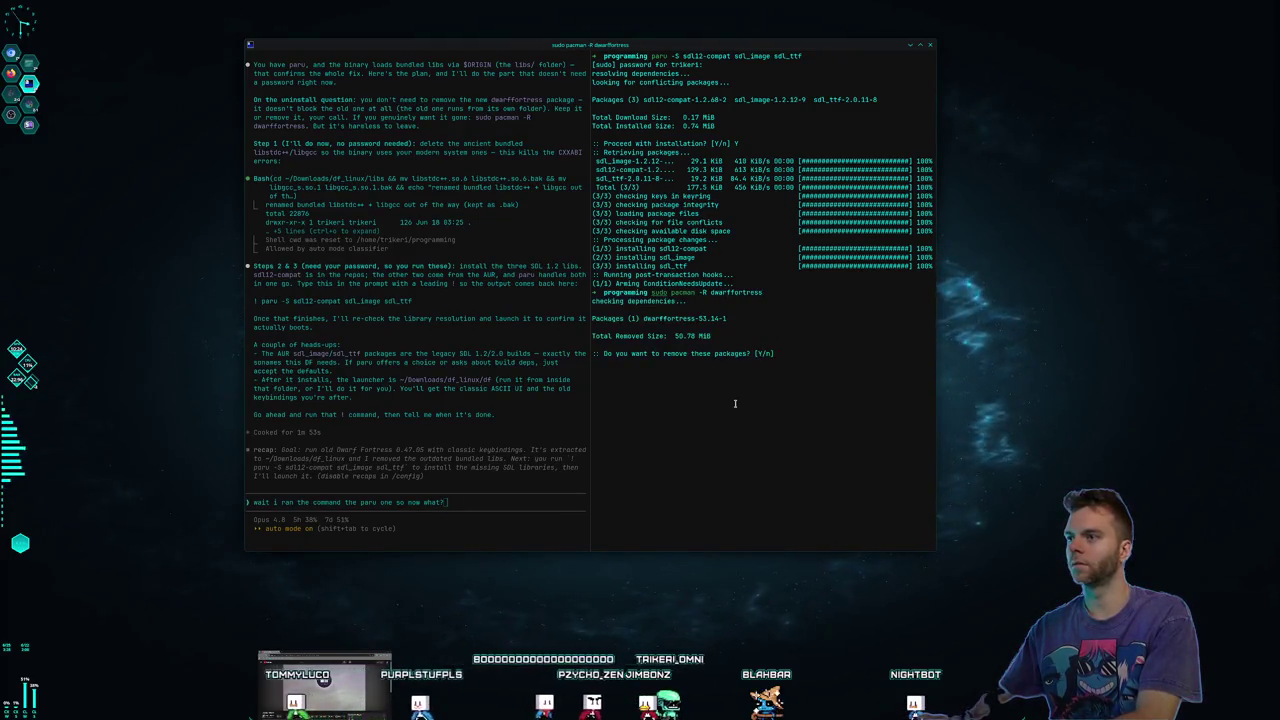
pyautogui.write('Y')
pyautogui.press('Return')
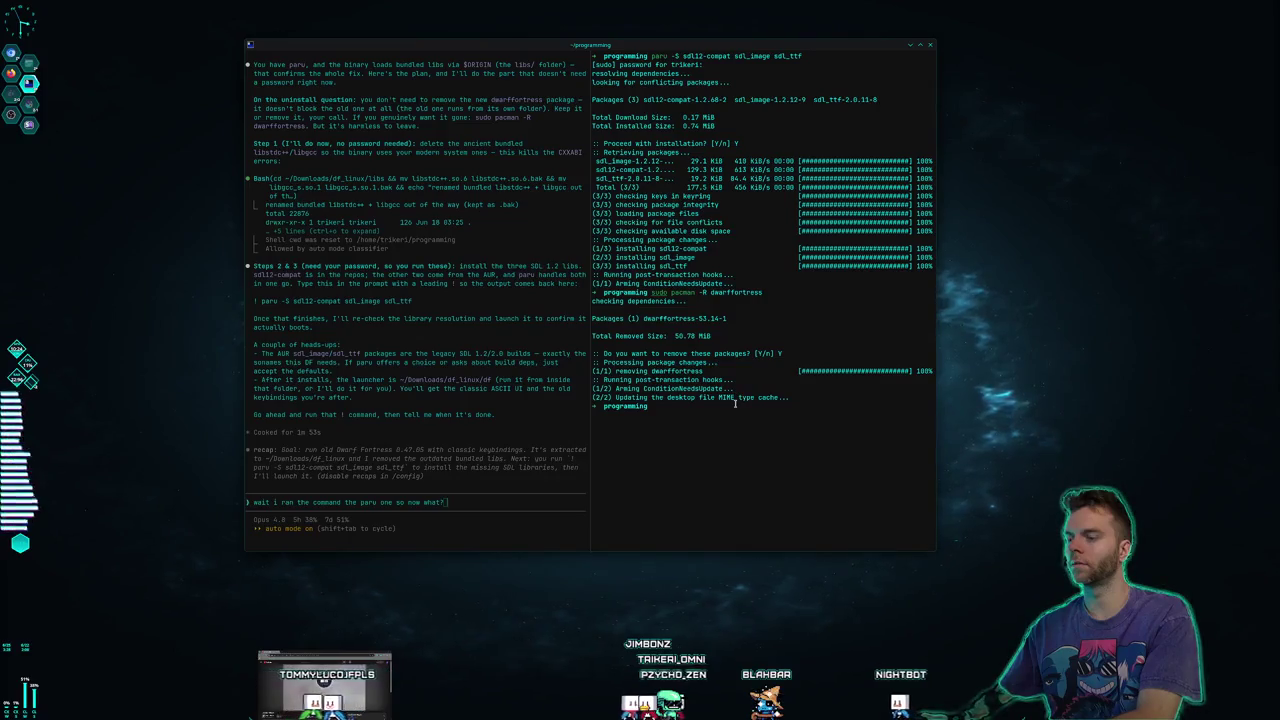
pyautogui.press('Return')
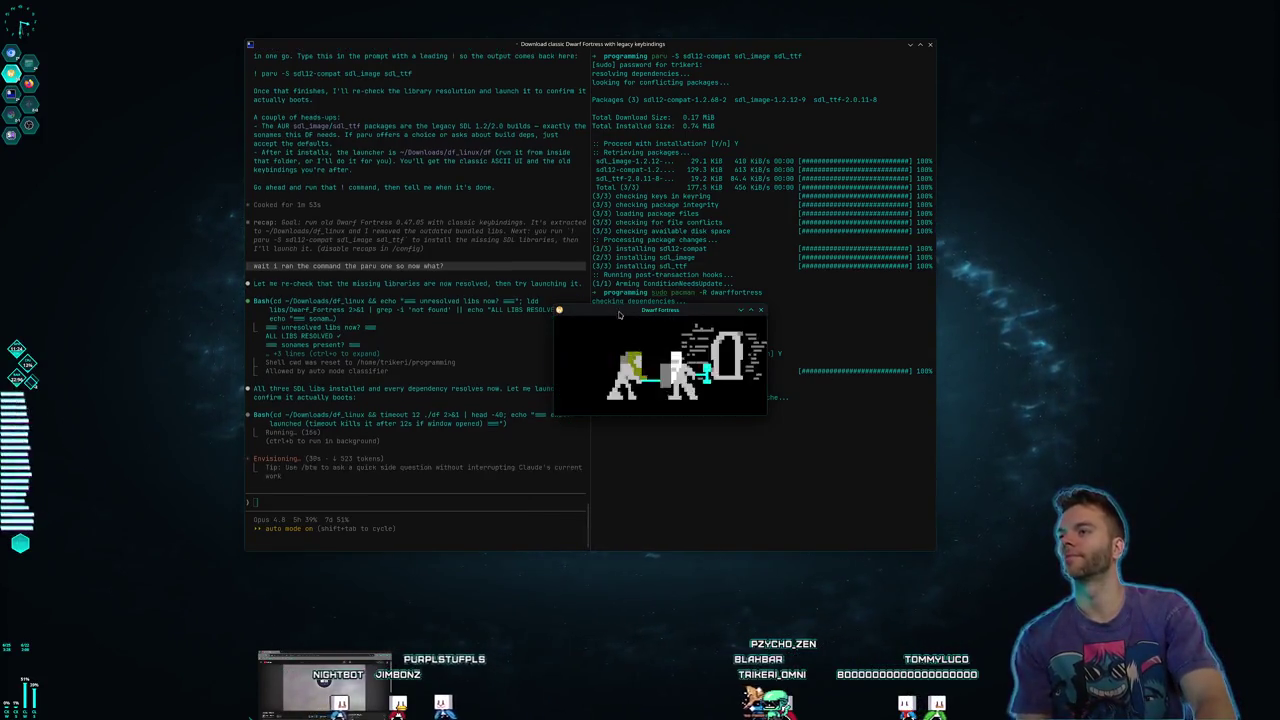
# Reposition and enlarge the Dwarf Fortress window, then bring the Claude Code terminal in front
pyautogui.moveTo(619, 315)
pyautogui.mouseDown()
pyautogui.moveTo(513, 183)
pyautogui.moveTo(442, 121)
pyautogui.mouseUp()
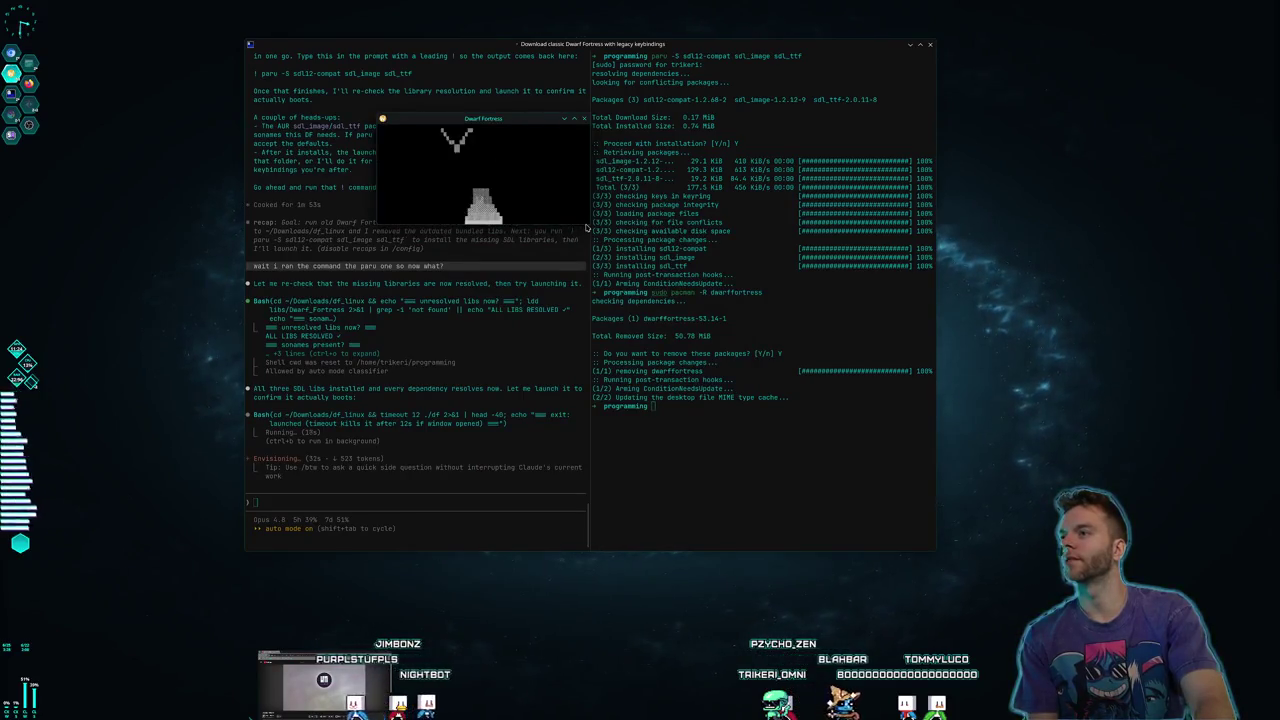
pyautogui.moveTo(587, 228)
pyautogui.mouseDown()
pyautogui.moveTo(940, 610)
pyautogui.moveTo(1038, 597)
pyautogui.moveTo(1128, 614)
pyautogui.moveTo(1130, 645)
pyautogui.mouseUp()
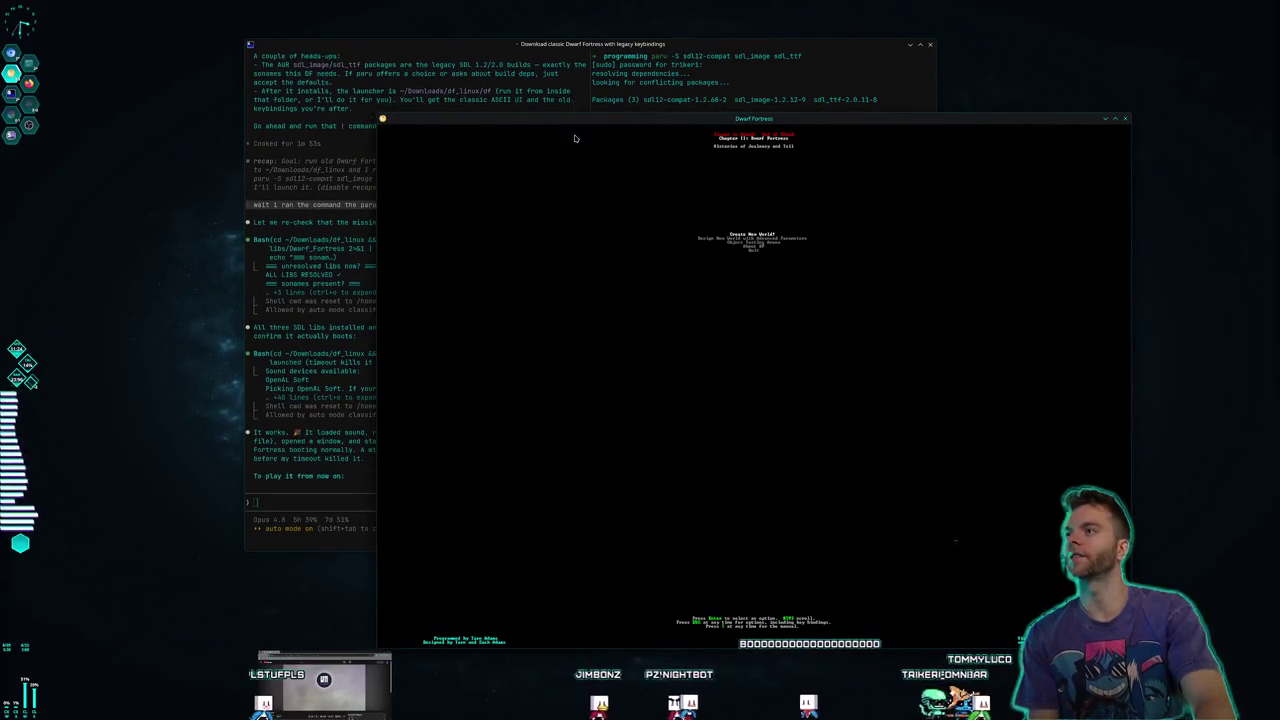
pyautogui.moveTo(535, 126)
pyautogui.mouseDown()
pyautogui.moveTo(639, 74)
pyautogui.moveTo(586, 91)
pyautogui.mouseUp()
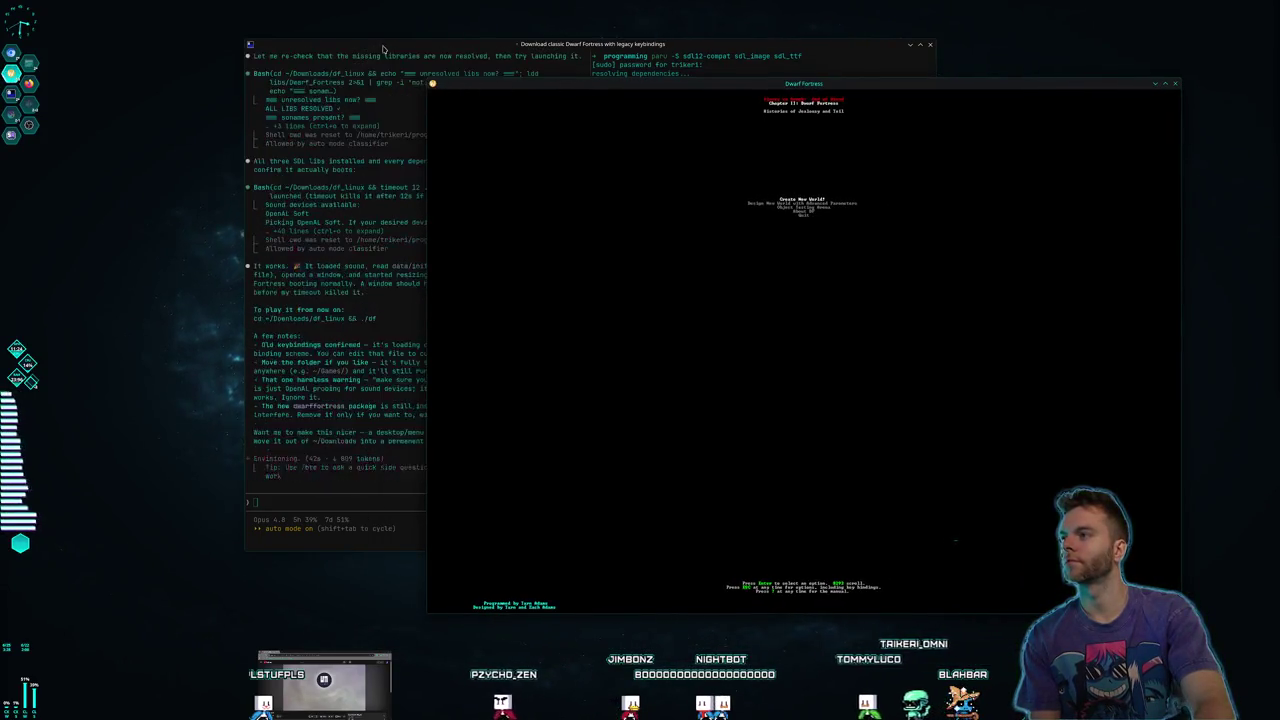
pyautogui.moveTo(389, 53); pyautogui.dragTo(313, 33)
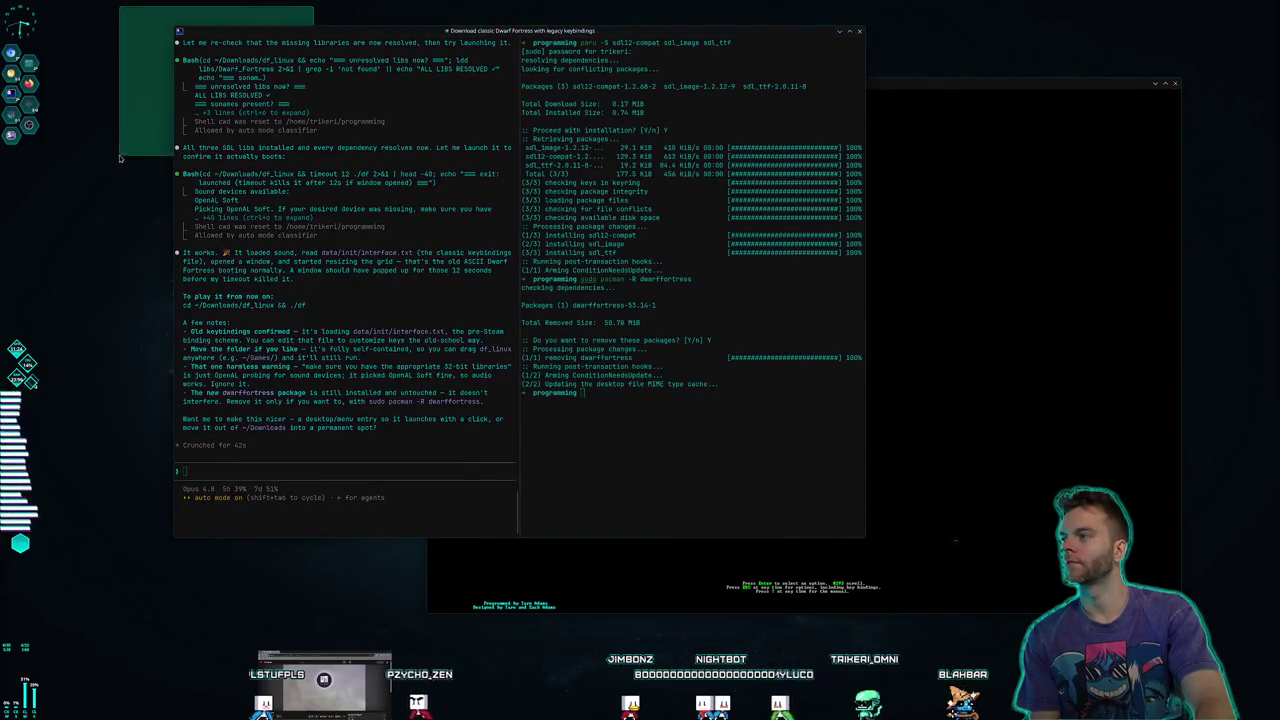
# Ask Claude to add Dwarf Fortress to KRunner so searching 'dwarffortress' launches it
pyautogui.click(408, 465)
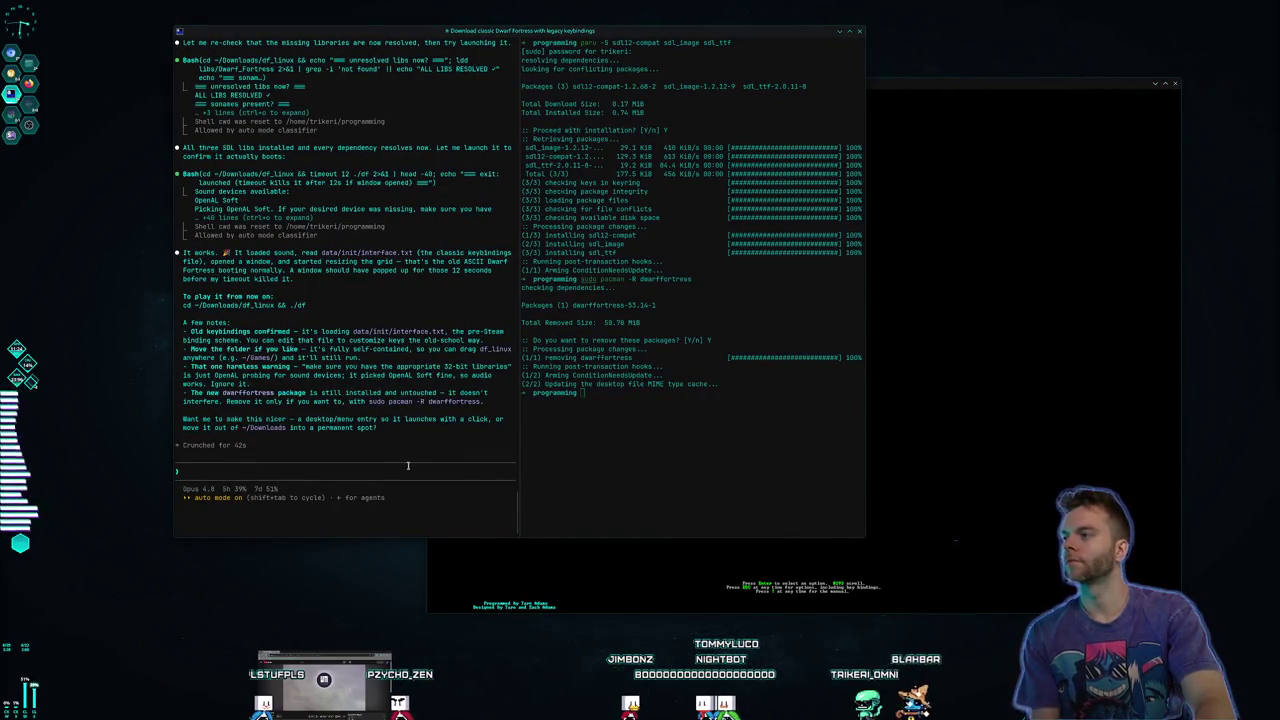
pyautogui.write('can you add it to kru')
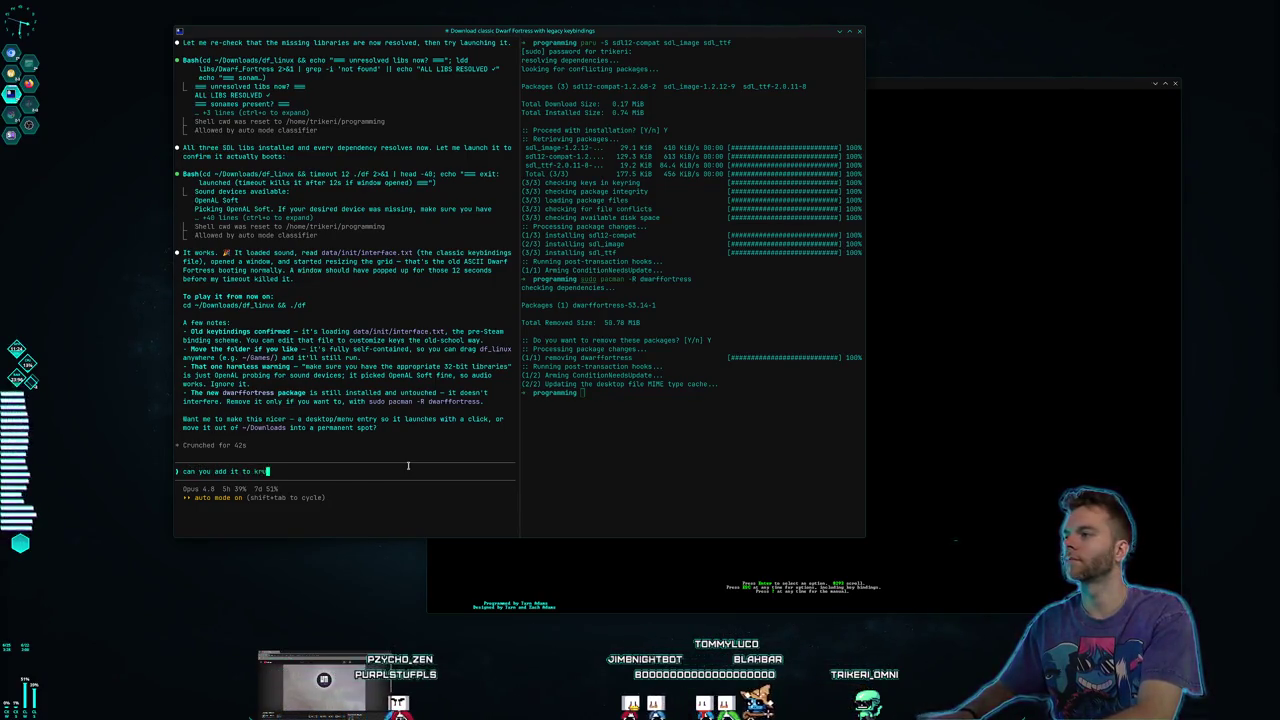
pyautogui.write('nner so if')
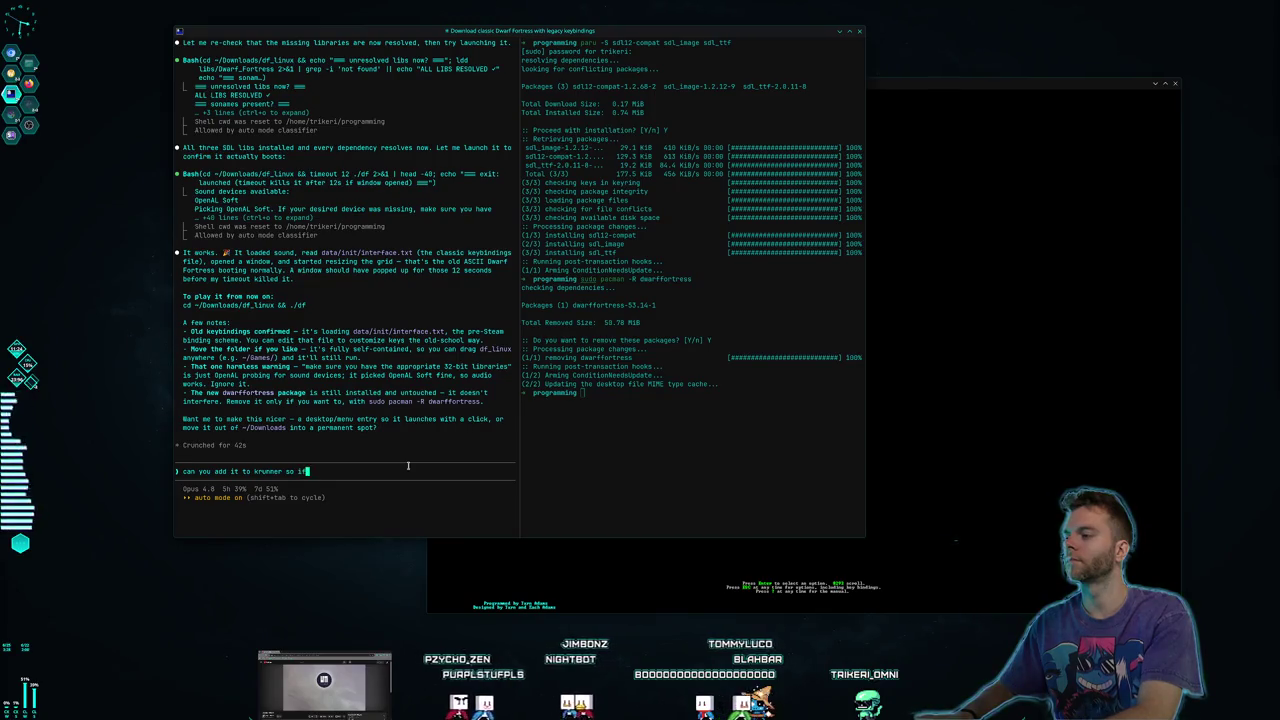
pyautogui.write(' i just look up')
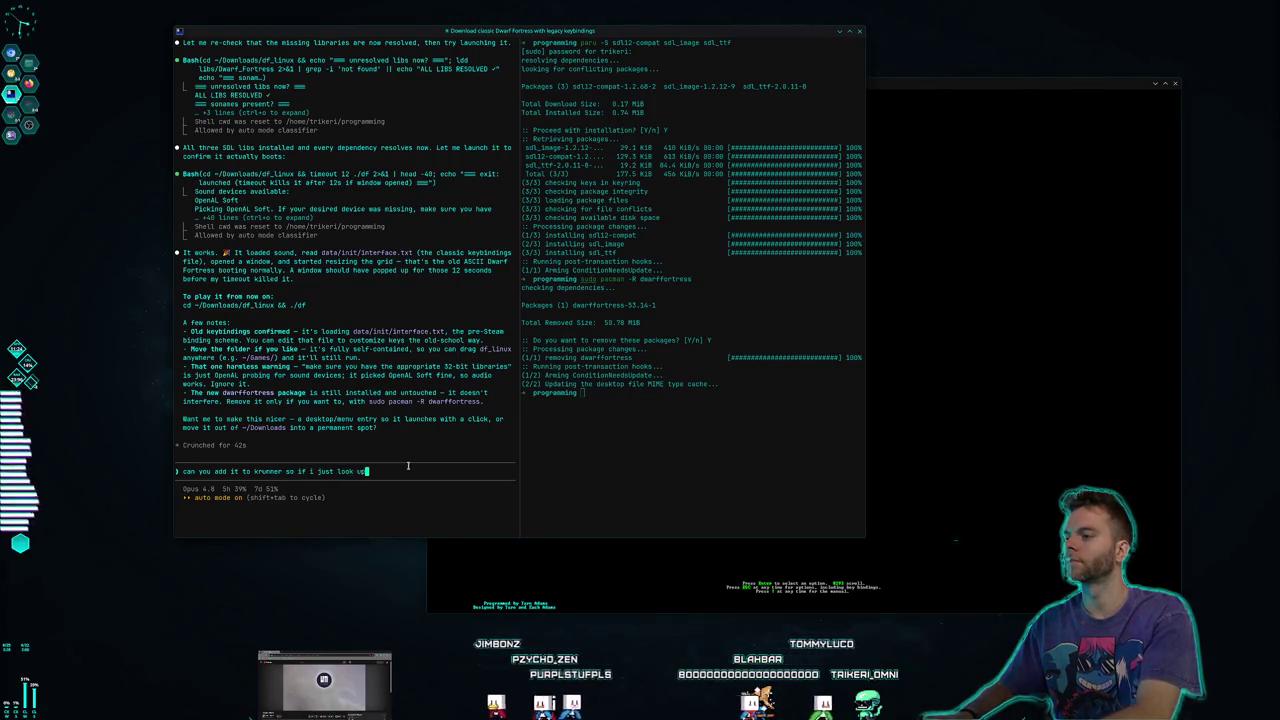
pyautogui.write(' dwarffortre')
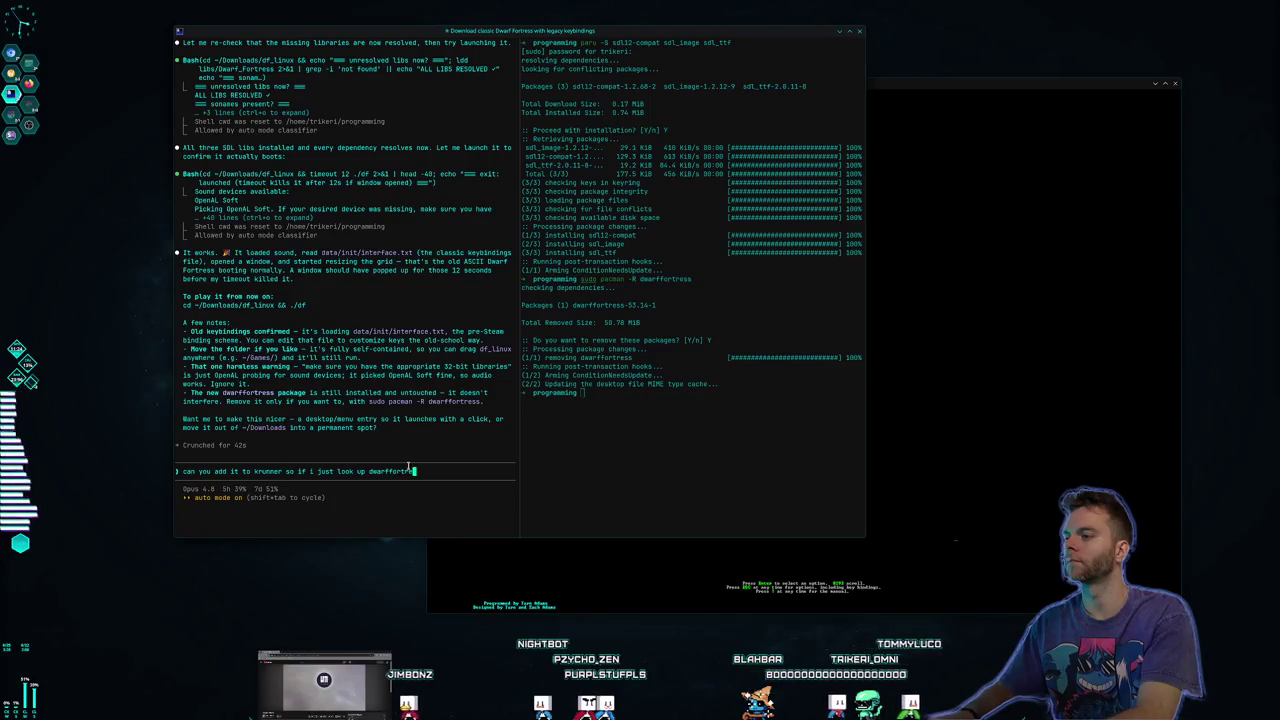
pyautogui.write('ss is lau')
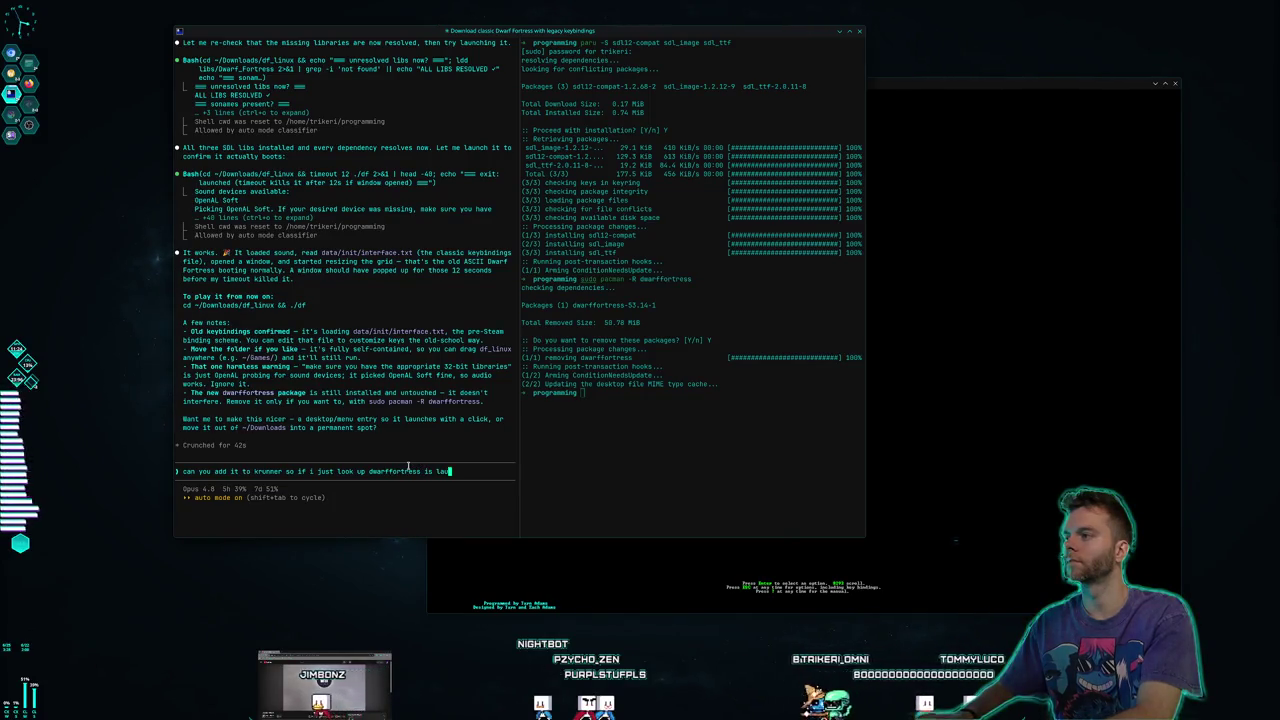
pyautogui.write('nches?')
pyautogui.press('Return')
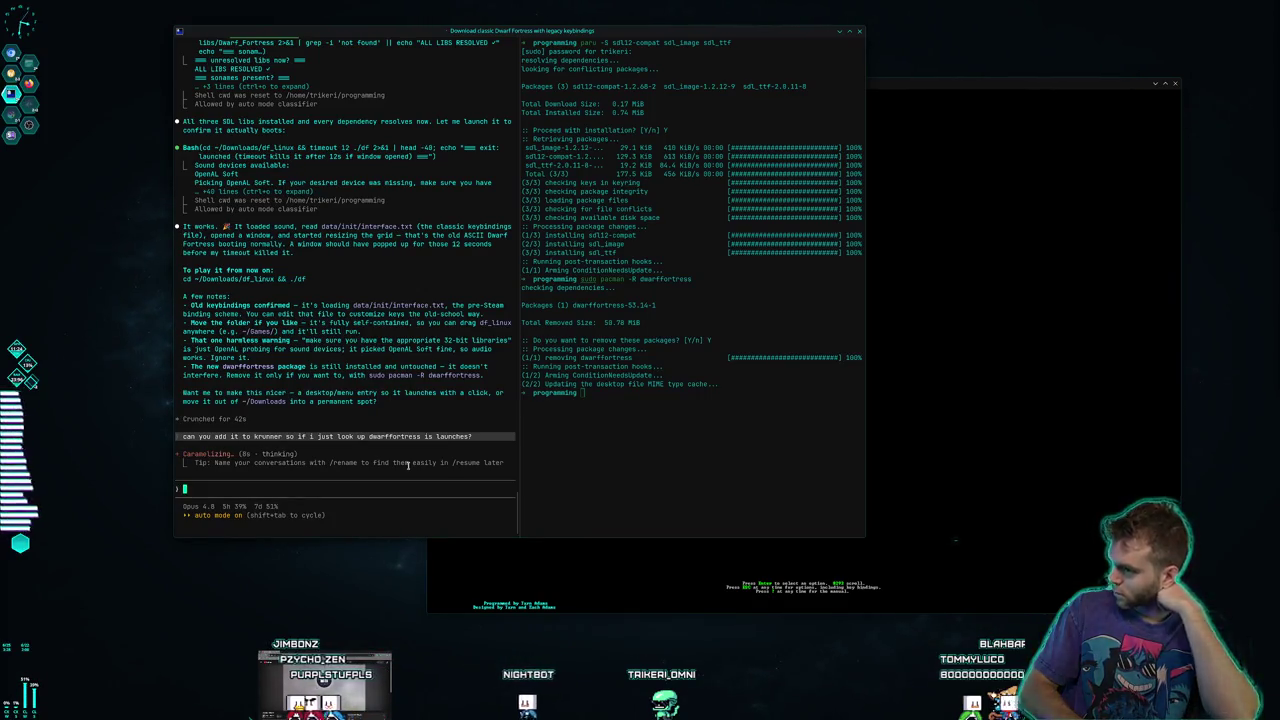
pyautogui.click(921, 87)
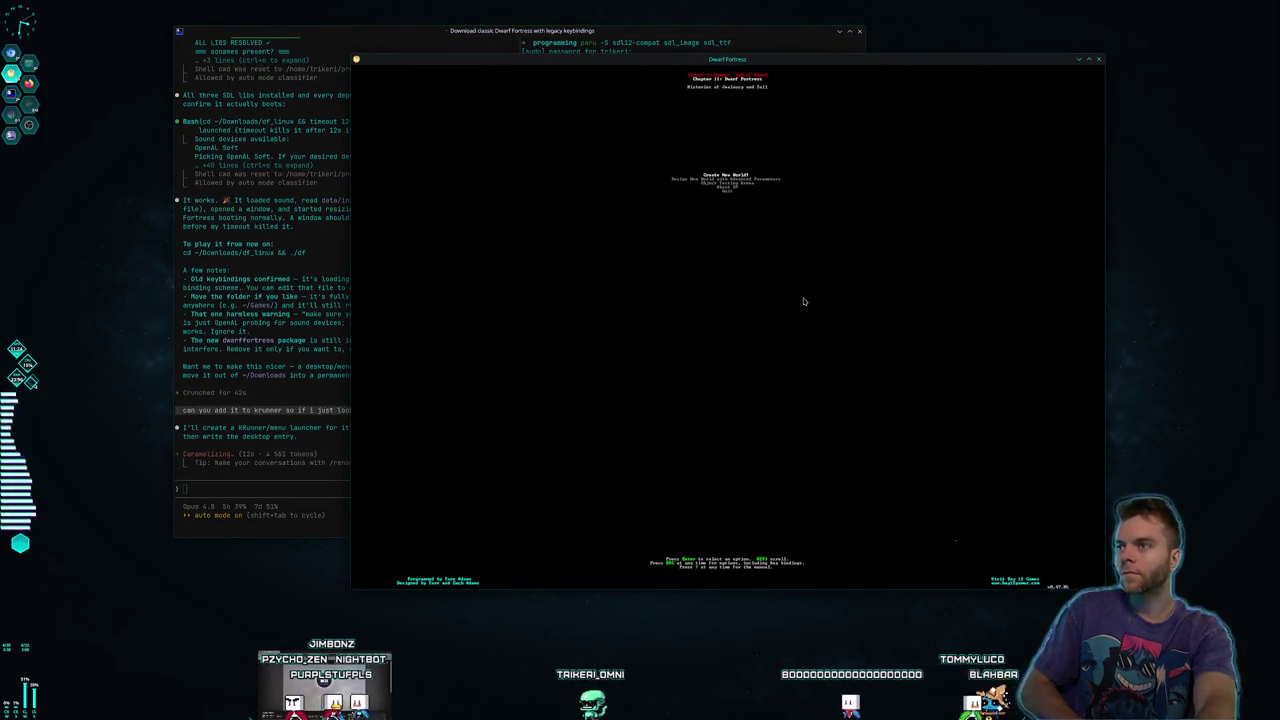
# Create a new world, dismiss the alpha notice, set Number of Beasts to Low, and generate
pyautogui.press('Return')
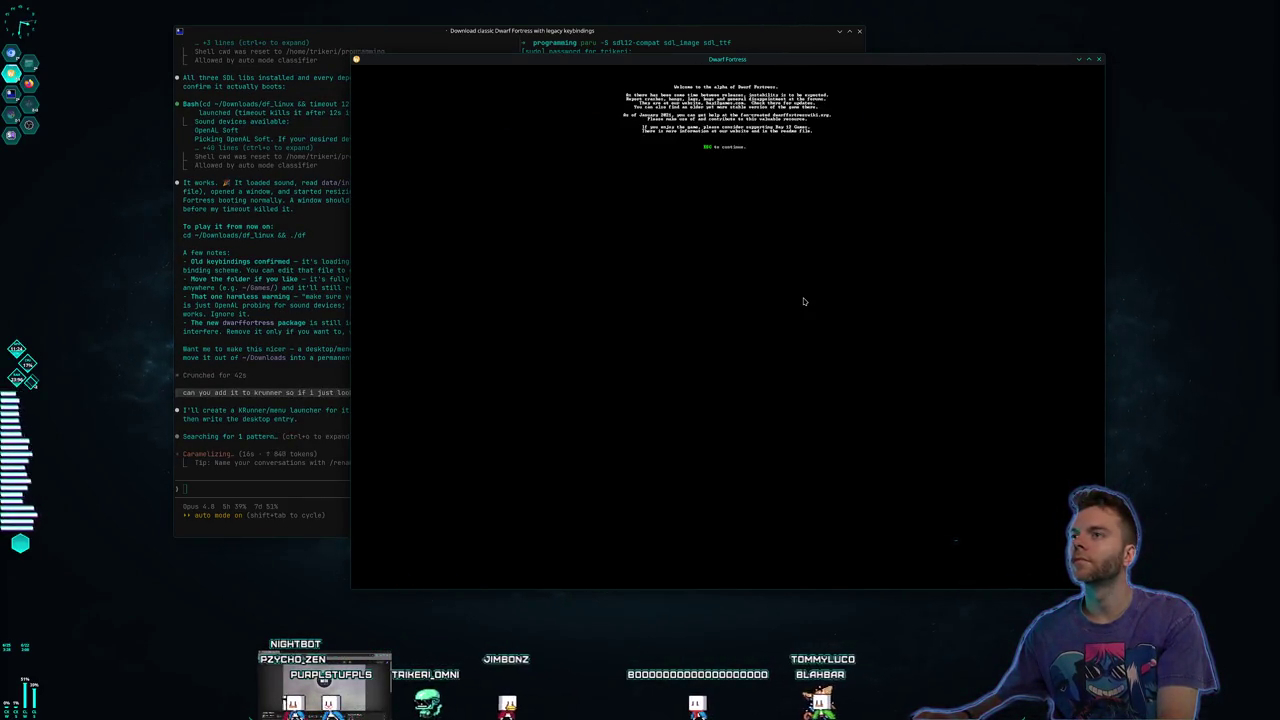
pyautogui.press('Escape')
pyautogui.press('Down')
pyautogui.press('Down')
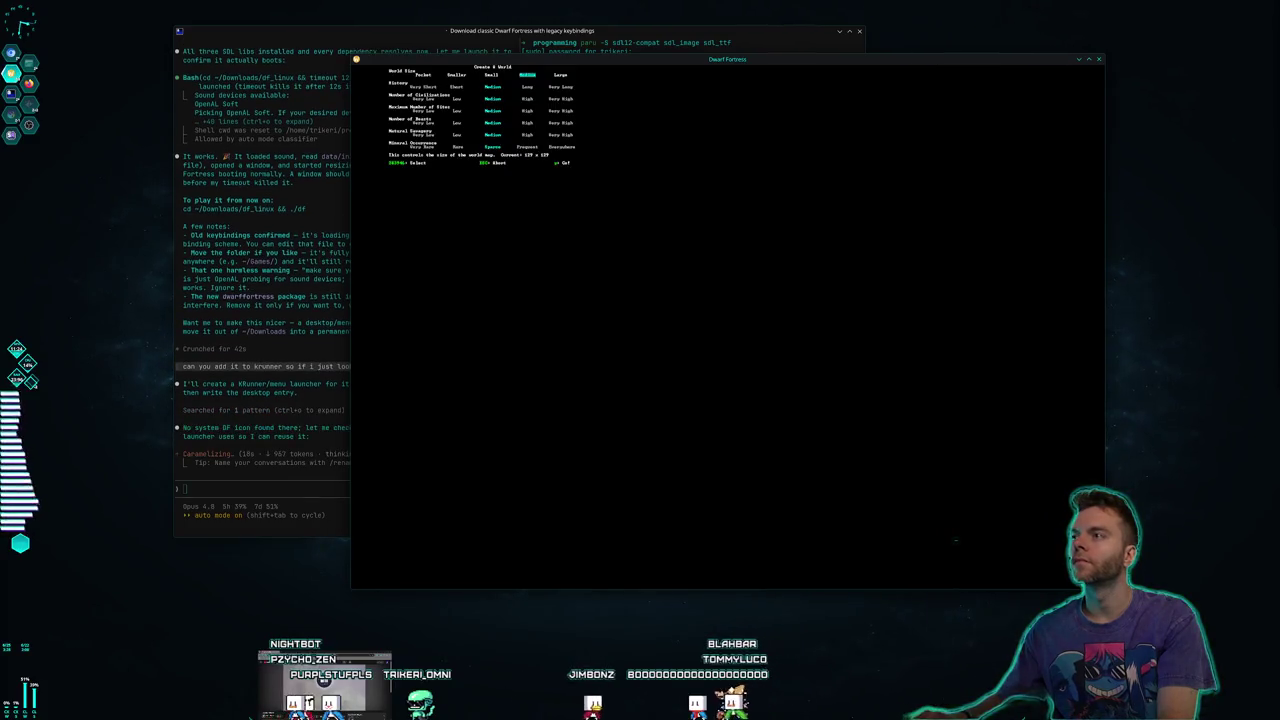
pyautogui.press('Down')
pyautogui.press('Down')
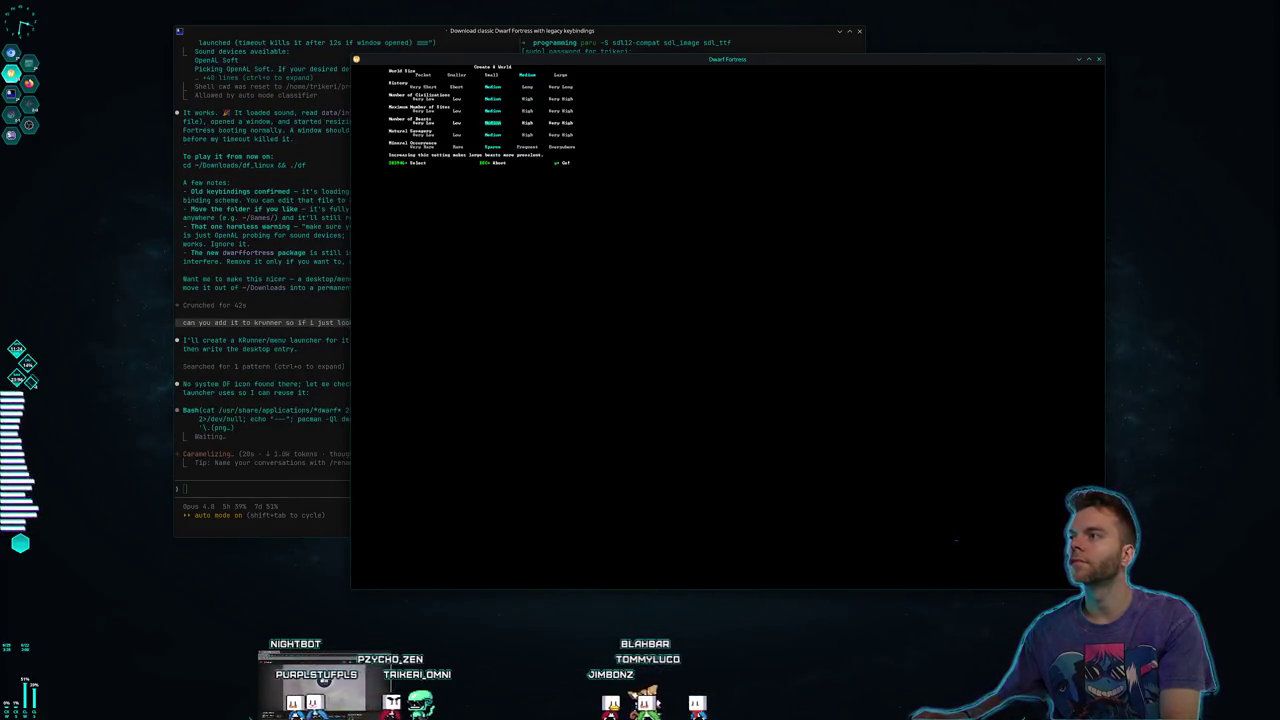
pyautogui.press('Left')
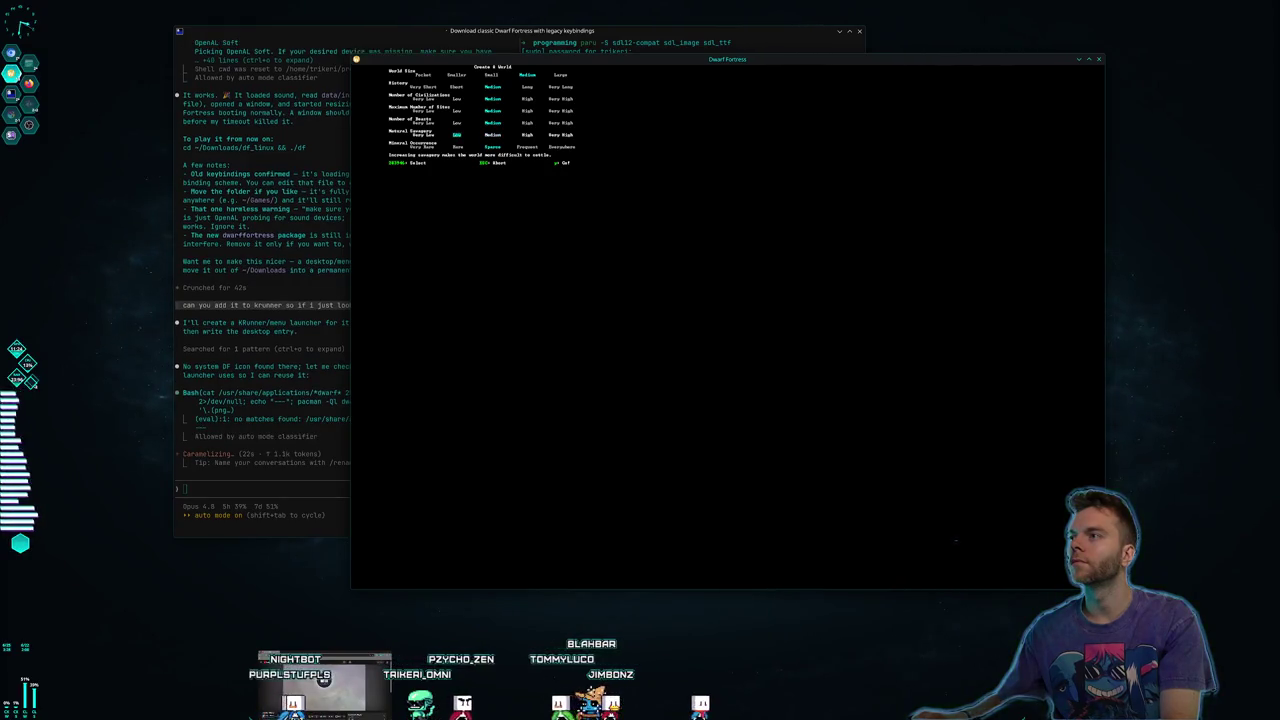
pyautogui.press('Down')
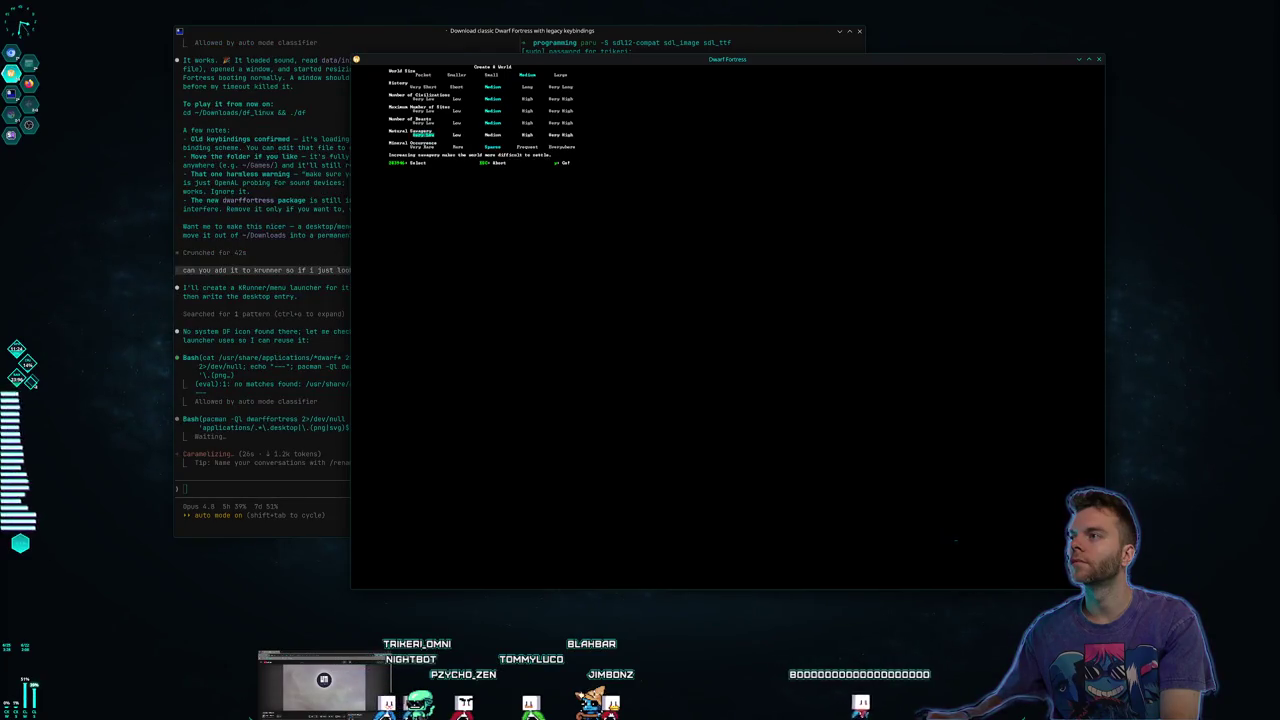
pyautogui.press('Up')
pyautogui.press('Left')
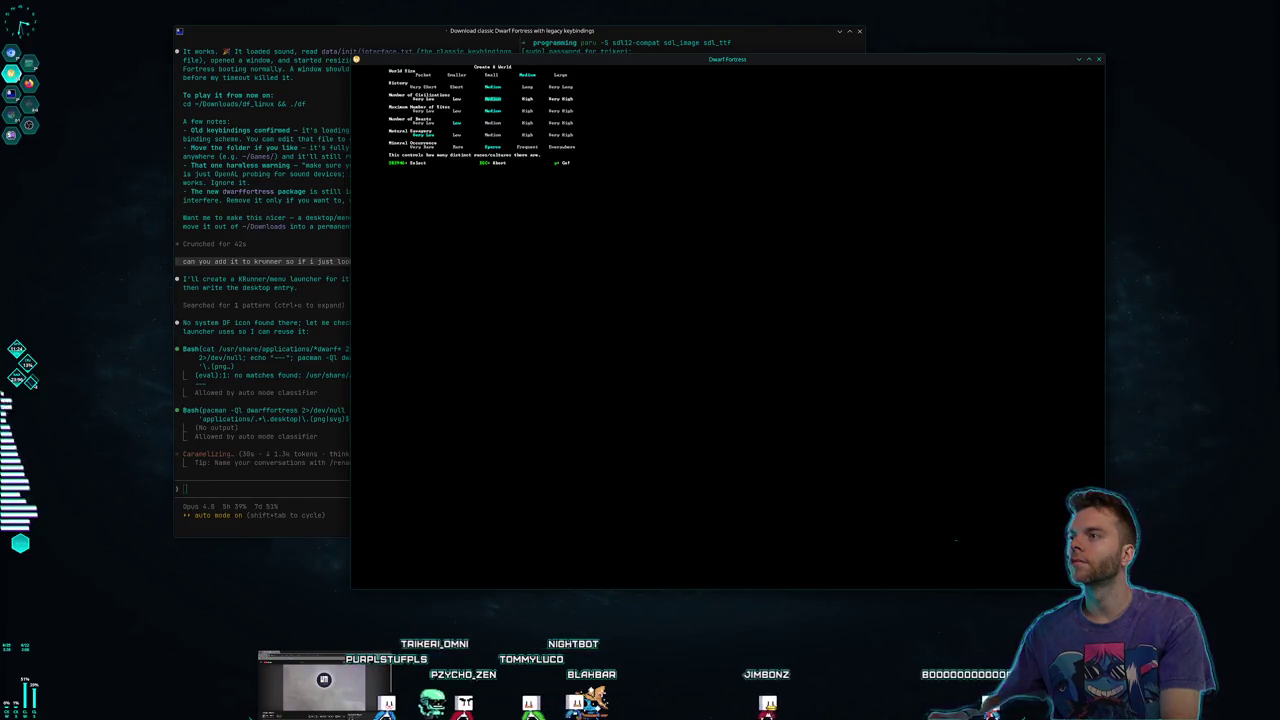
pyautogui.press('y')
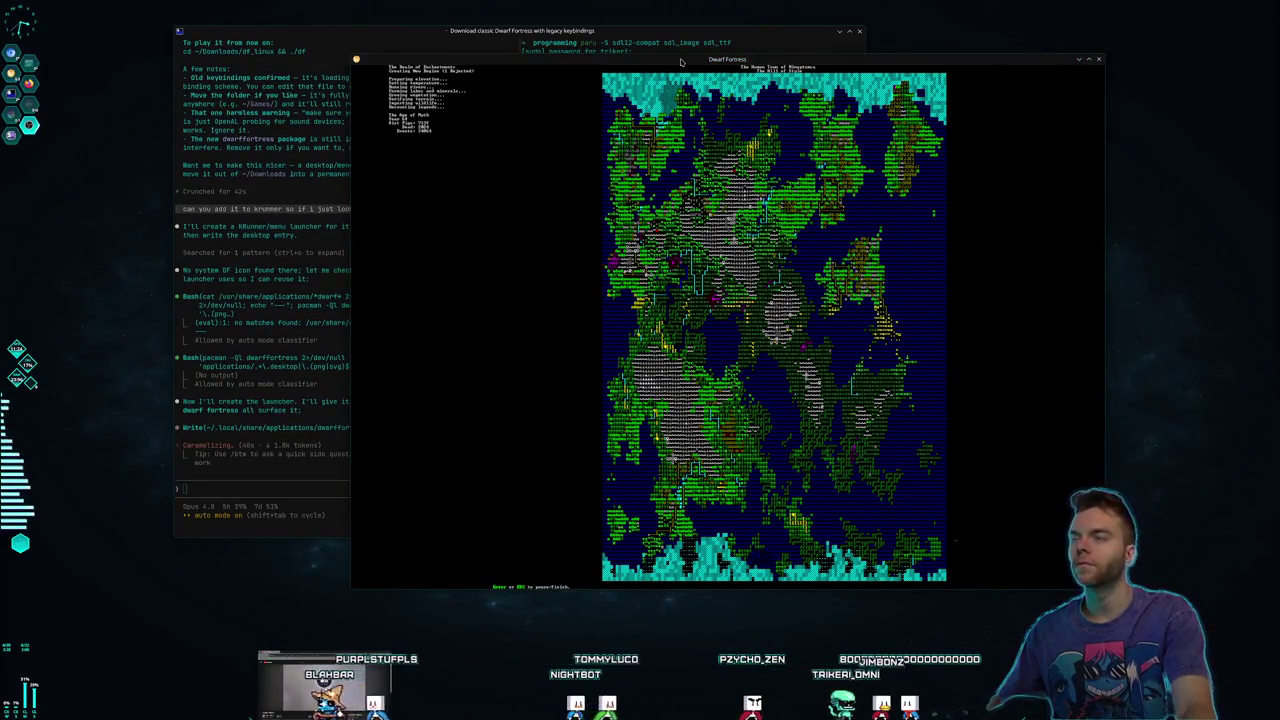
pyautogui.moveTo(677, 64); pyautogui.dragTo(581, 90)
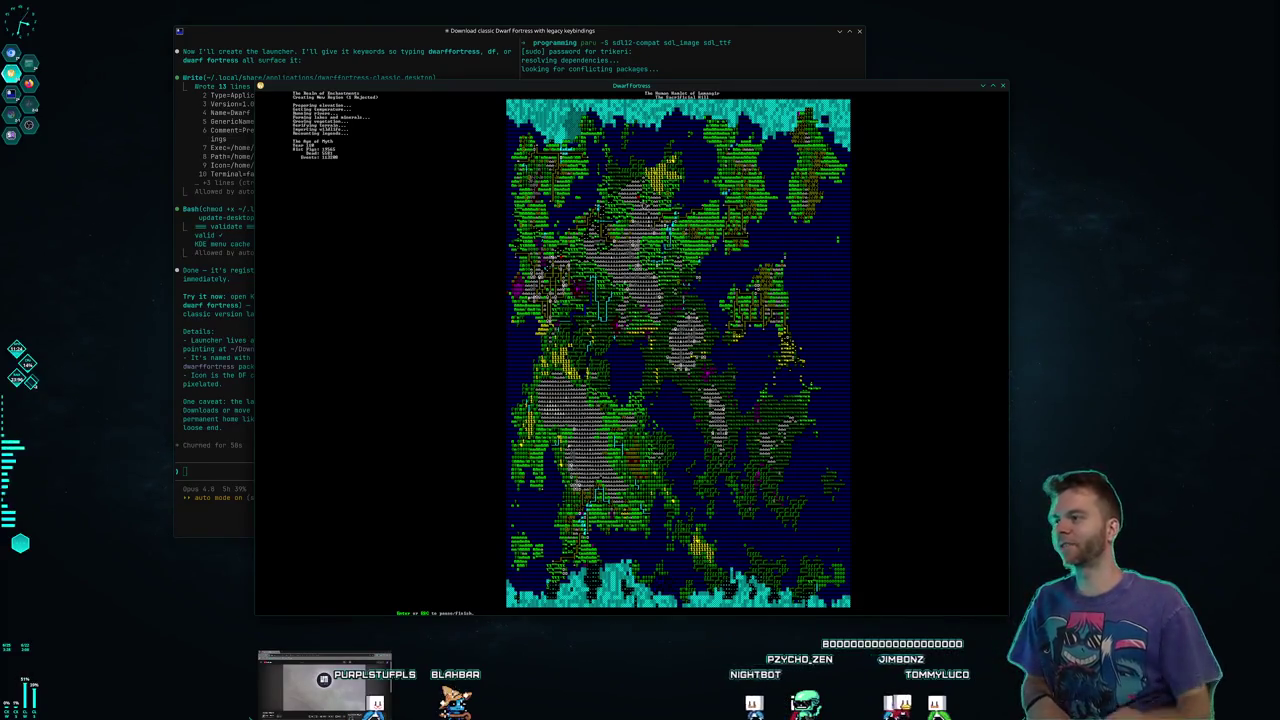
# Ask Claude to move the Dwarf Fortress install into ~/Games and update the launcher
pyautogui.click(326, 38)
pyautogui.write('oh yeah can you move it t')
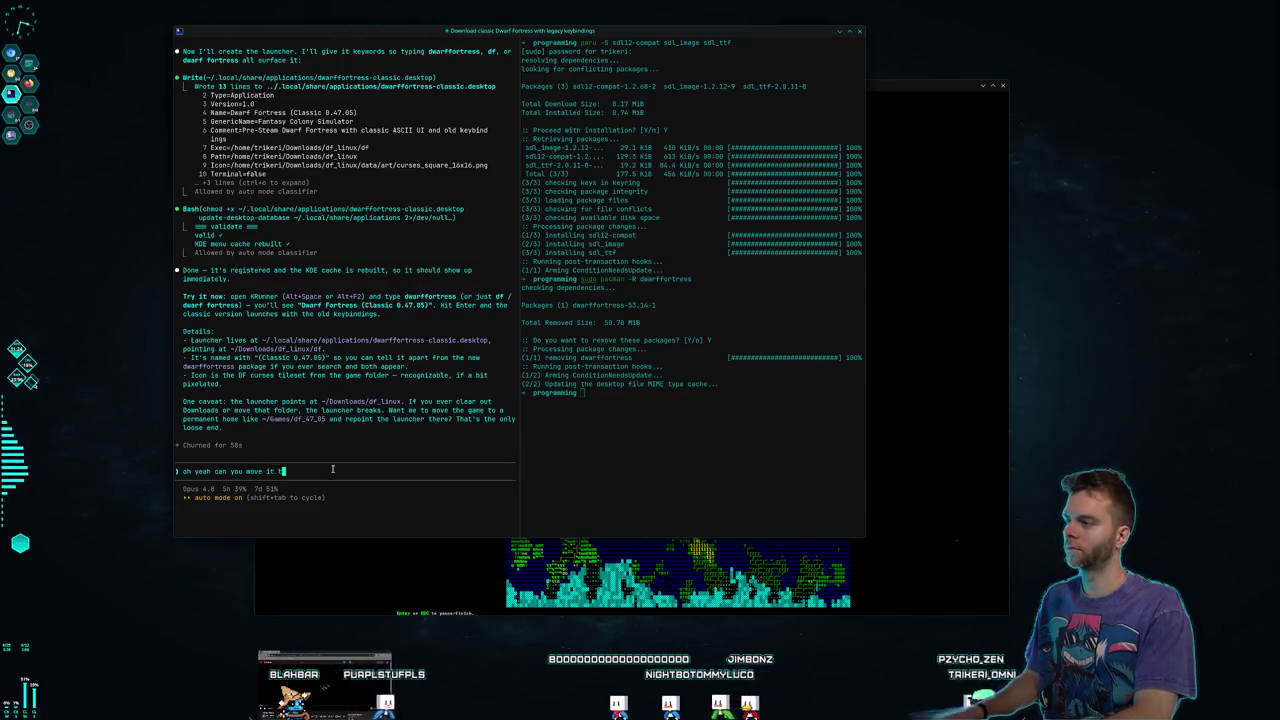
pyautogui.write('o ~/')
pyautogui.press('BackSpace')
pyautogui.press('BackSpace')
pyautogui.press('BackSpace')
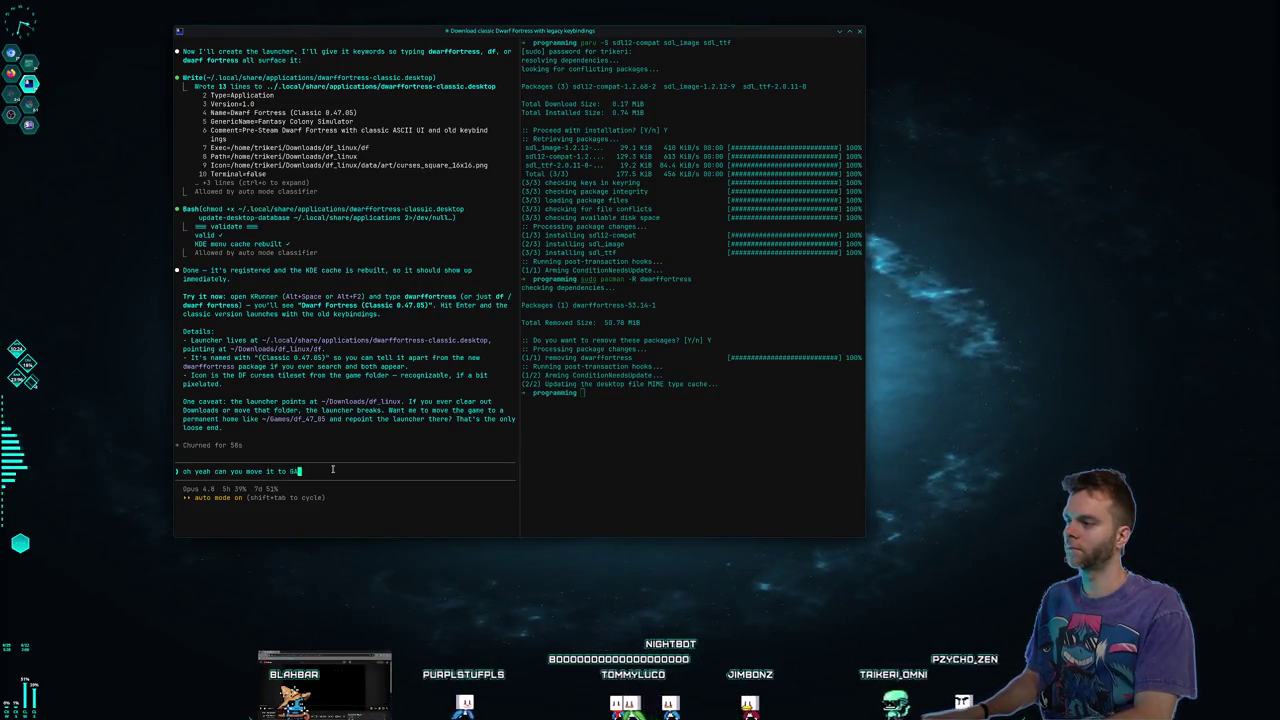
pyautogui.write('ames')
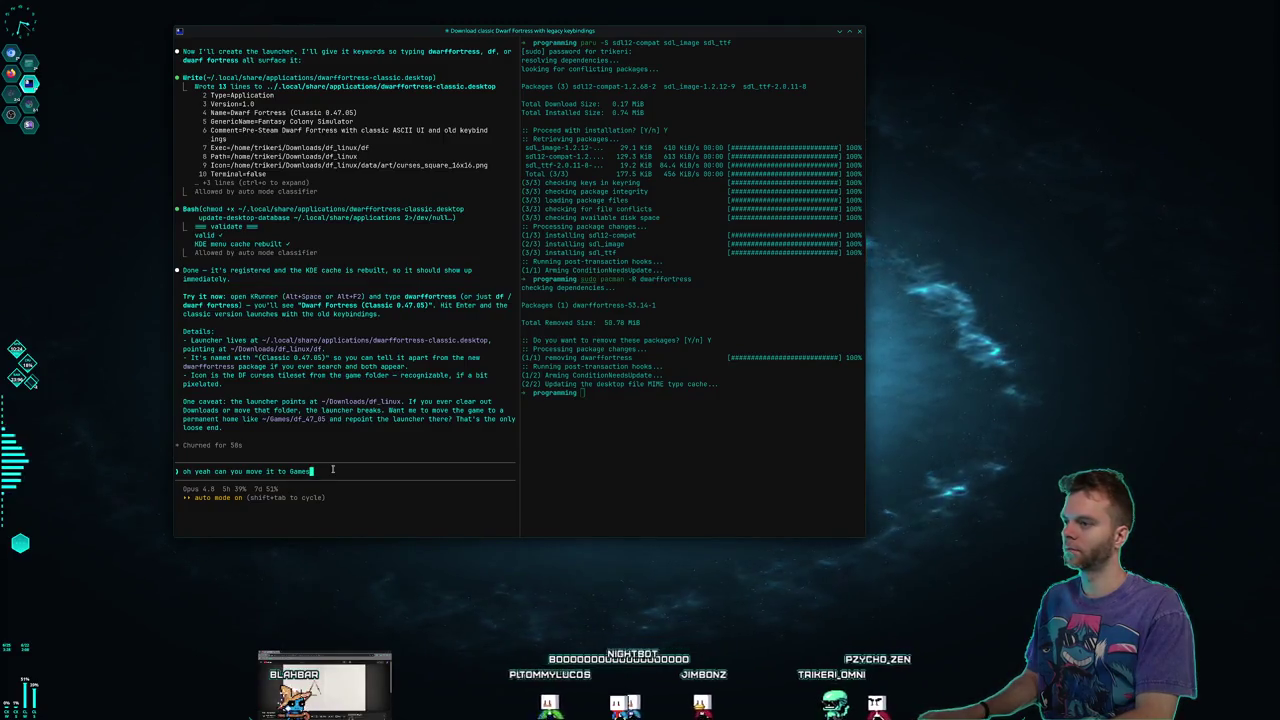
pyautogui.press('Return')
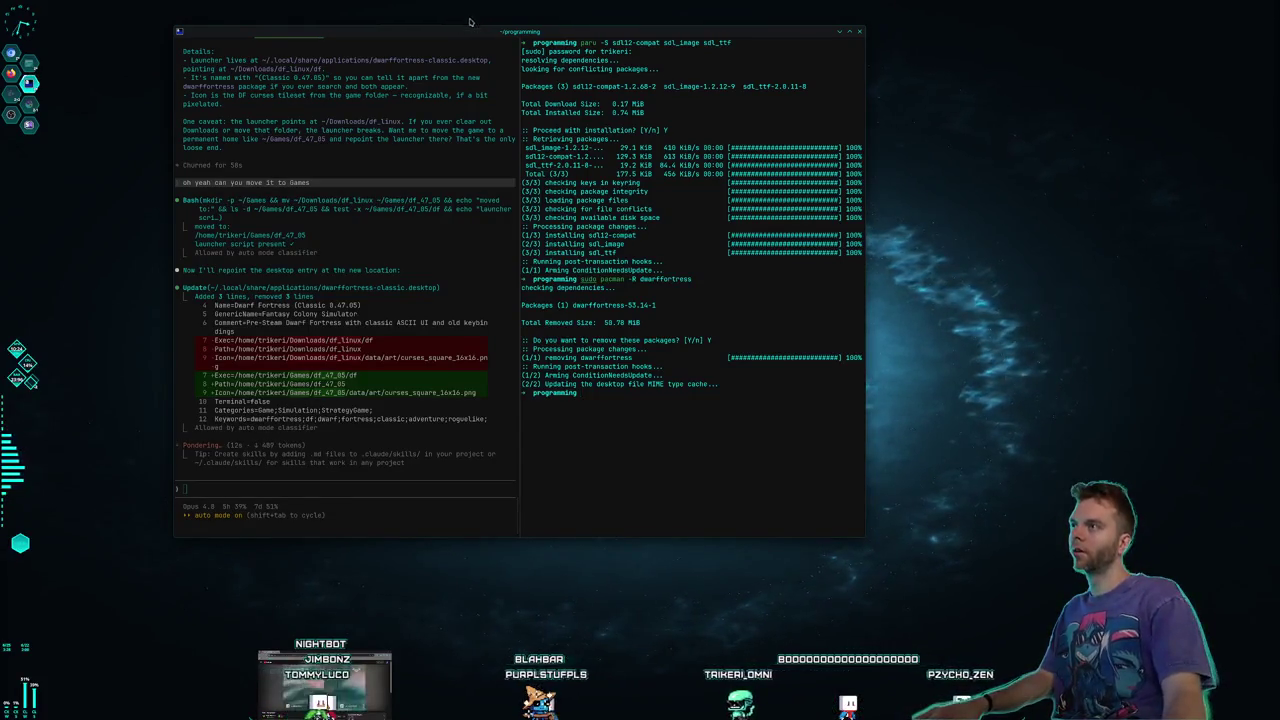
pyautogui.moveTo(469, 21)
pyautogui.mouseDown()
pyautogui.moveTo(849, 171)
pyautogui.moveTo(686, 71)
pyautogui.moveTo(749, 40)
pyautogui.moveTo(869, 80)
pyautogui.moveTo(650, 140)
pyautogui.moveTo(560, 68)
pyautogui.mouseUp()
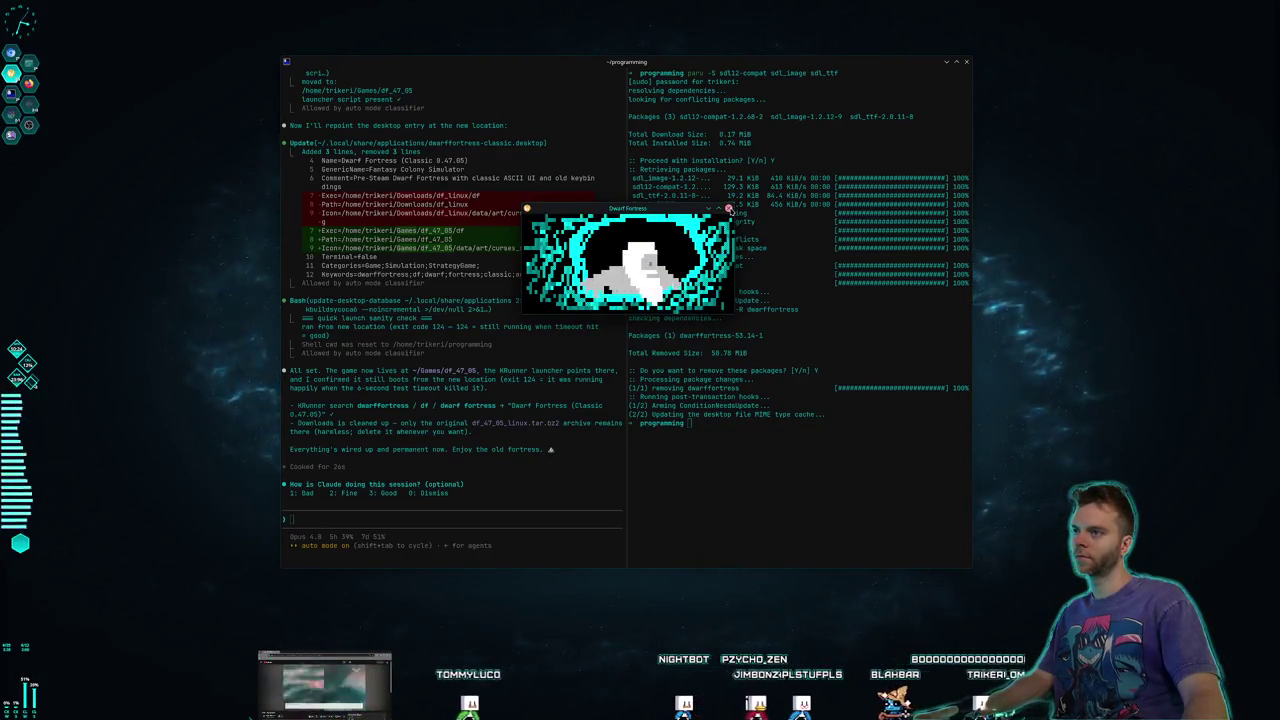
# Move and enlarge the Dwarf Fortress window, then generate a new world with Number of Beasts Low
pyautogui.moveTo(659, 213); pyautogui.dragTo(533, 153)
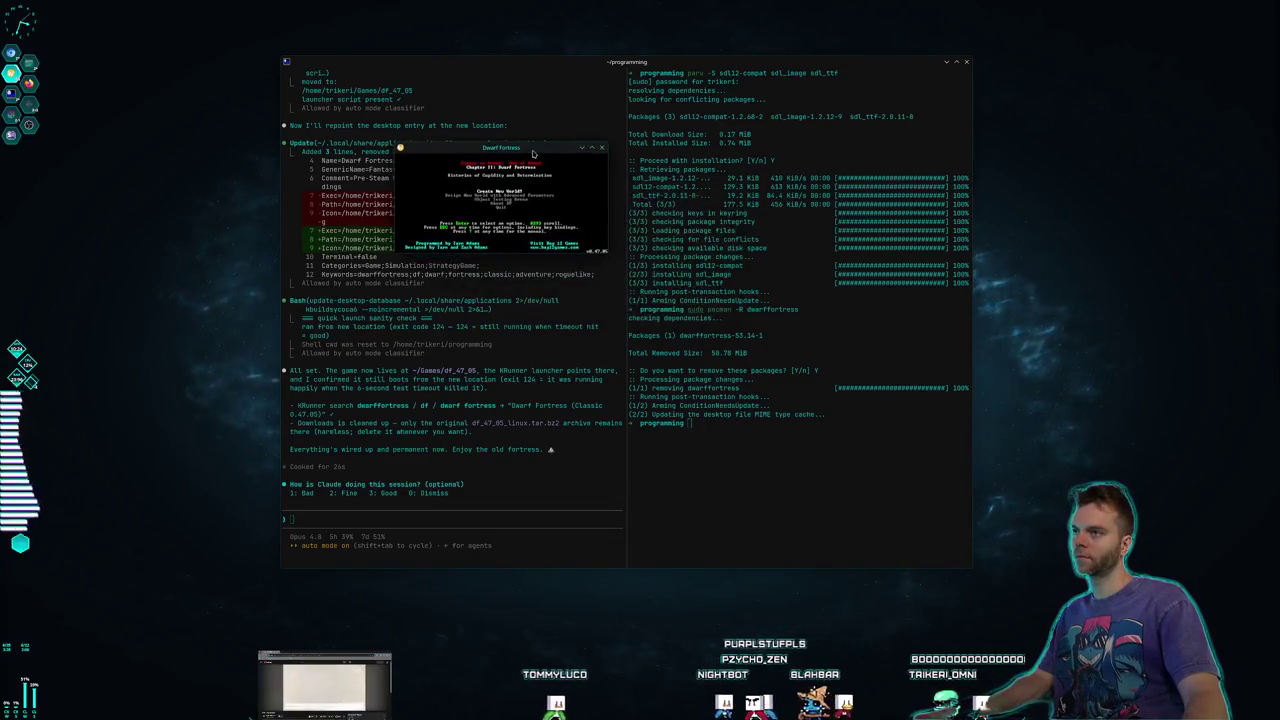
pyautogui.moveTo(607, 251); pyautogui.dragTo(890, 528)
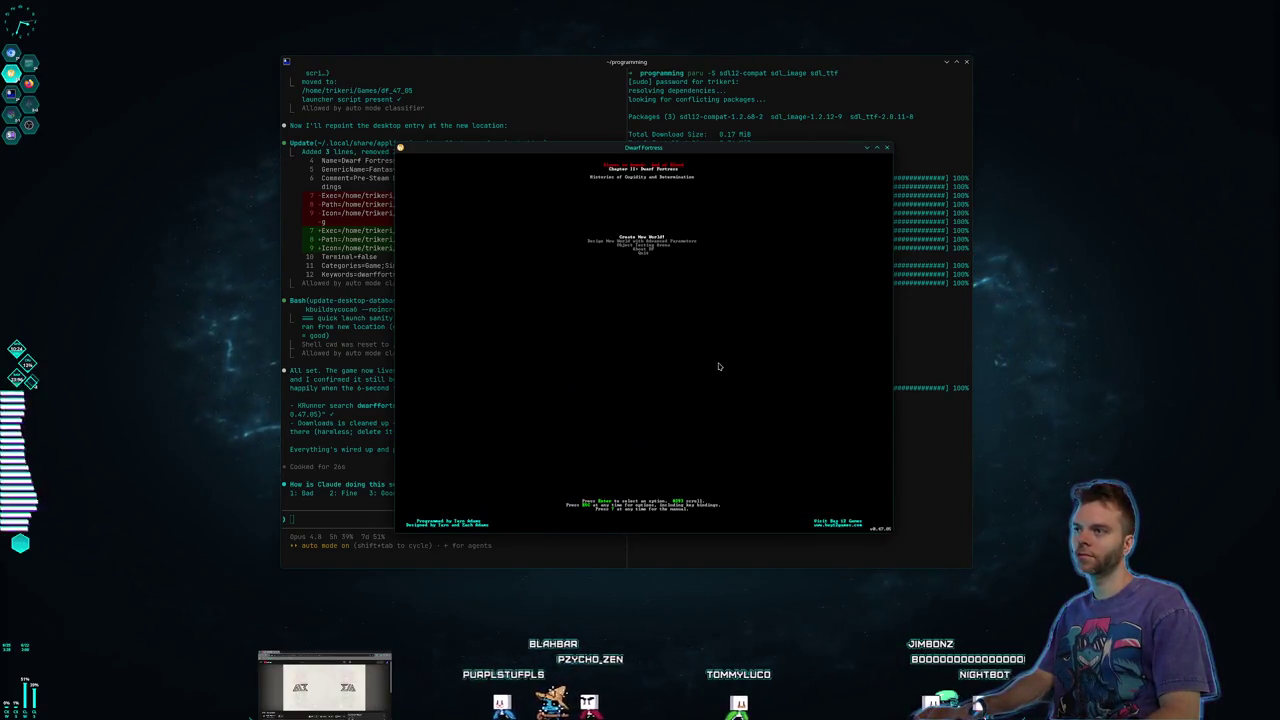
pyautogui.press('Return')
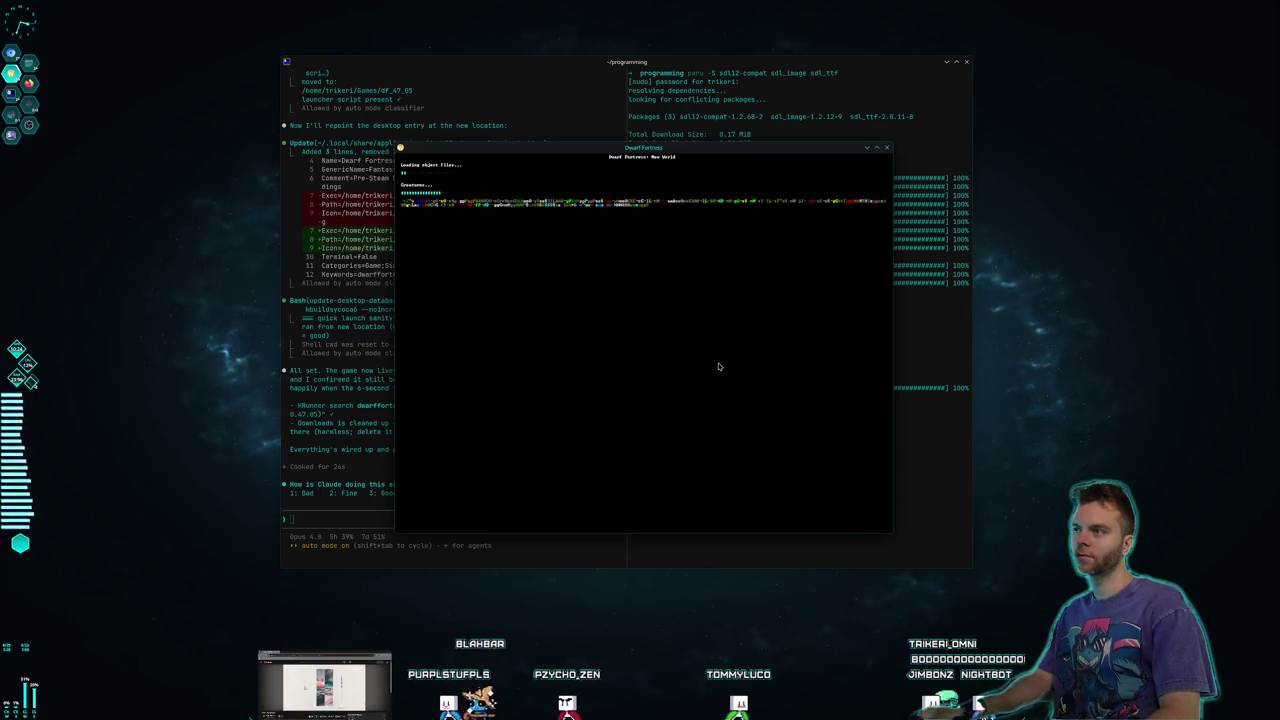
pyautogui.press('Escape')
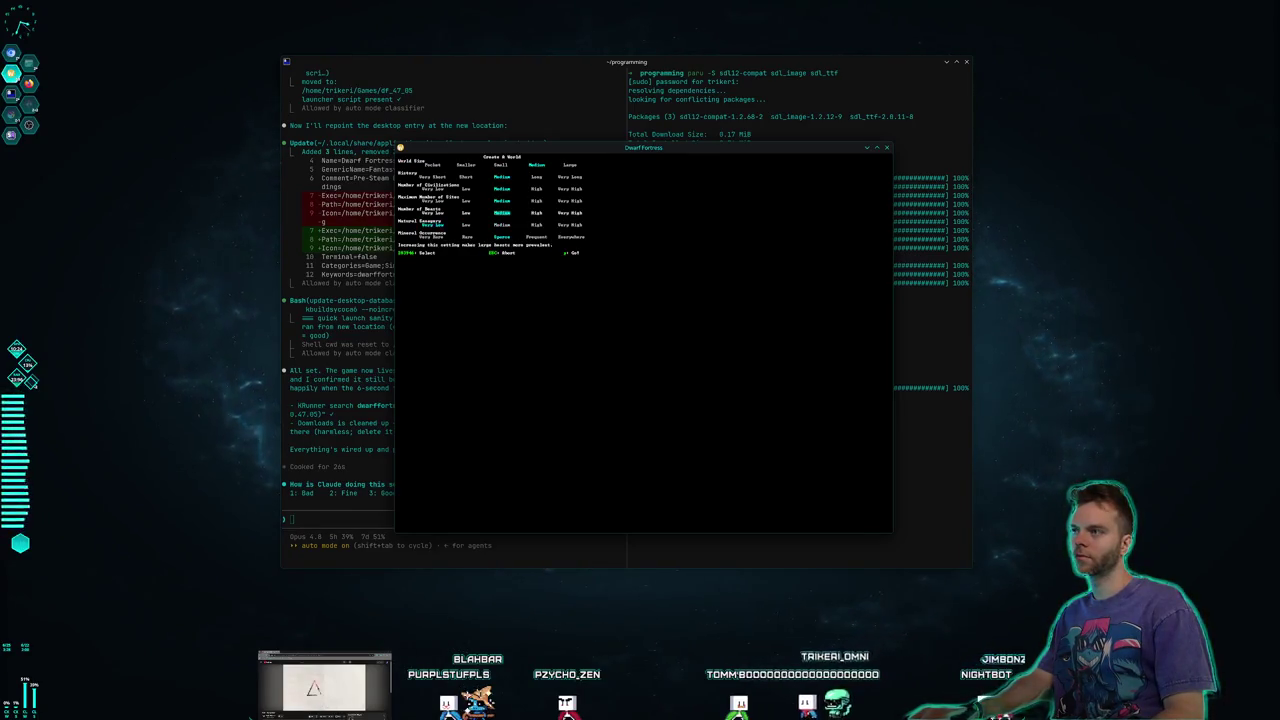
pyautogui.press('Left')
pyautogui.press('y')
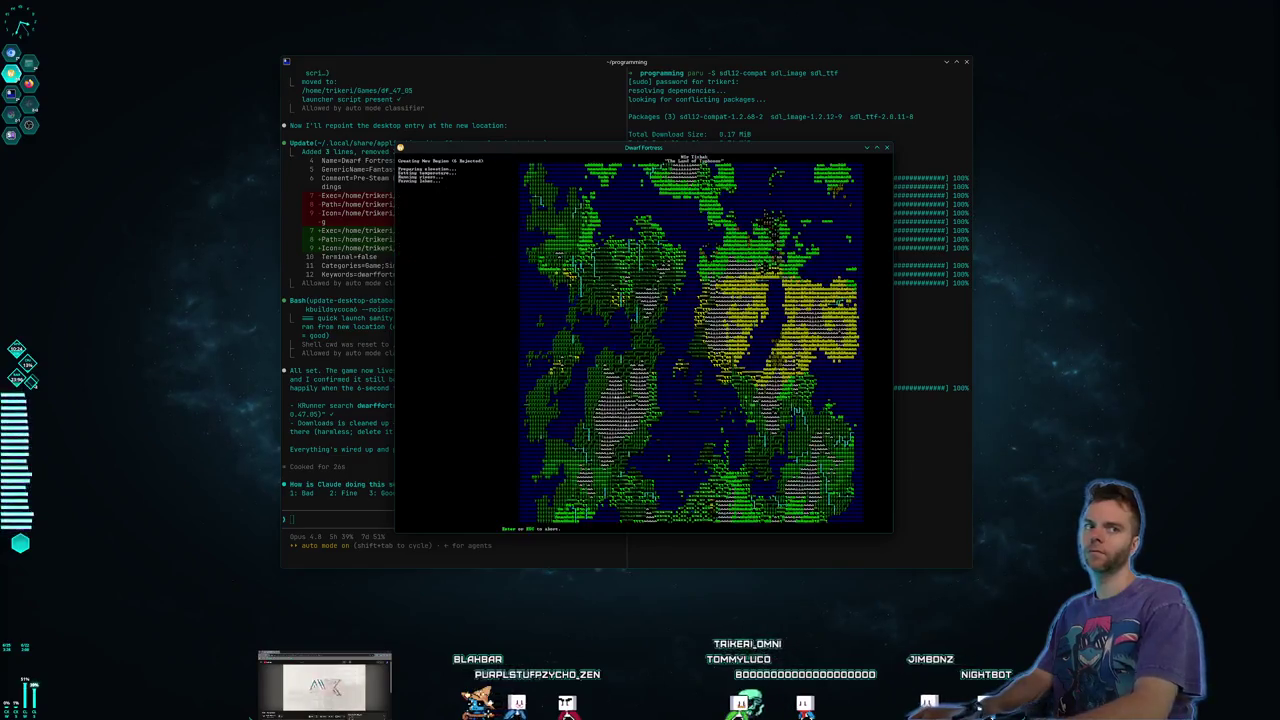
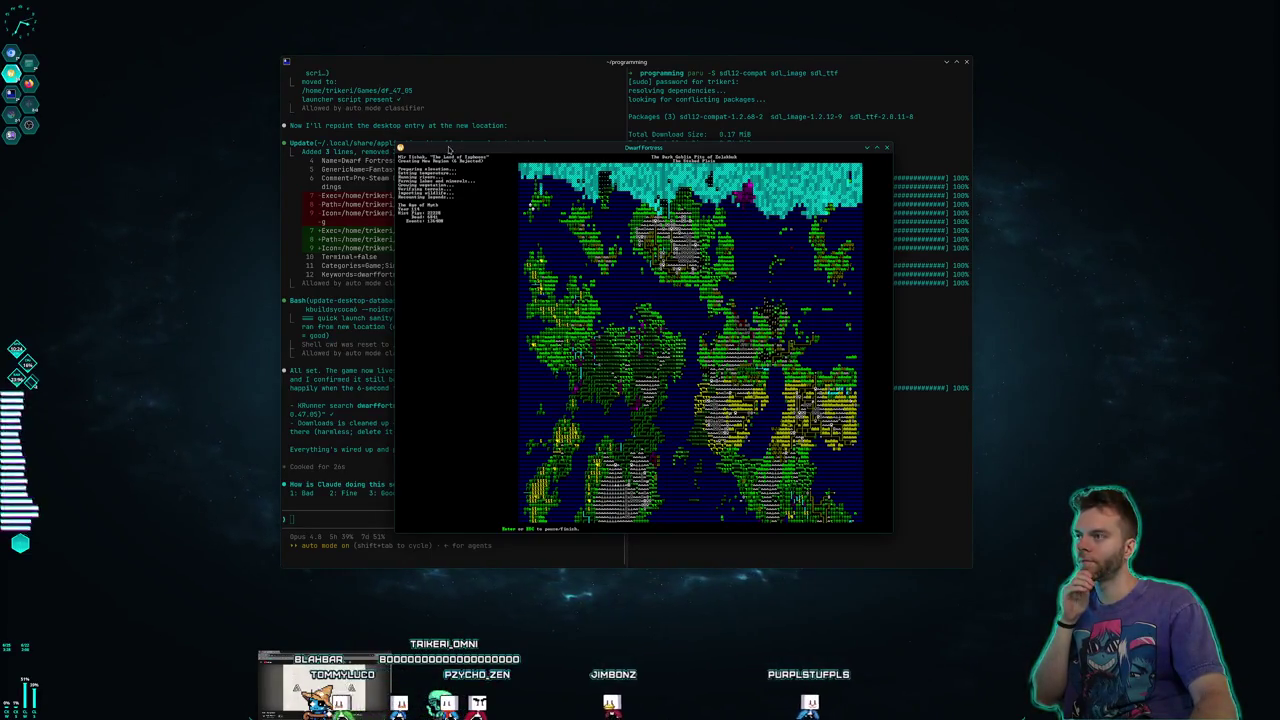
# Ask Claude Code to install the Dwarf Fortress addons manager and scale its text 2x for the 4k monitor
pyautogui.moveTo(449, 150); pyautogui.dragTo(722, 31)
pyautogui.click(475, 90)
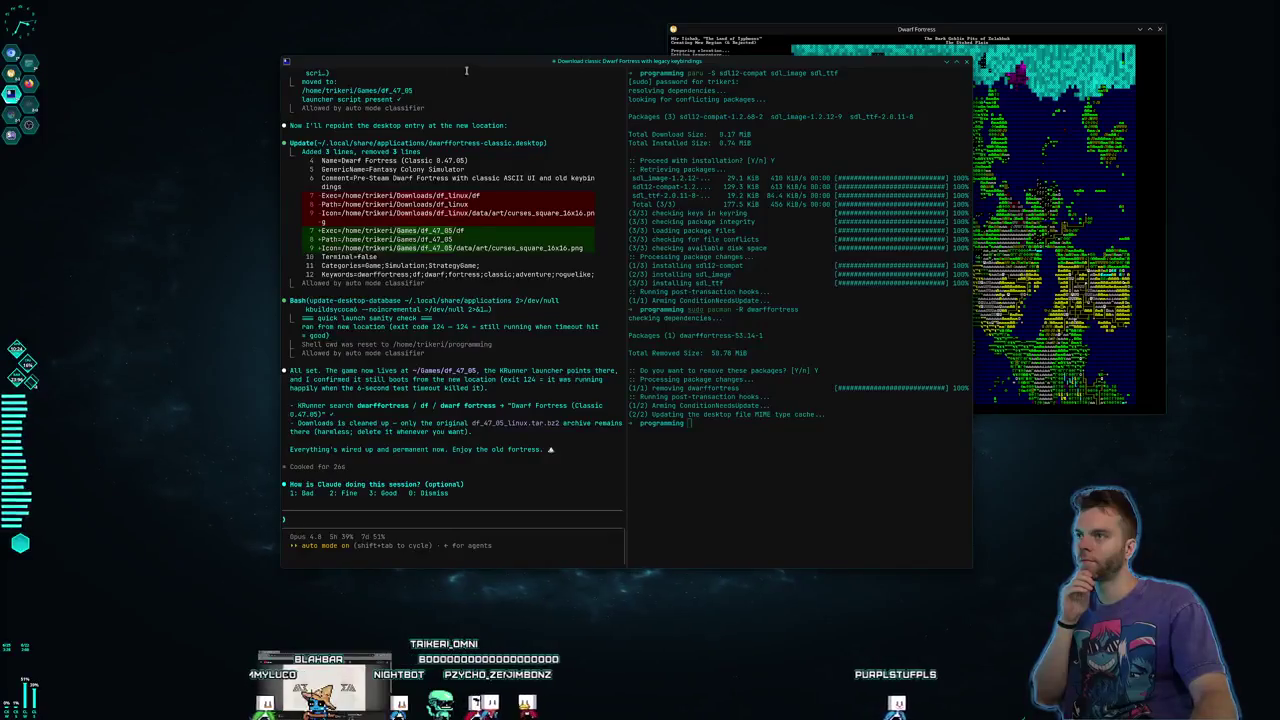
pyautogui.moveTo(466, 70); pyautogui.dragTo(296, 99)
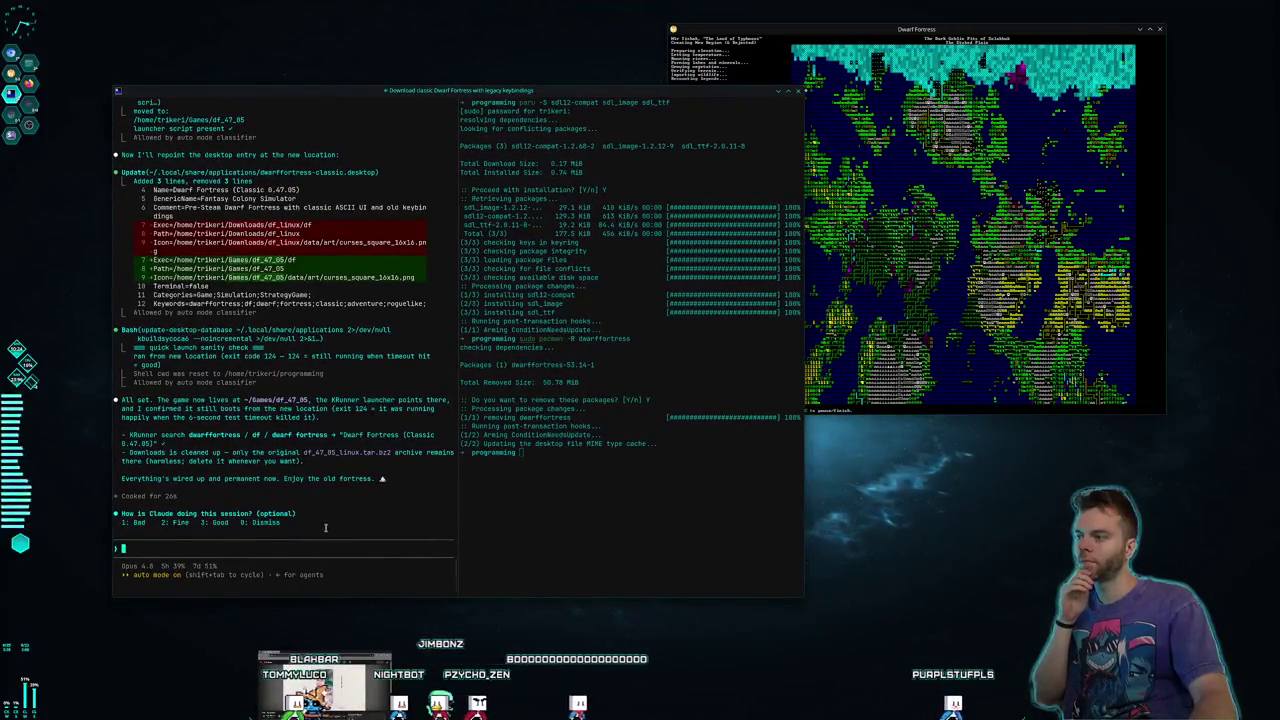
pyautogui.write('3')
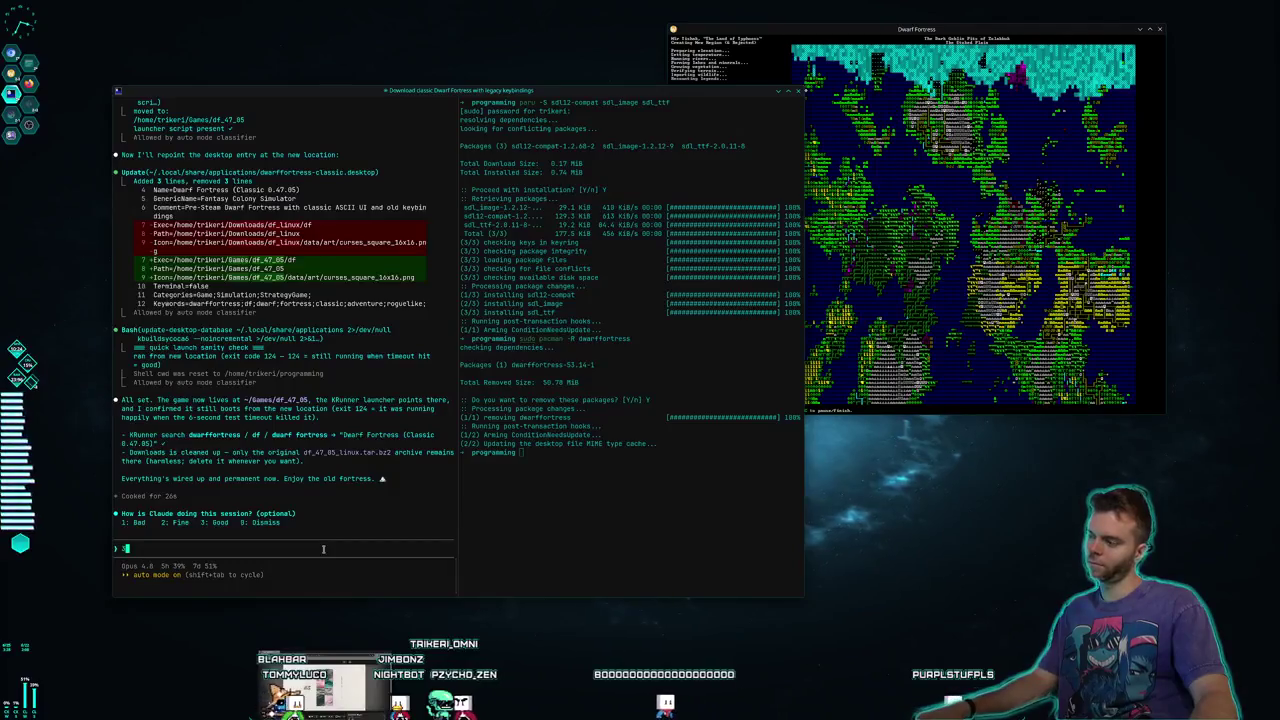
pyautogui.write('can')
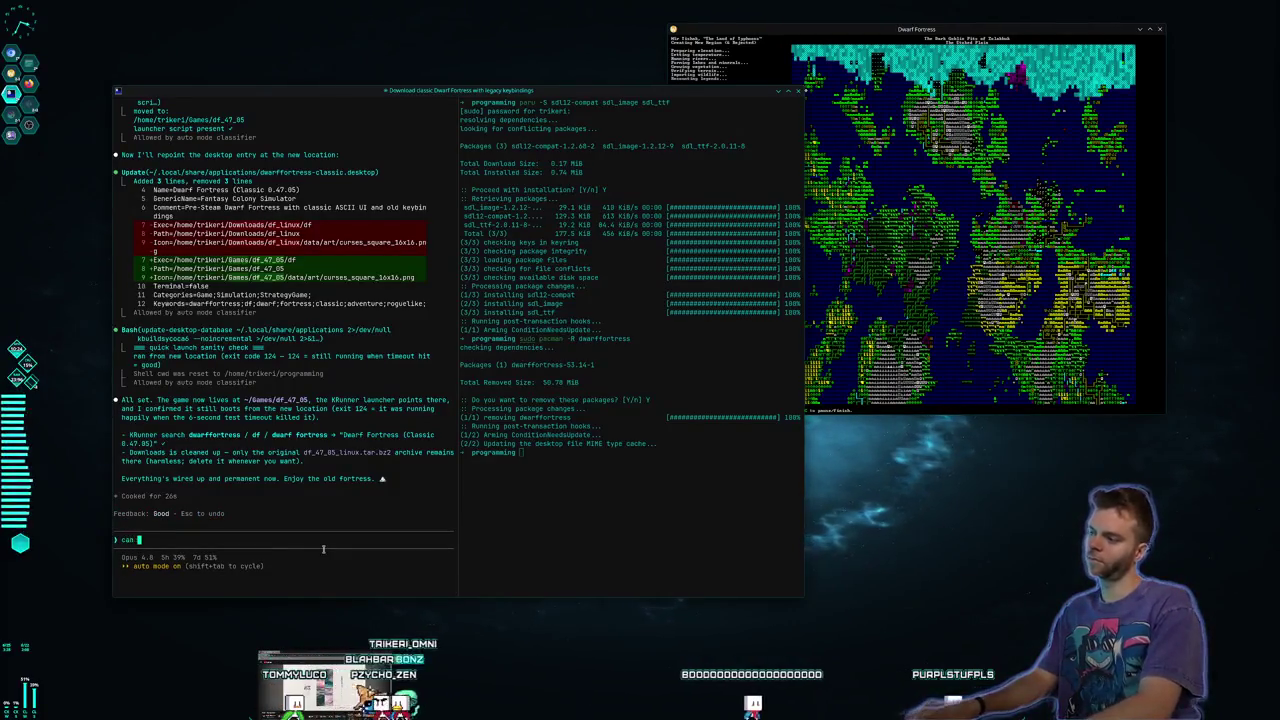
pyautogui.write(' you install the addons manager for it? also the text is super tiny on my 4')
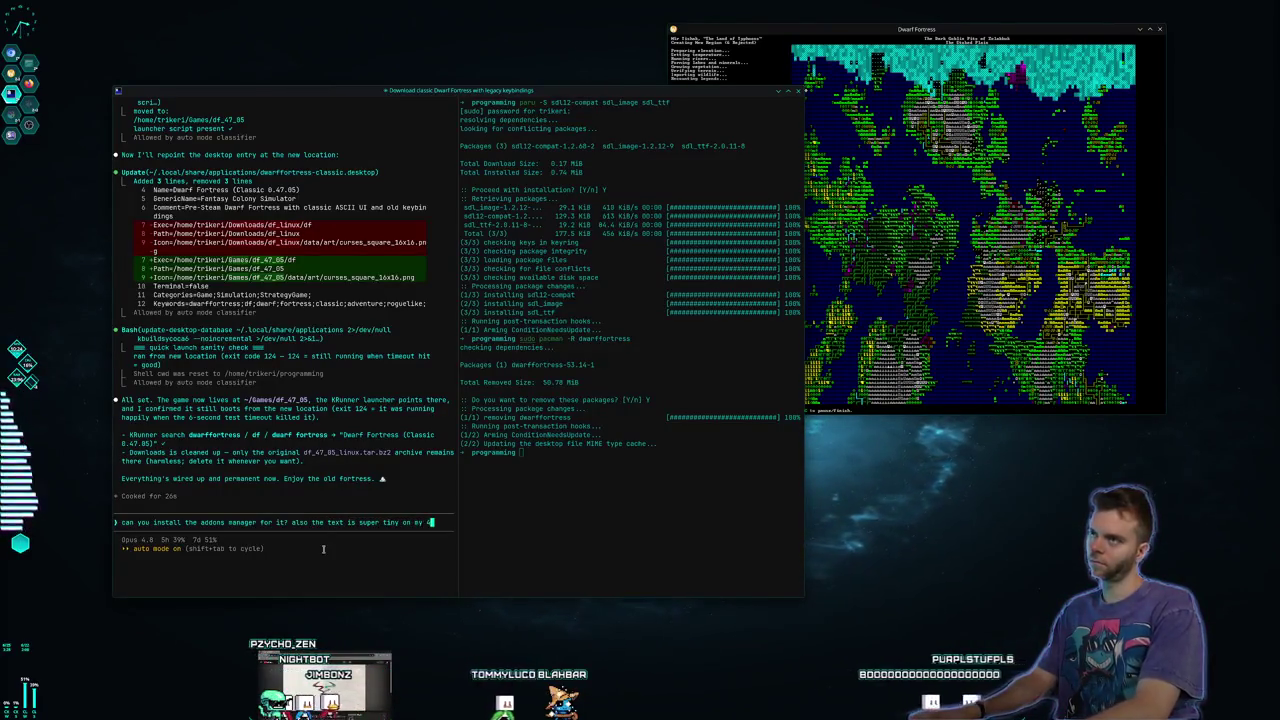
pyautogui.write('k monitor ')
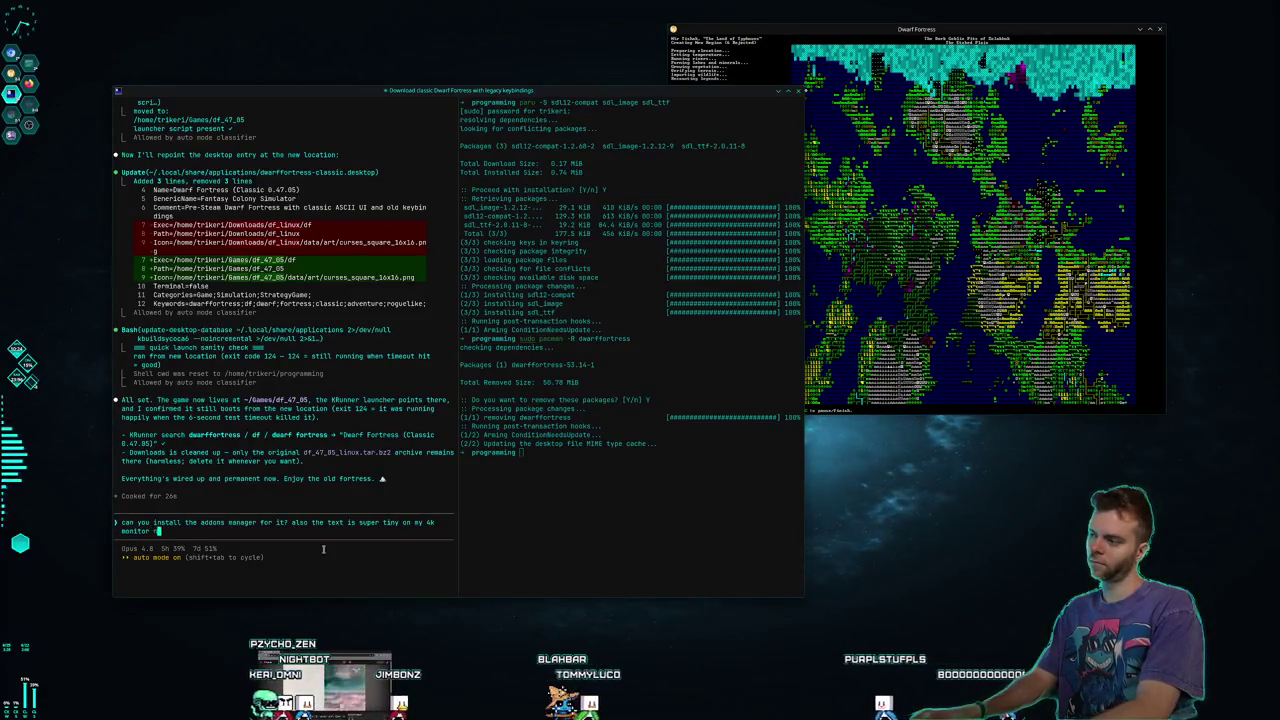
pyautogui.write('not sure fi theres a way to scale it up like 2x')
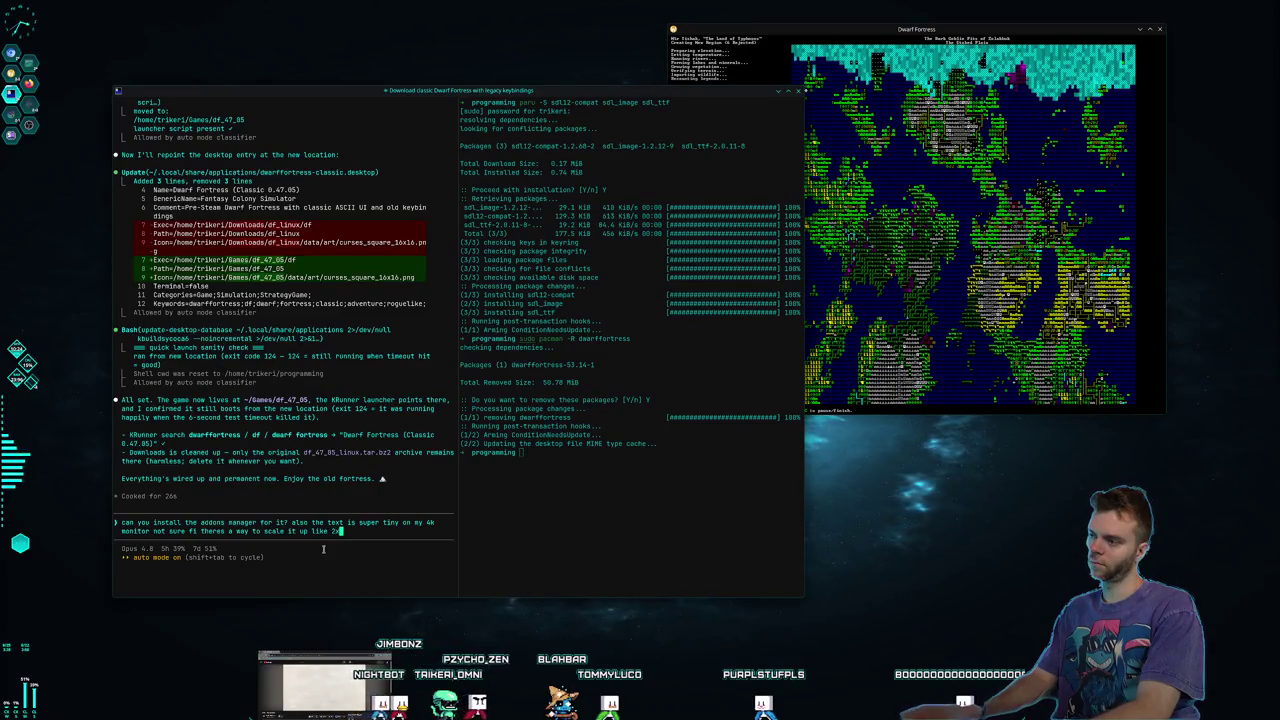
pyautogui.press('Return')
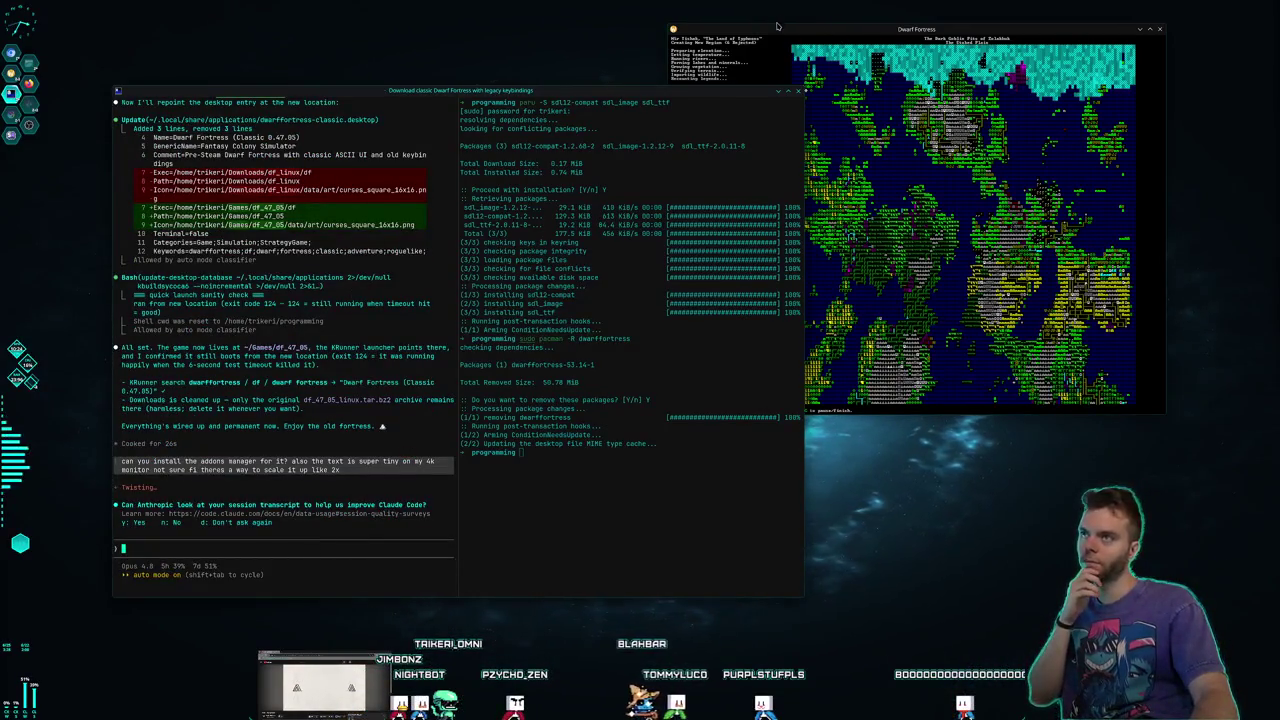
# Push the Dwarf Fortress window further right and make the terminal window narrower
pyautogui.moveTo(773, 34); pyautogui.dragTo(853, 28)
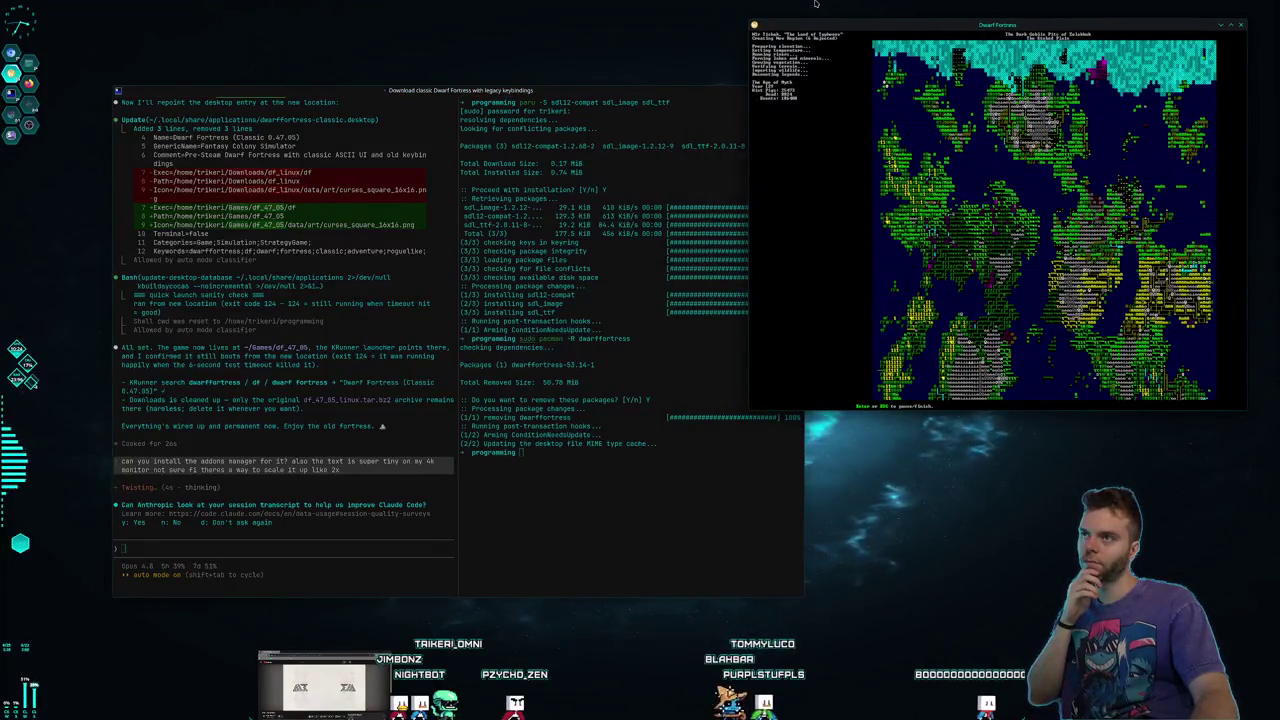
pyautogui.click(570, 87)
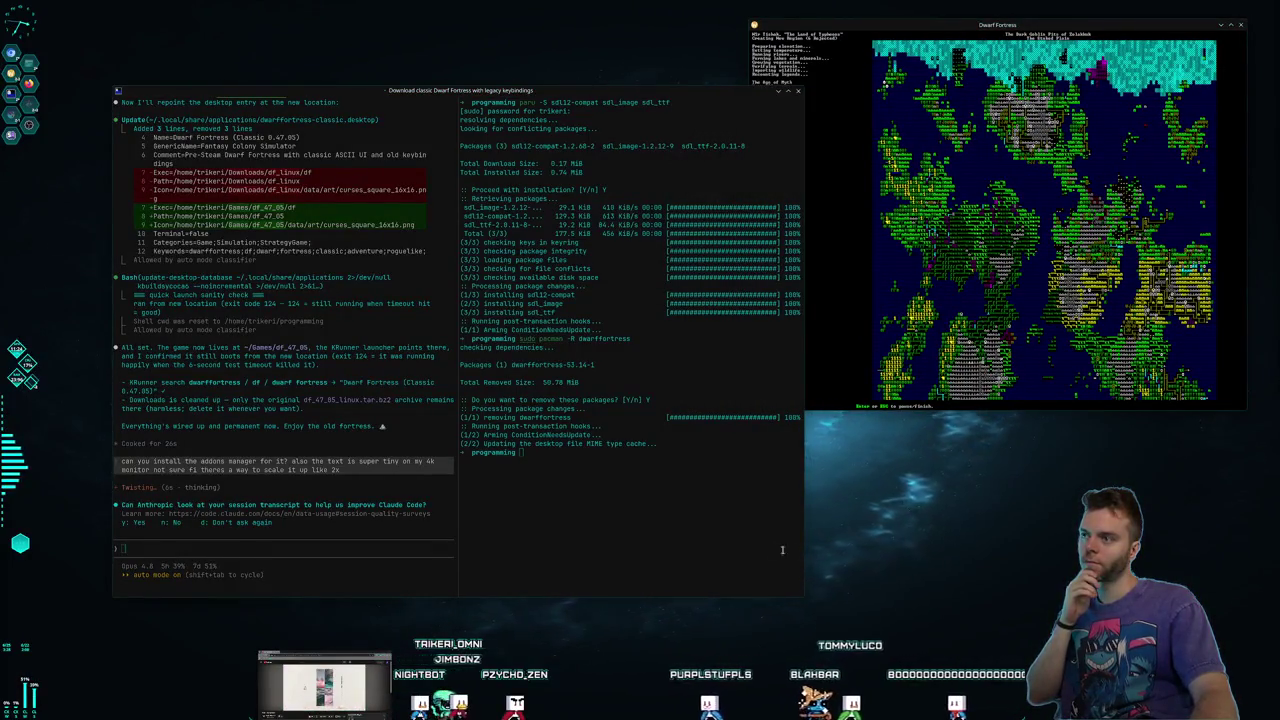
pyautogui.click(801, 516)
pyautogui.moveTo(801, 516); pyautogui.dragTo(665, 505)
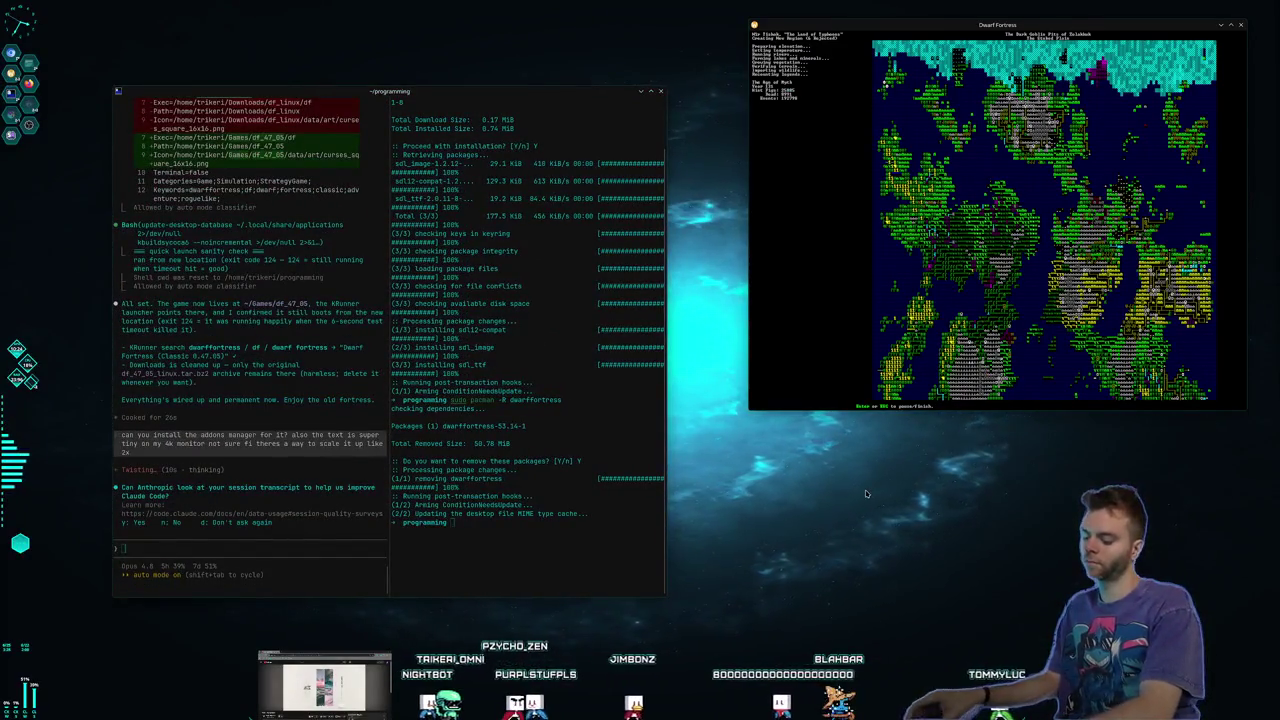
pyautogui.hotkey('ctrl', 'F2')
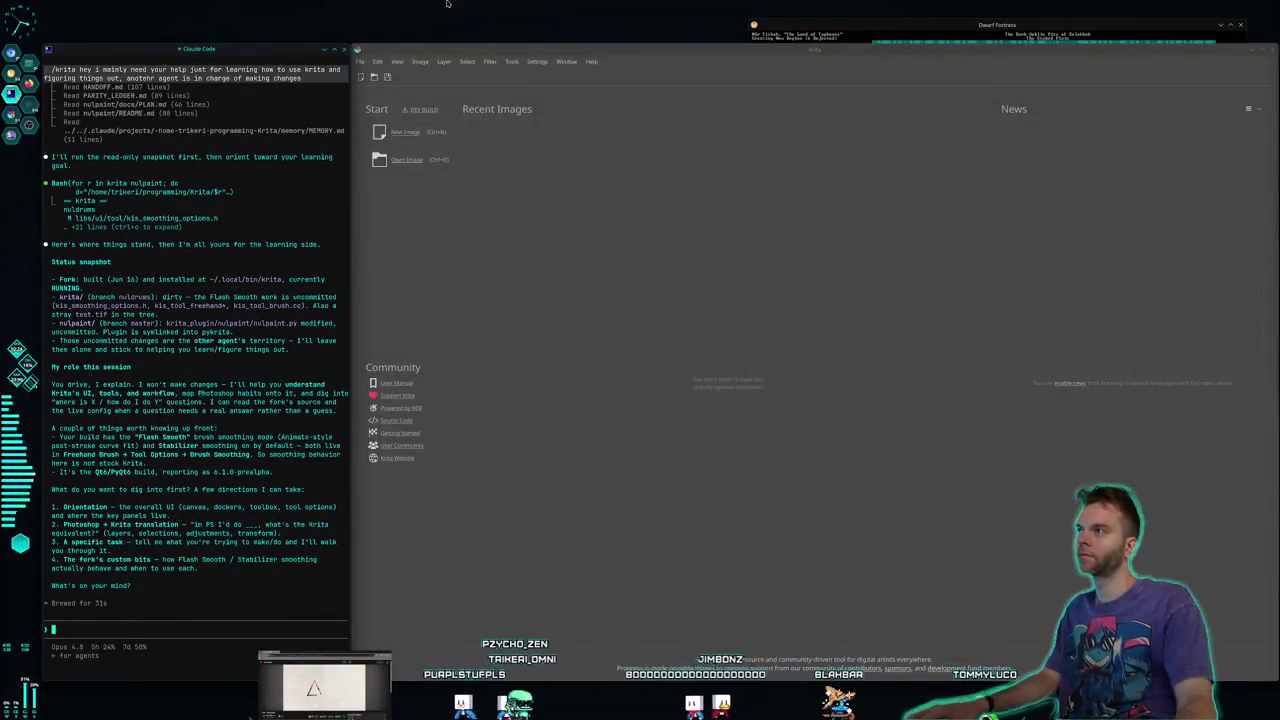
# Open and dismiss Krita's File menu, then switch to the desktop with the Midjourney browser
pyautogui.click(358, 62)
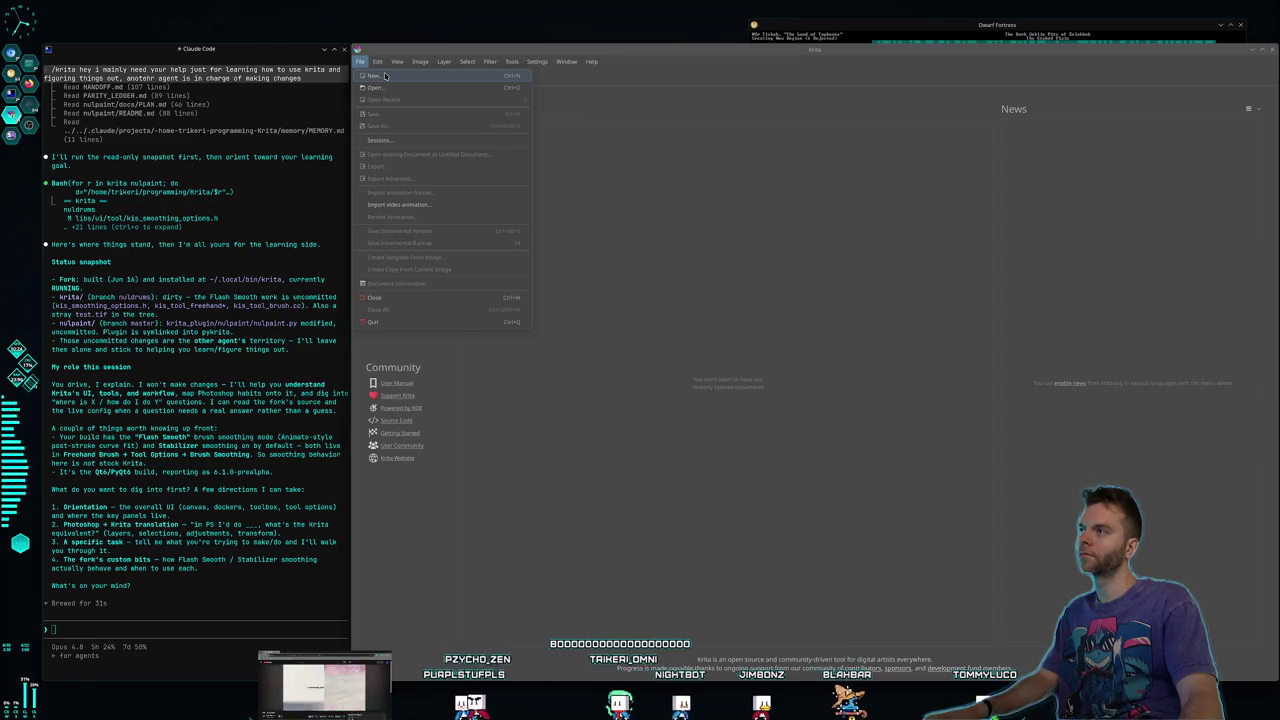
pyautogui.click(688, 301)
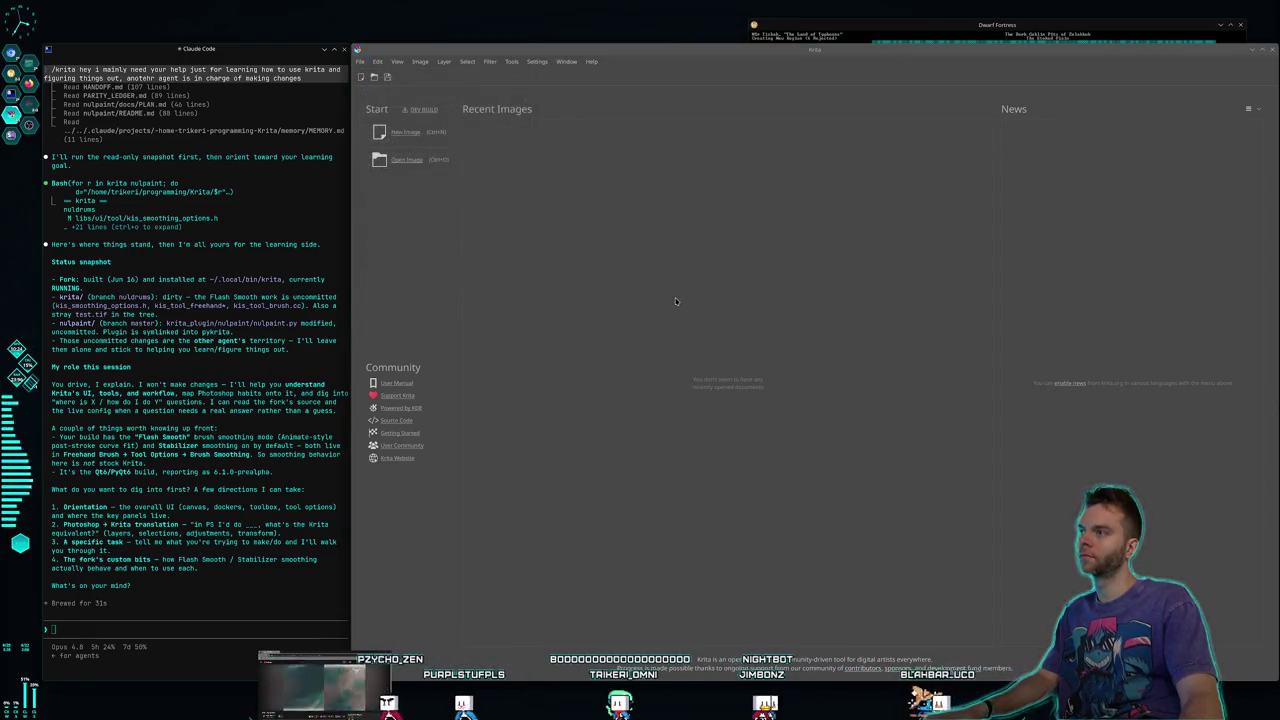
pyautogui.press('super+2')
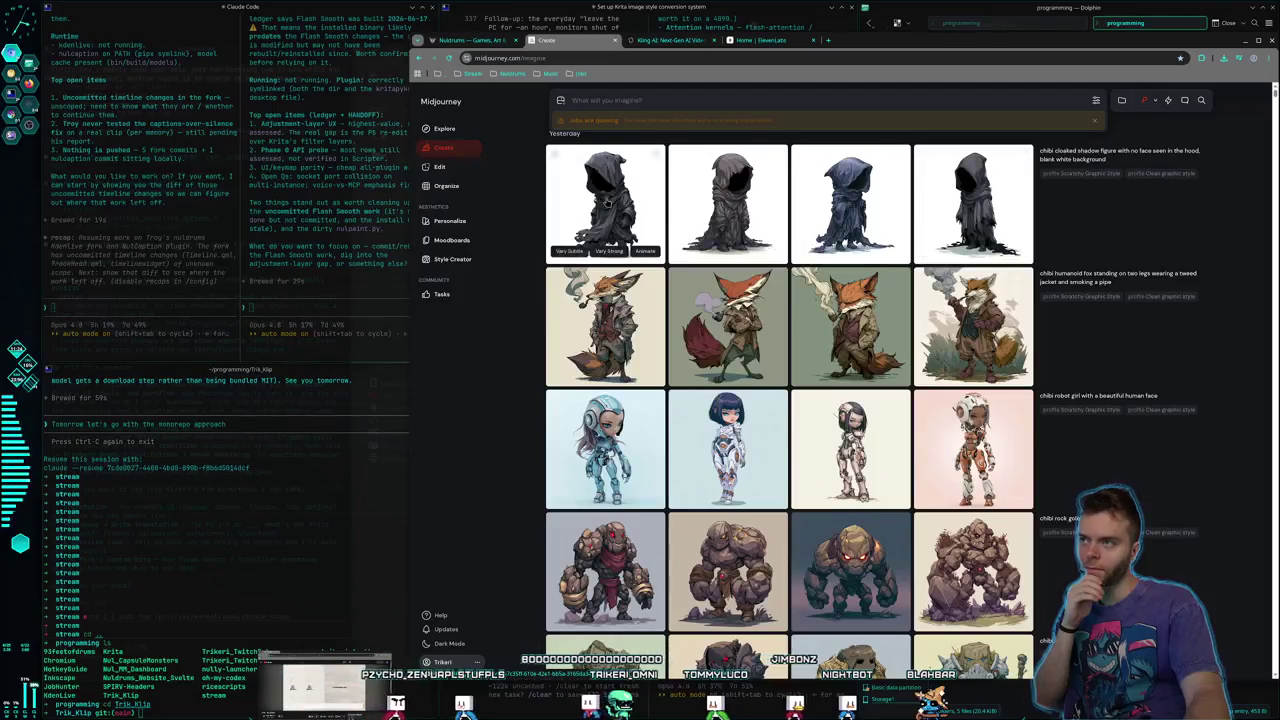
# Save the hooded shadow figure image and reveal it in Dolphin from the browser's download history
pyautogui.click(615, 225)
pyautogui.rightClick(773, 341)
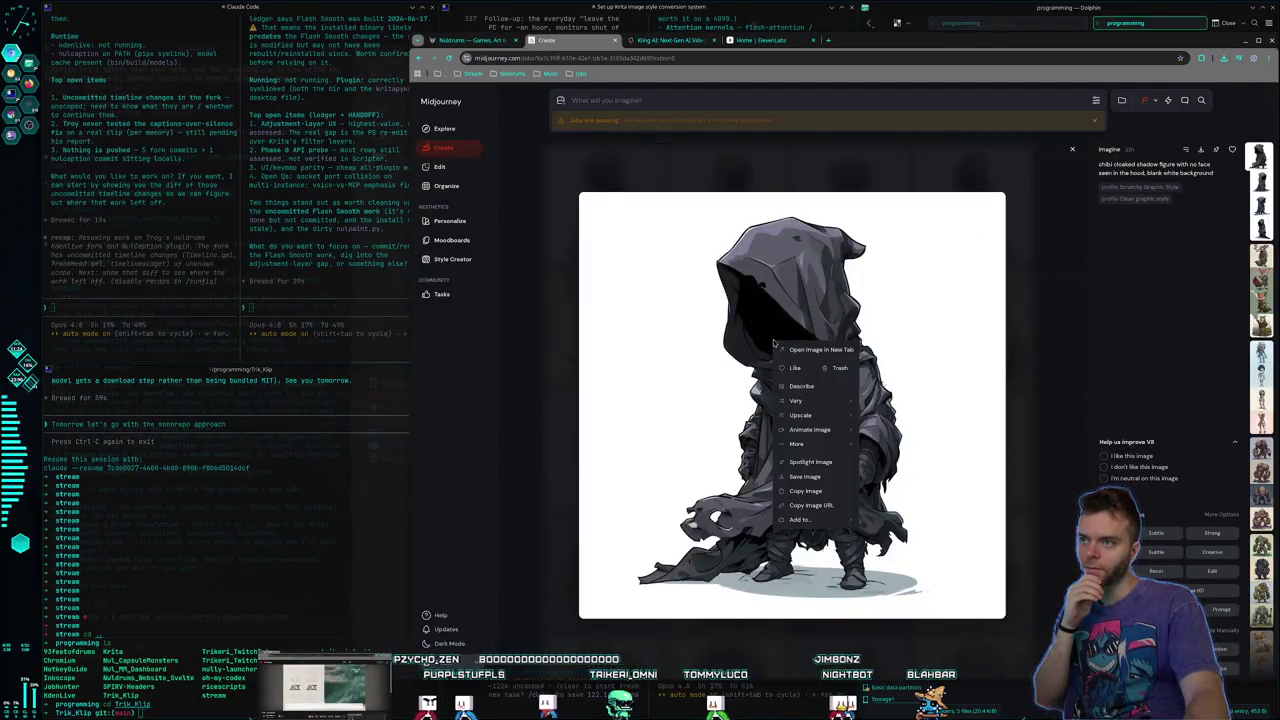
pyautogui.click(806, 481)
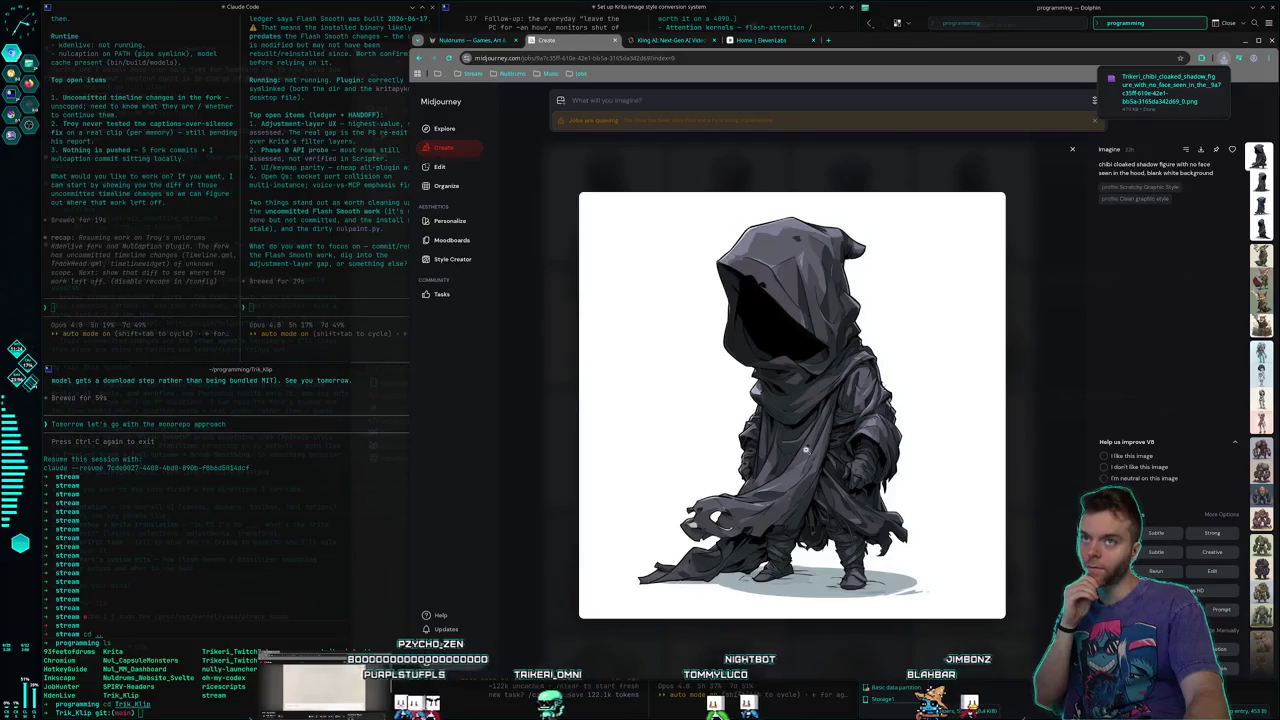
pyautogui.rightClick(816, 334)
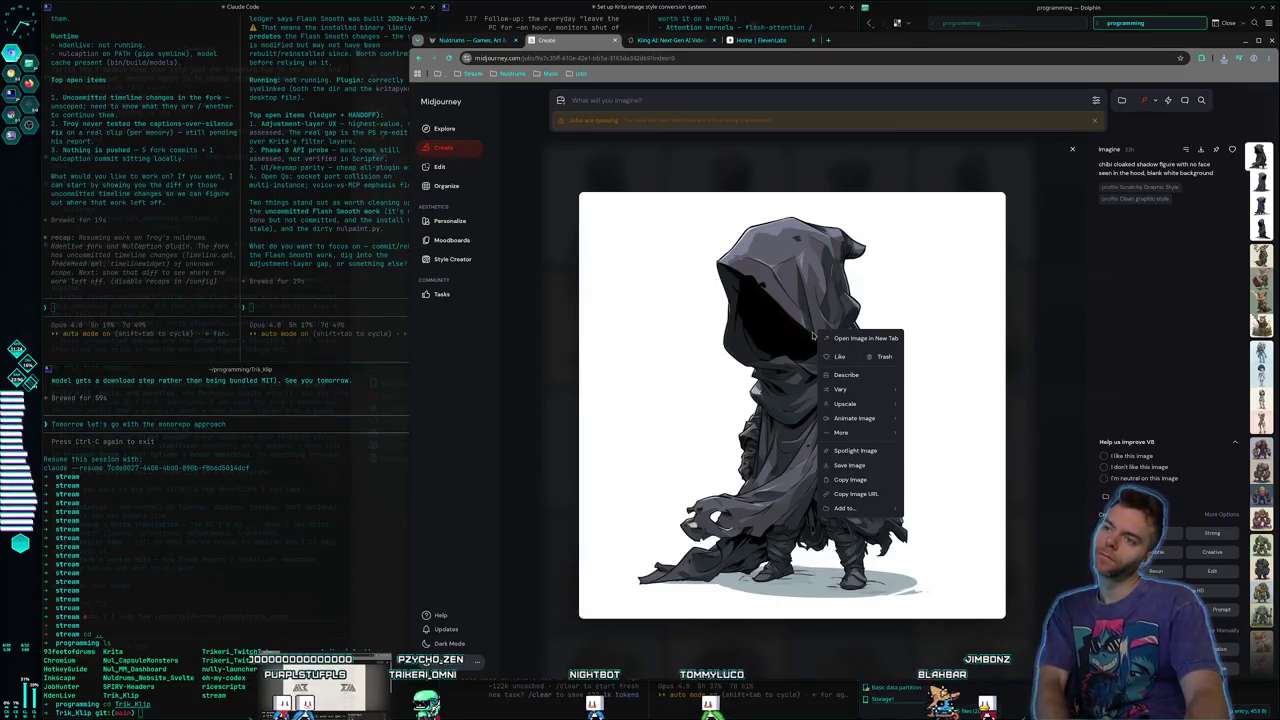
pyautogui.click(1202, 150)
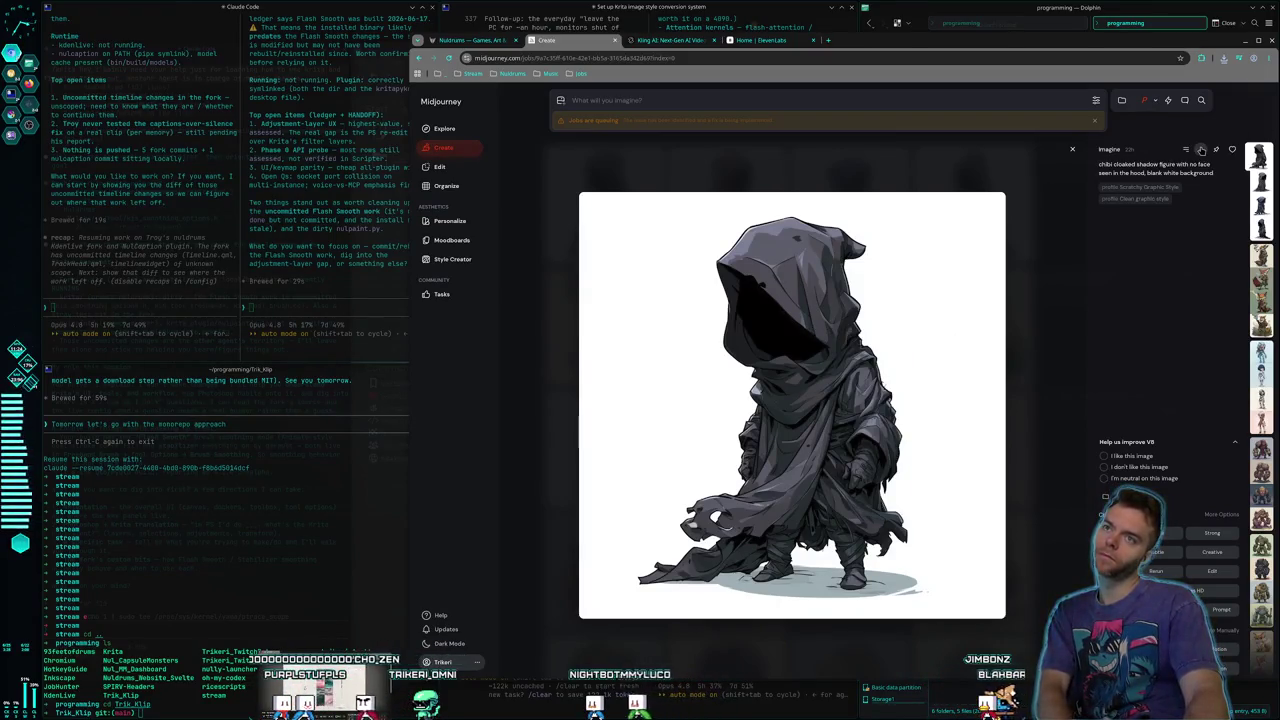
pyautogui.click(1224, 58)
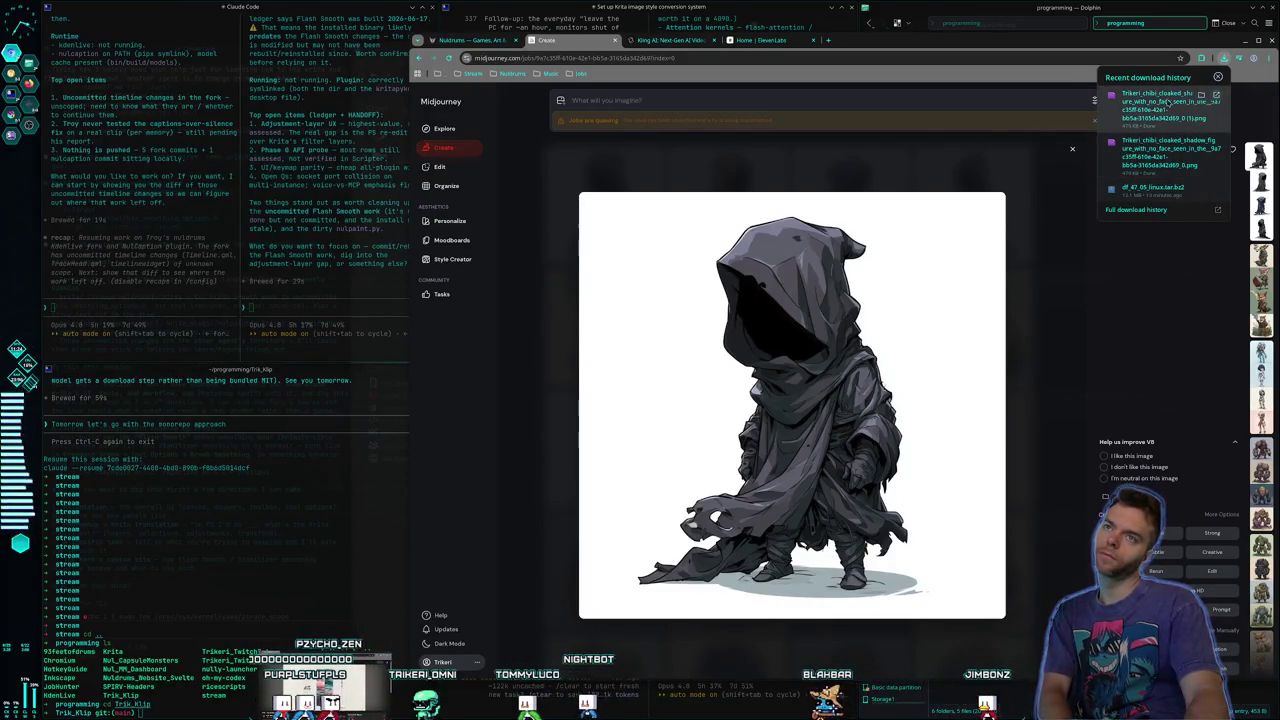
pyautogui.click(1201, 148)
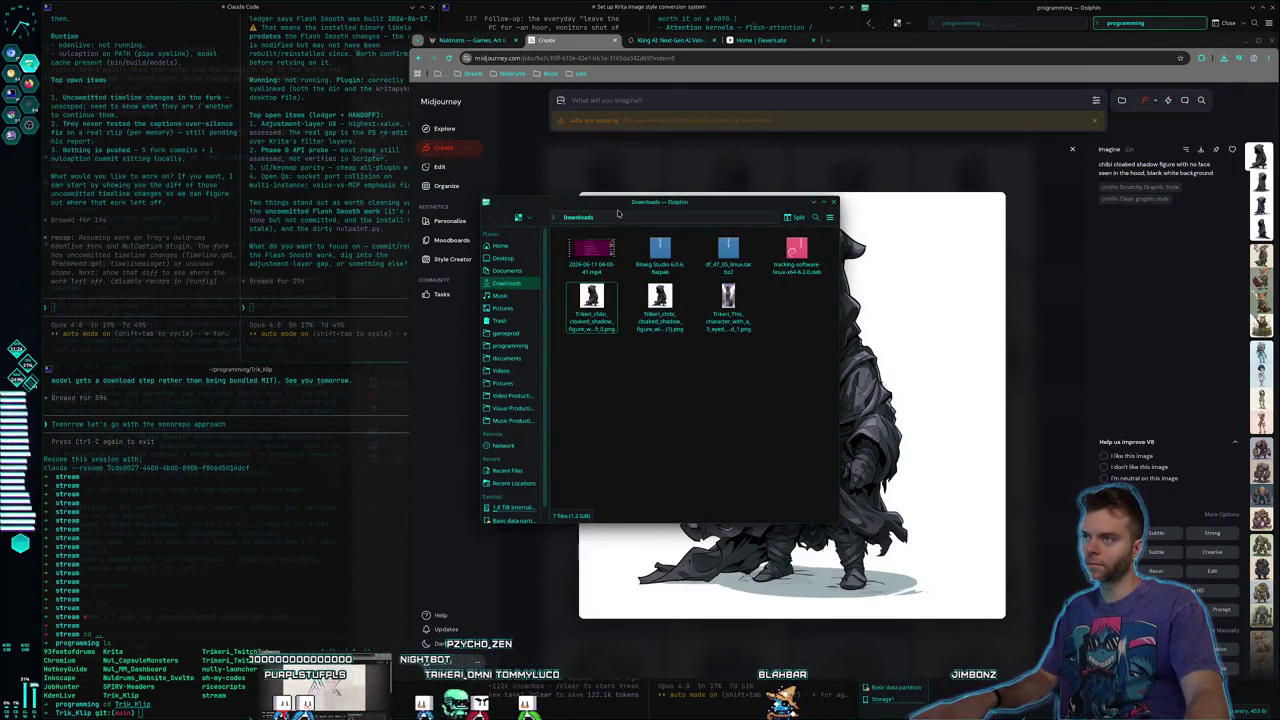
# Shrink Dolphin's Downloads window to the upper left and launch Ghostty from the launcher
pyautogui.moveTo(618, 214); pyautogui.dragTo(458, 159)
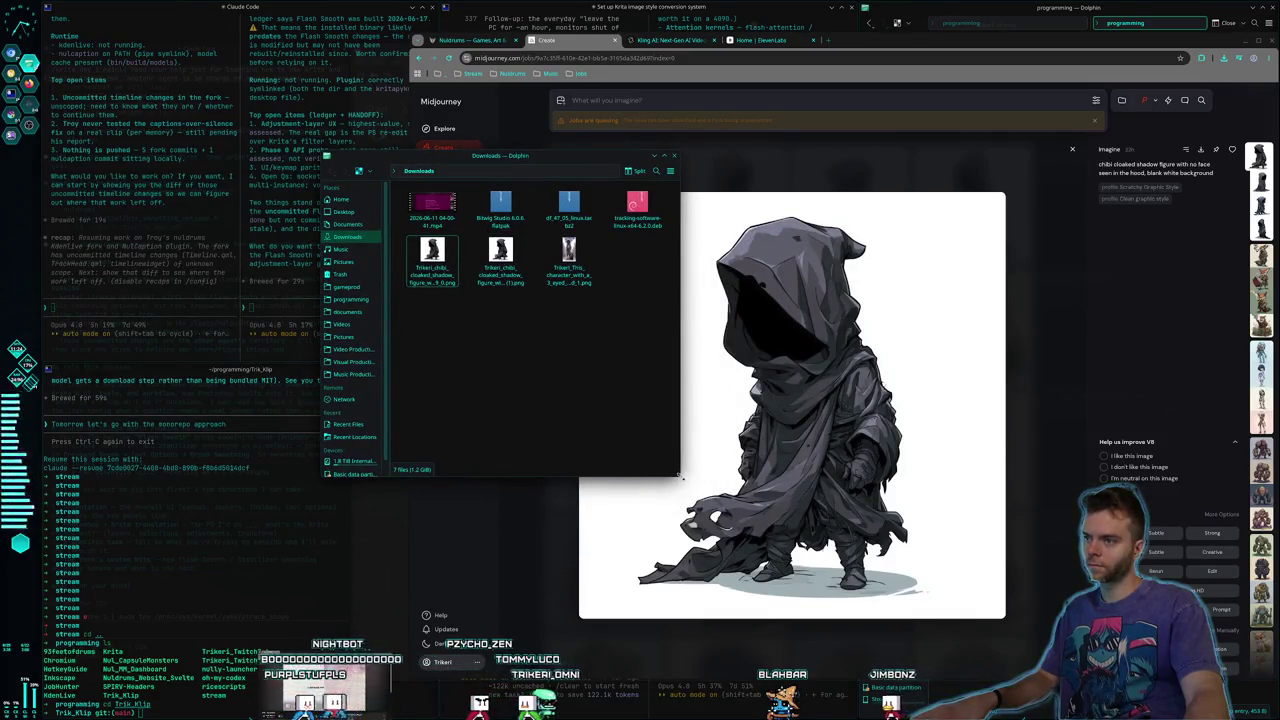
pyautogui.moveTo(679, 476); pyautogui.dragTo(684, 436)
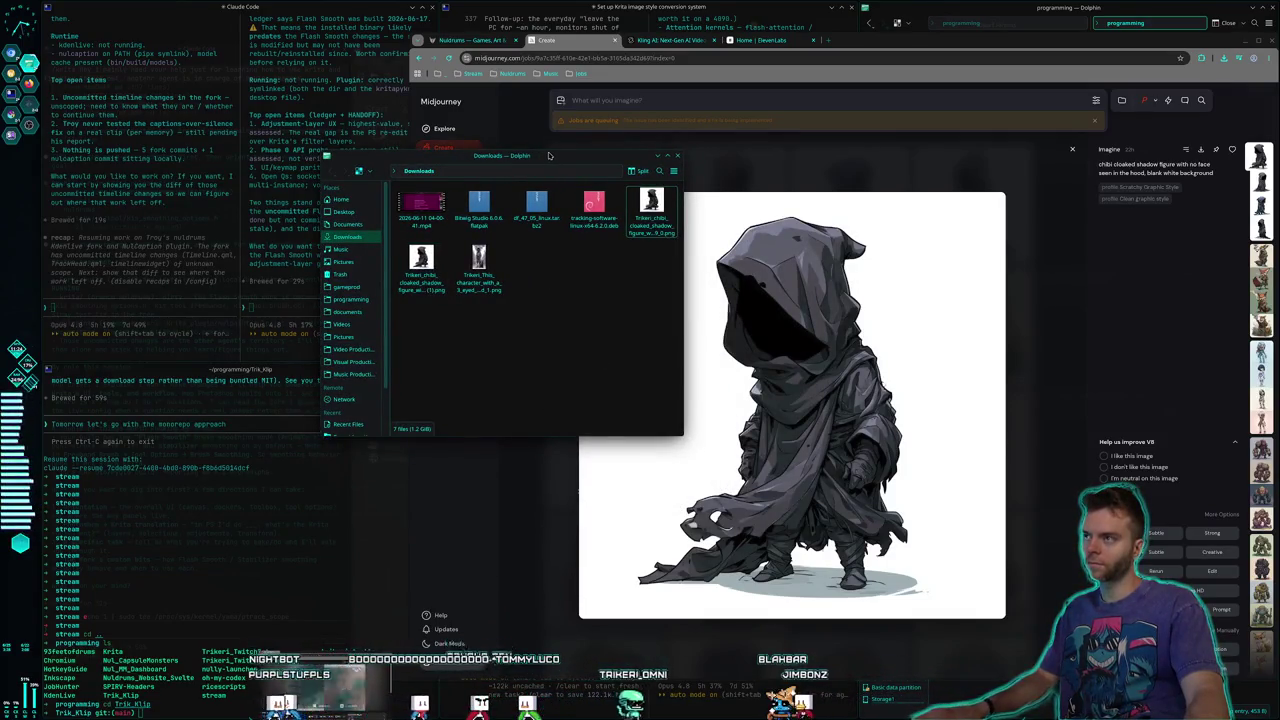
pyautogui.moveTo(548, 155); pyautogui.dragTo(507, 132)
pyautogui.hotkey('alt', 'space')
pyautogui.write('ghost')
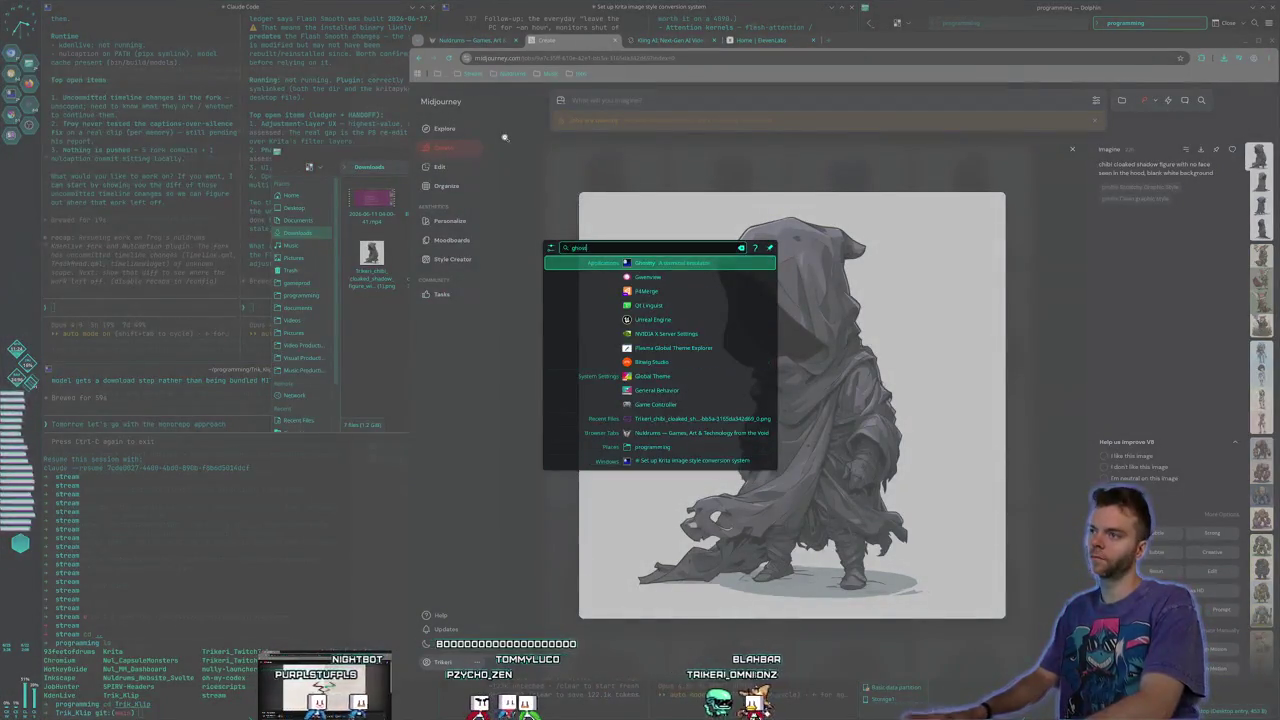
pyautogui.press('Return')
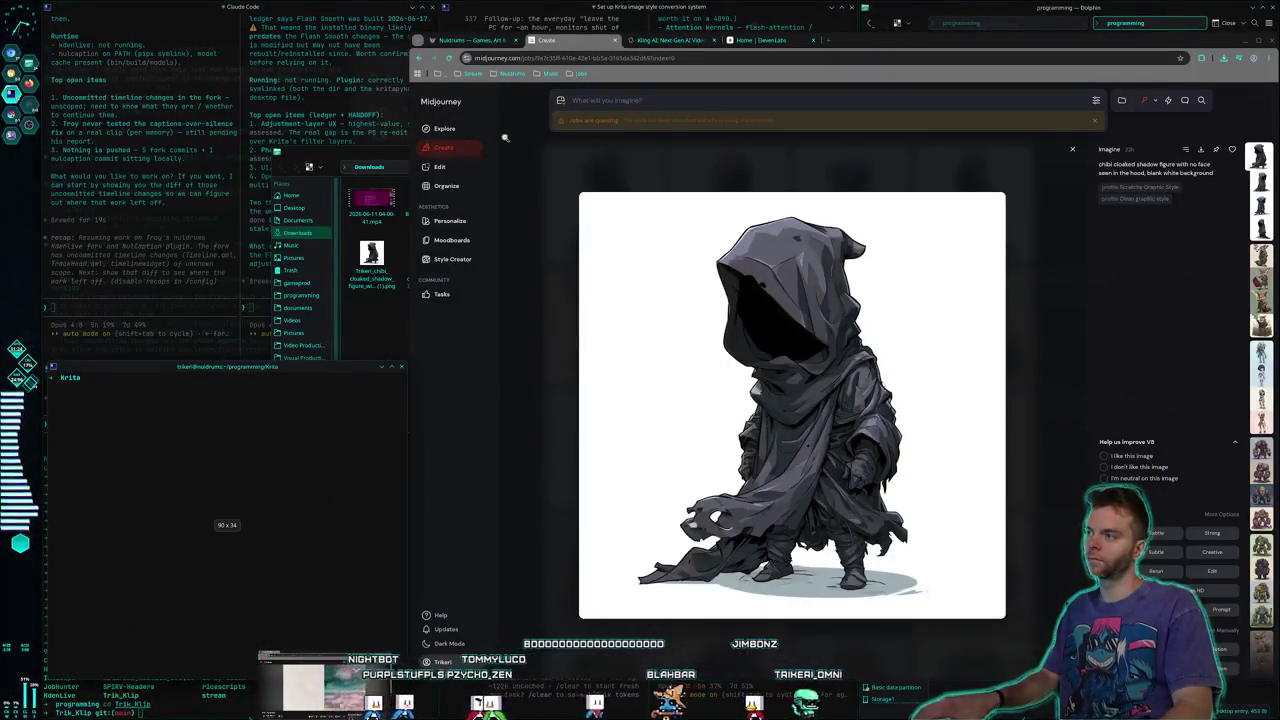
# Return Downloads to a small floating window, then run ls in the new Ghostty terminal
pyautogui.click(352, 155)
pyautogui.press('super+Right')
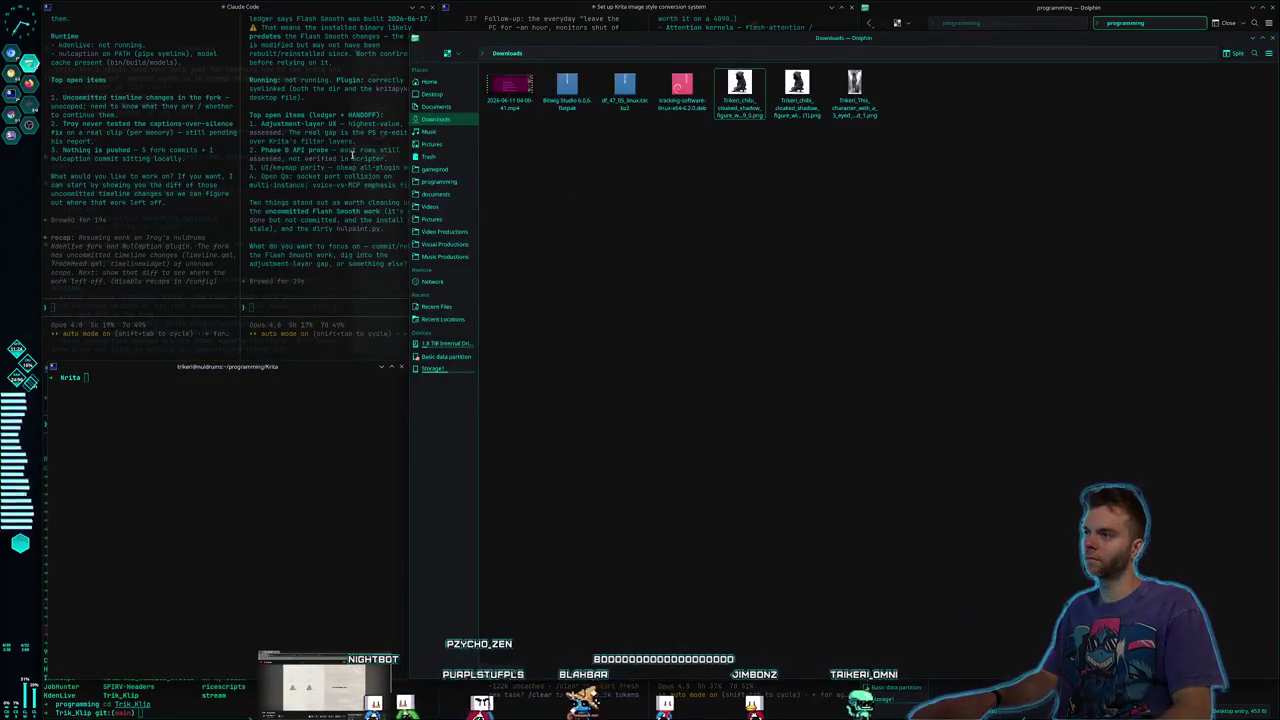
pyautogui.press('super+Left')
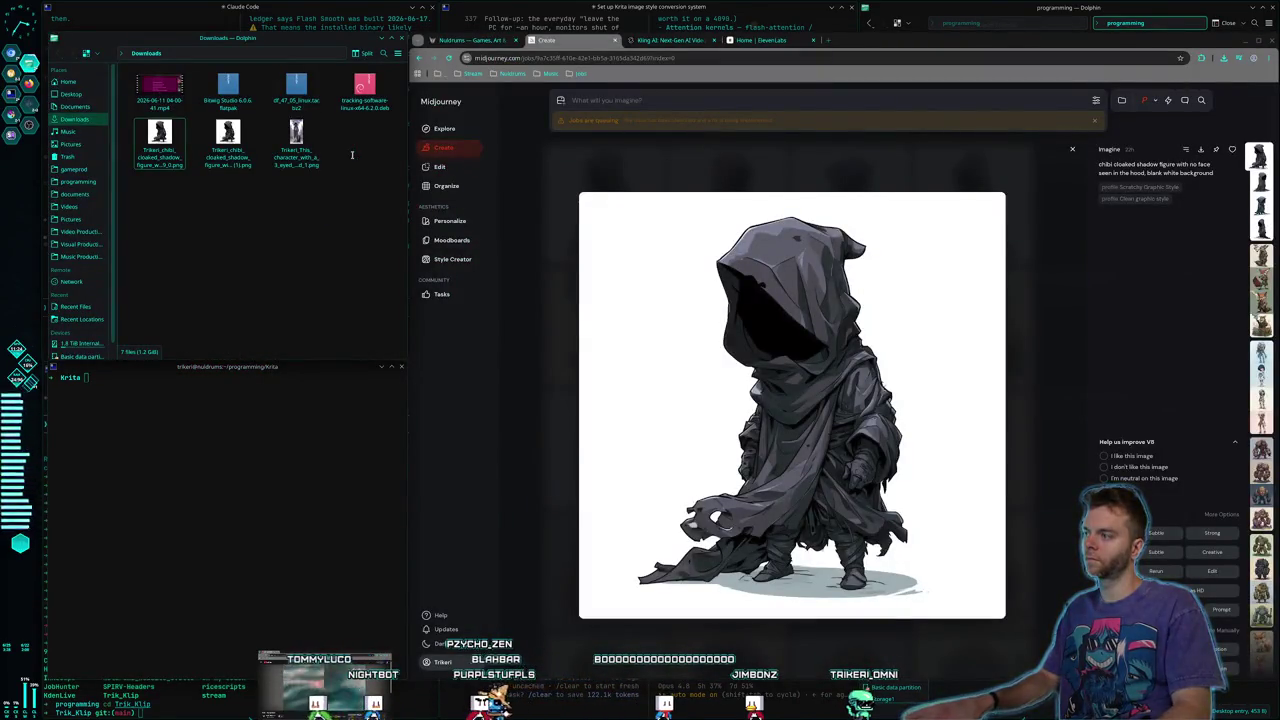
pyautogui.hotkey('alt', 'Tab')
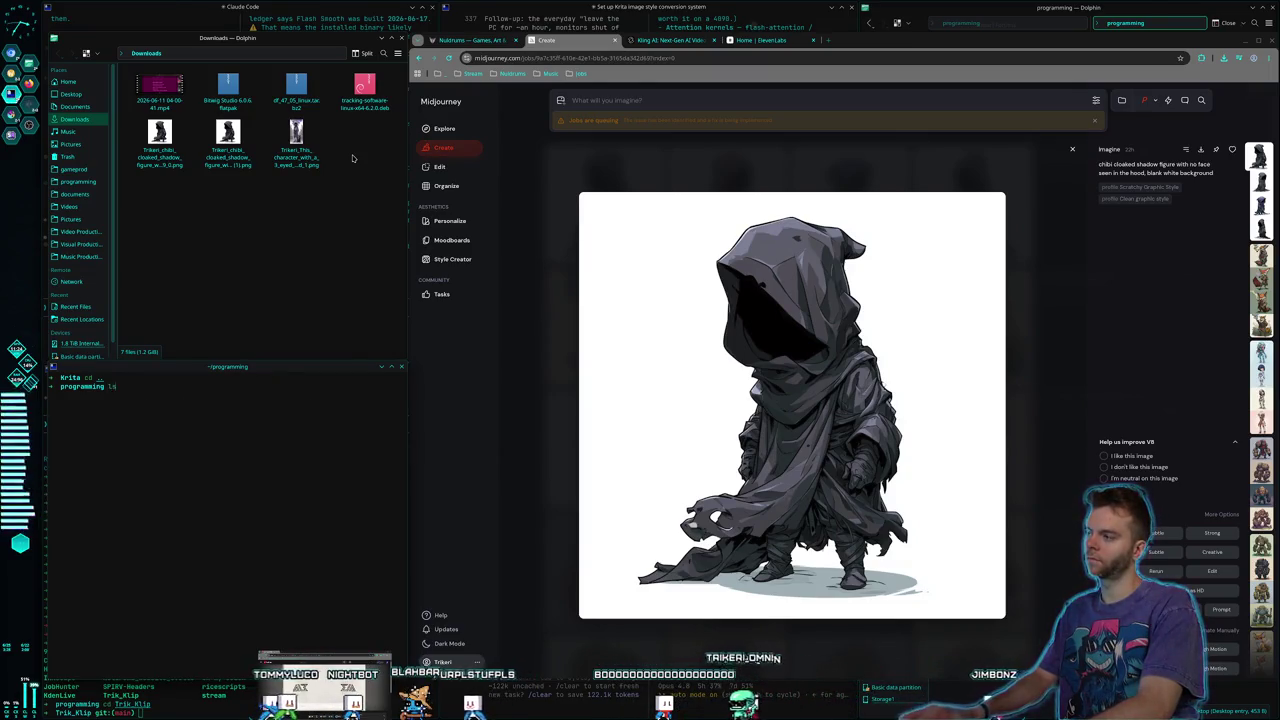
pyautogui.write('ls')
pyautogui.press('Return')
pyautogui.write('cd Chromium')
pyautogui.write('hey, in chromium how do i make it ask me for a download location for things')
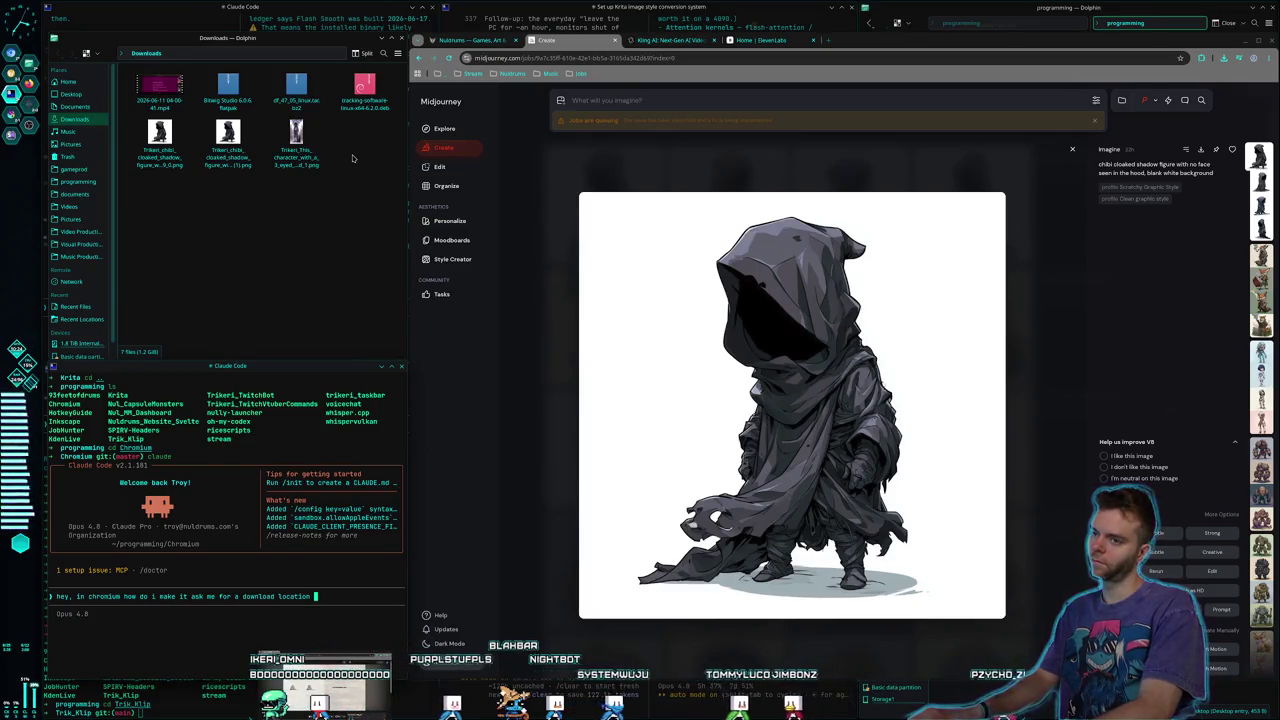
# Ask Claude Code how to make Chromium ask for a save folder instead of defaulting to Downloads
pyautogui.write('by defaul')
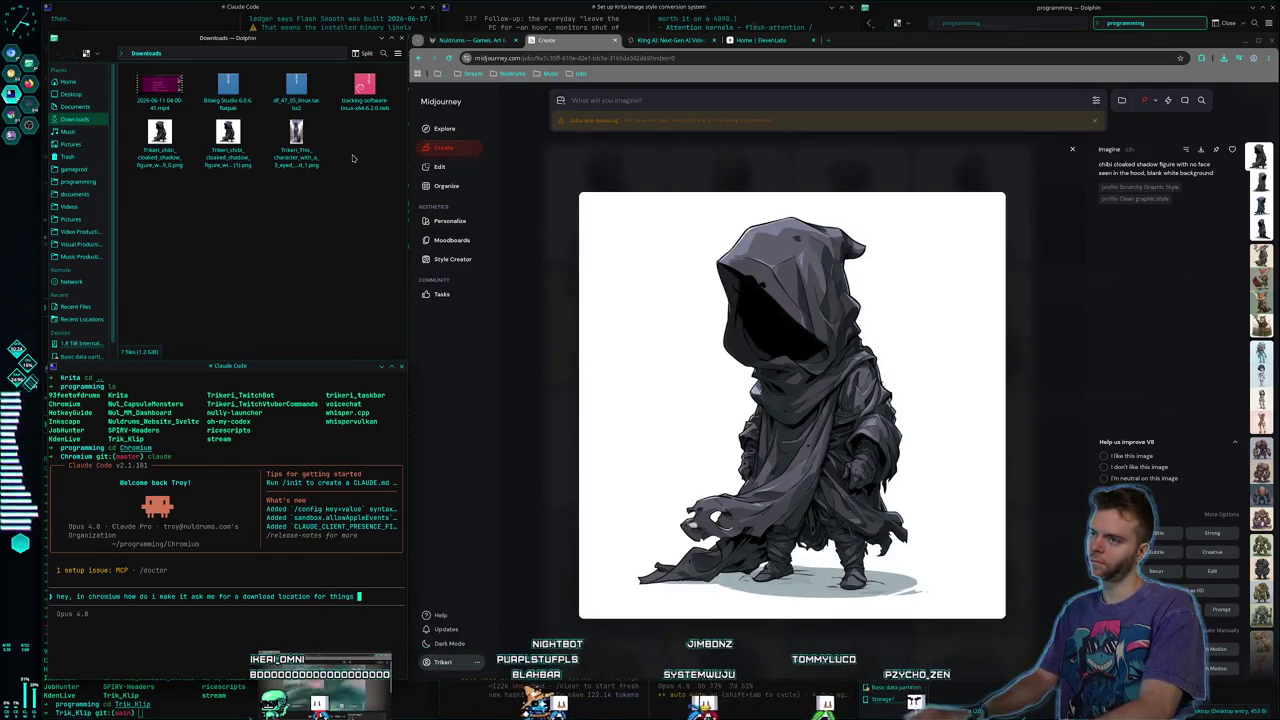
pyautogui.write('t? every')
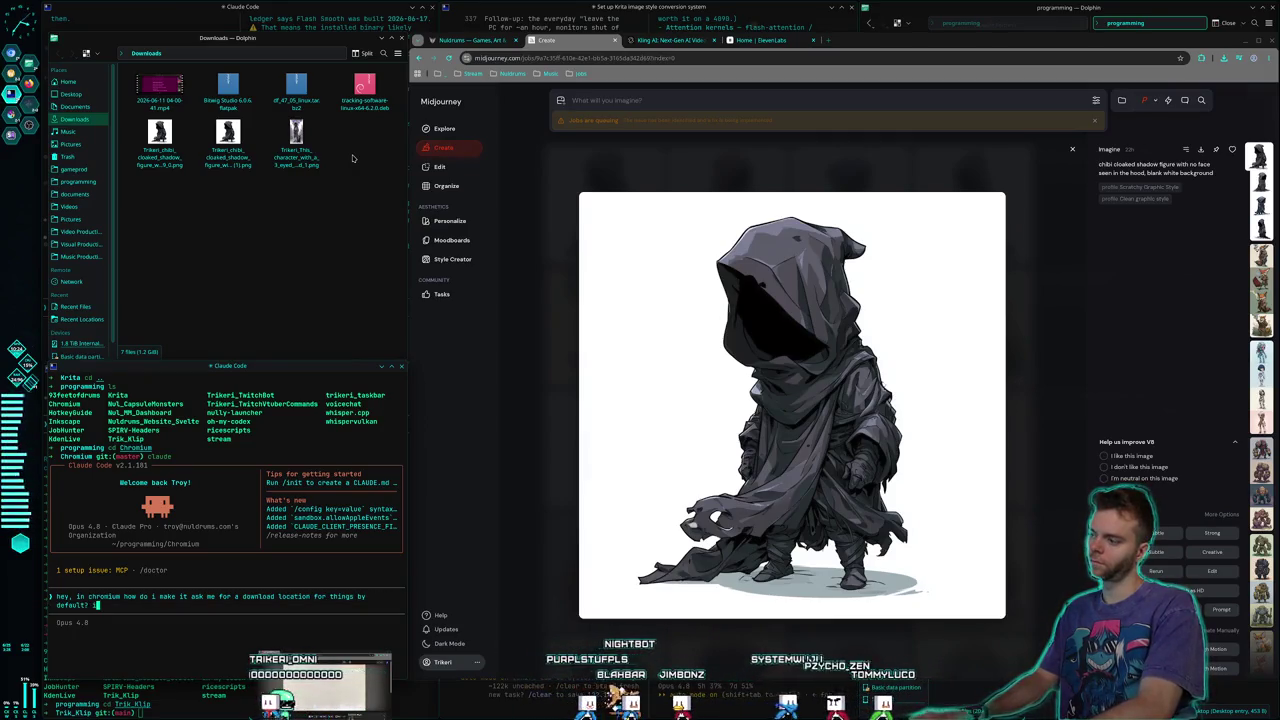
pyautogui.write('t')
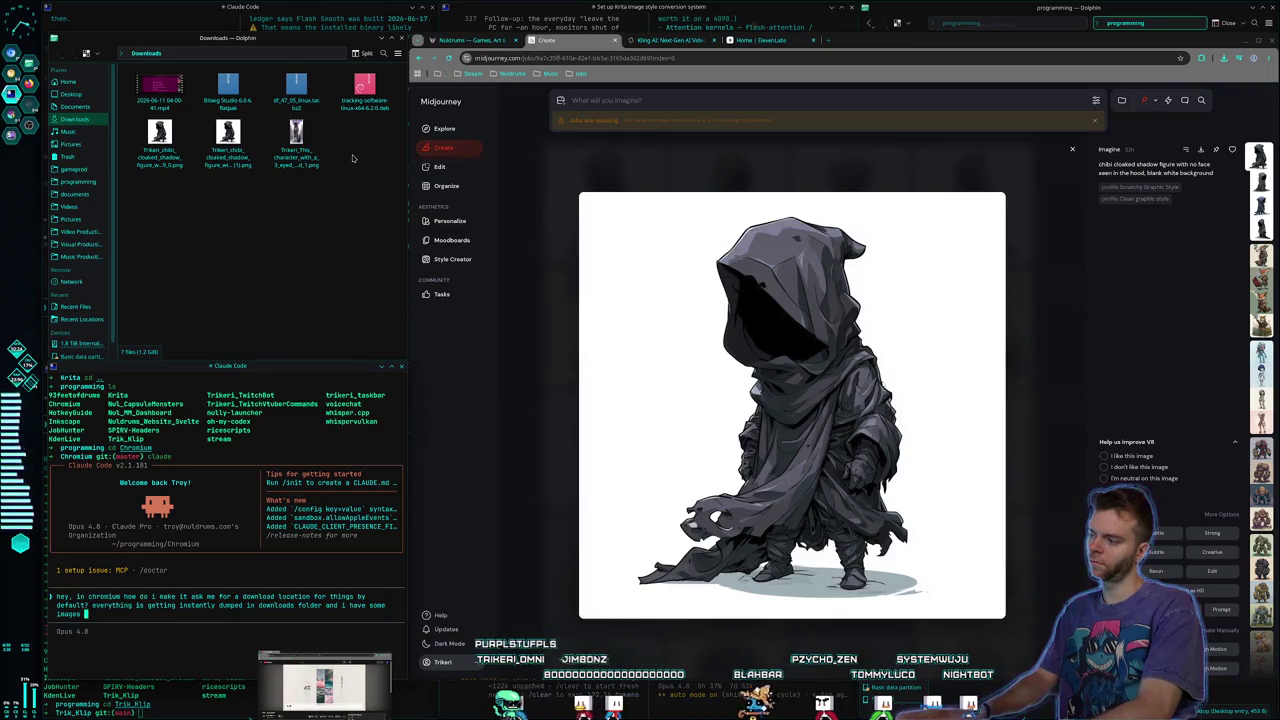
pyautogui.write('ant in a p')
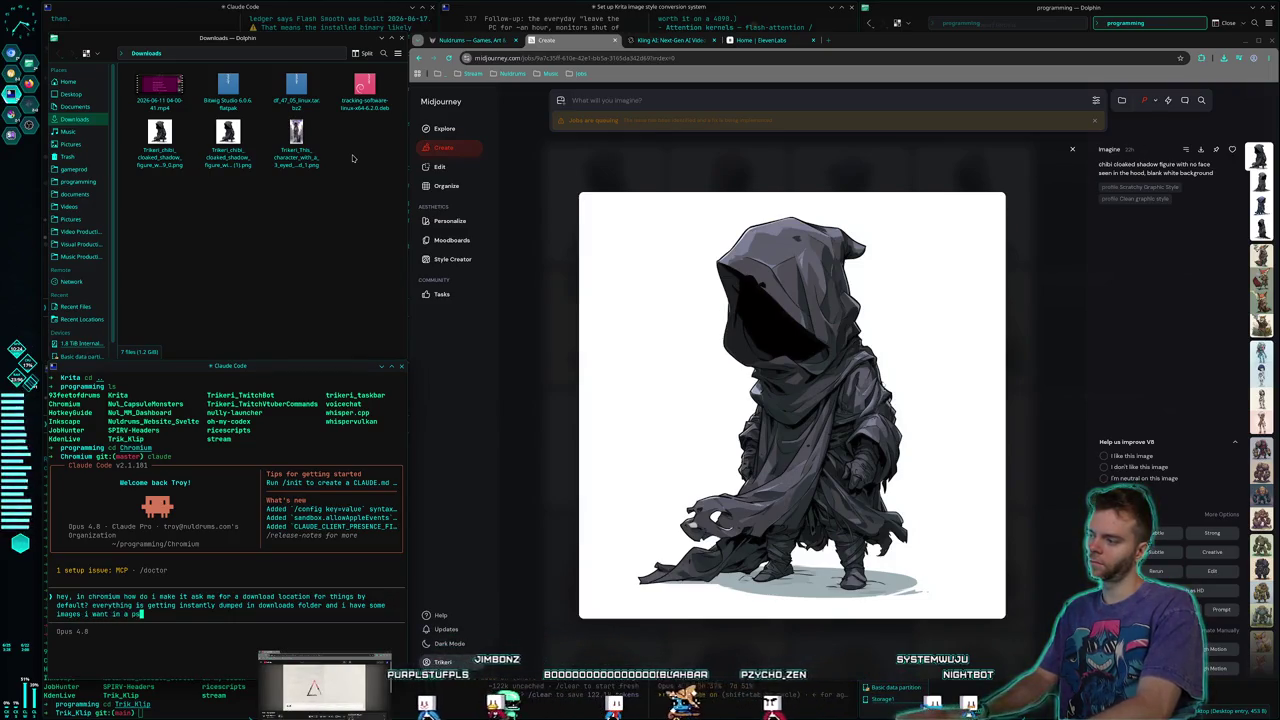
pyautogui.write('scific folder')
pyautogui.press('Return')
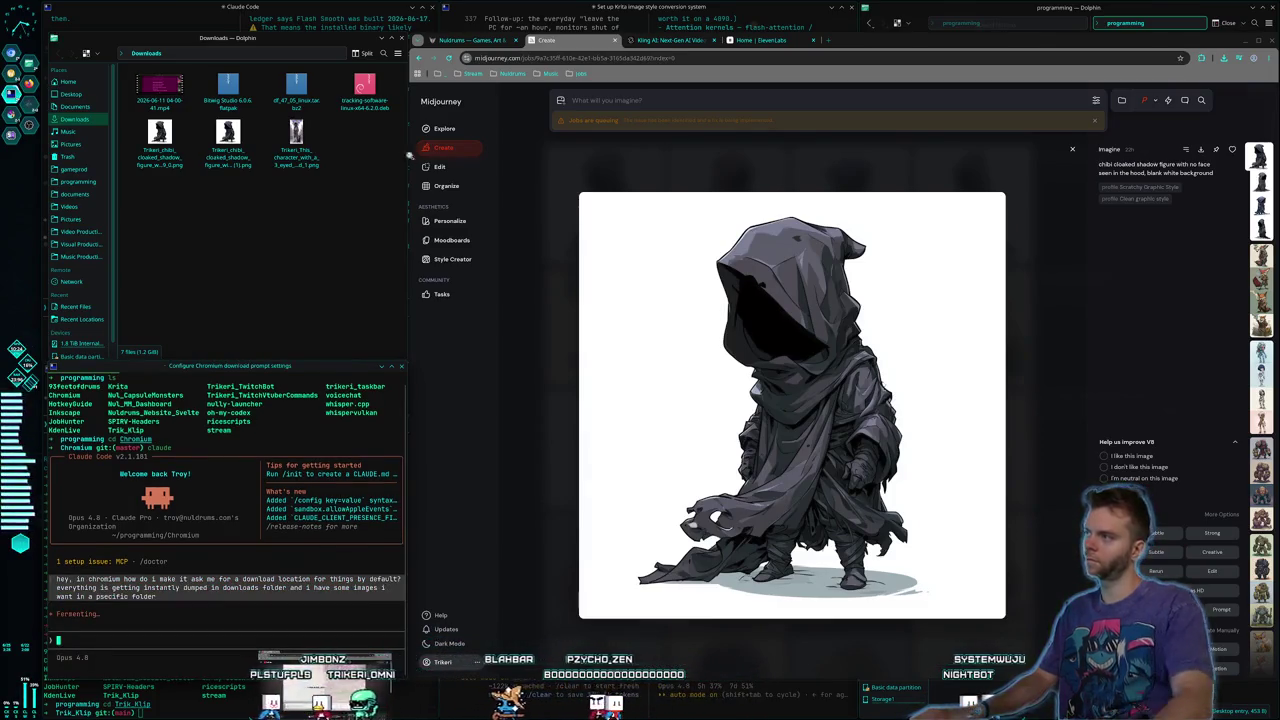
# Split Dolphin's view and browse the second pane to Pictures > Nuldrums
pyautogui.rightClick(158, 154)
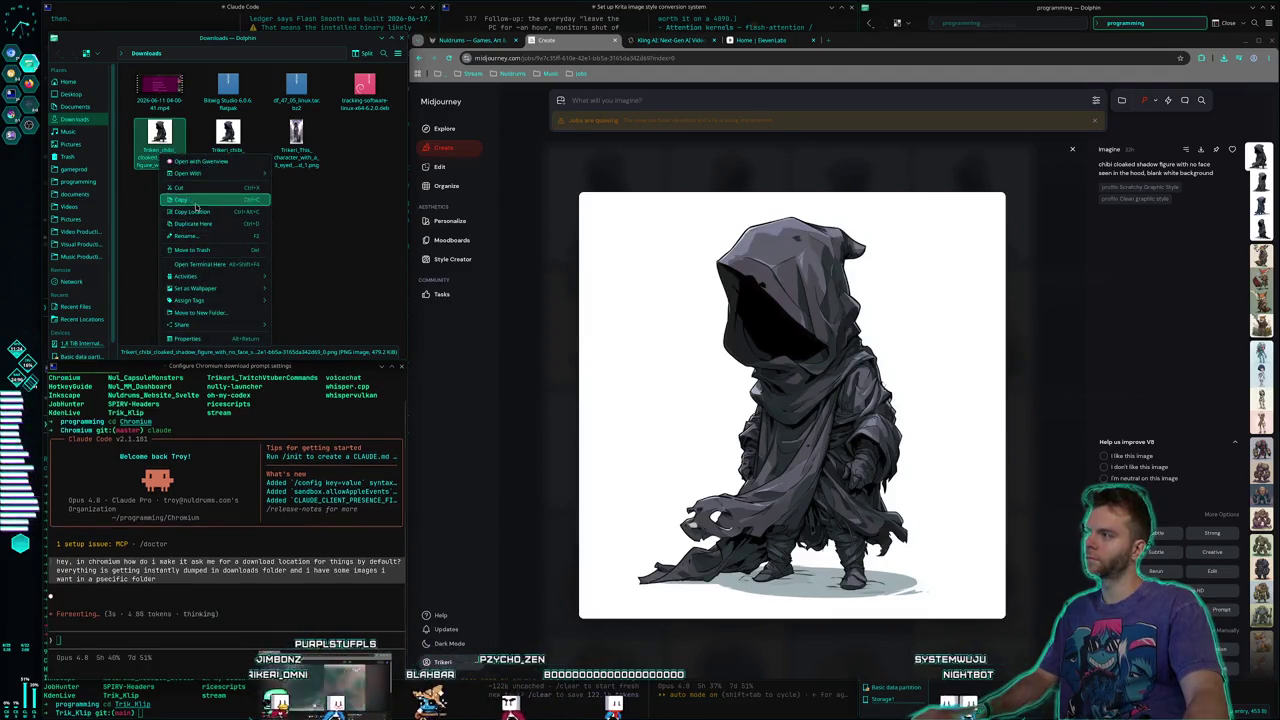
pyautogui.press('Escape')
pyautogui.click(376, 54)
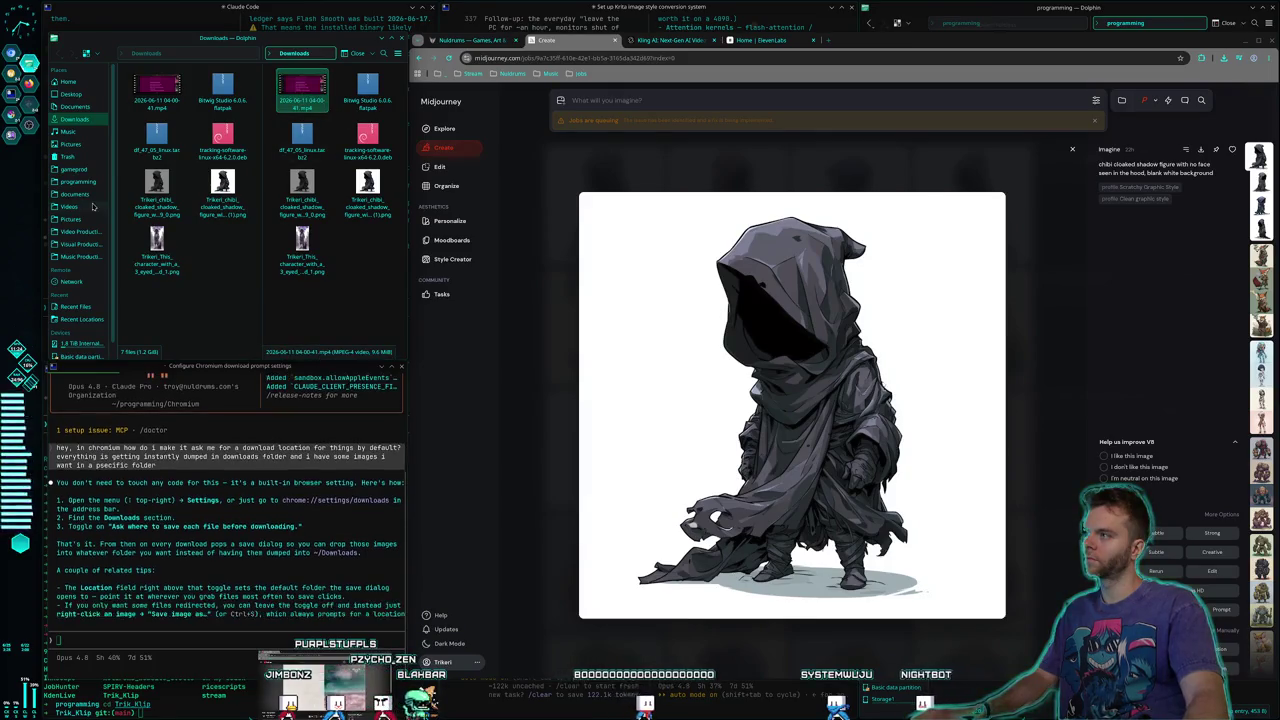
pyautogui.scroll(-1, 75, 200)
pyautogui.click(70, 127)
pyautogui.scroll(-5, 340, 210)
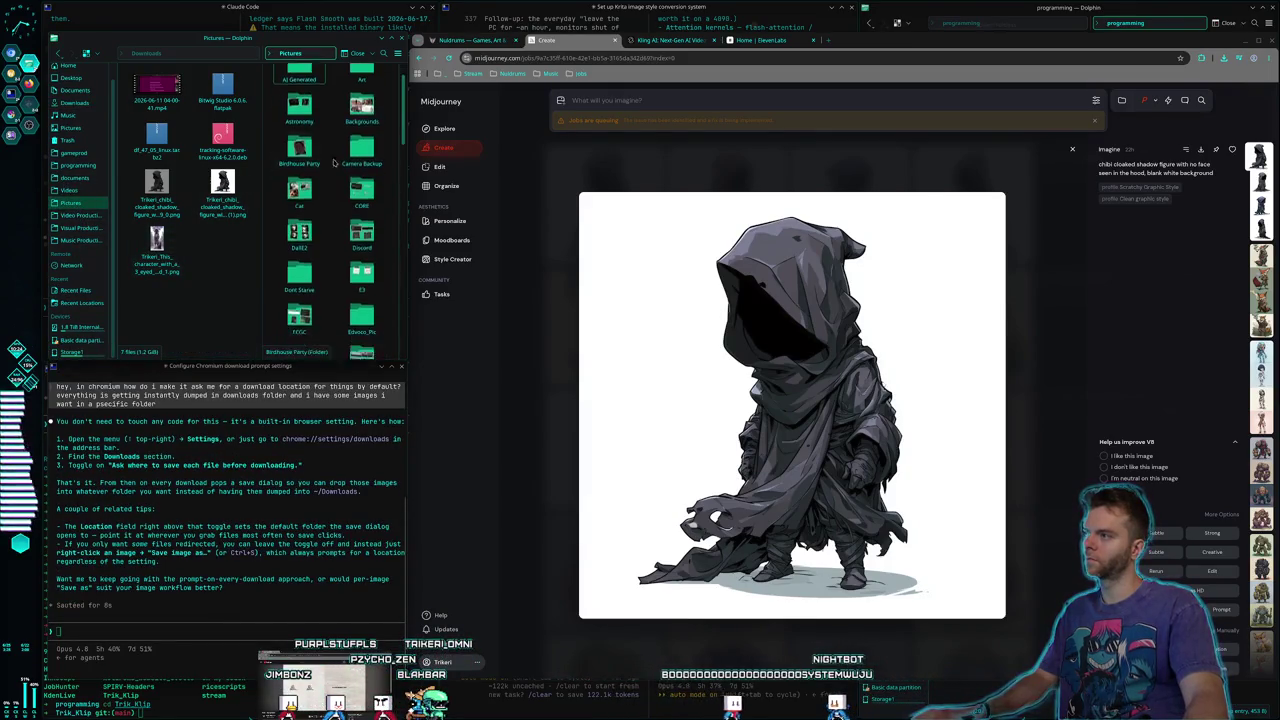
pyautogui.scroll(2, 345, 215)
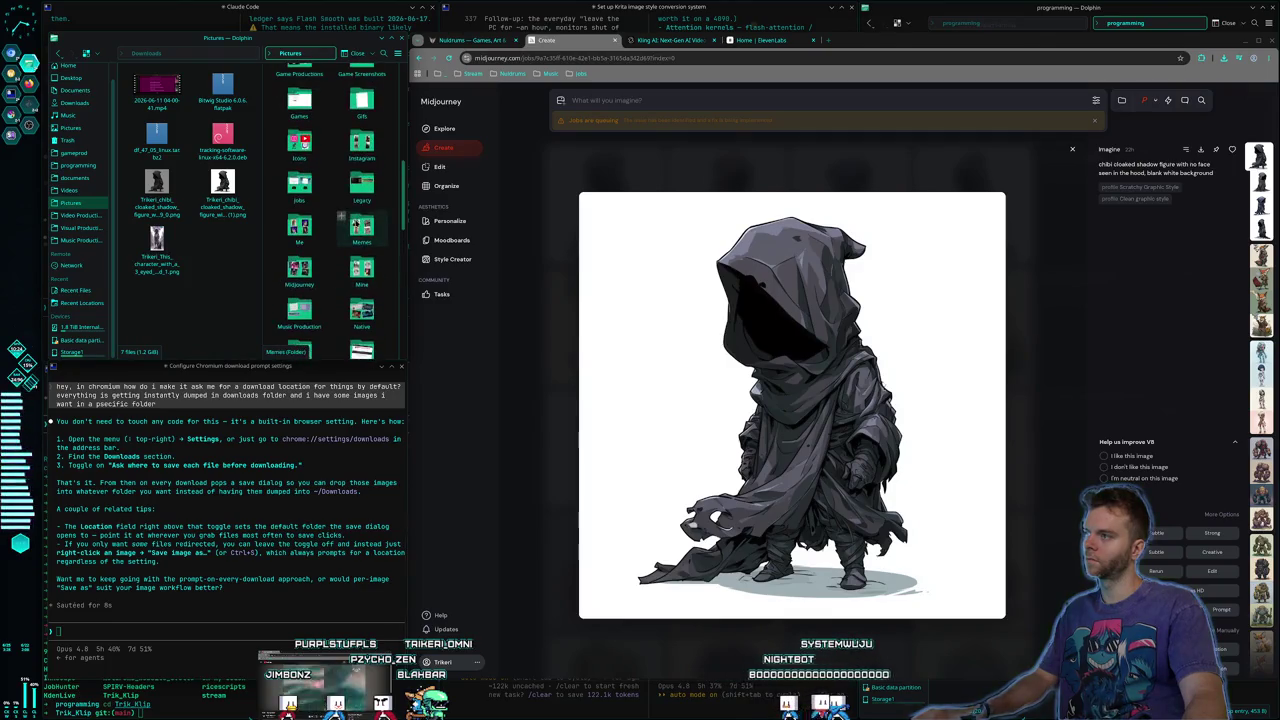
pyautogui.scroll(-5, 340, 190)
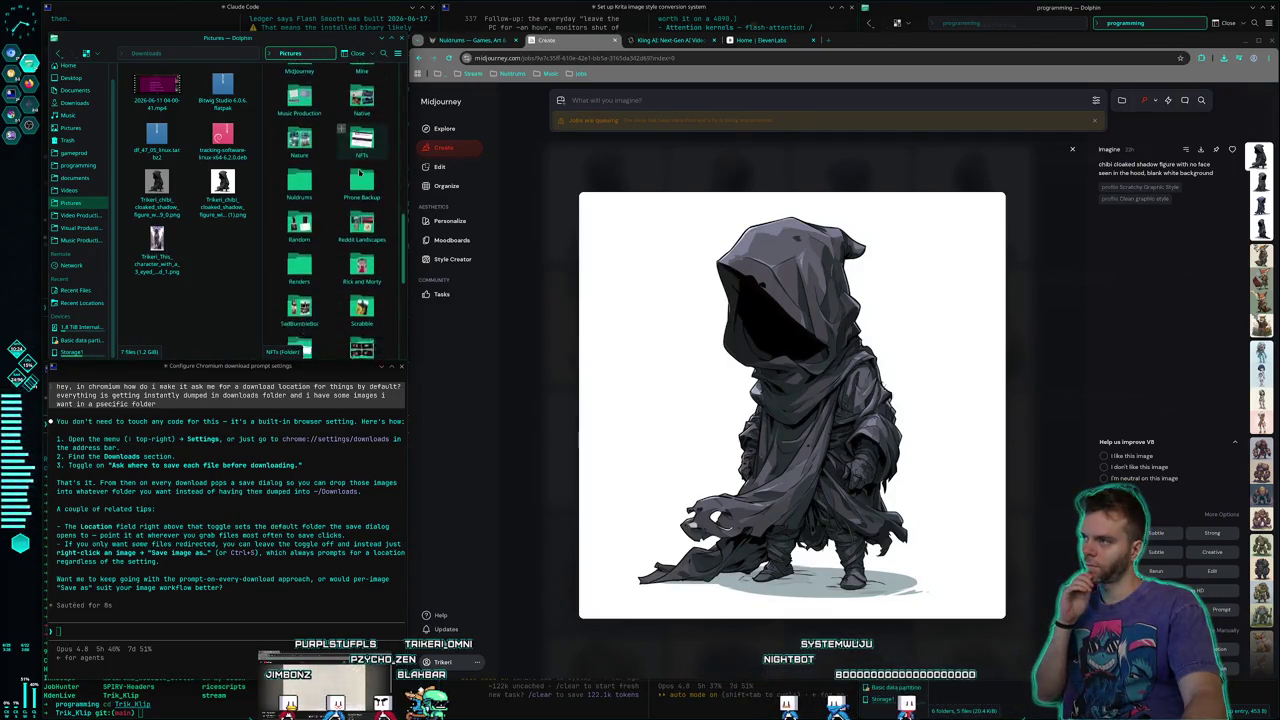
pyautogui.click(310, 183)
pyautogui.scroll(-5, 318, 200)
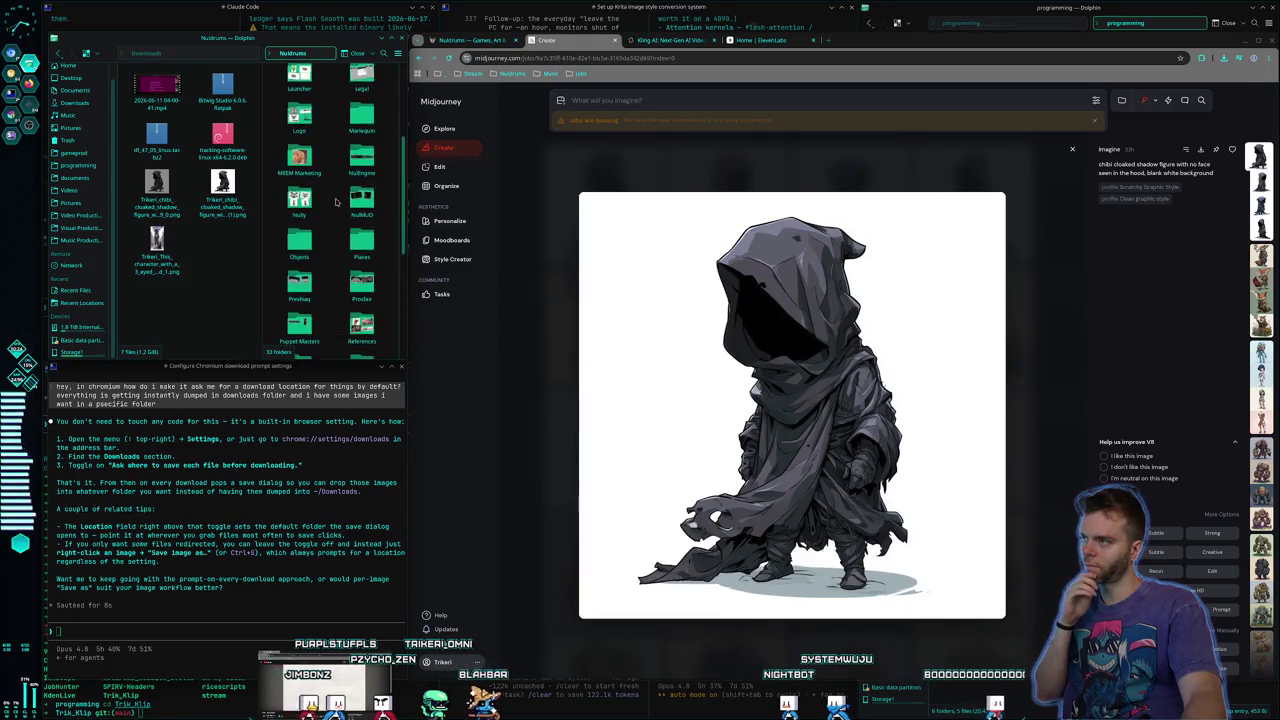
# Create a StreamToons folder in Nuldrums with a Chibi_Unedited folder inside it
pyautogui.rightClick(358, 330)
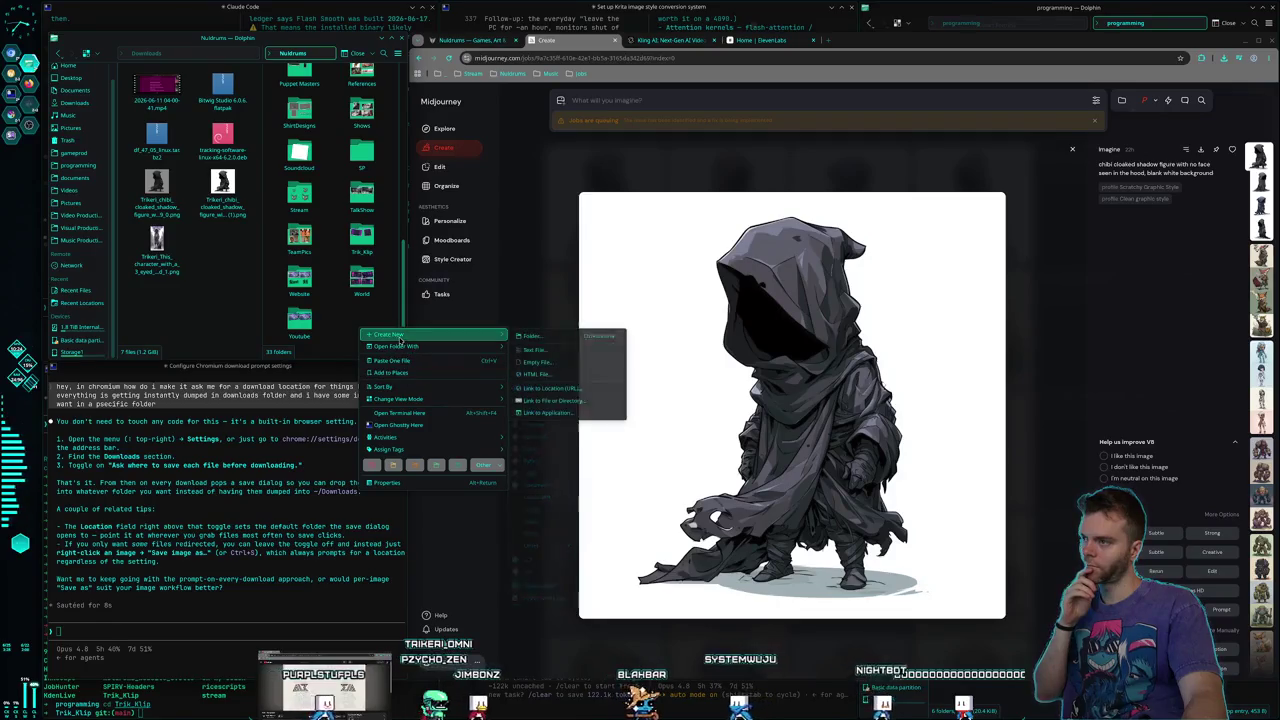
pyautogui.moveTo(430, 335)
pyautogui.click(540, 335)
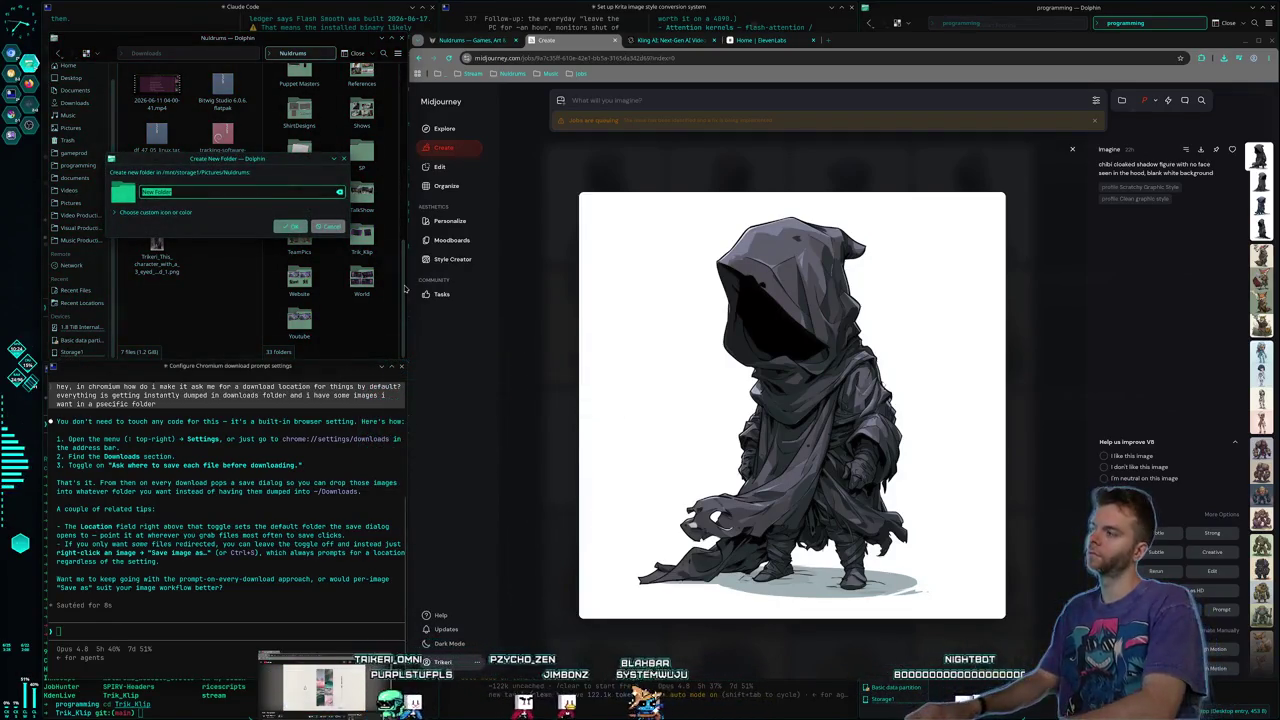
pyautogui.write('StreamToons')
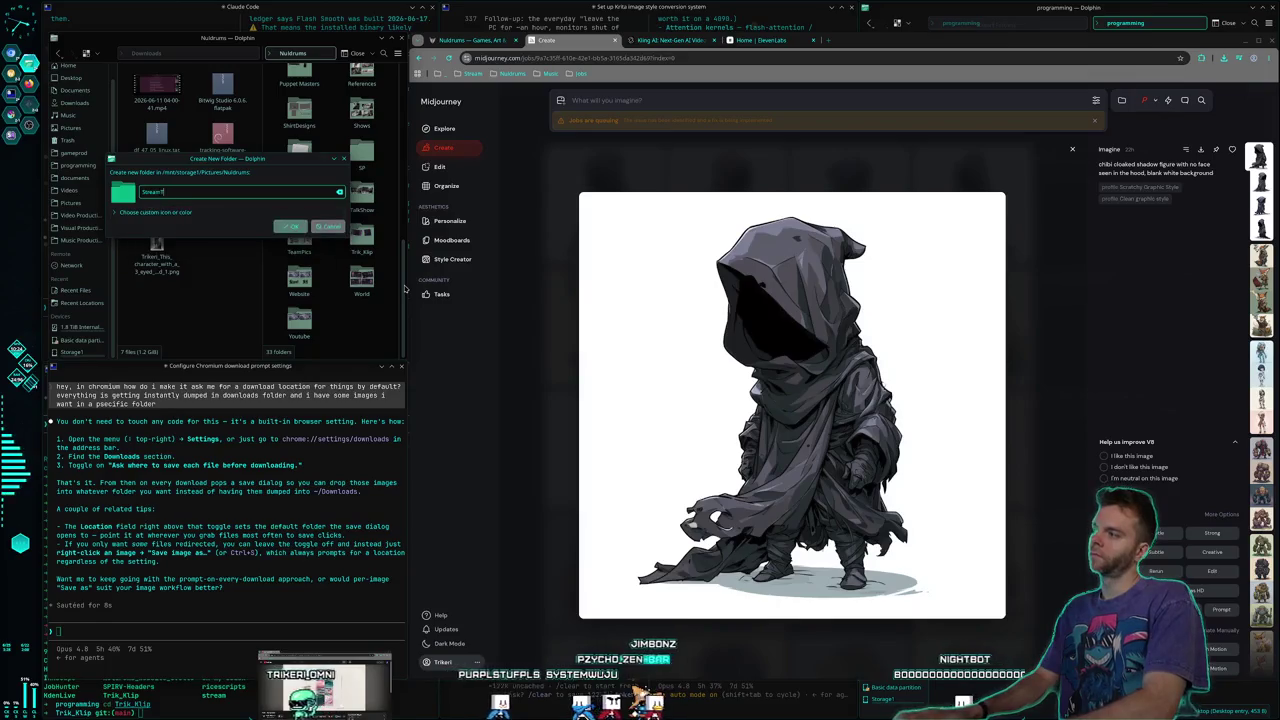
pyautogui.press('Return')
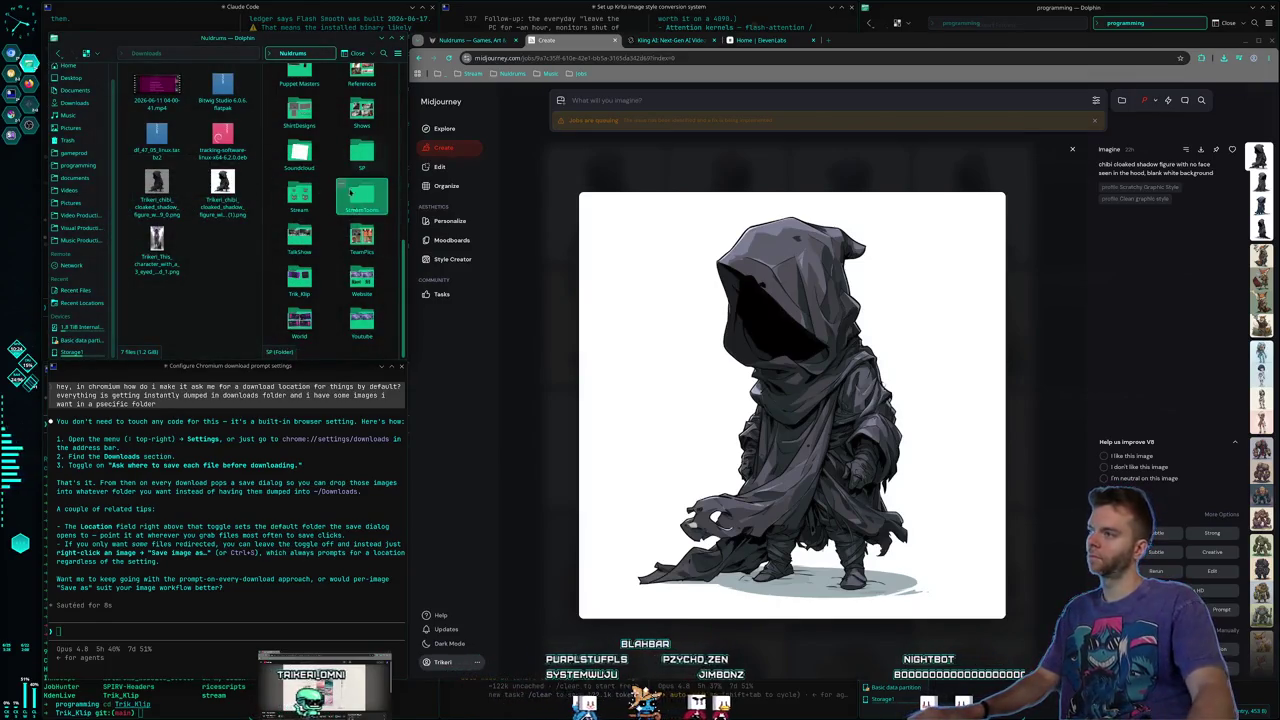
pyautogui.doubleClick(363, 200)
pyautogui.rightClick(309, 159)
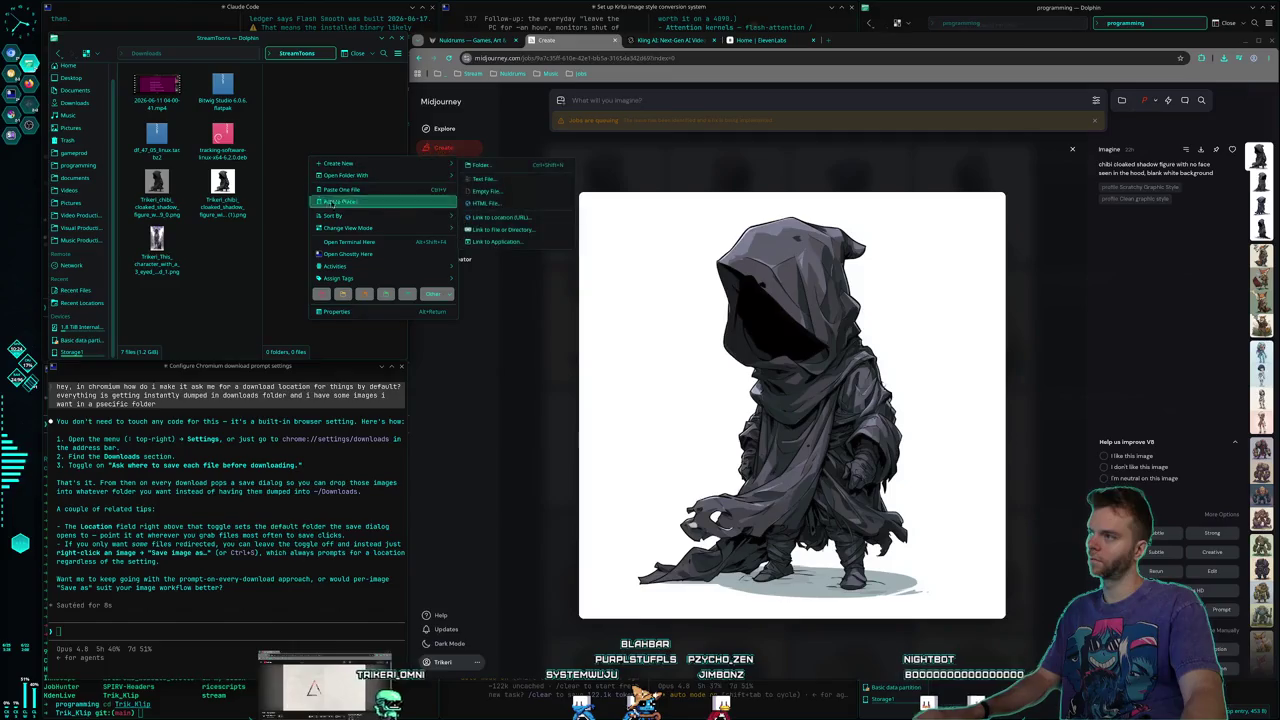
pyautogui.click(514, 168)
pyautogui.write('ChibiCha')
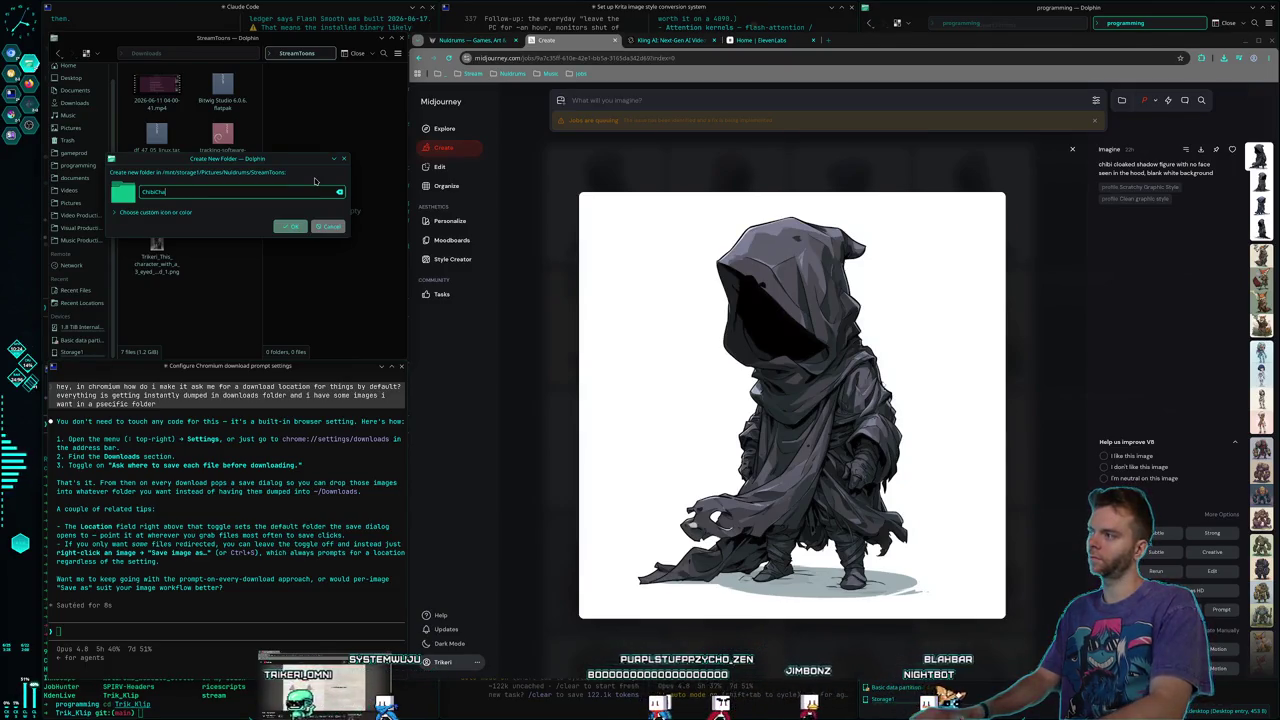
pyautogui.press('BackSpace')
pyautogui.press('BackSpace')
pyautogui.press('BackSpace')
pyautogui.write('_Unedited')
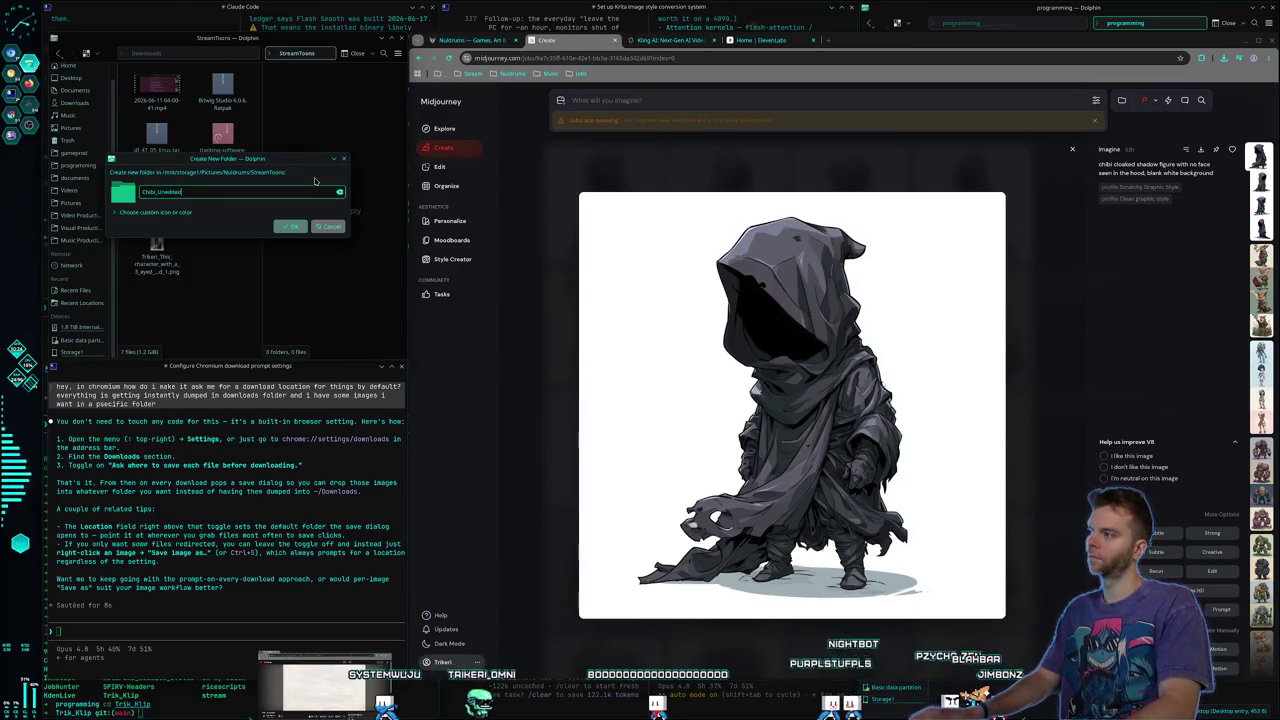
pyautogui.press('Return')
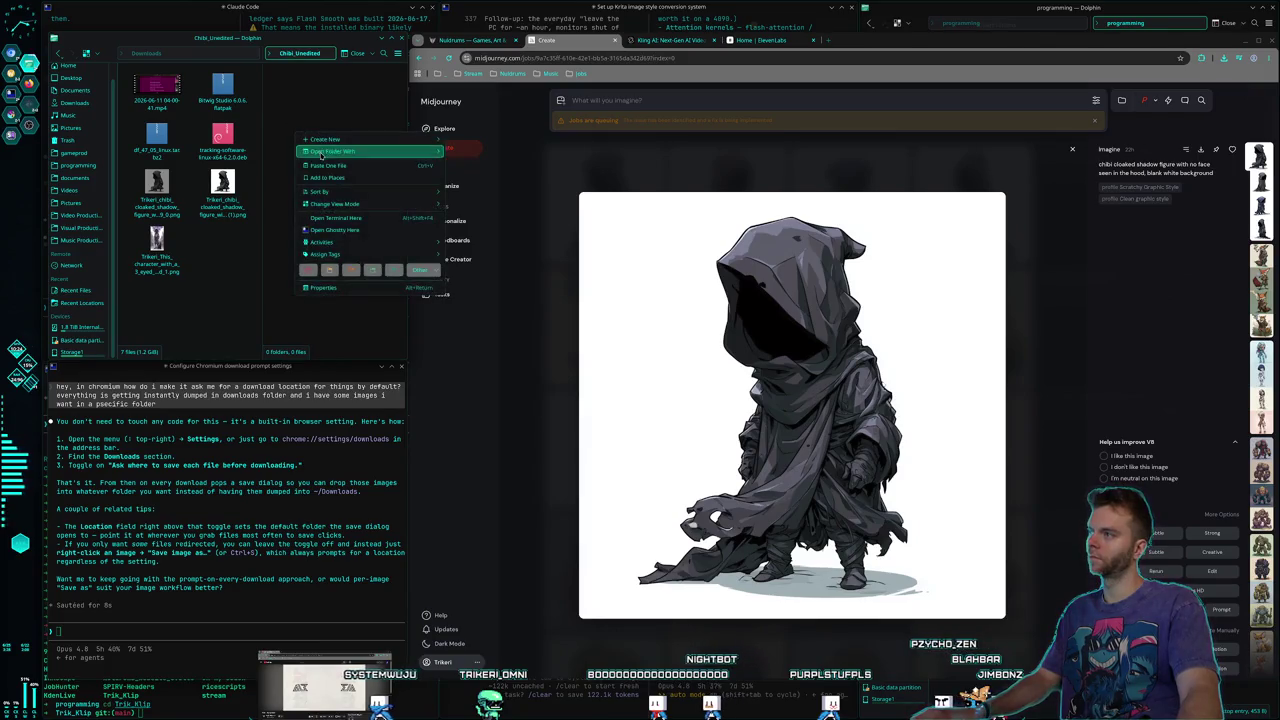
# Move the cloaked figure image into Chibi_Unedited and delete its (1) duplicate
pyautogui.click(330, 166)
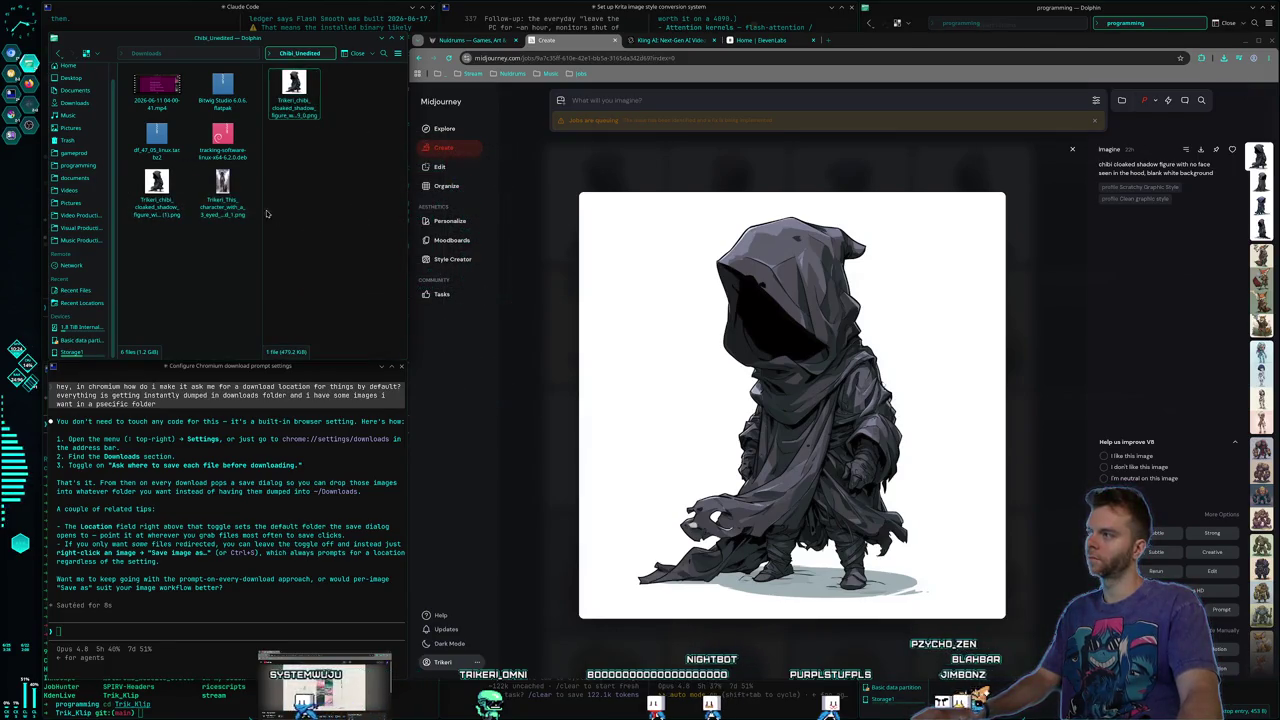
pyautogui.click(152, 214)
pyautogui.press('Delete')
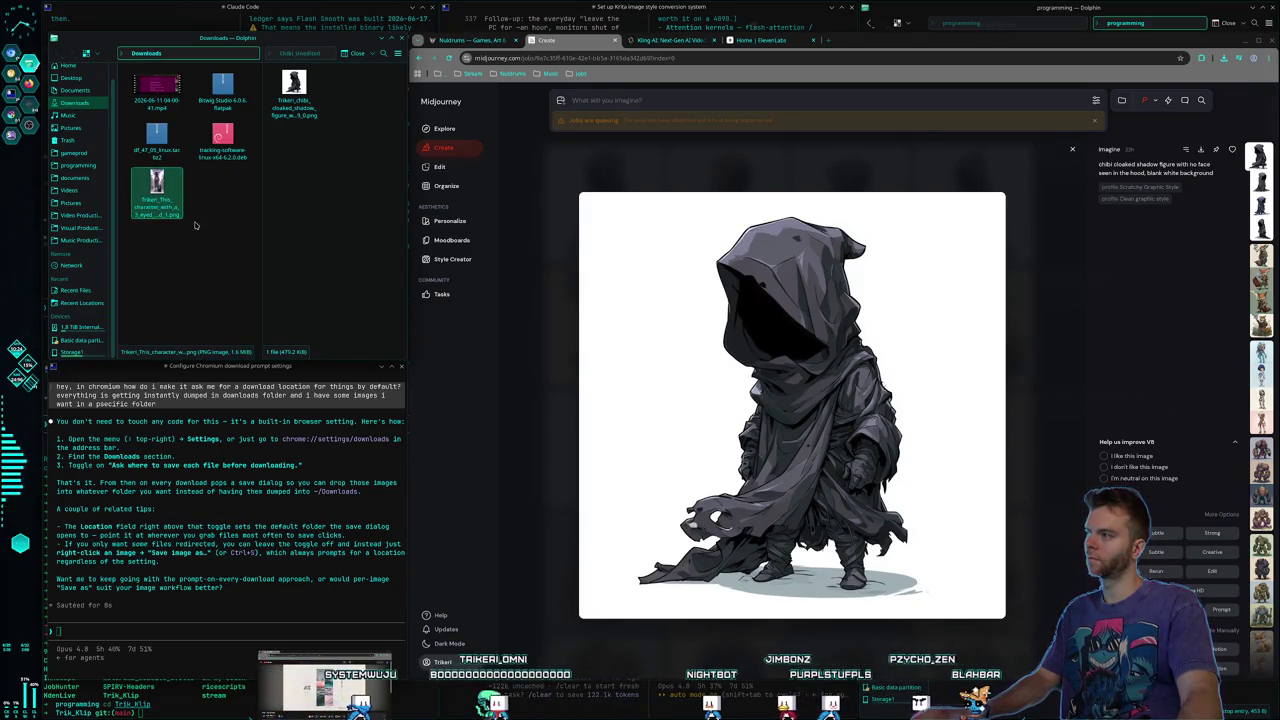
pyautogui.click(346, 235)
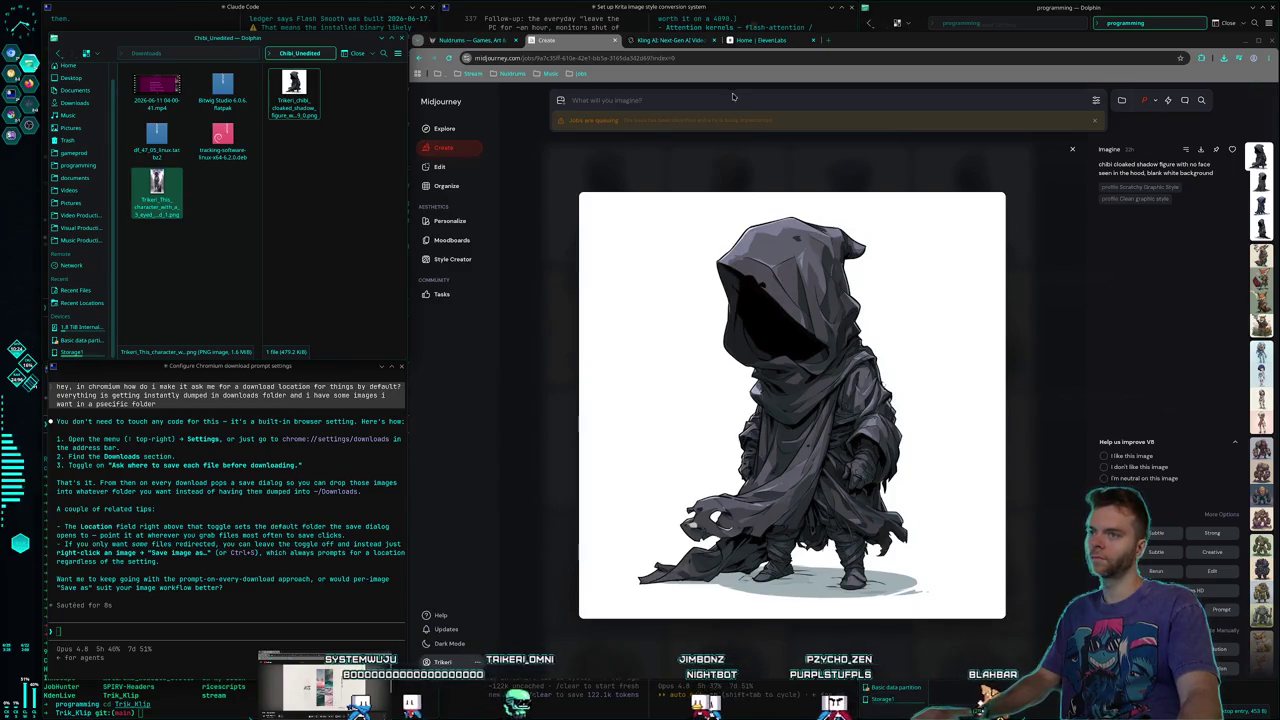
pyautogui.click(661, 160)
# Bring up the pipe-smoking fox image in Midjourney
pyautogui.scroll(-2, 700, 300)
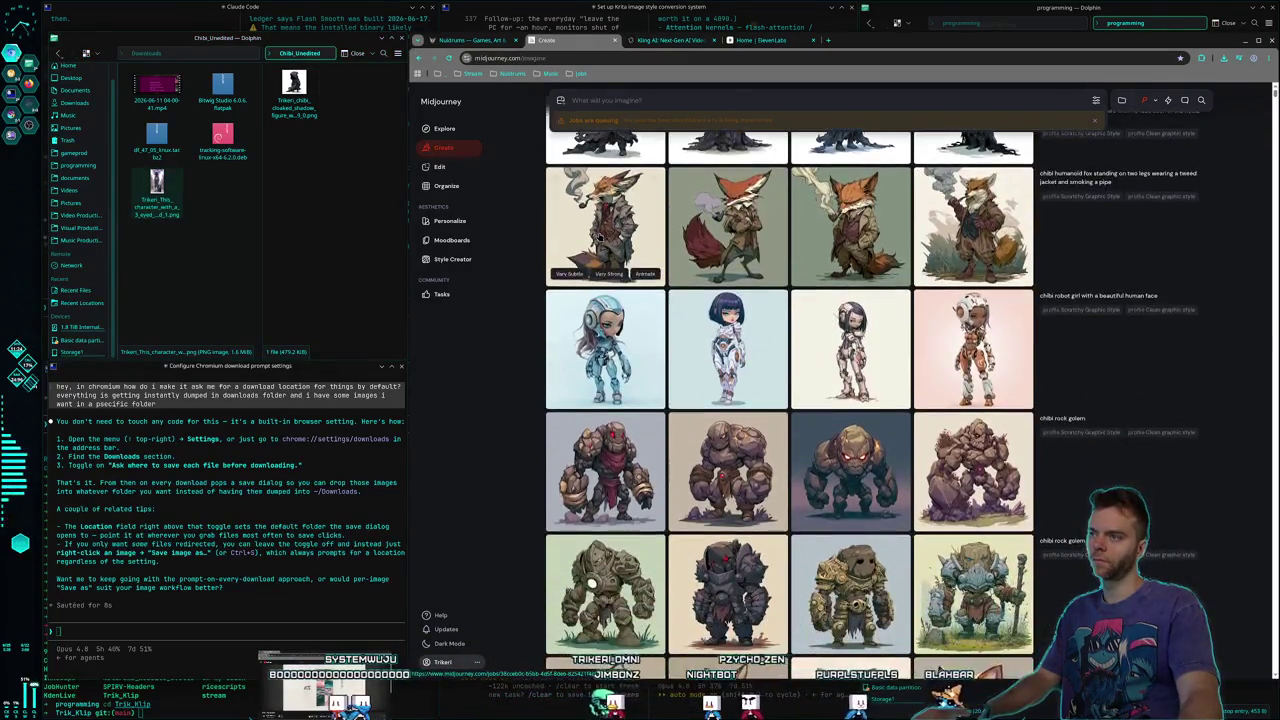
pyautogui.click(727, 290)
pyautogui.rightClick(763, 345)
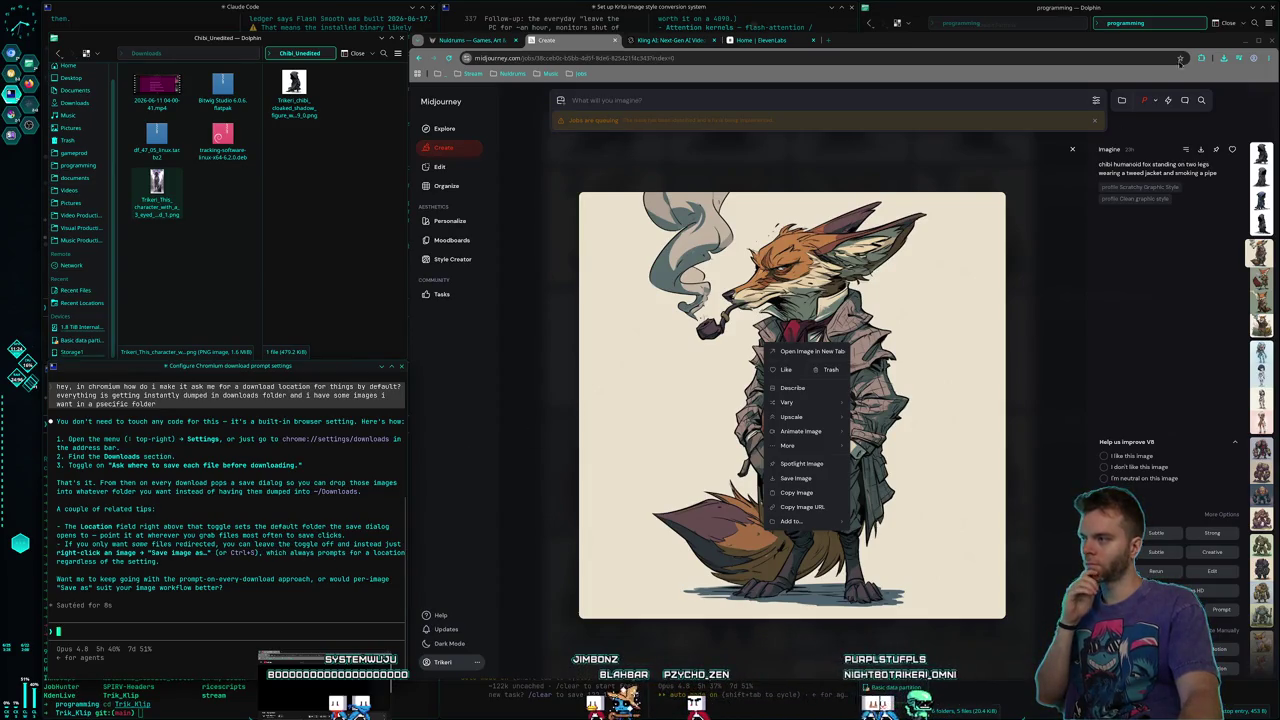
# Open Chromium's Settings from the ⋮ menu in a new tab
pyautogui.click(1272, 59)
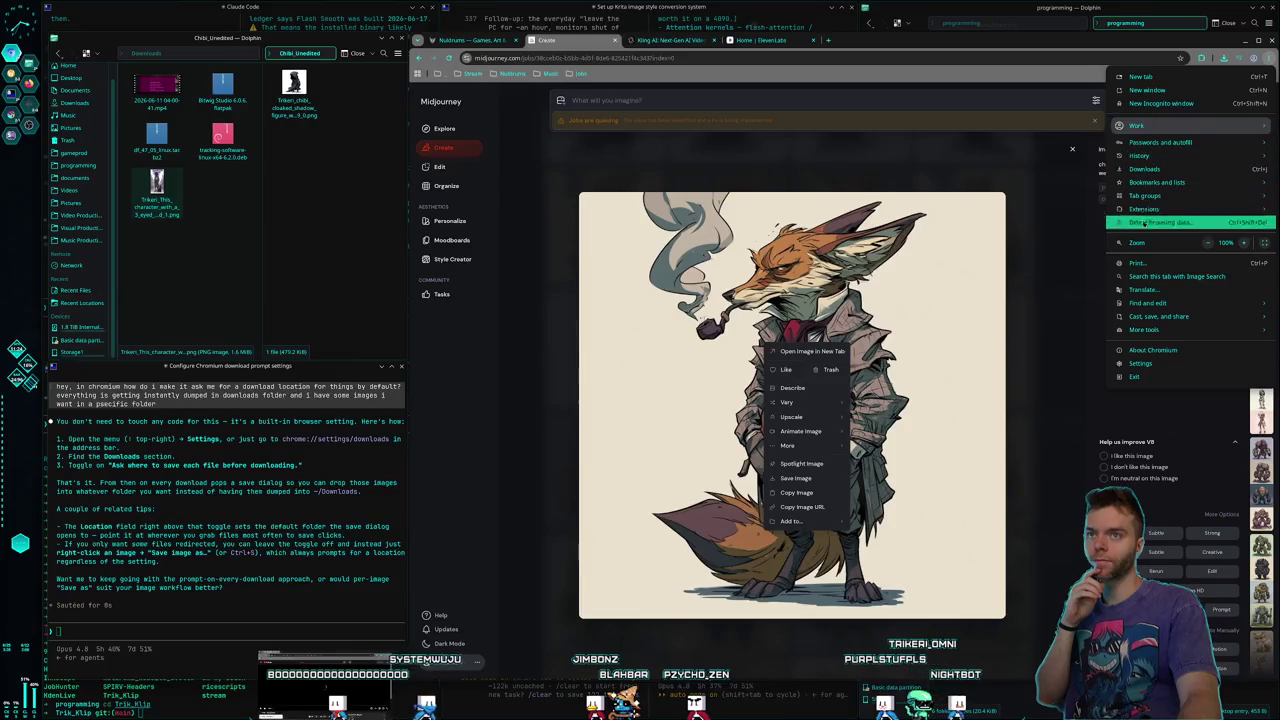
pyautogui.click(1140, 363)
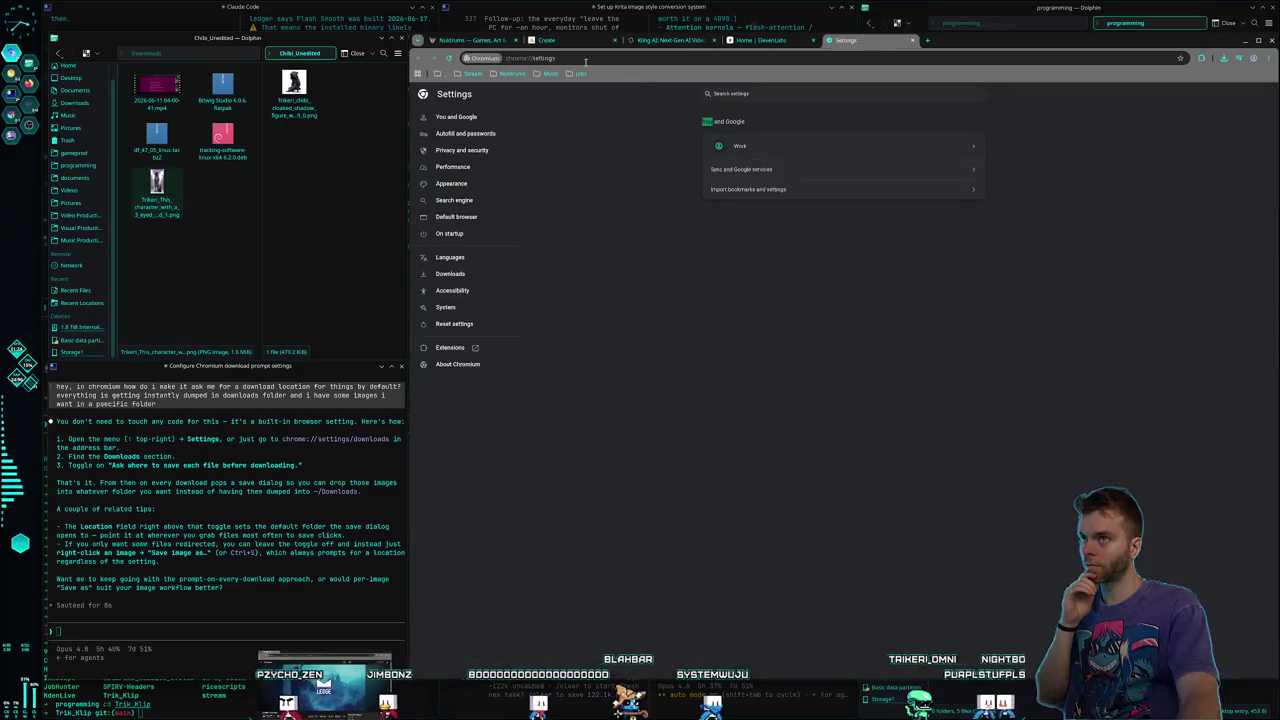
pyautogui.click(597, 59)
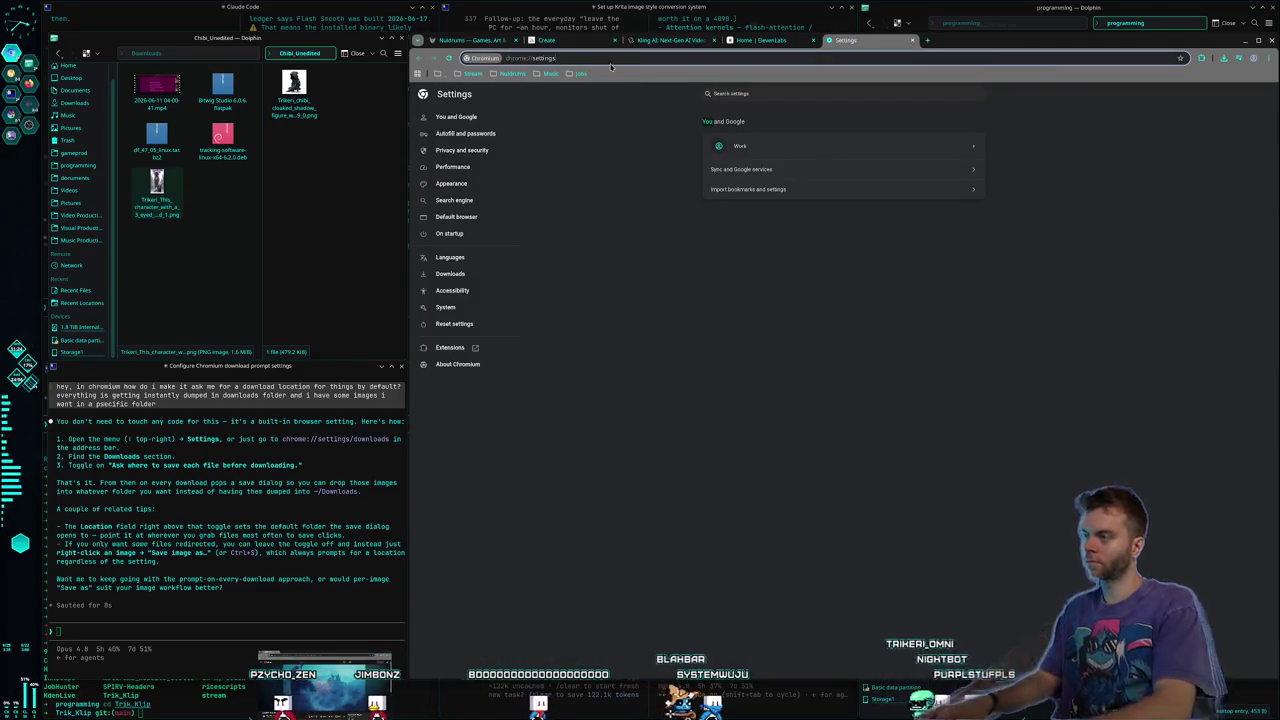
# Enable 'Ask where to save each file before downloading' on Chromium's downloads settings page
pyautogui.press('End')
pyautogui.write('/download')
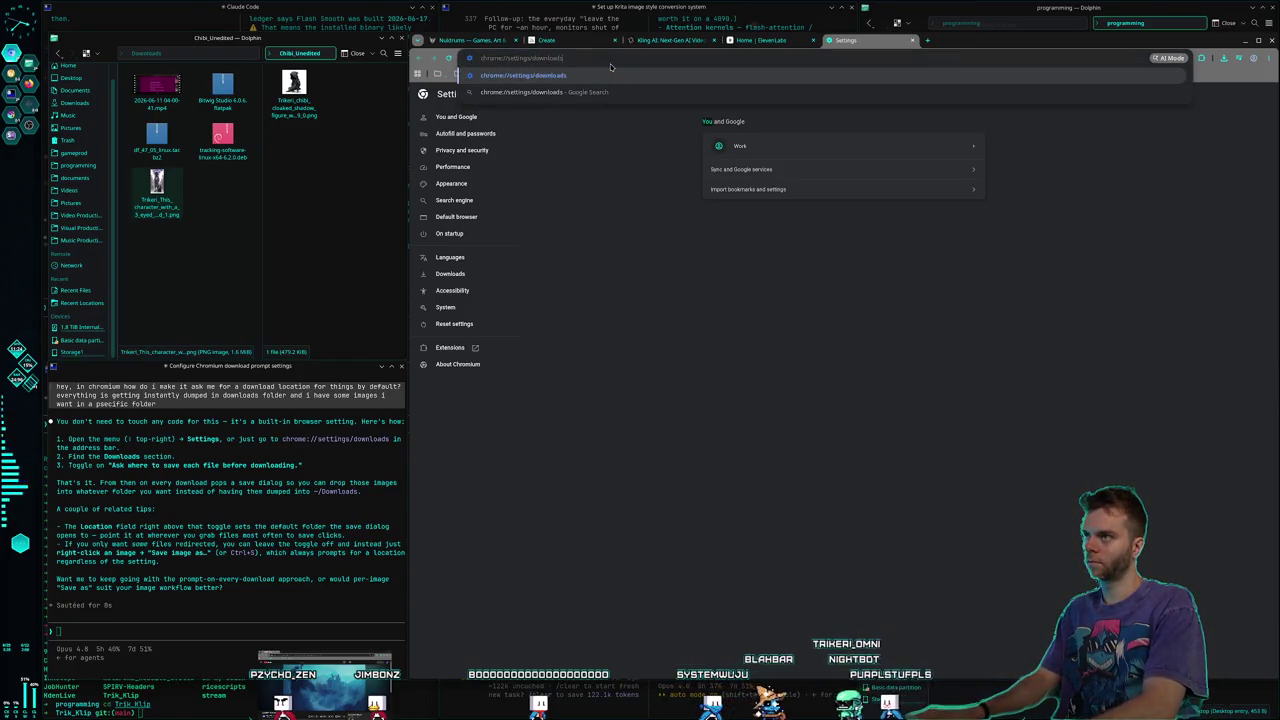
pyautogui.press('Return')
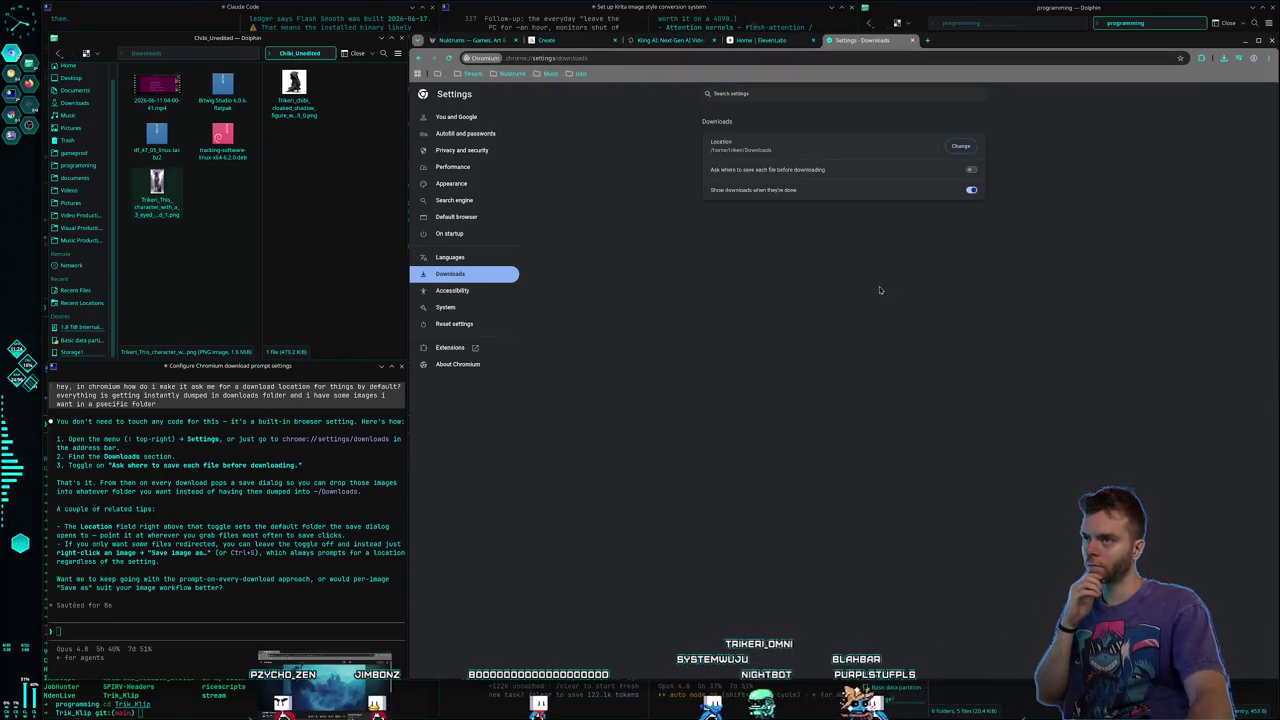
pyautogui.click(766, 96)
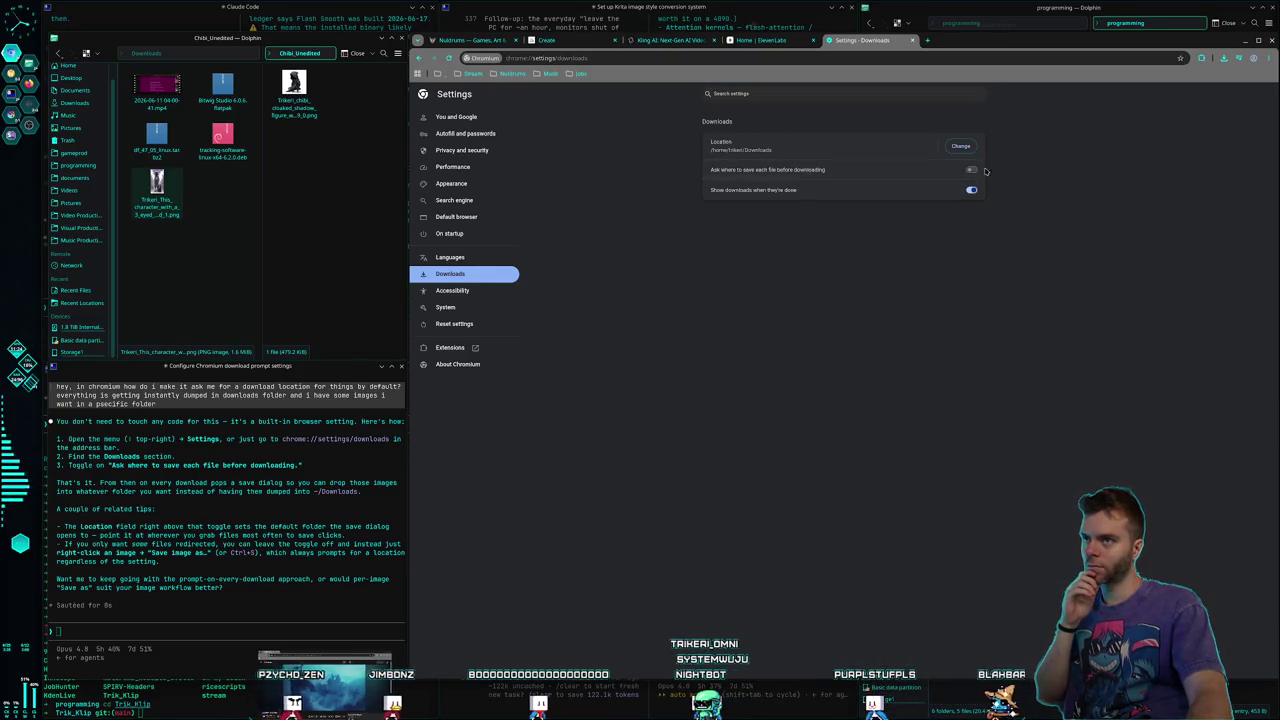
pyautogui.click(768, 170)
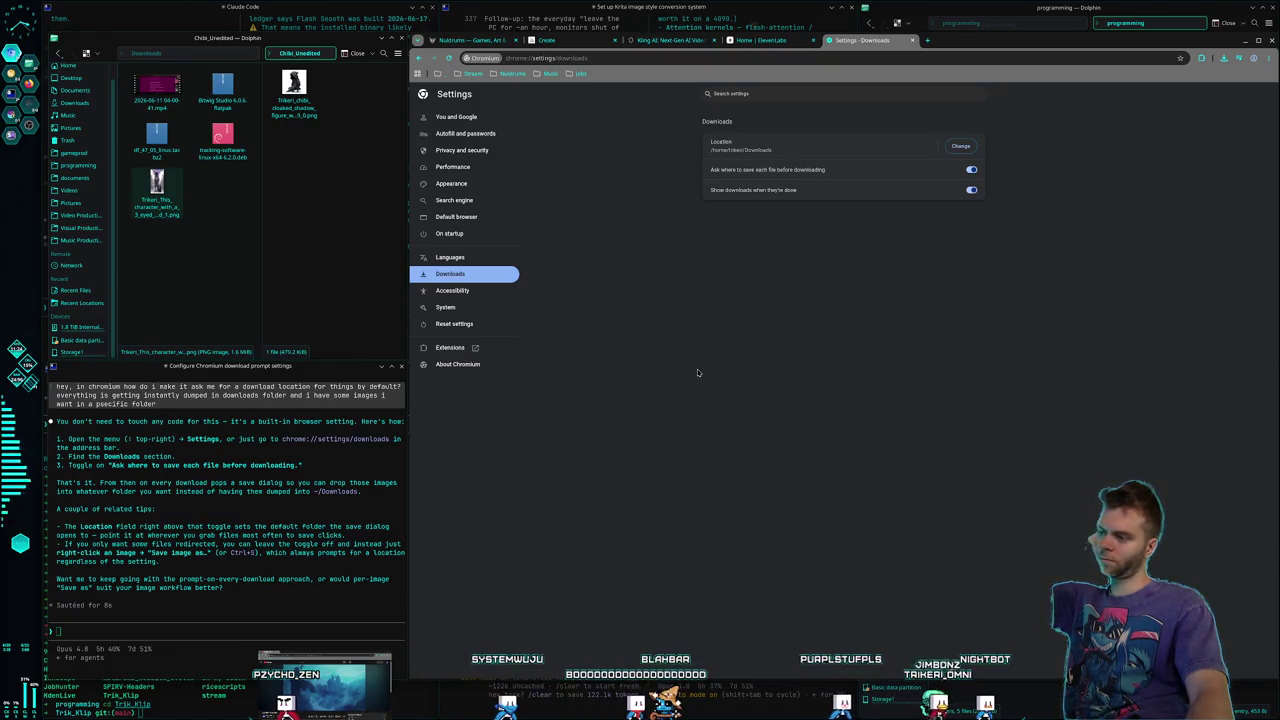
# Recheck the download settings, then close the Settings tab to return to the fox image
pyautogui.click(546, 40)
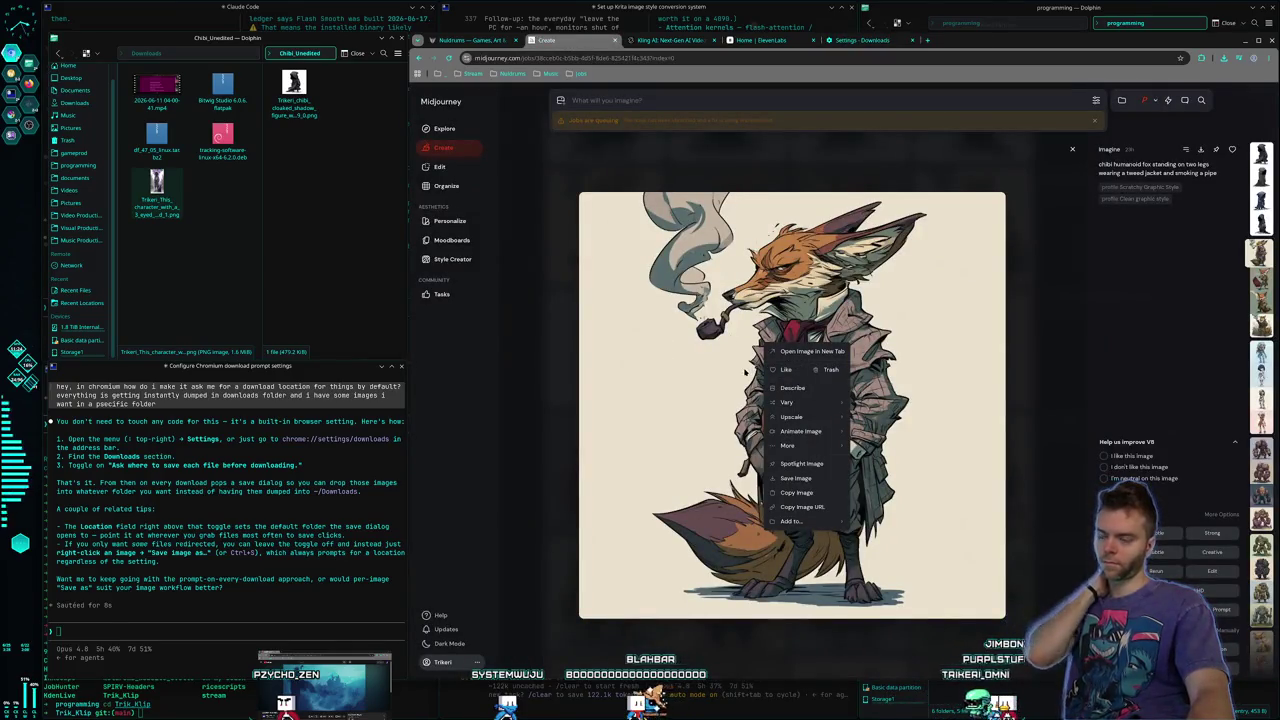
pyautogui.moveTo(814, 449)
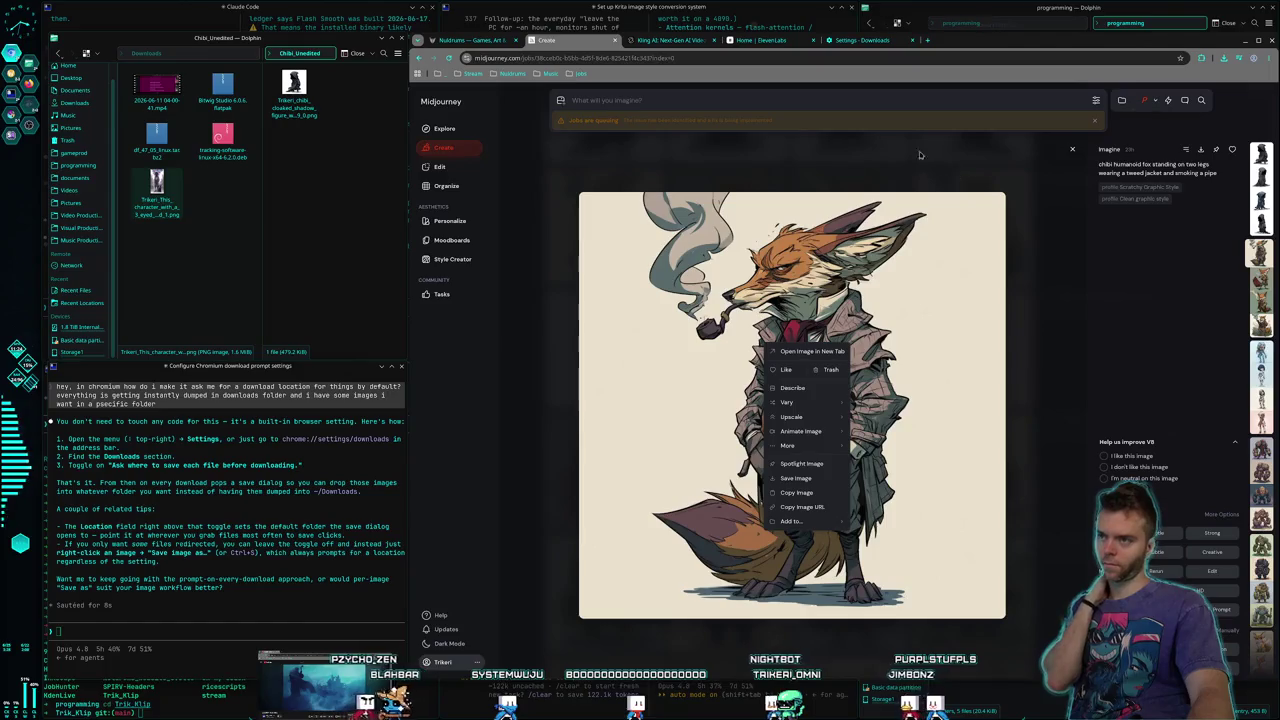
pyautogui.click(860, 40)
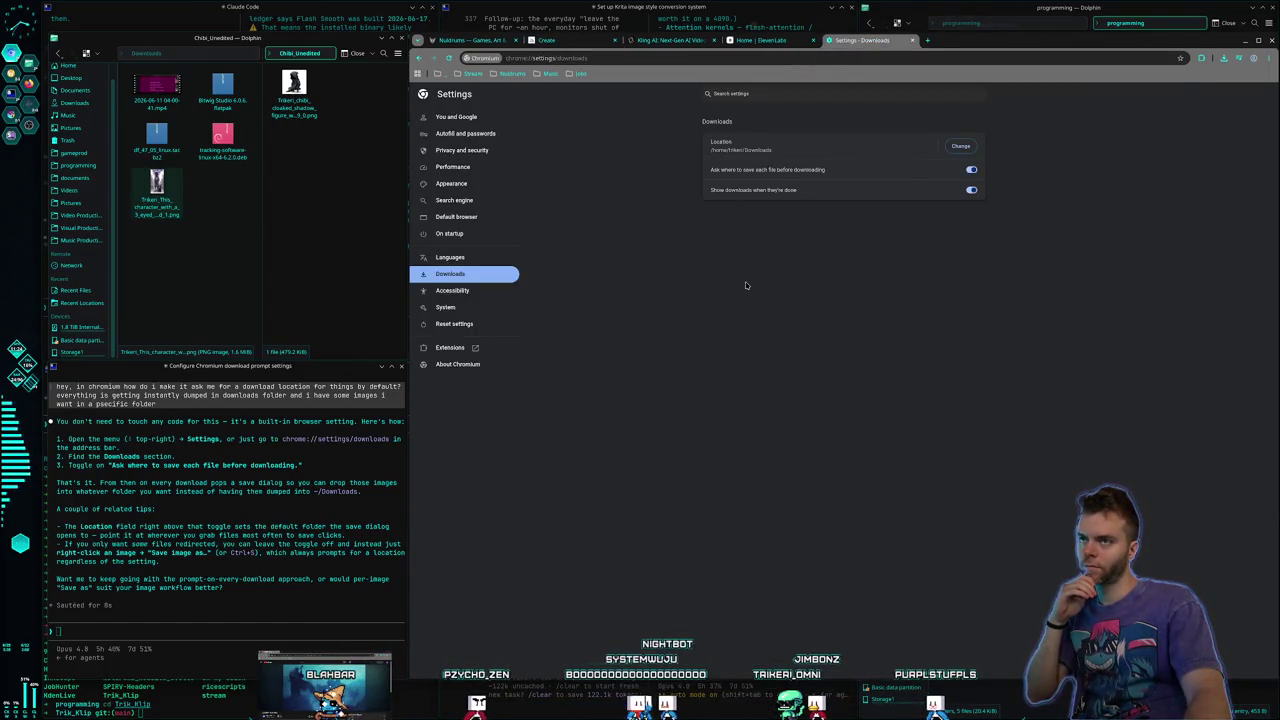
pyautogui.hotkey('ctrl', 'w')
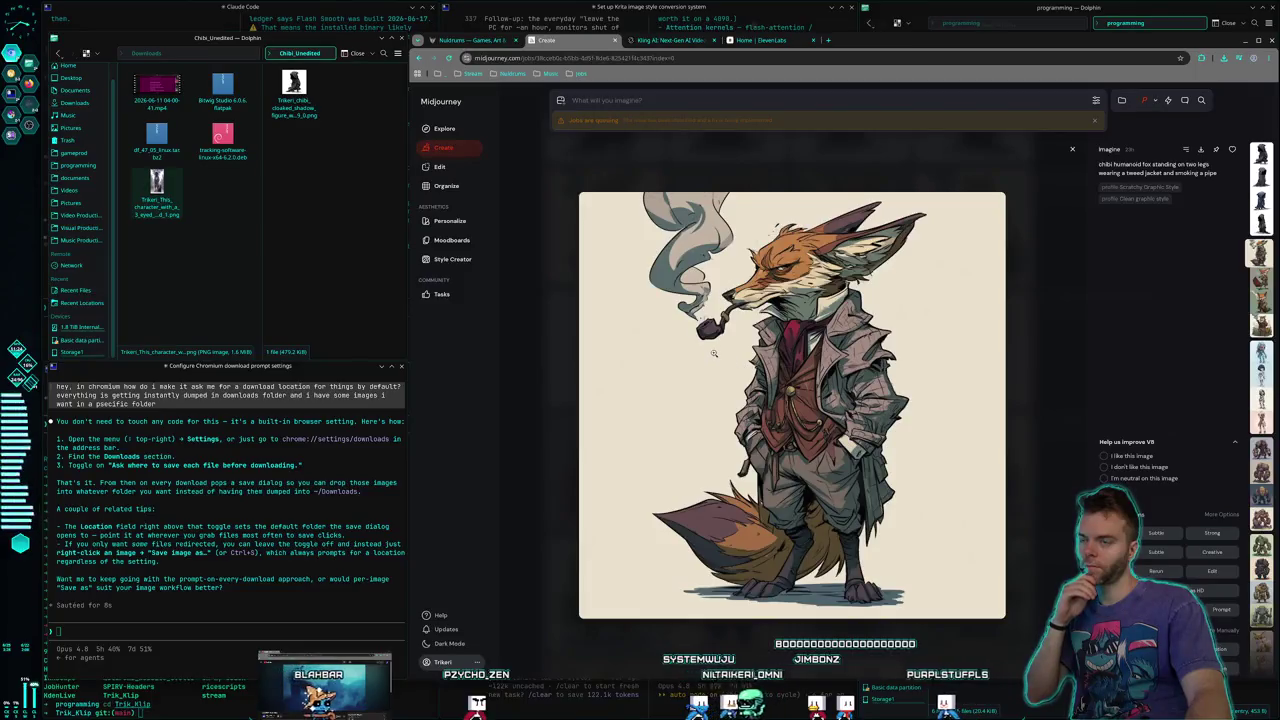
# Save the pipe-smoking fox image into Pictures > Nuldrums > StreamToons > Chibi_Unedited
pyautogui.rightClick(672, 341)
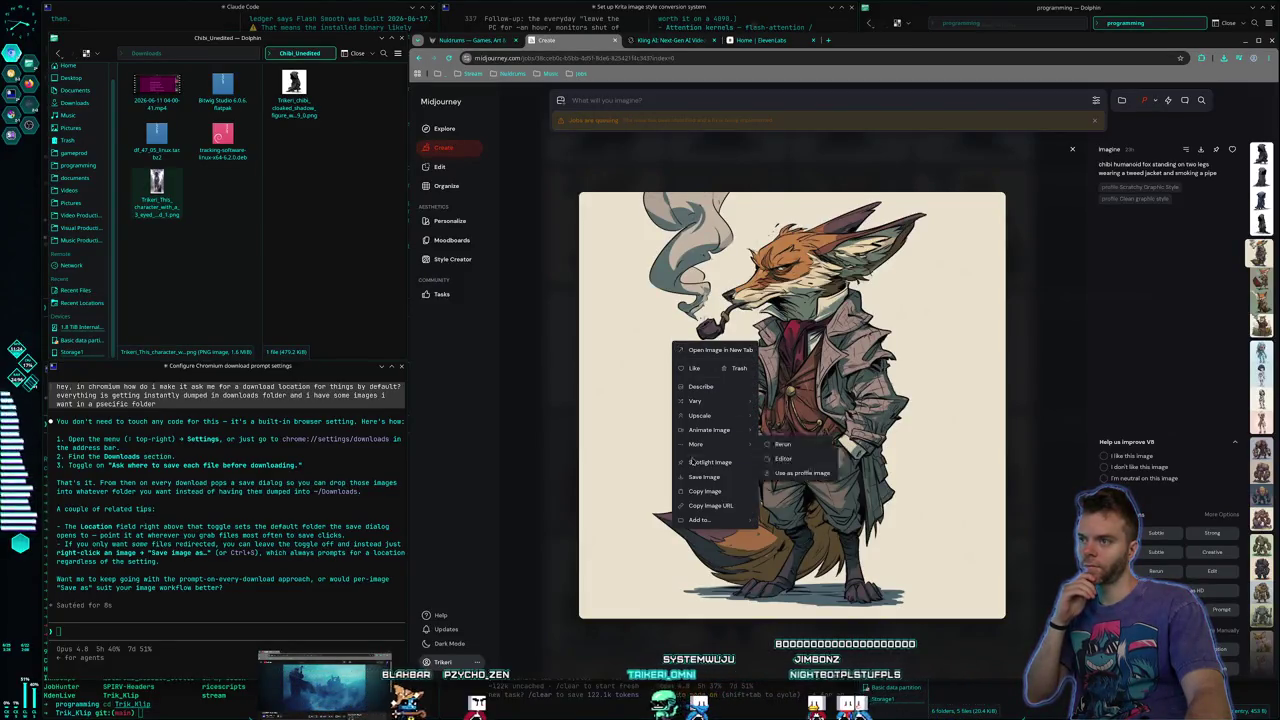
pyautogui.click(710, 475)
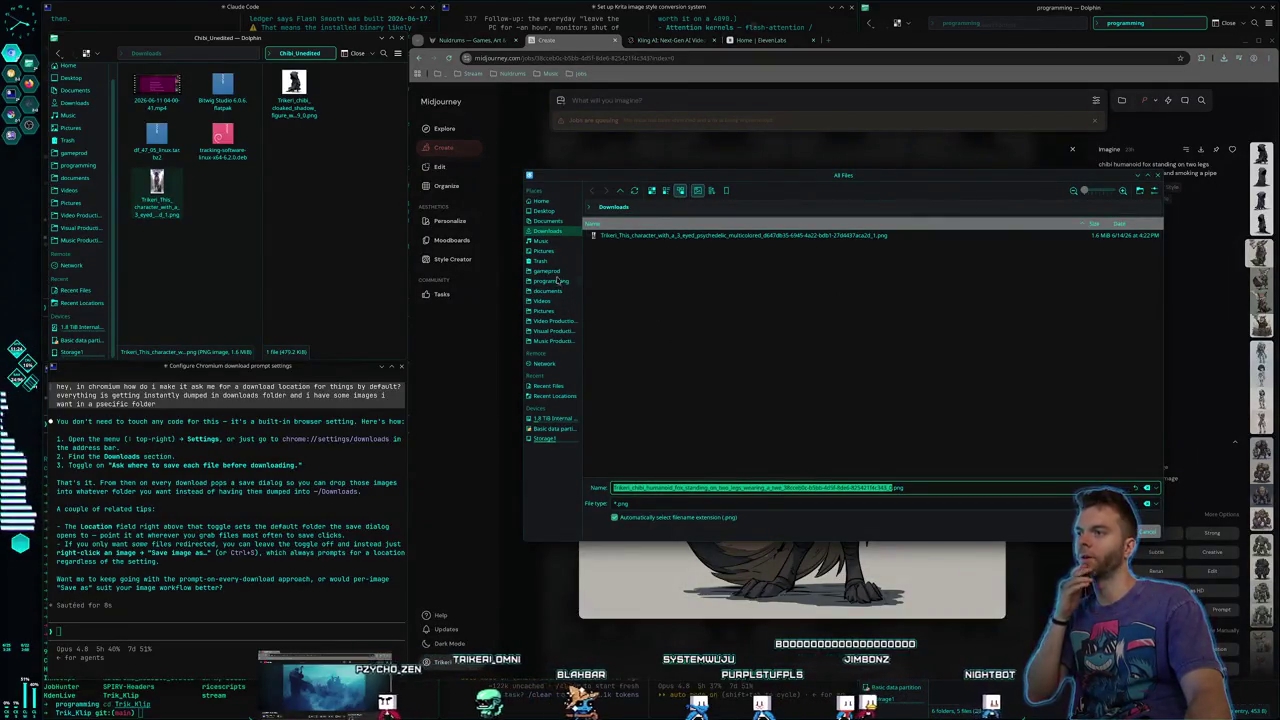
pyautogui.click(543, 310)
pyautogui.scroll(-5, 702, 330)
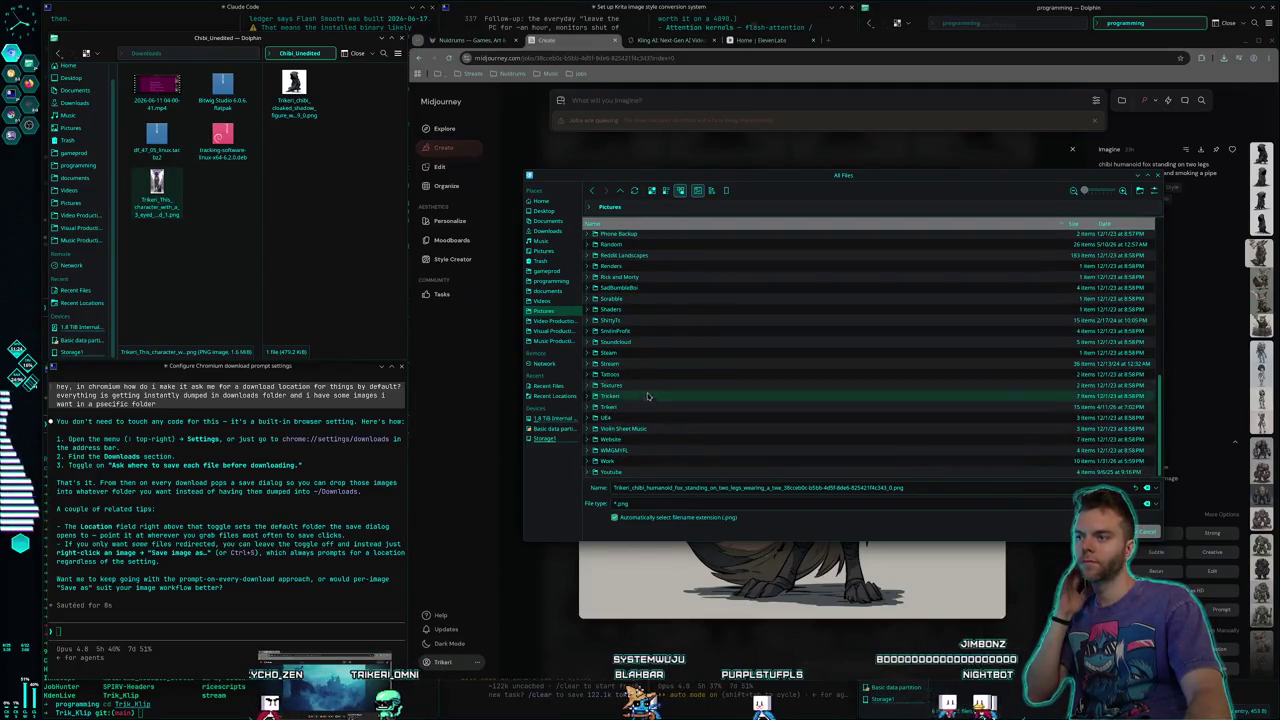
pyautogui.scroll(4, 630, 325)
pyautogui.doubleClick(612, 357)
pyautogui.scroll(-3, 628, 342)
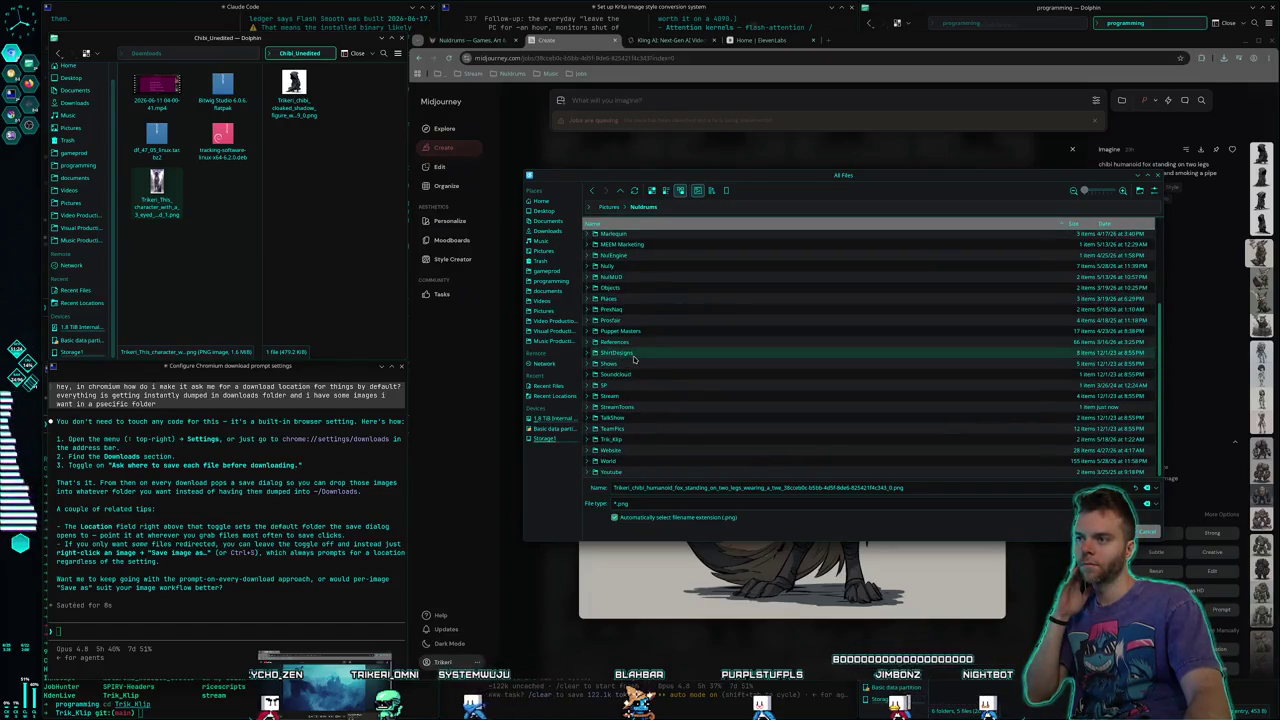
pyautogui.doubleClick(626, 407)
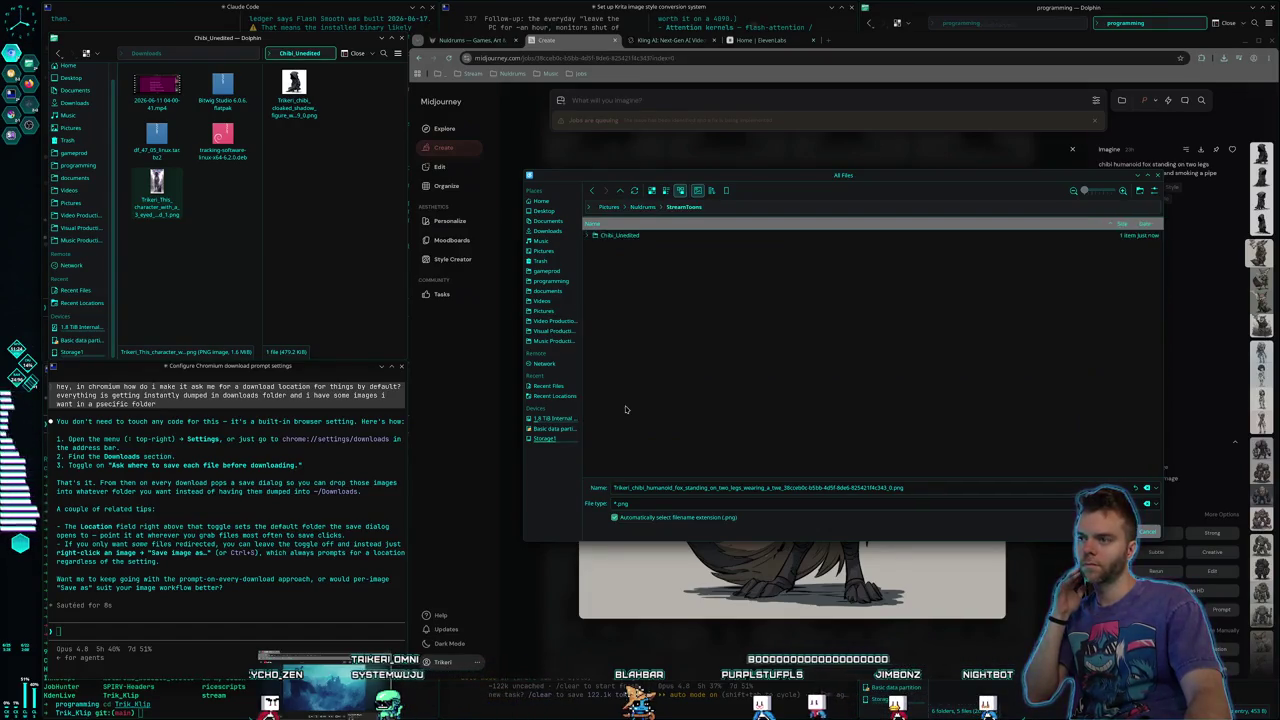
pyautogui.doubleClick(620, 235)
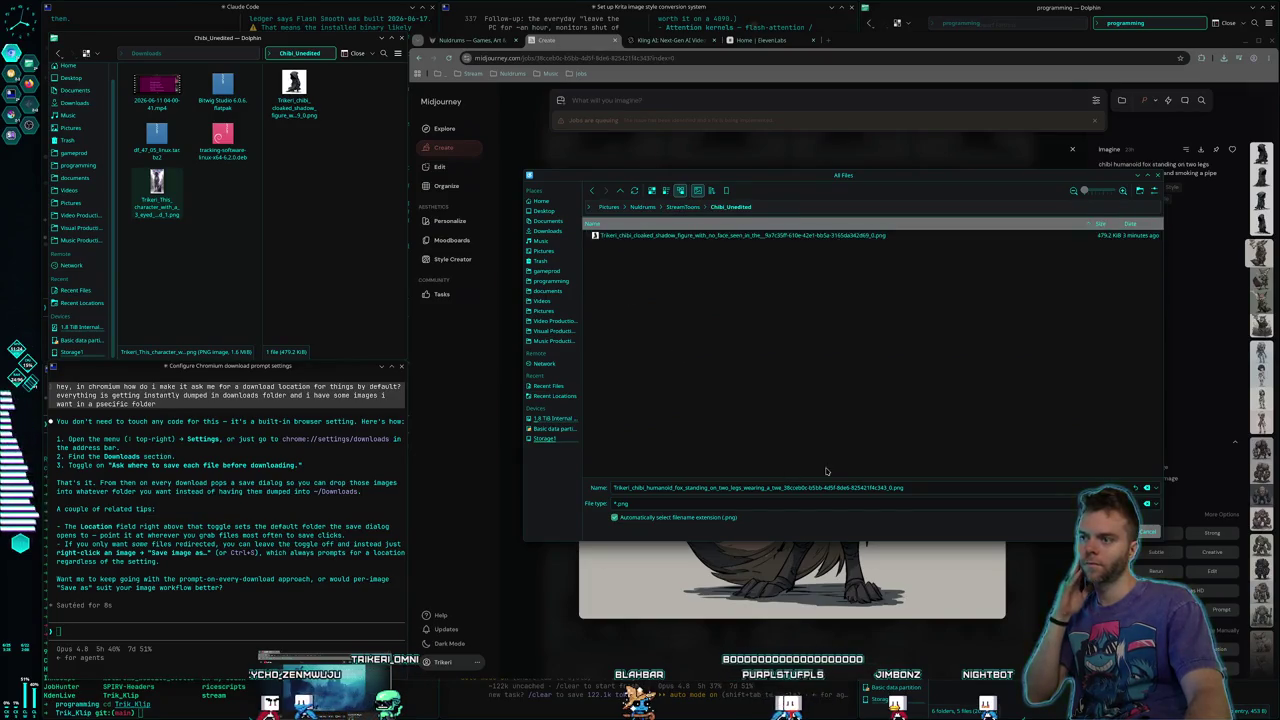
pyautogui.press('Return')
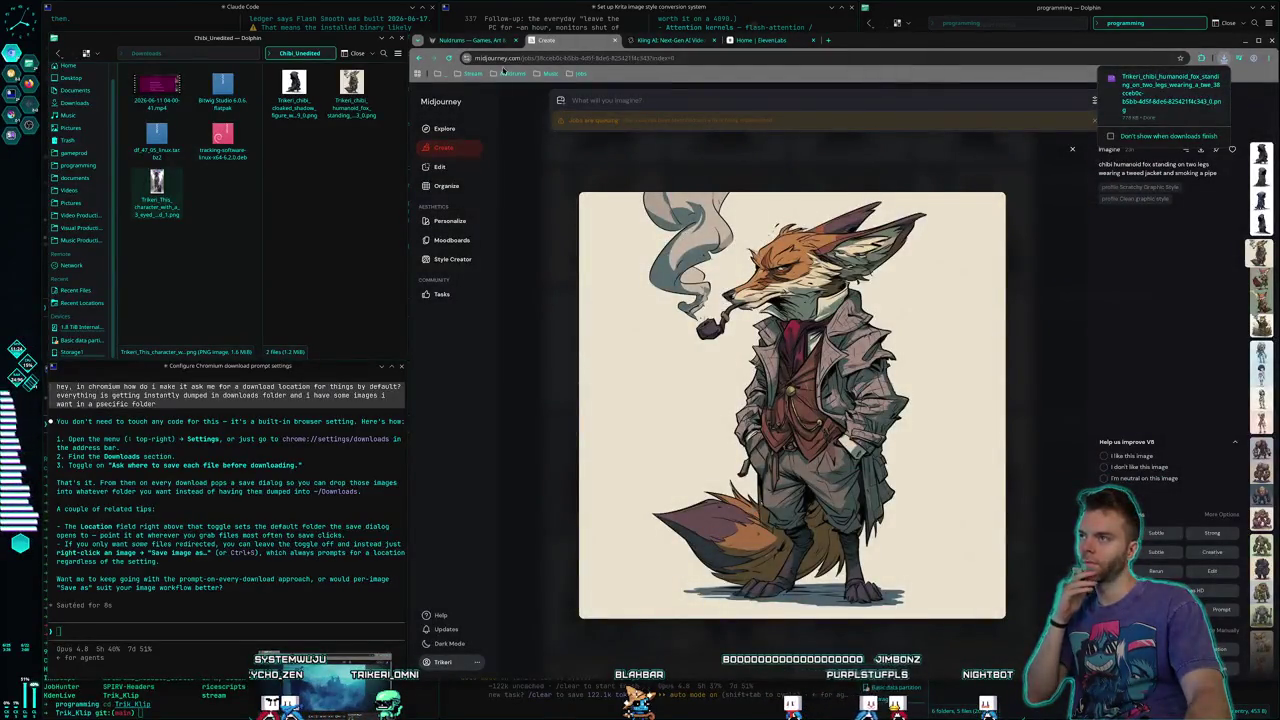
pyautogui.click(549, 158)
# Compare the robot girl images and save the blue robot girl into Chibi_Unedited
pyautogui.scroll(-1, 719, 305)
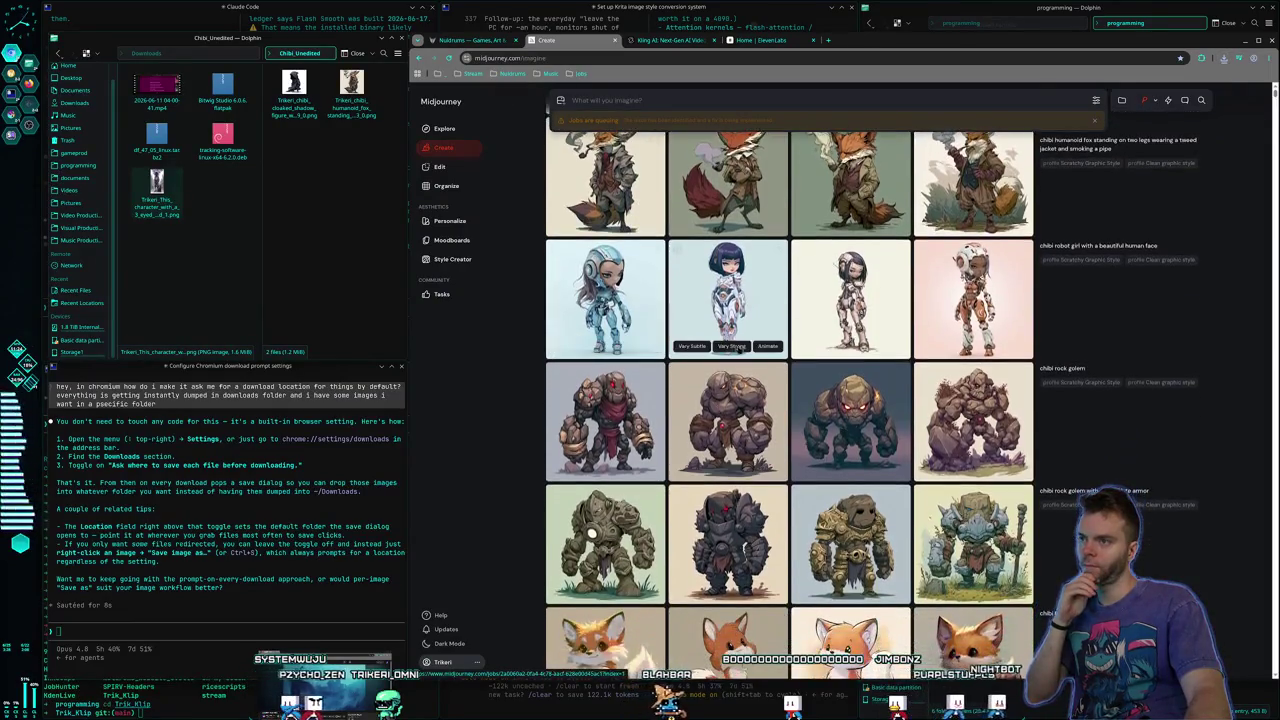
pyautogui.click(719, 305)
pyautogui.press('Escape')
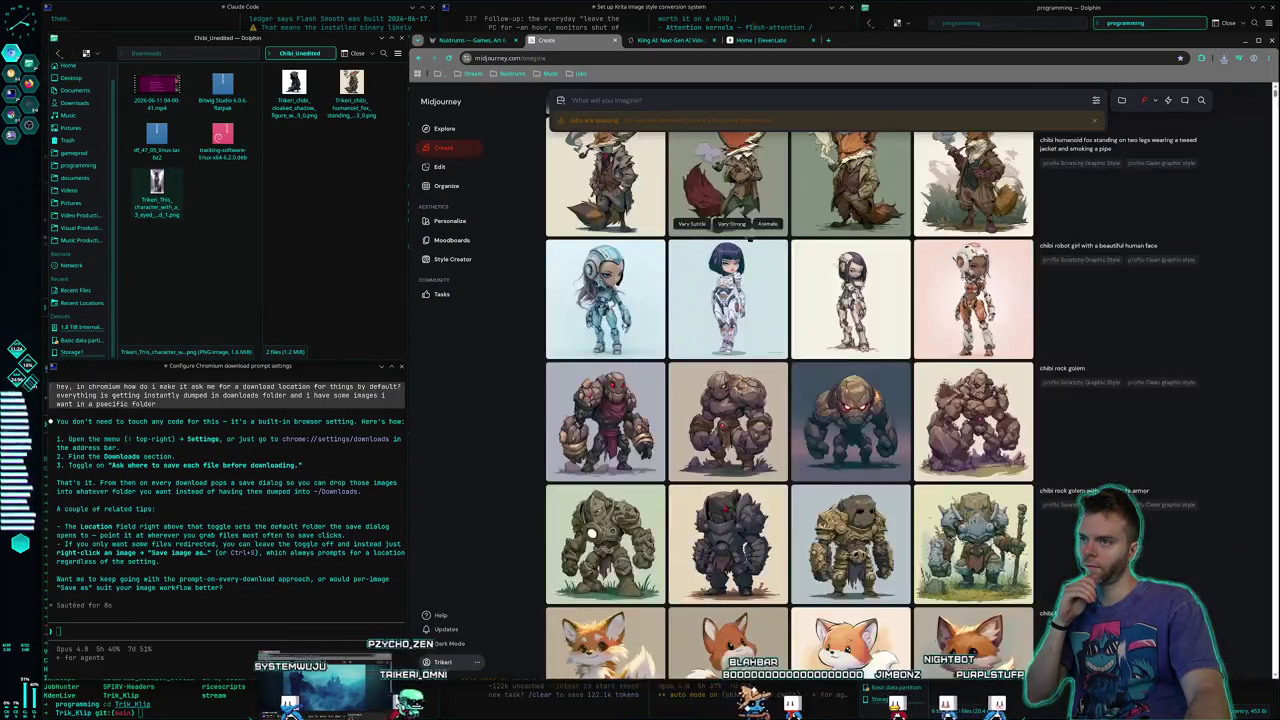
pyautogui.click(845, 301)
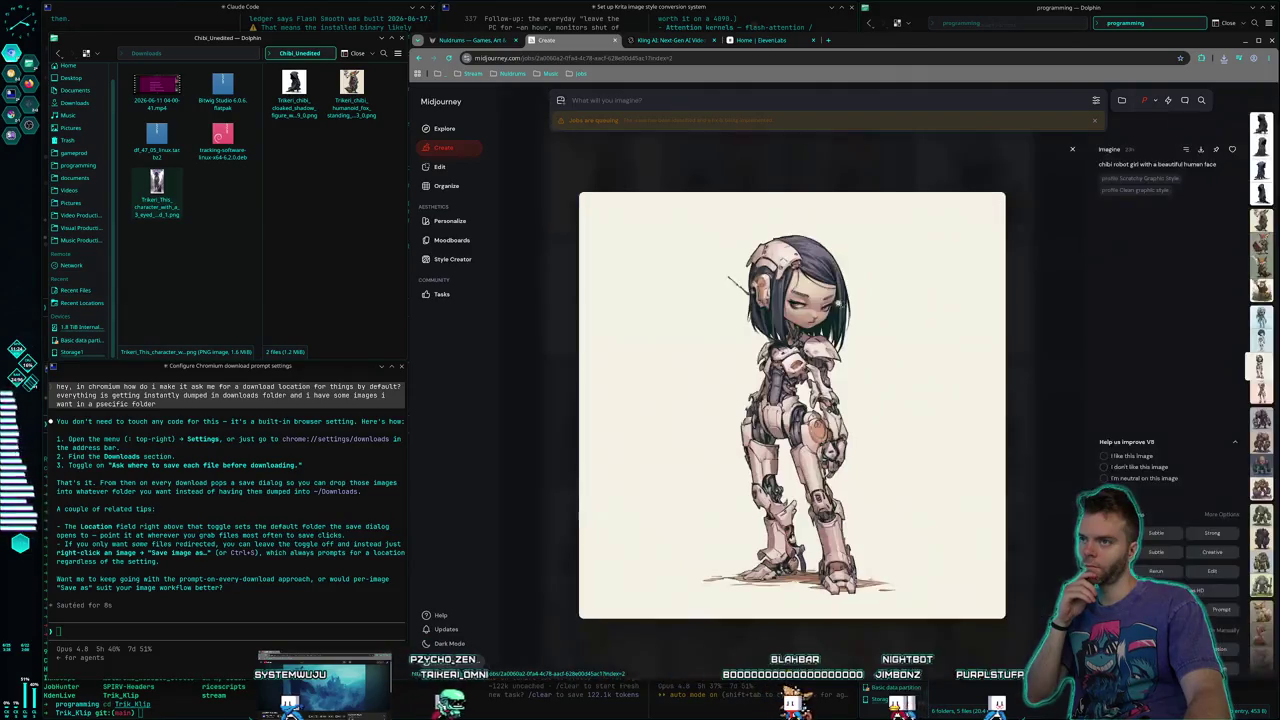
pyautogui.click(693, 176)
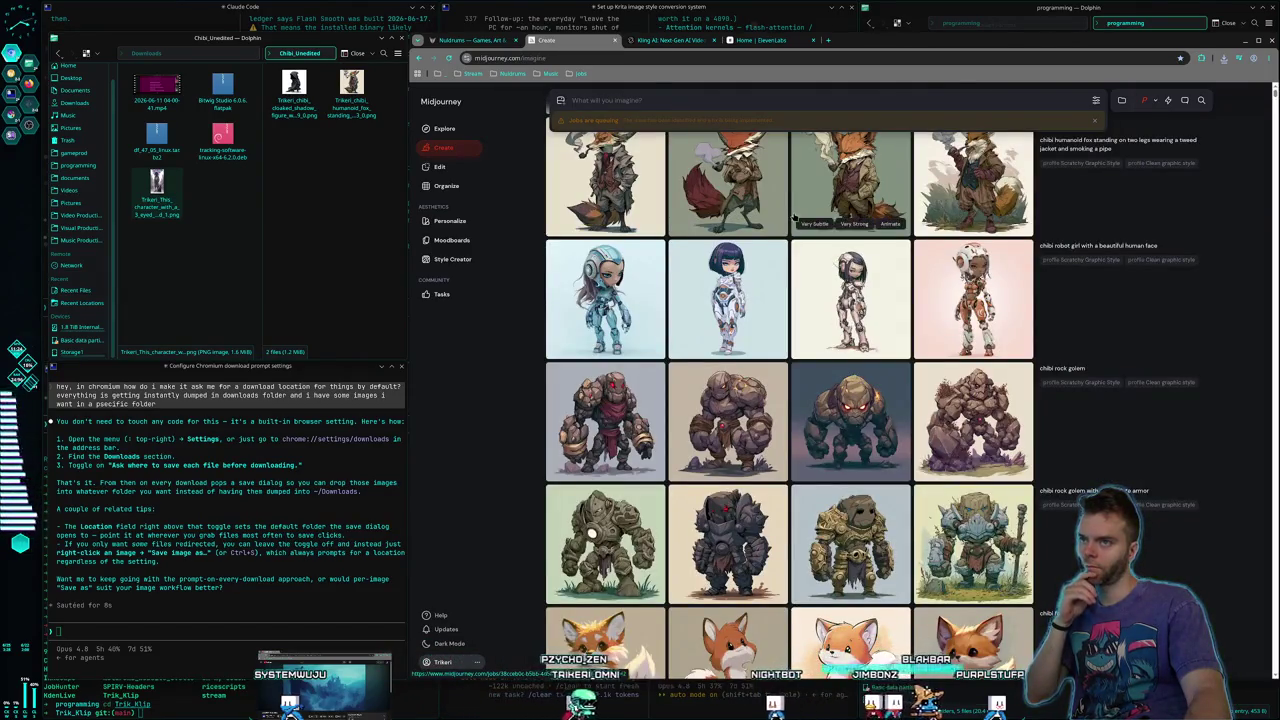
pyautogui.click(605, 290)
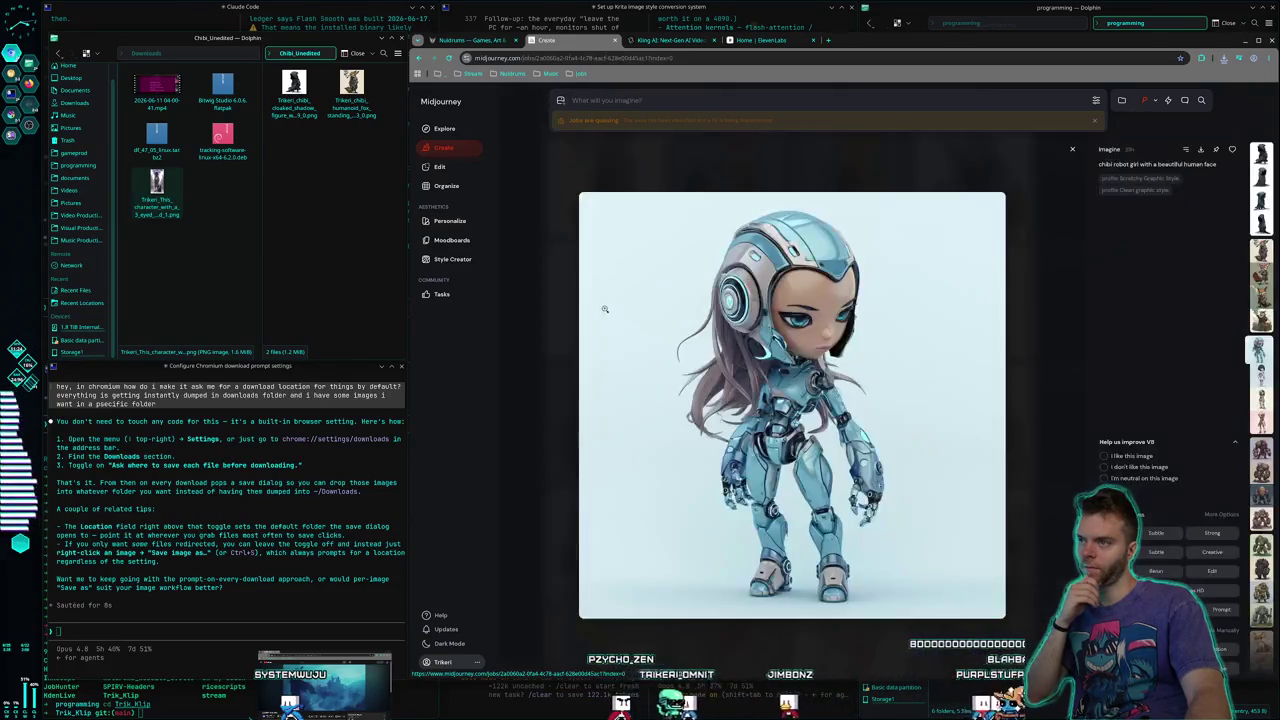
pyautogui.rightClick(706, 324)
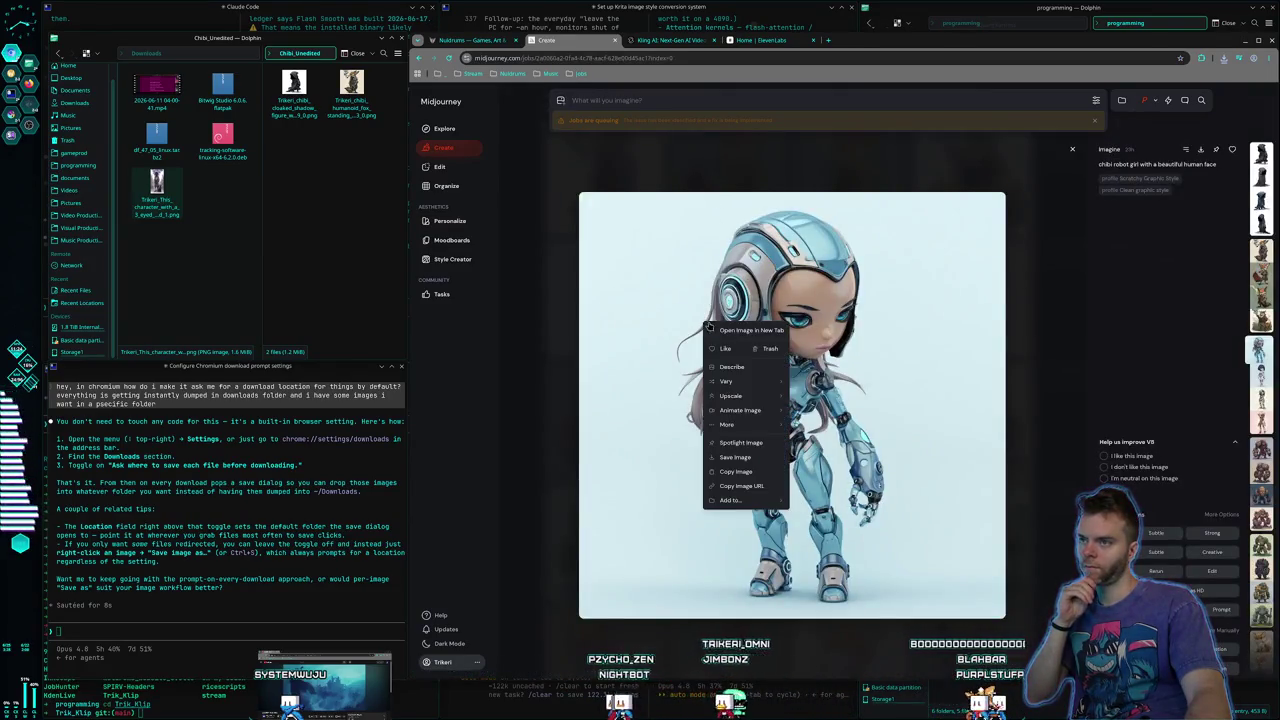
pyautogui.click(747, 457)
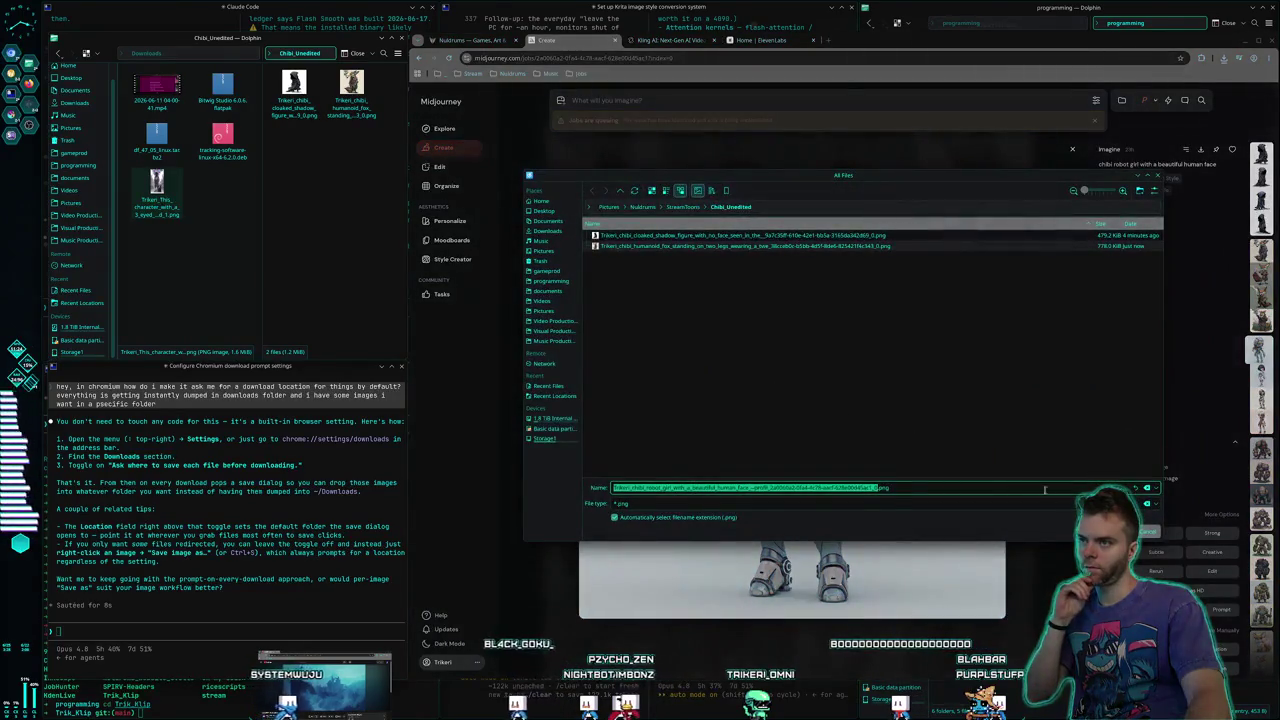
pyautogui.press('Return')
pyautogui.click(806, 171)
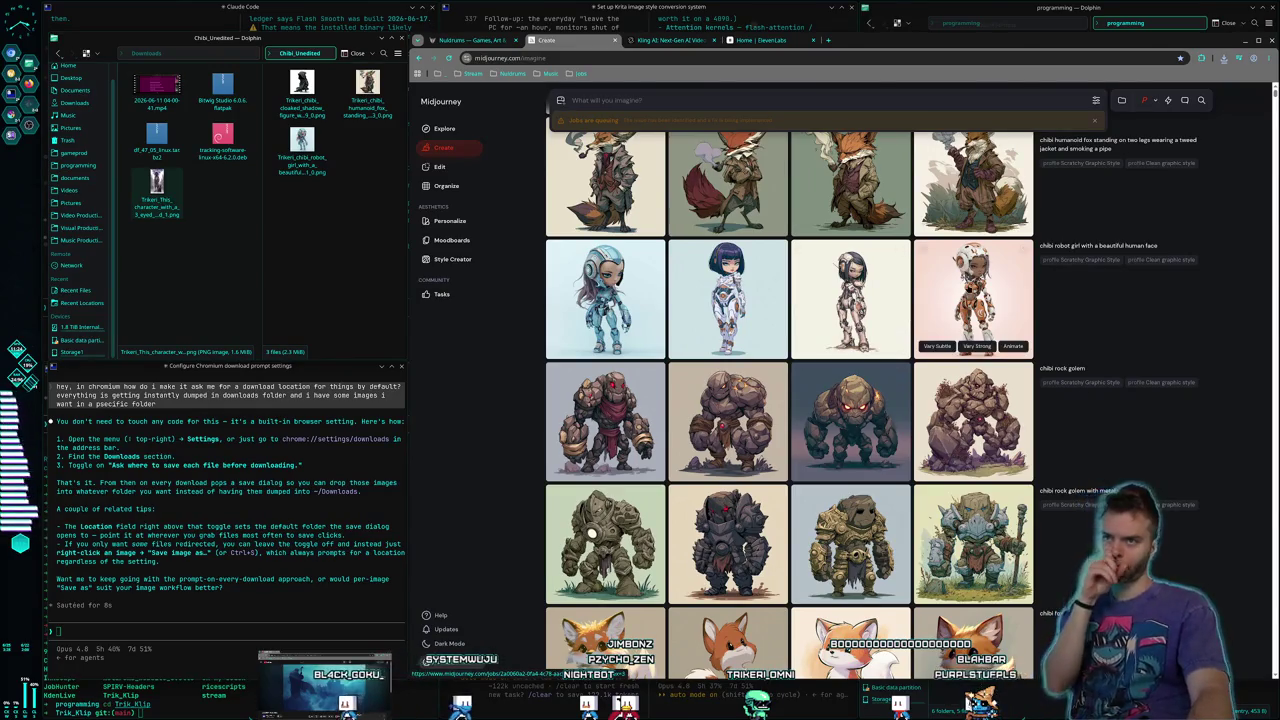
# Save the peach robot girl image into Chibi_Unedited
pyautogui.click(970, 300)
pyautogui.rightClick(812, 365)
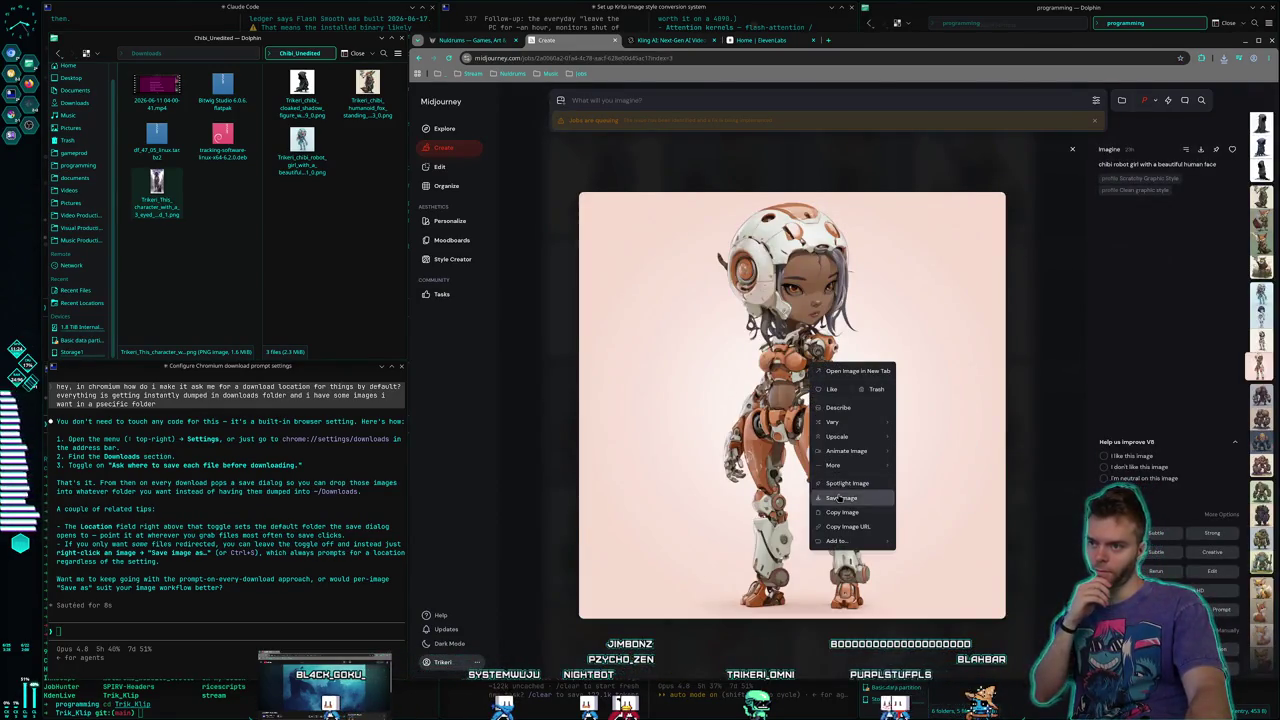
pyautogui.click(840, 498)
pyautogui.press('Return')
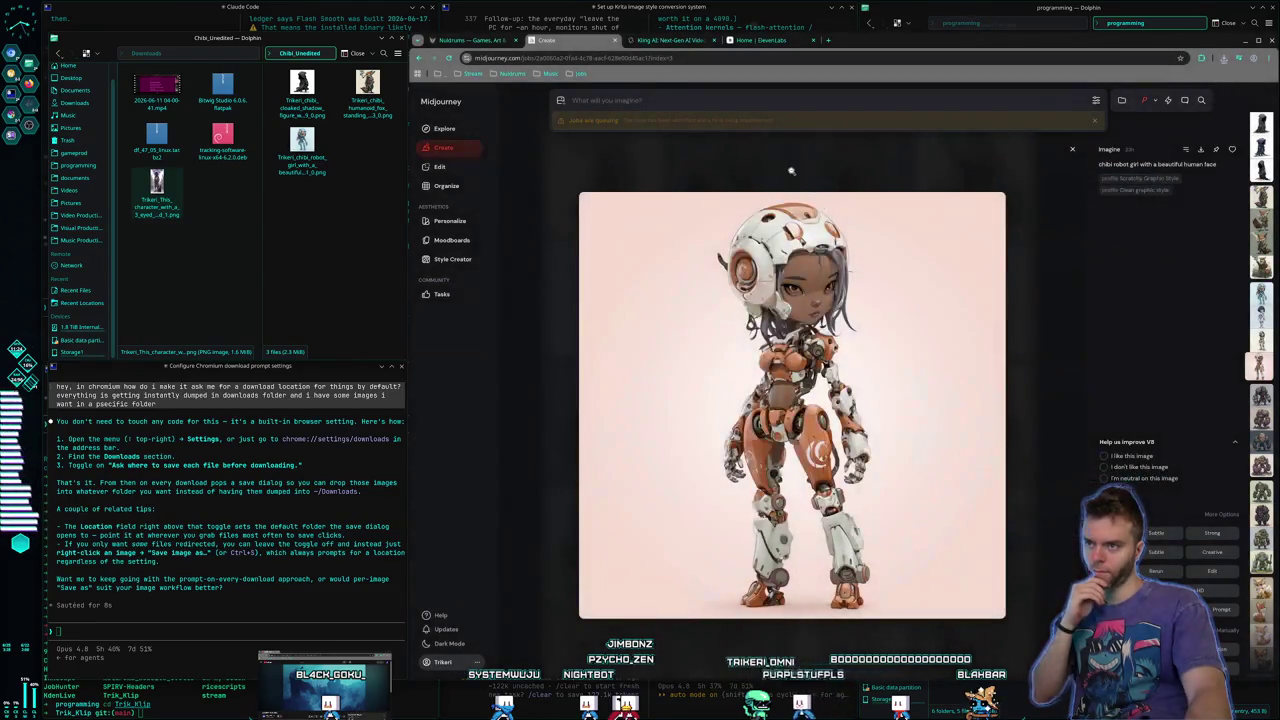
pyautogui.click(796, 172)
# Save the red-eyed rock golem image into Chibi_Unedited
pyautogui.scroll(1, 821, 395)
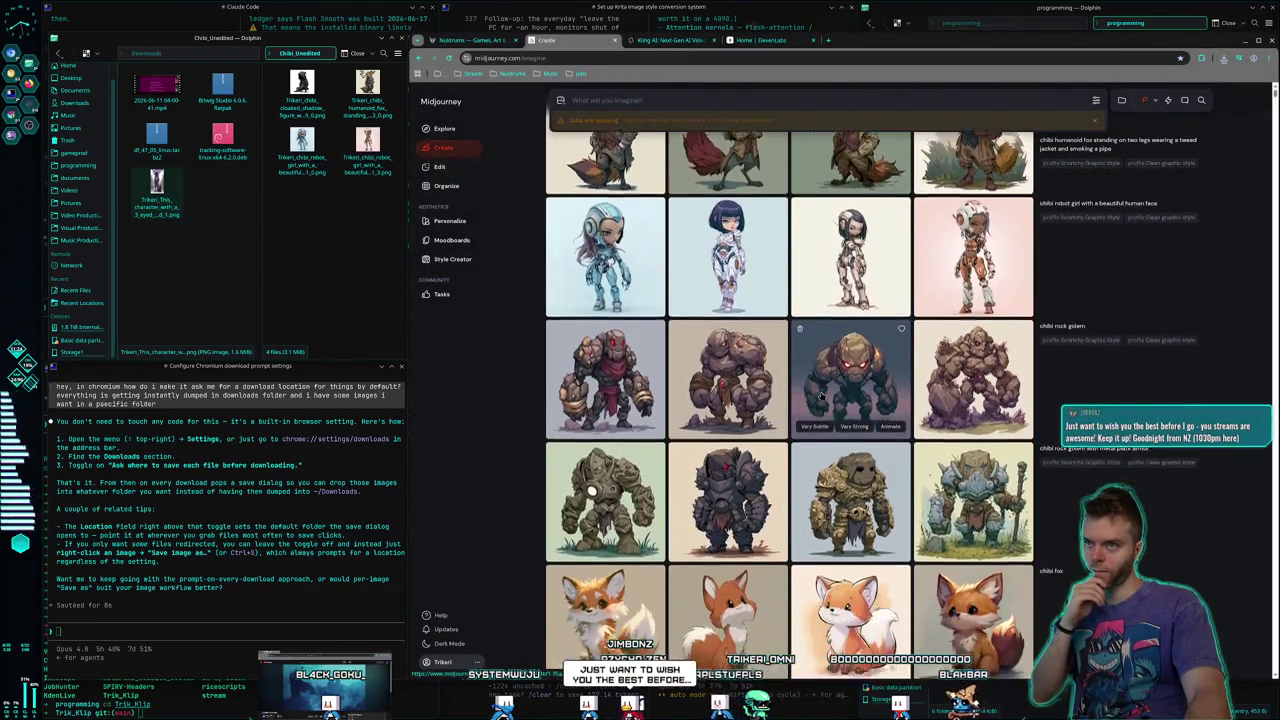
pyautogui.scroll(2, 821, 395)
pyautogui.scroll(-5, 636, 350)
pyautogui.click(620, 340)
pyautogui.rightClick(740, 356)
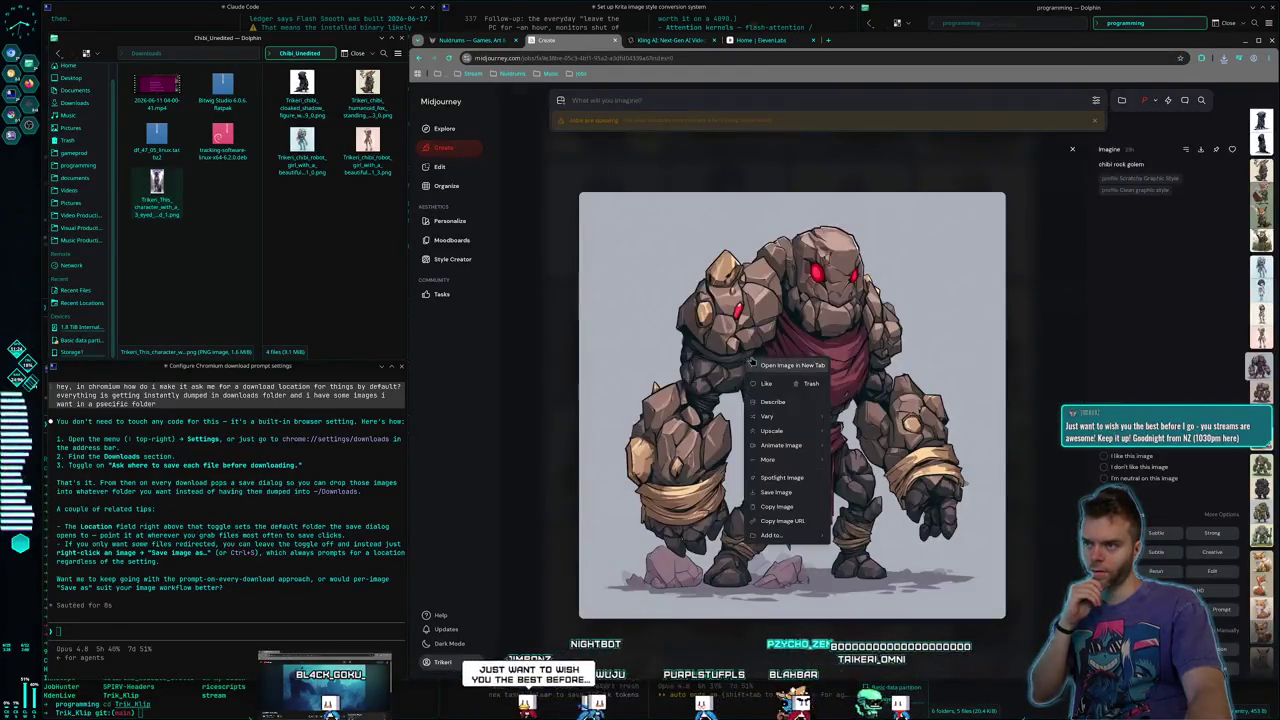
pyautogui.click(786, 476)
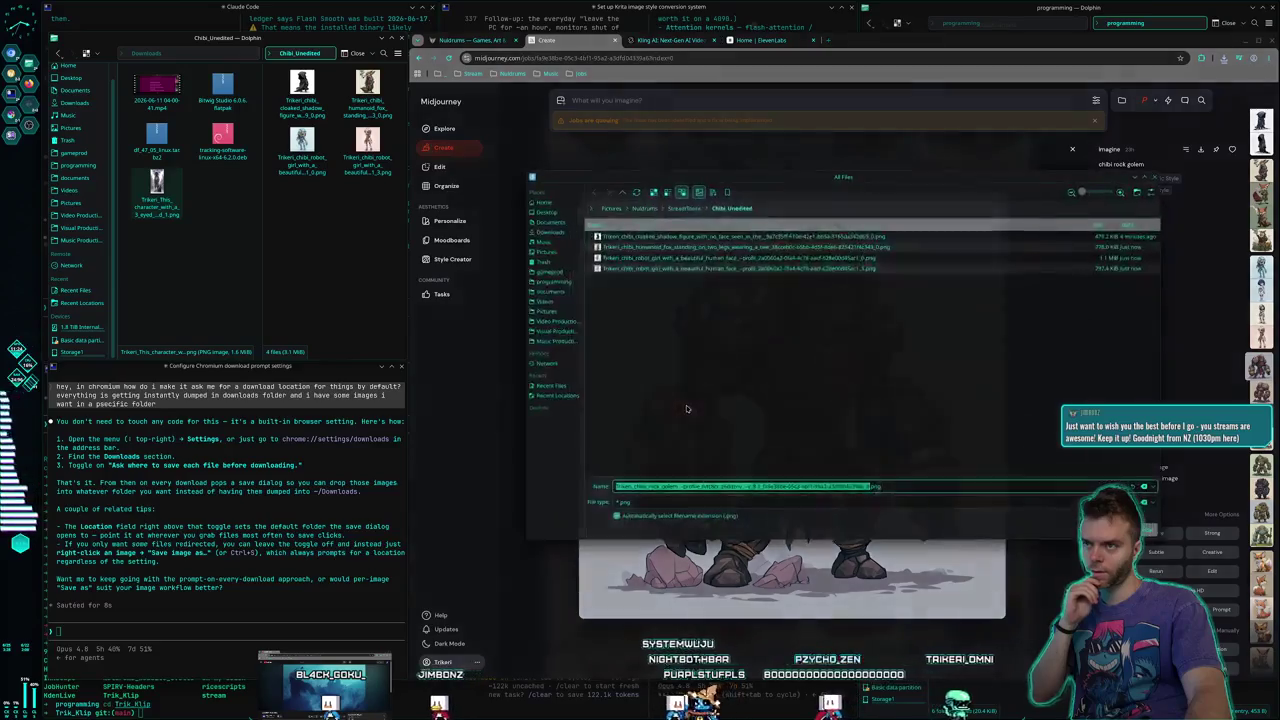
pyautogui.press('Return')
pyautogui.press('Right')
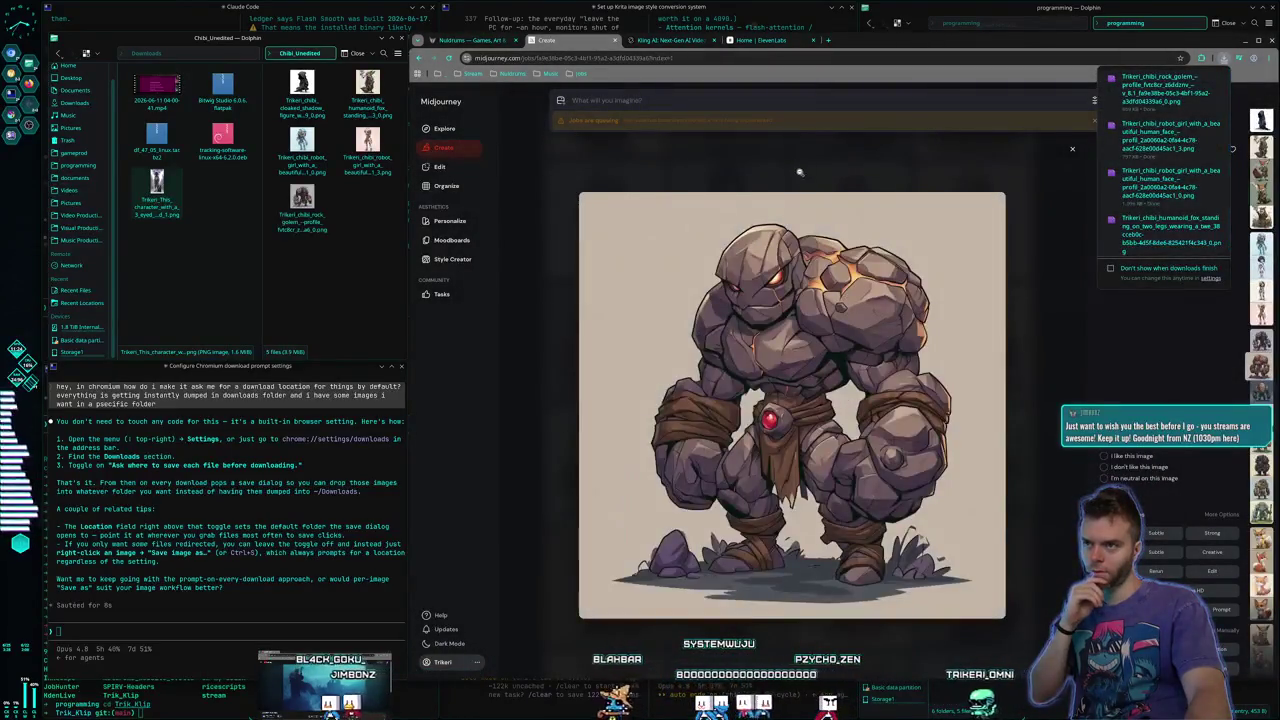
pyautogui.click(800, 171)
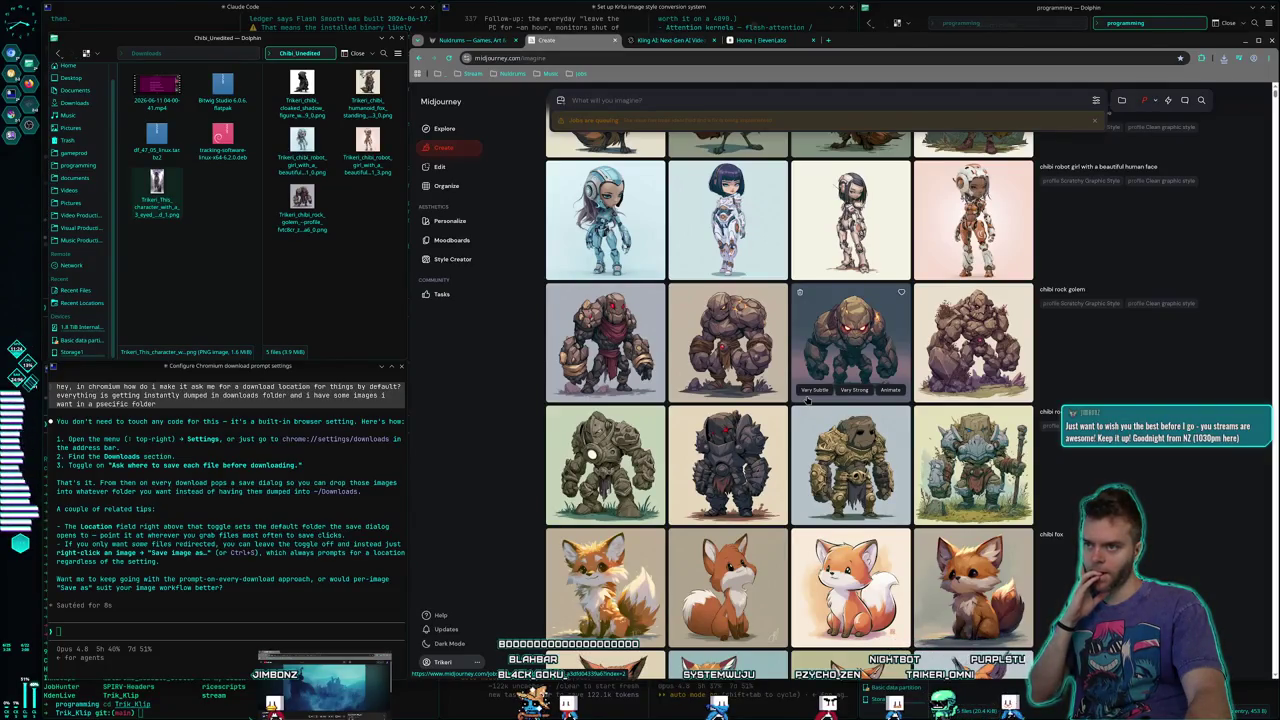
# Save the dark rock golem image into Chibi_Unedited
pyautogui.scroll(-1, 807, 399)
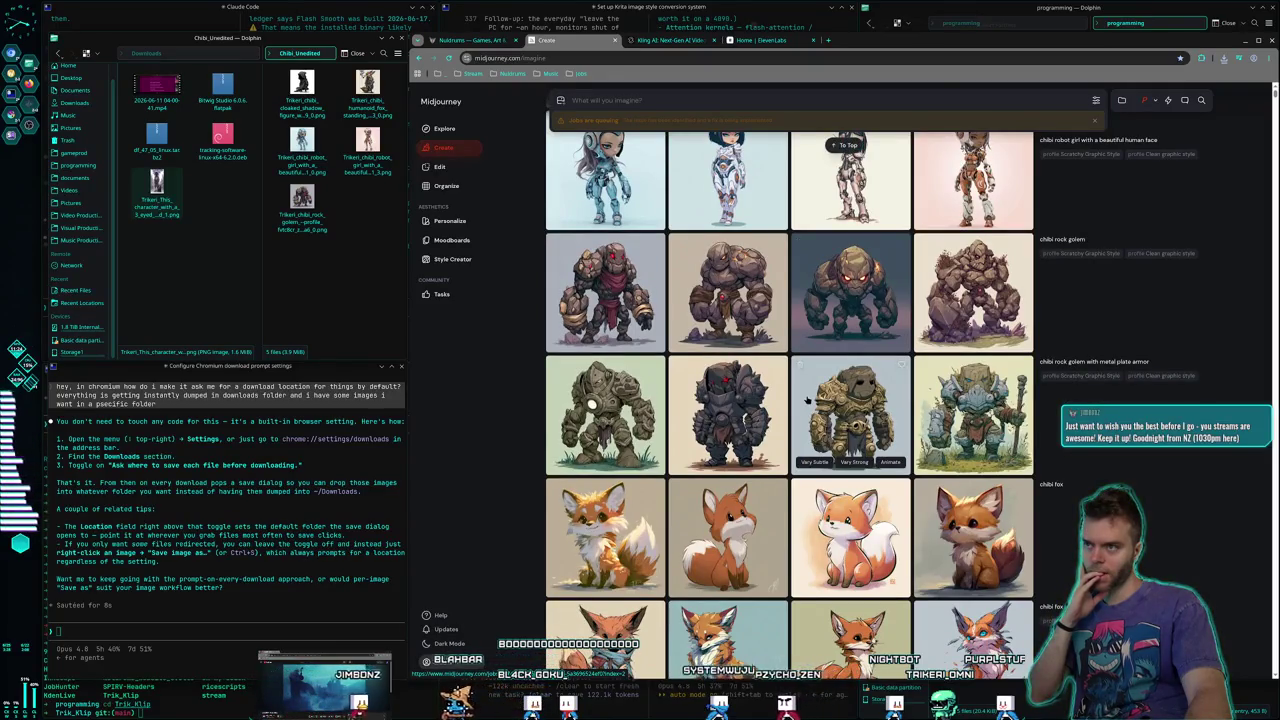
pyautogui.rightClick(748, 399)
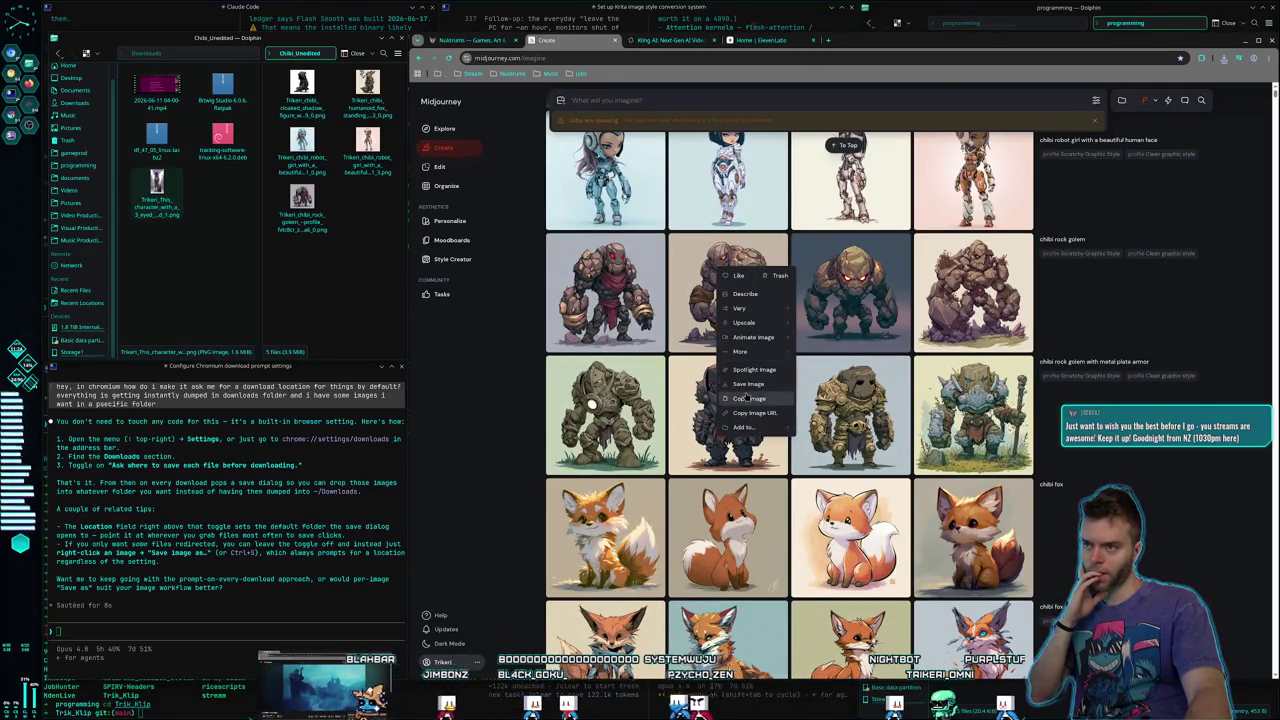
pyautogui.click(727, 300)
pyautogui.click(727, 300)
pyautogui.rightClick(802, 455)
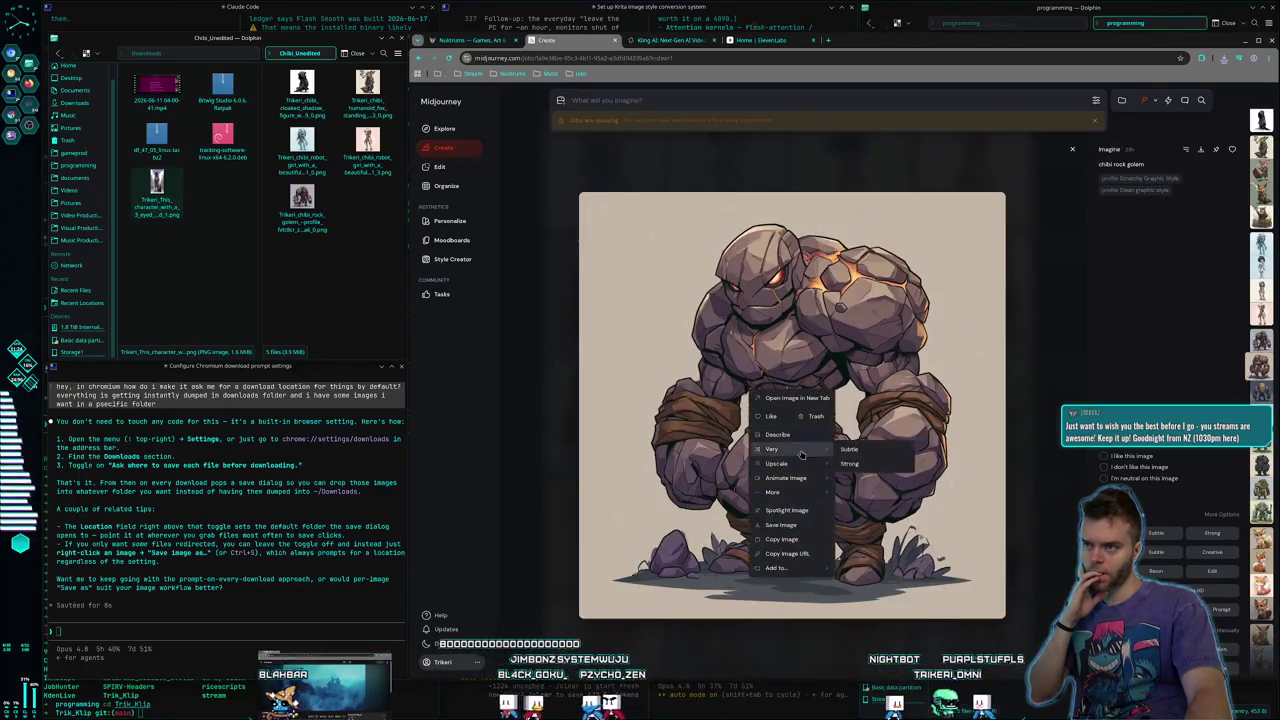
pyautogui.click(780, 524)
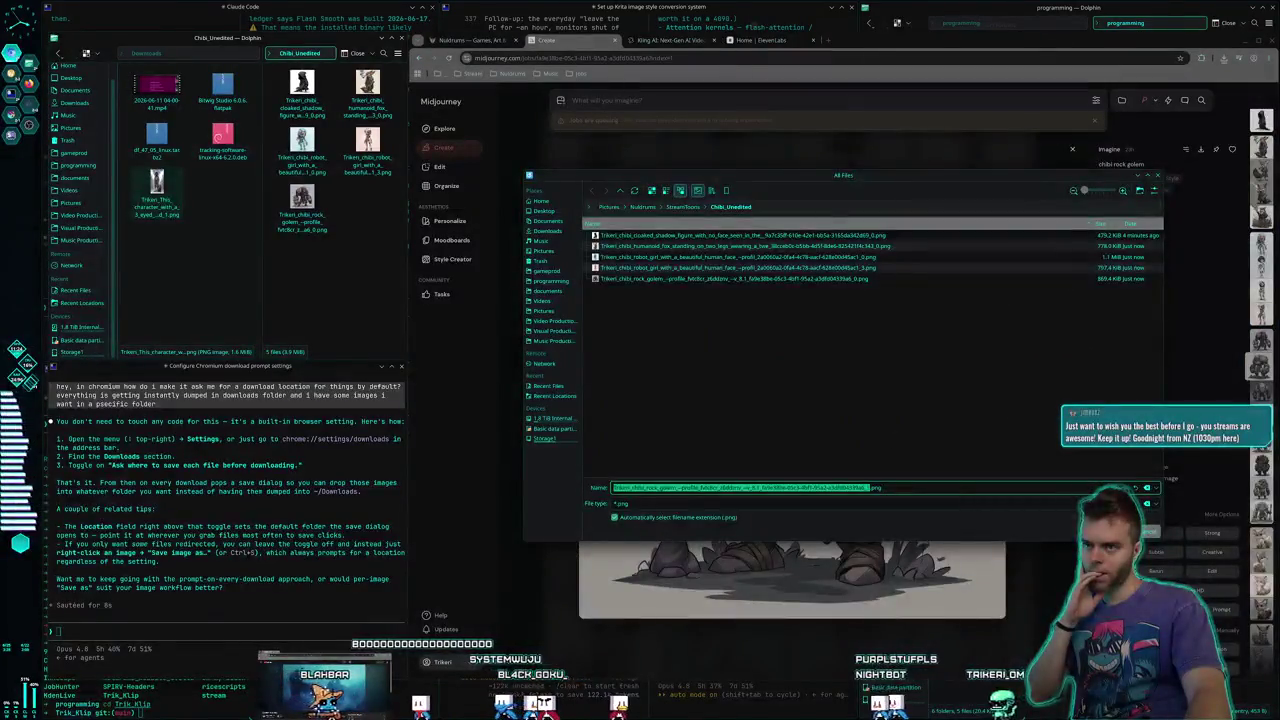
pyautogui.press('Return')
pyautogui.press('Escape')
pyautogui.scroll(-2, 826, 494)
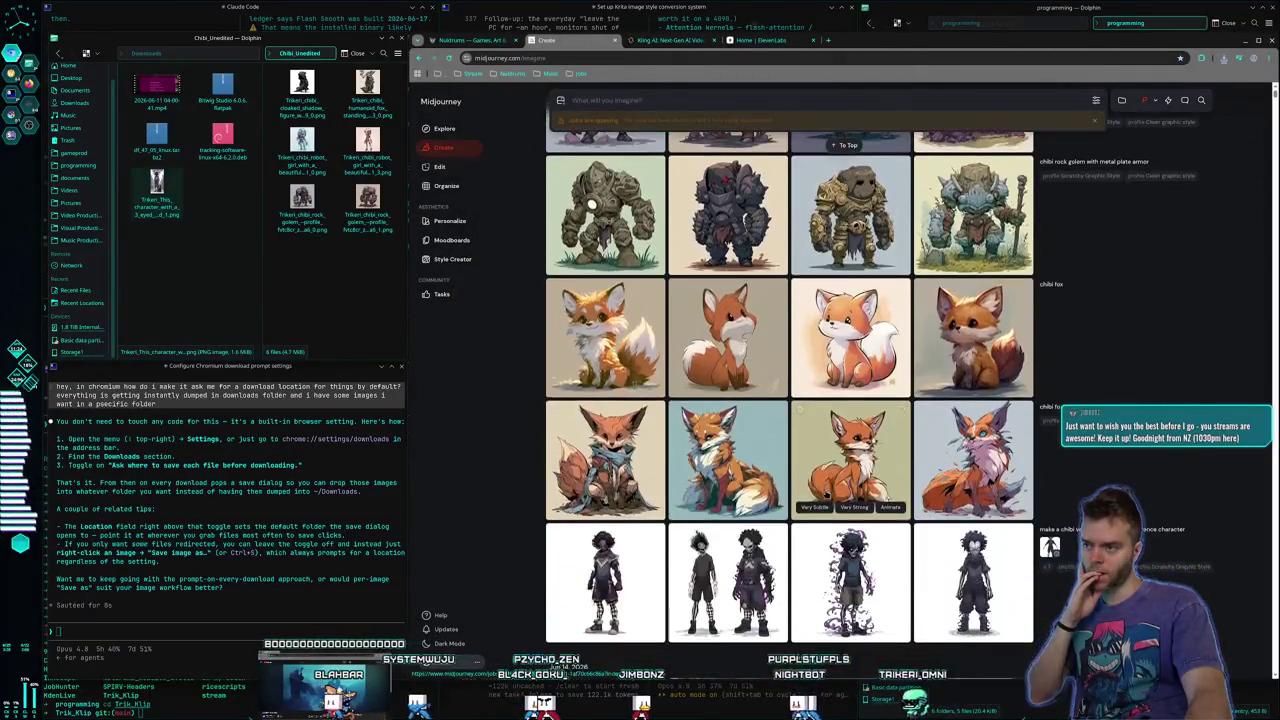
pyautogui.scroll(5, 826, 494)
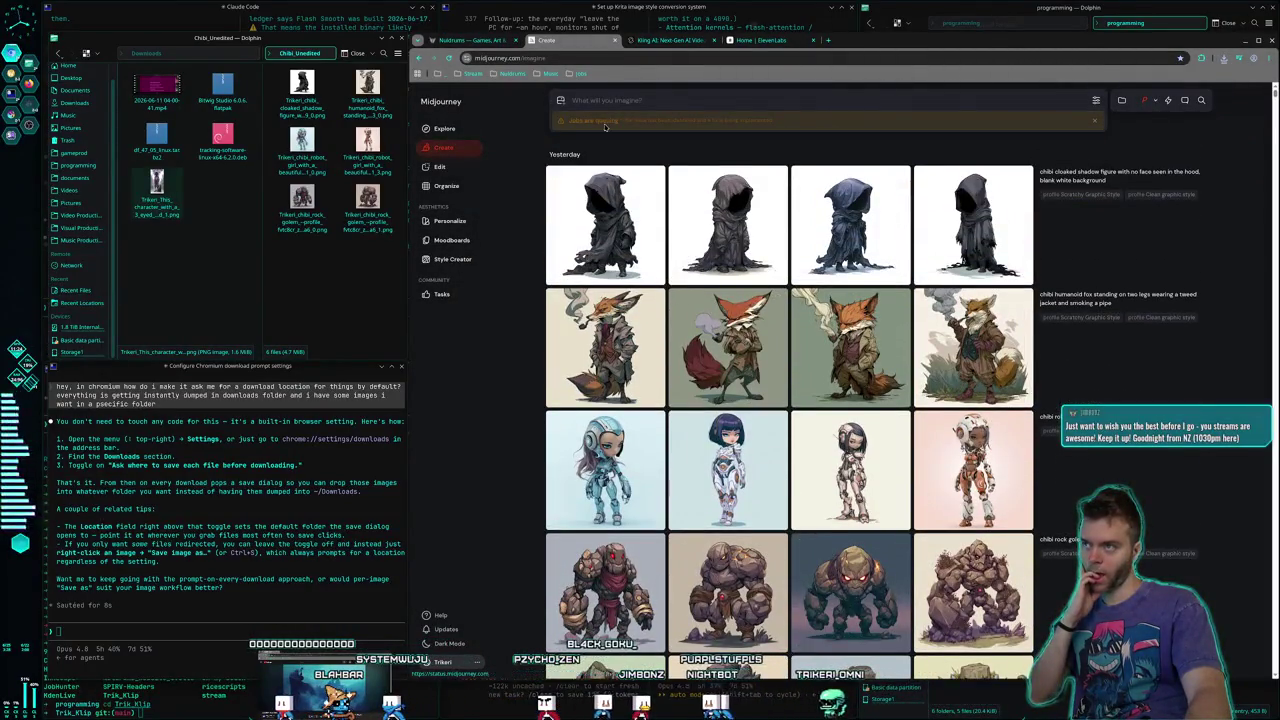
# Attach the cat character image as reference and enter 'chibi version of this cat character blank white background'
pyautogui.click(561, 101)
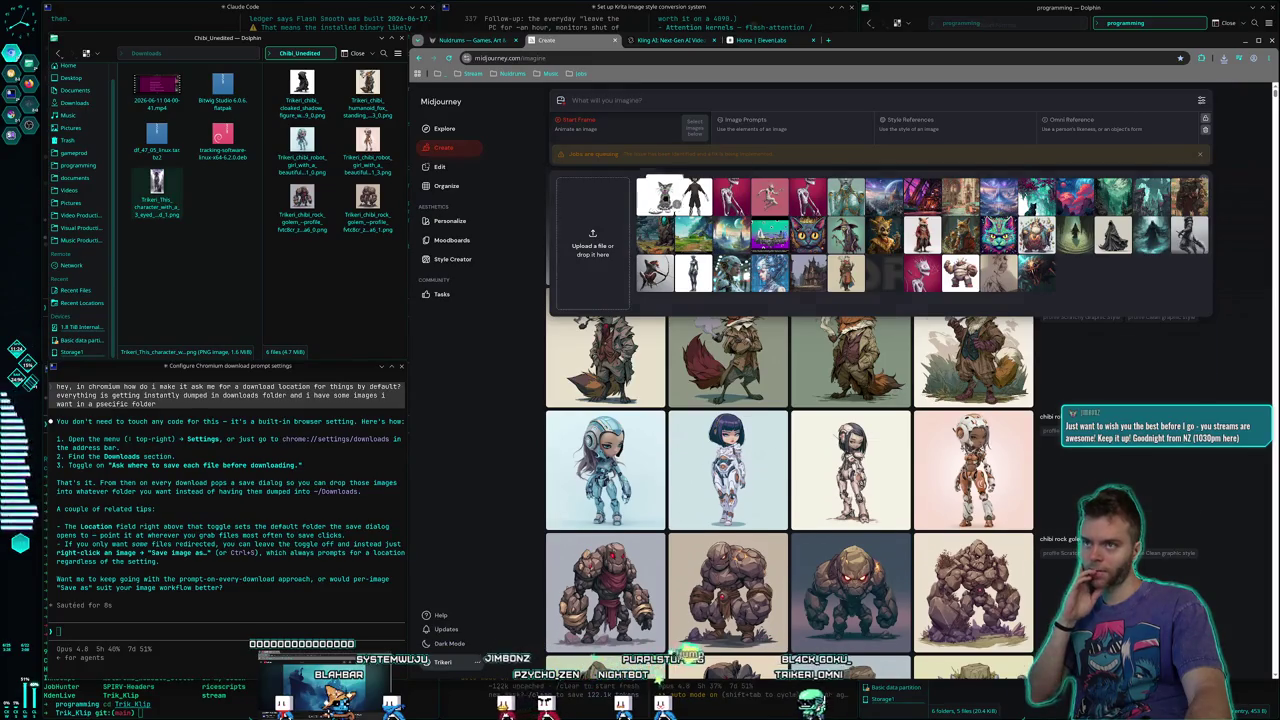
pyautogui.click(694, 200)
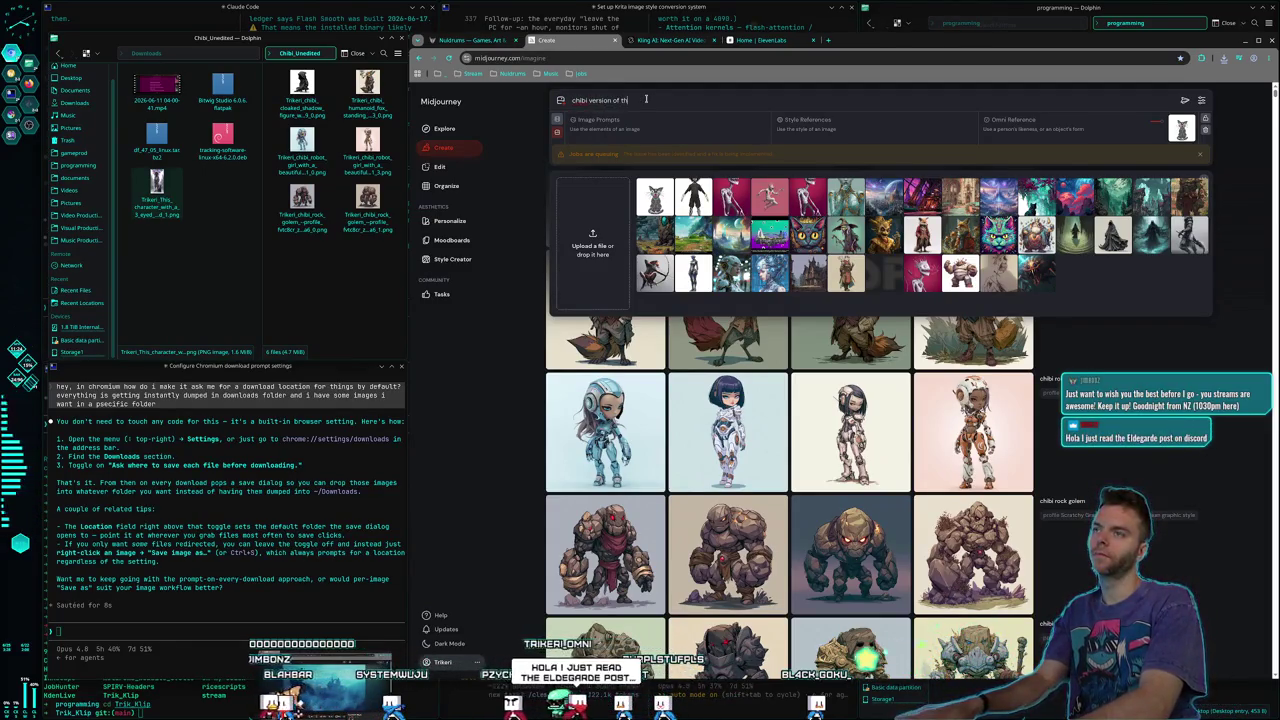
pyautogui.write('chibi version of this char')
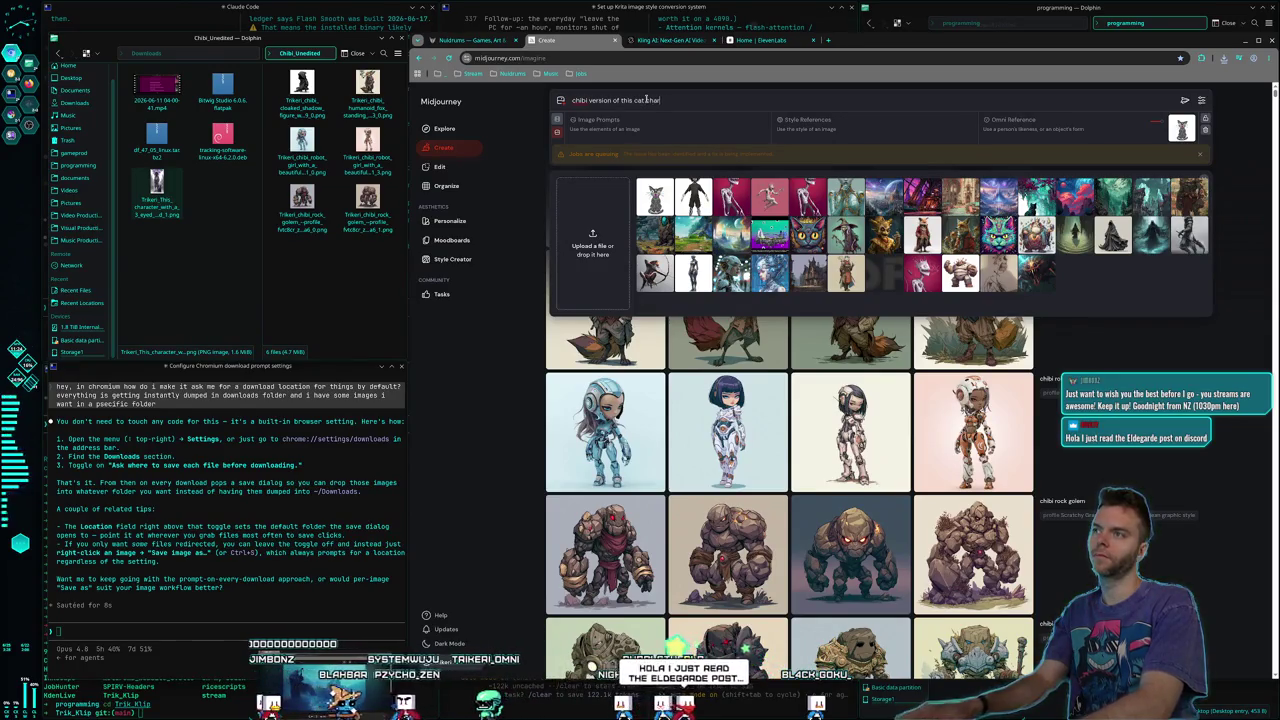
pyautogui.write('acter blank white b')
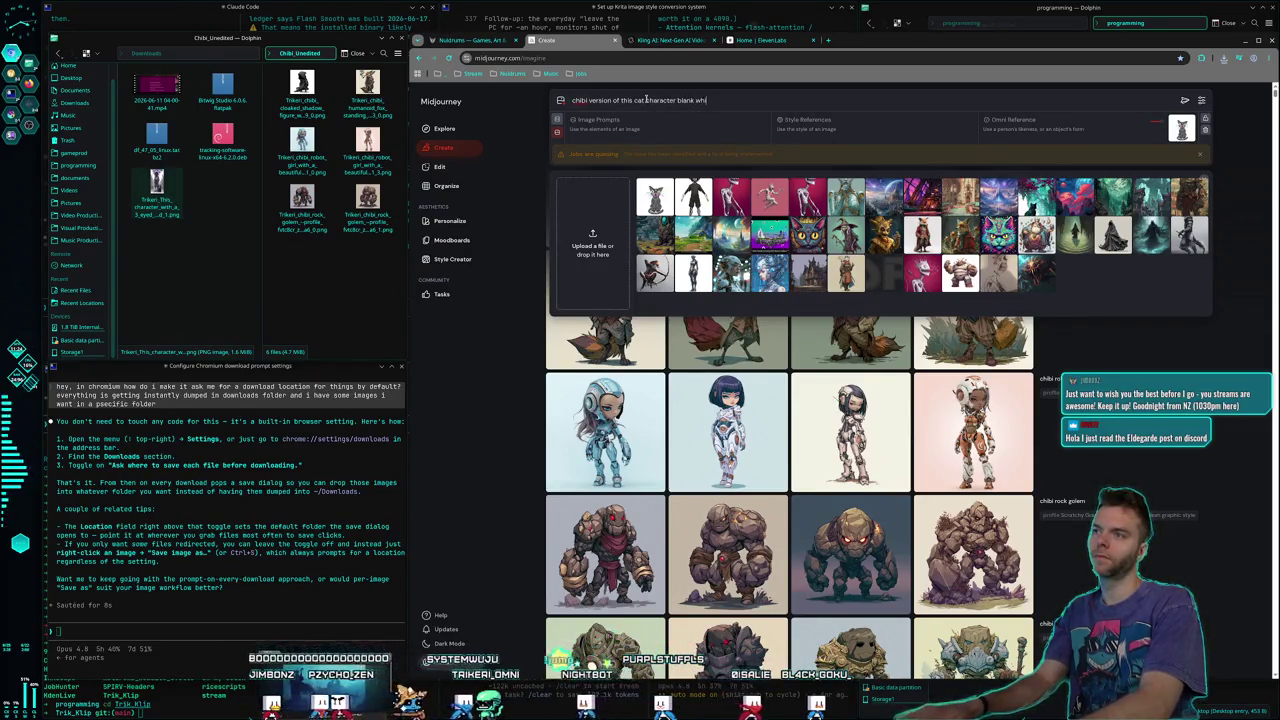
pyautogui.write('ackground')
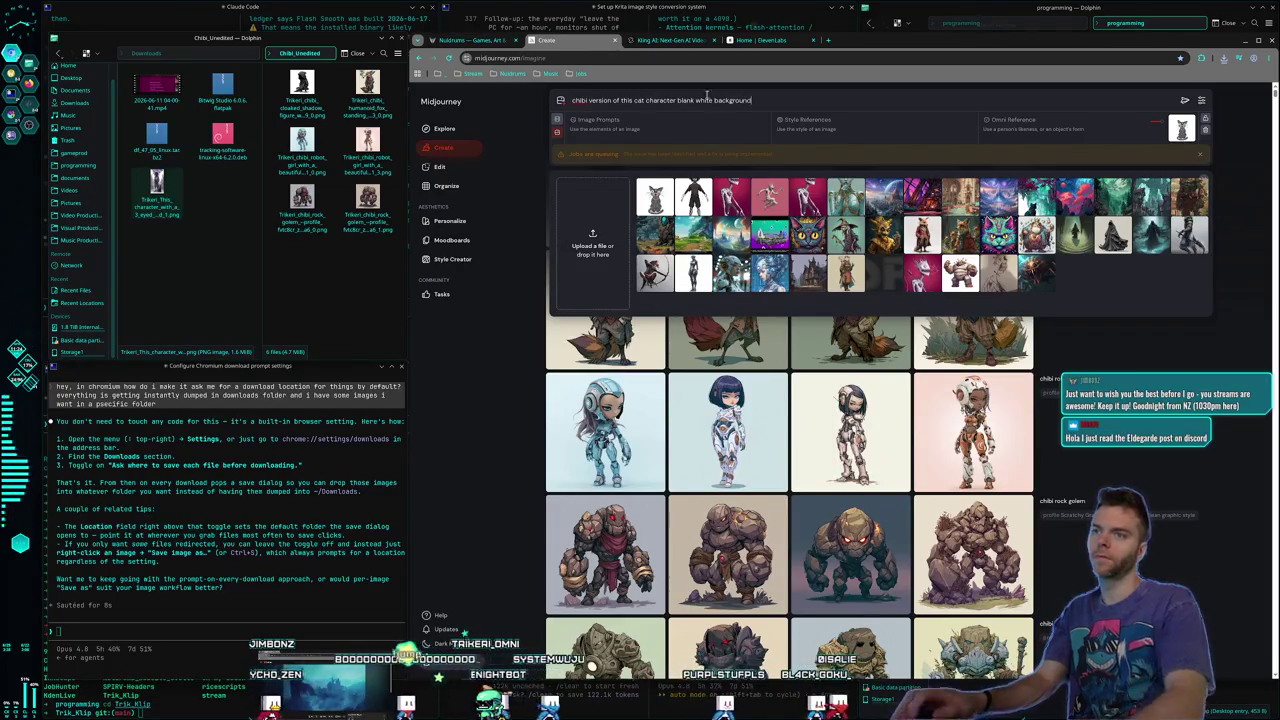
# Submit the chibi cat prompt and bring the image reference panel back up
pyautogui.click(1095, 103)
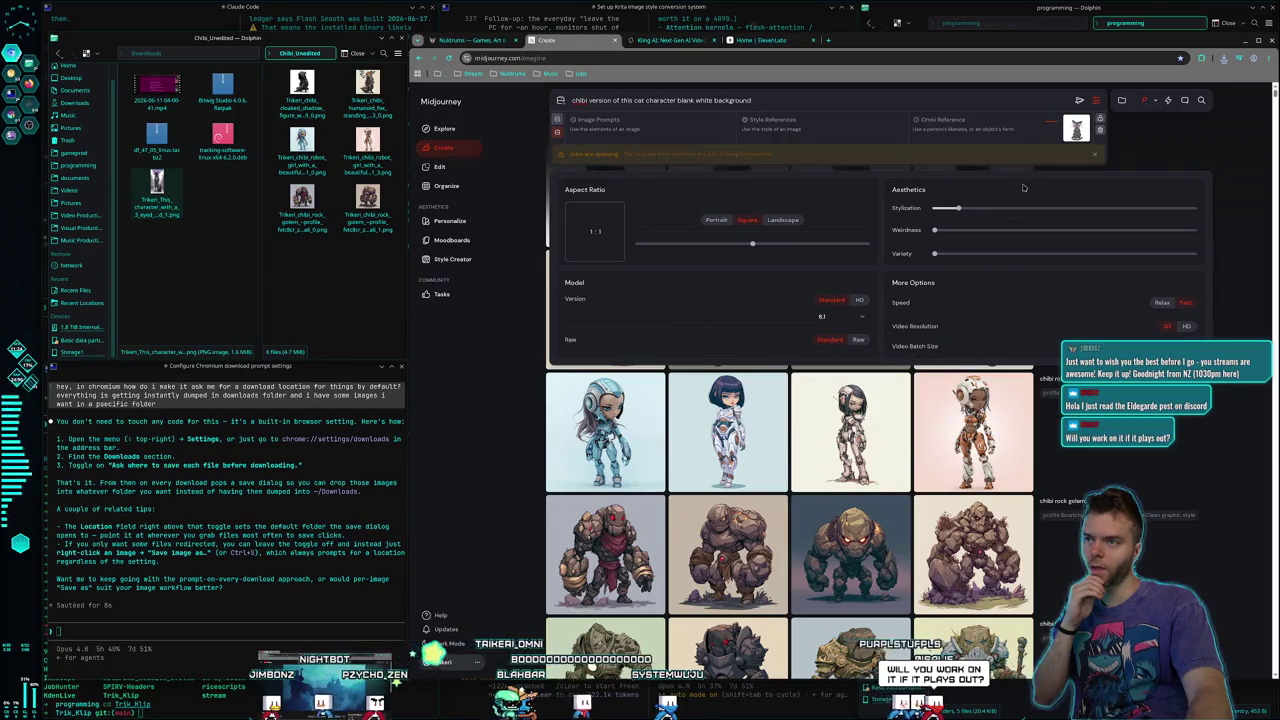
pyautogui.click(1078, 101)
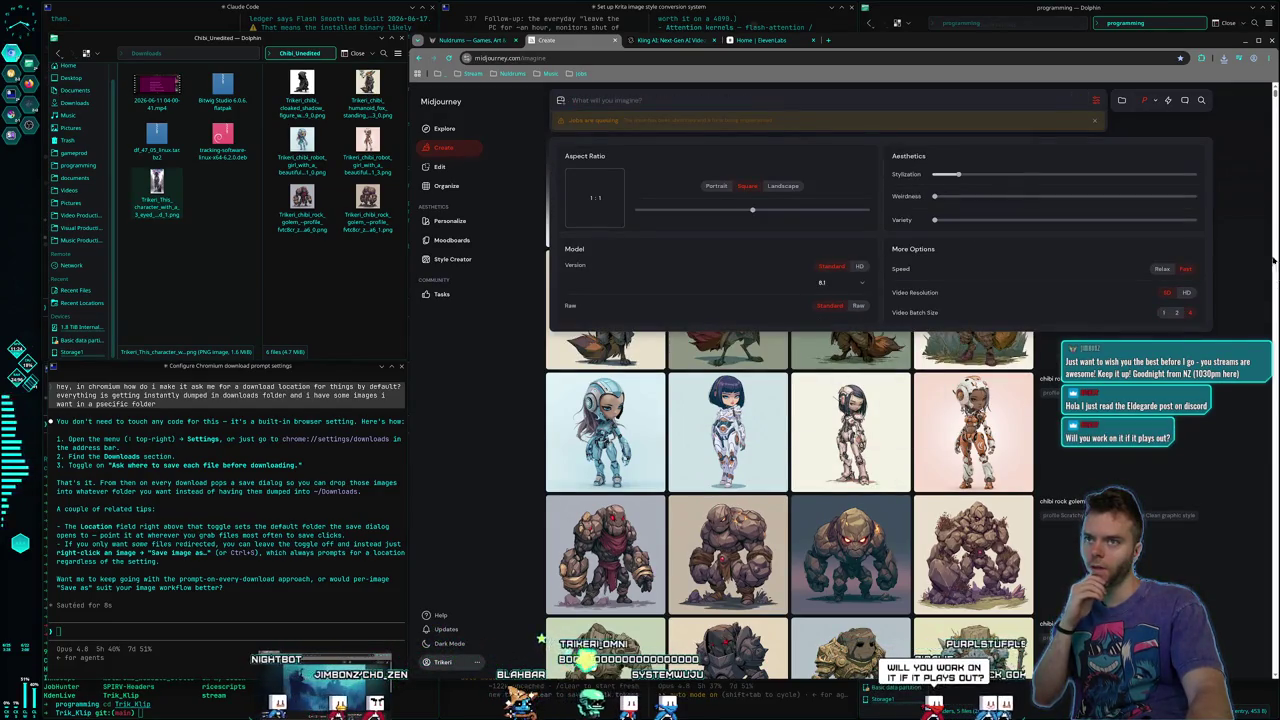
pyautogui.click(1241, 213)
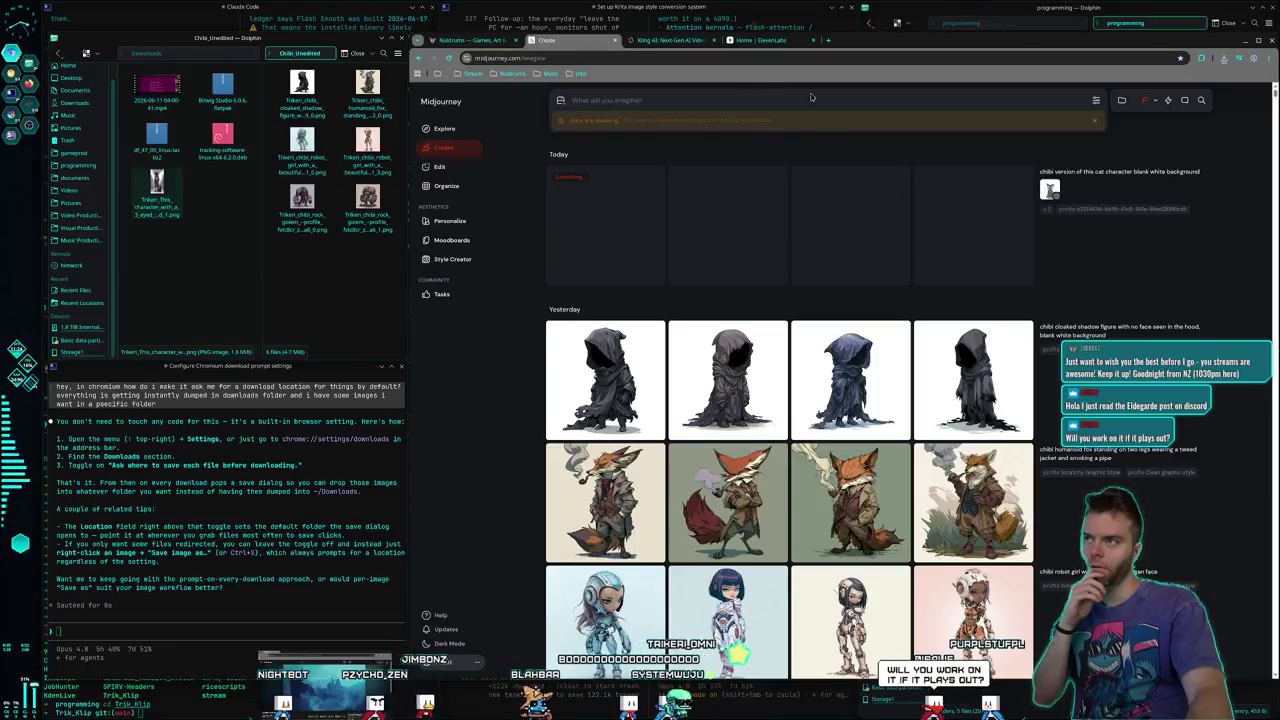
pyautogui.click(1101, 105)
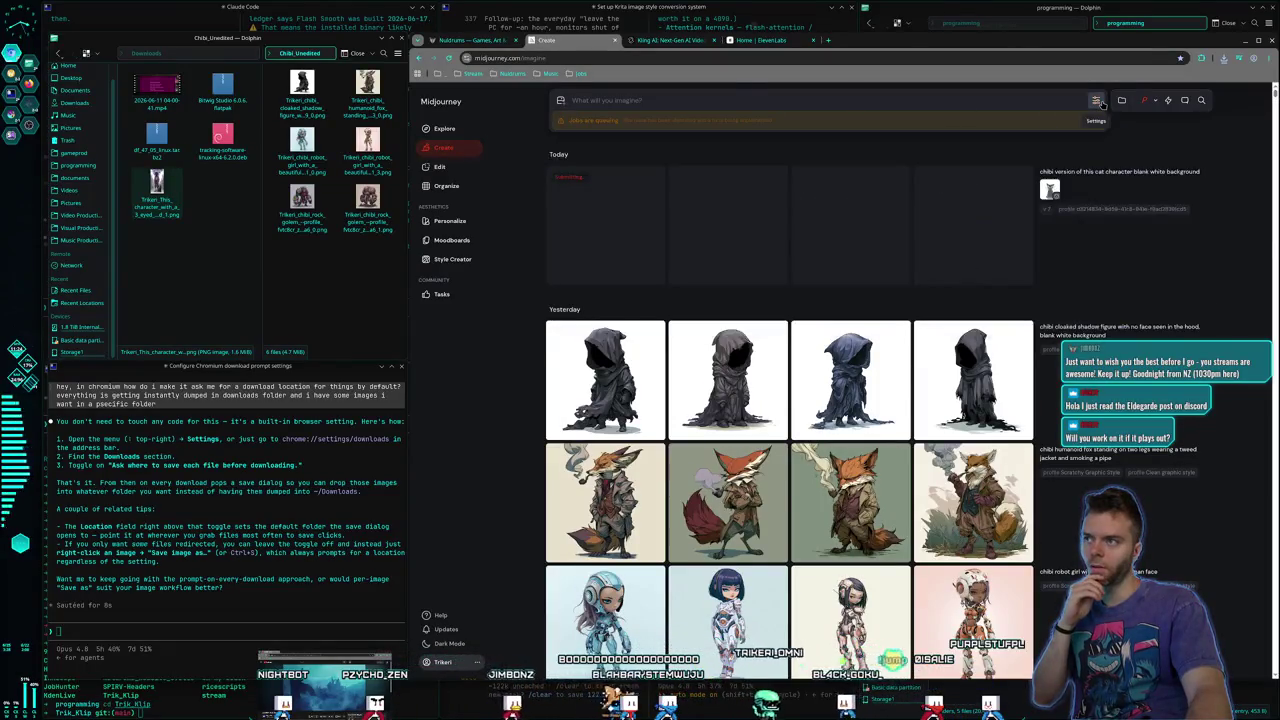
pyautogui.click(561, 101)
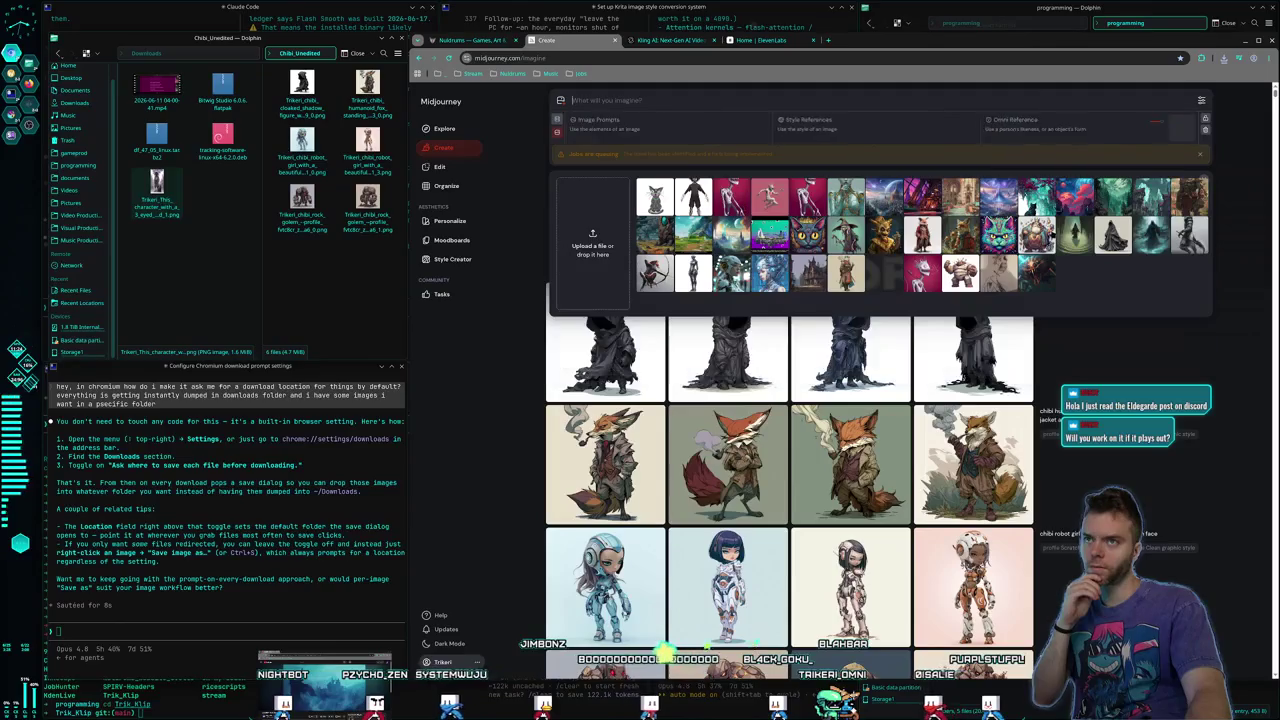
# Add the pink skeleton image to the prompt's image references and preview it full size
pyautogui.moveTo(1013, 207); pyautogui.dragTo(1180, 128)
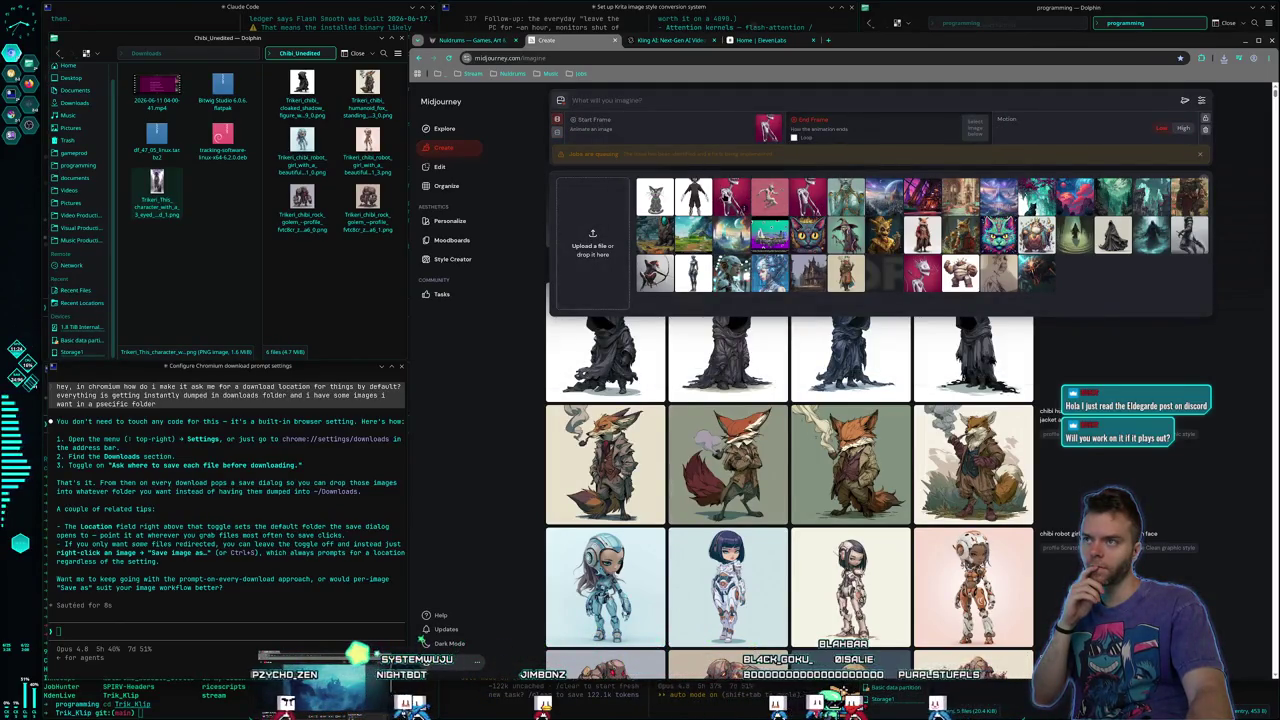
pyautogui.click(730, 197)
pyautogui.rightClick(741, 209)
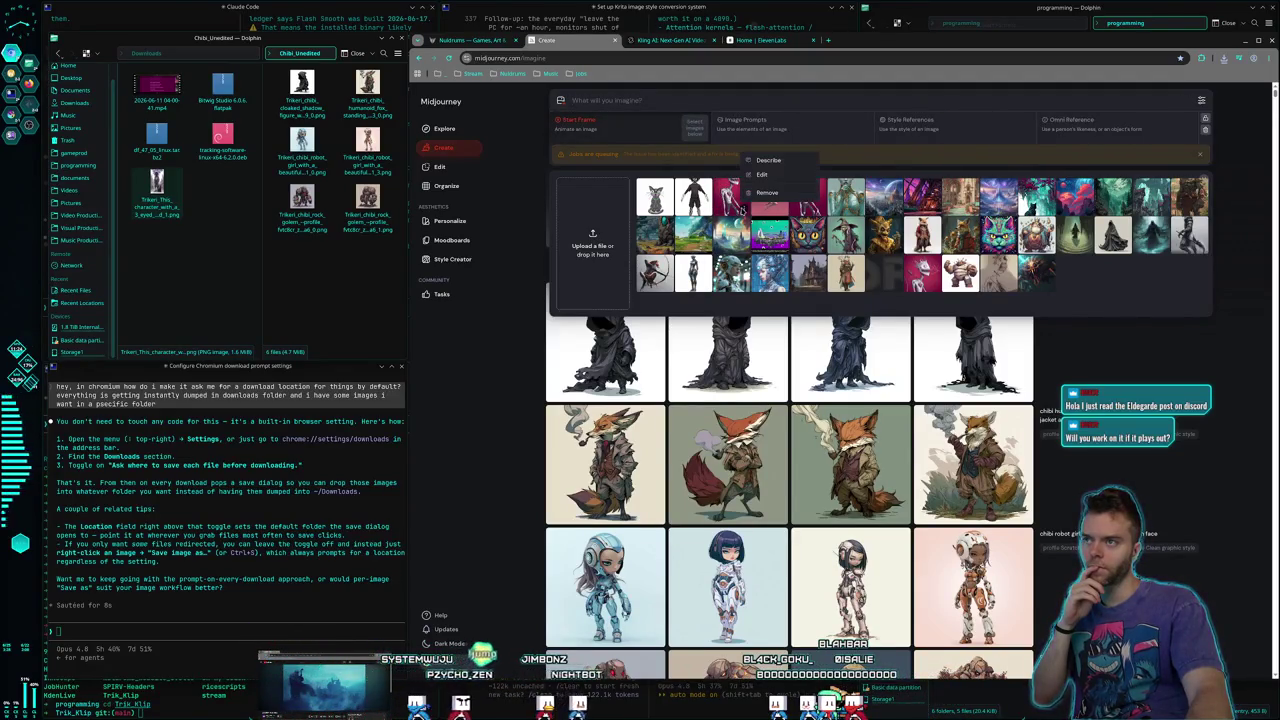
pyautogui.press('Escape')
pyautogui.click(737, 203)
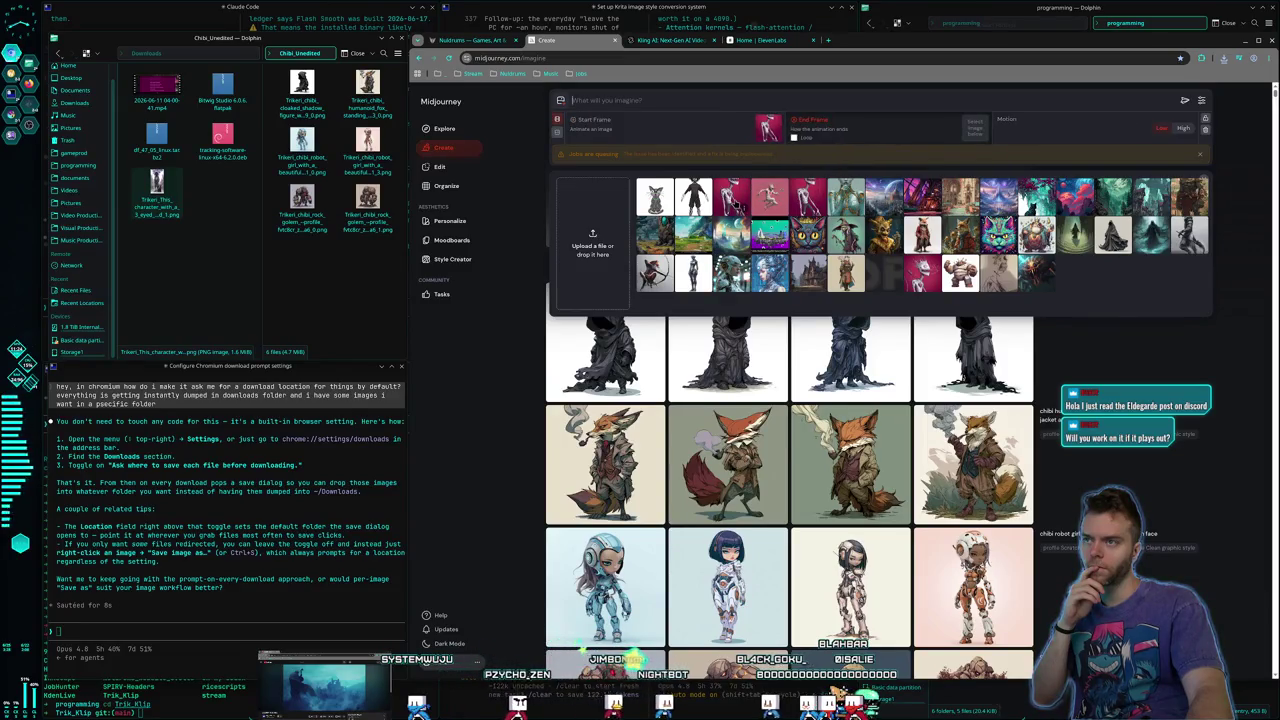
pyautogui.click(762, 128)
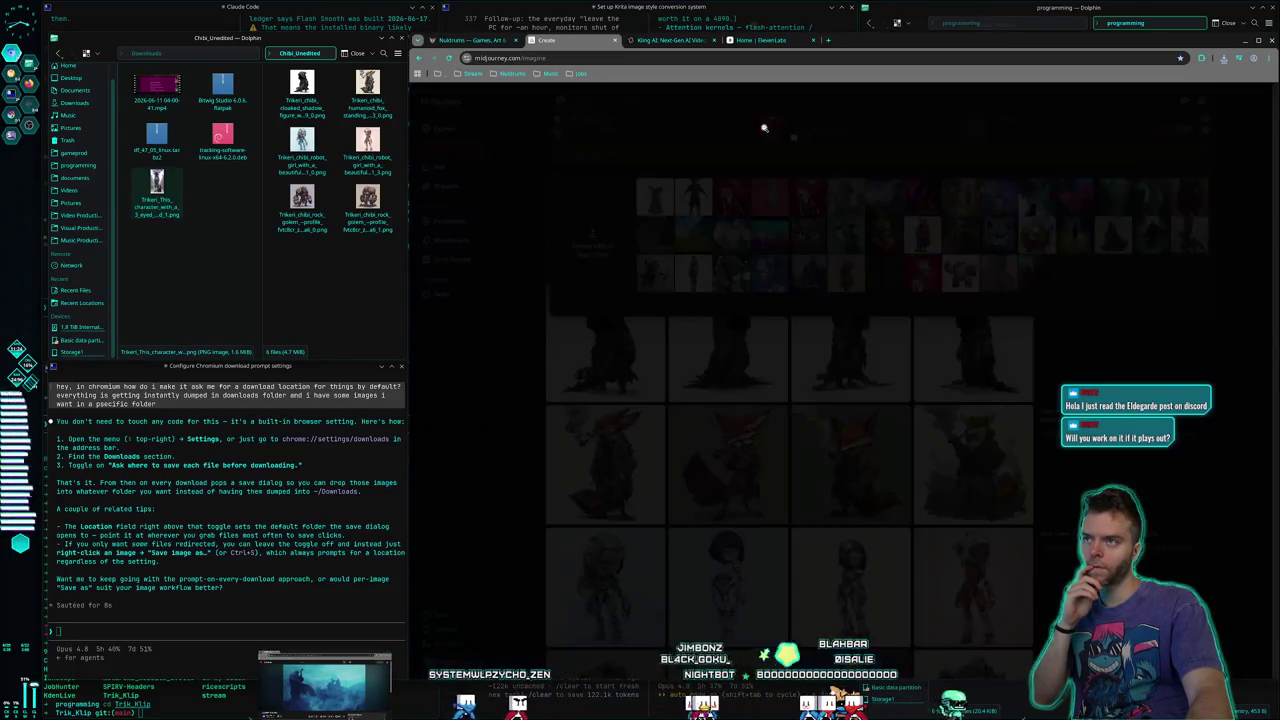
pyautogui.click(666, 173)
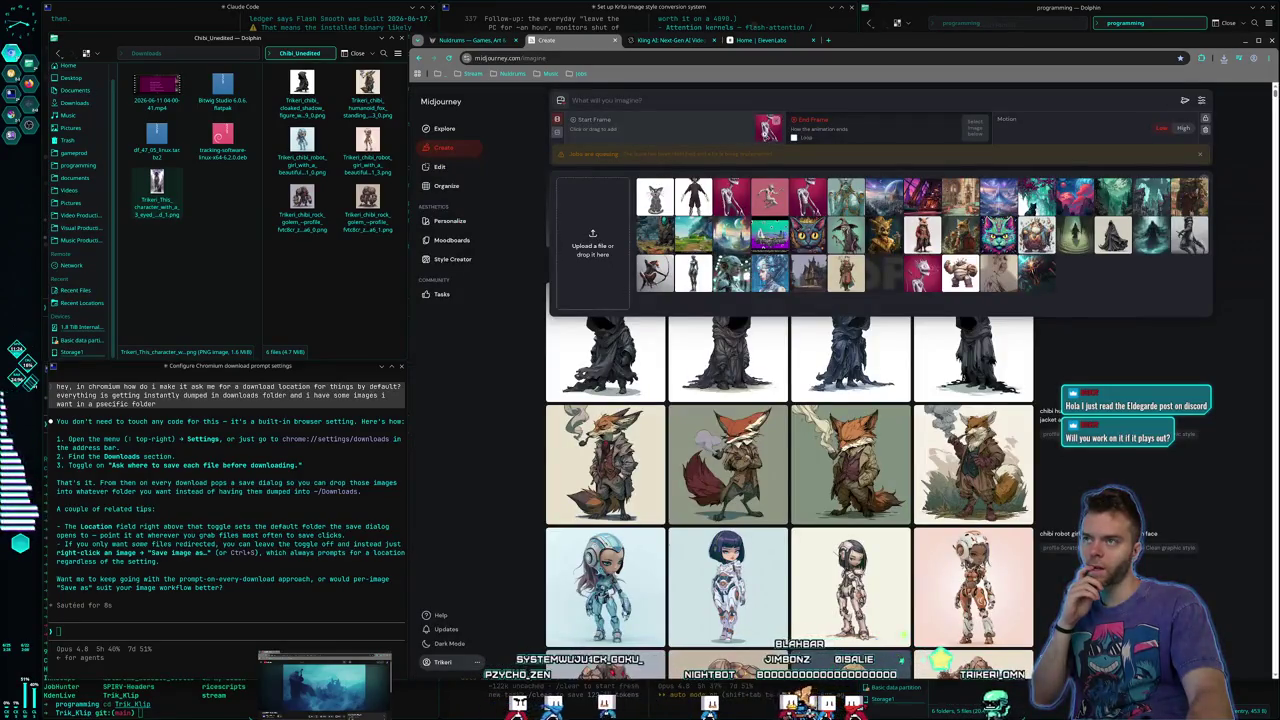
pyautogui.click(777, 124)
pyautogui.click(660, 183)
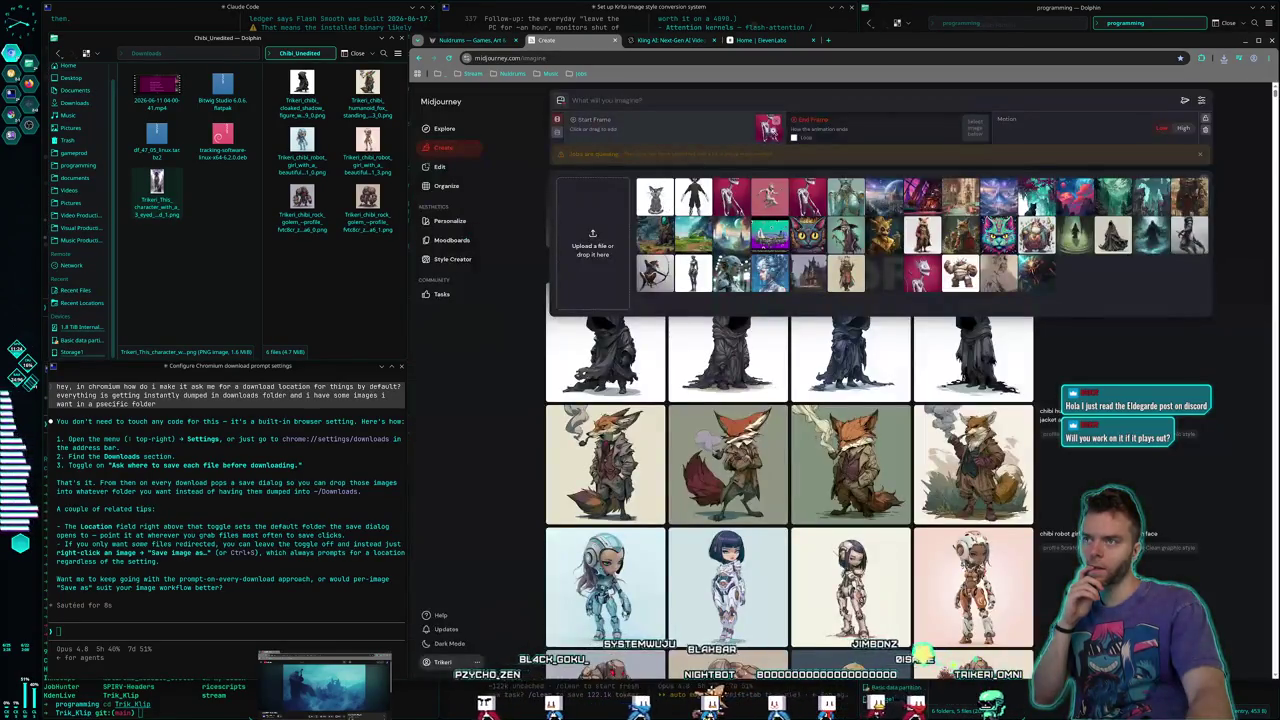
# Make the pink image the Omni Reference and submit 'Chibi version of this character over a blank background'
pyautogui.moveTo(694, 127); pyautogui.dragTo(1099, 155)
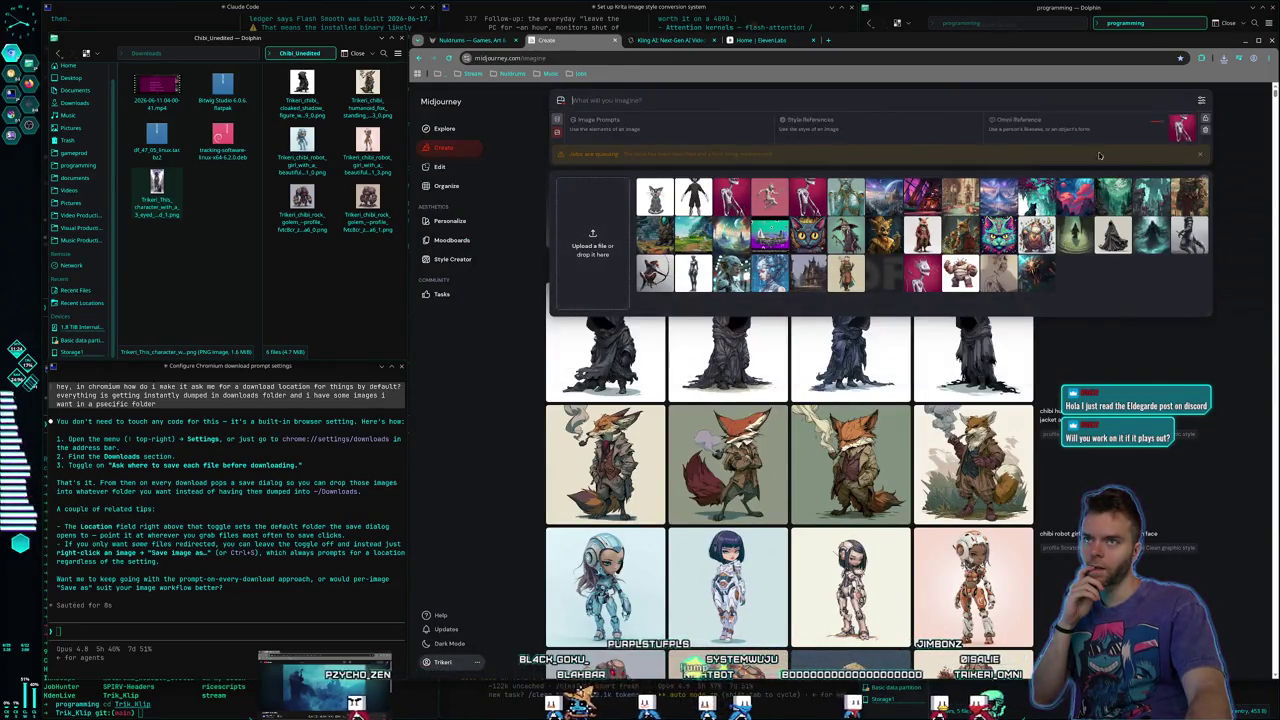
pyautogui.click(685, 95)
pyautogui.write('Chibi ve')
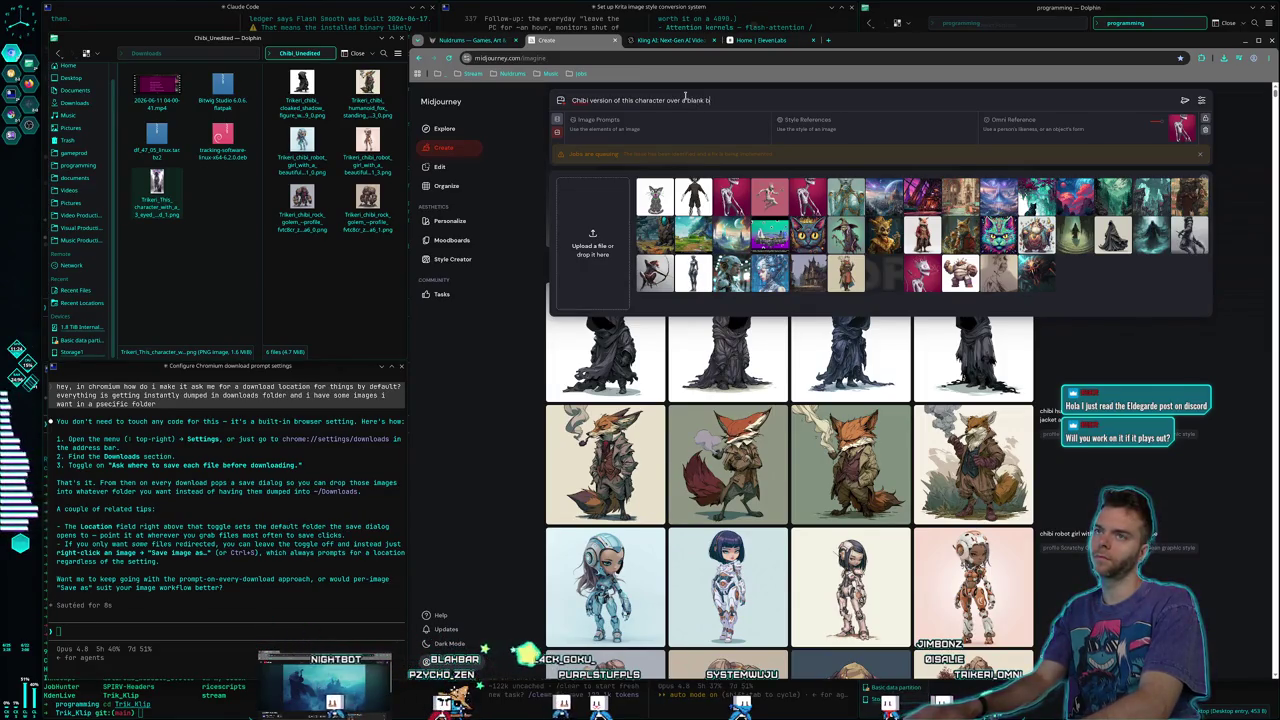
pyautogui.press('Return')
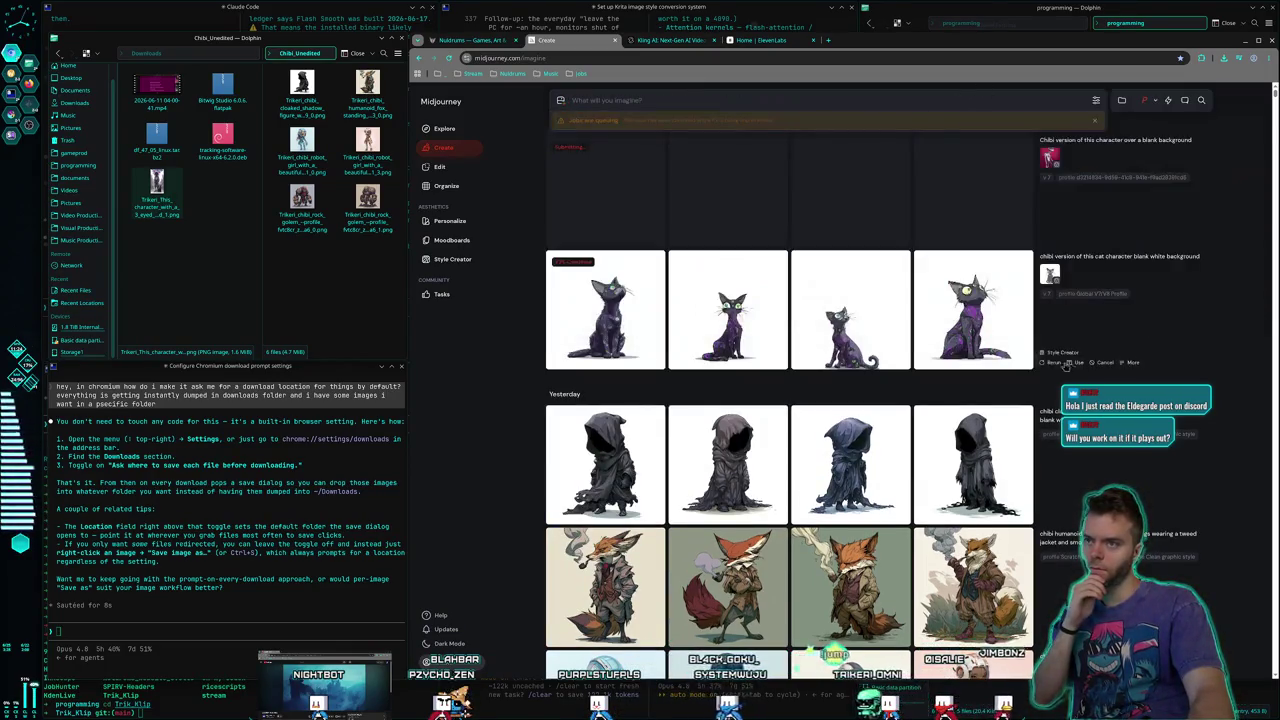
# Browse the four chibi cat results full size, including the front-facing sitting cat
pyautogui.click(605, 310)
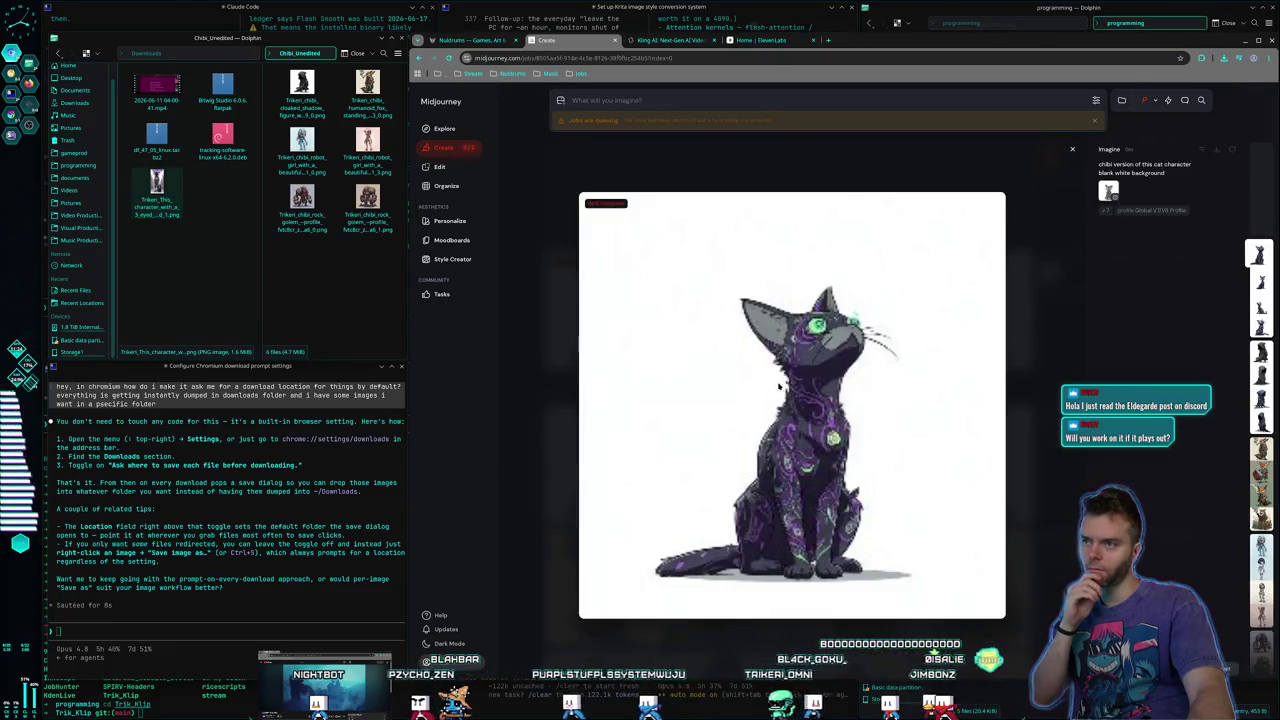
pyautogui.click(523, 309)
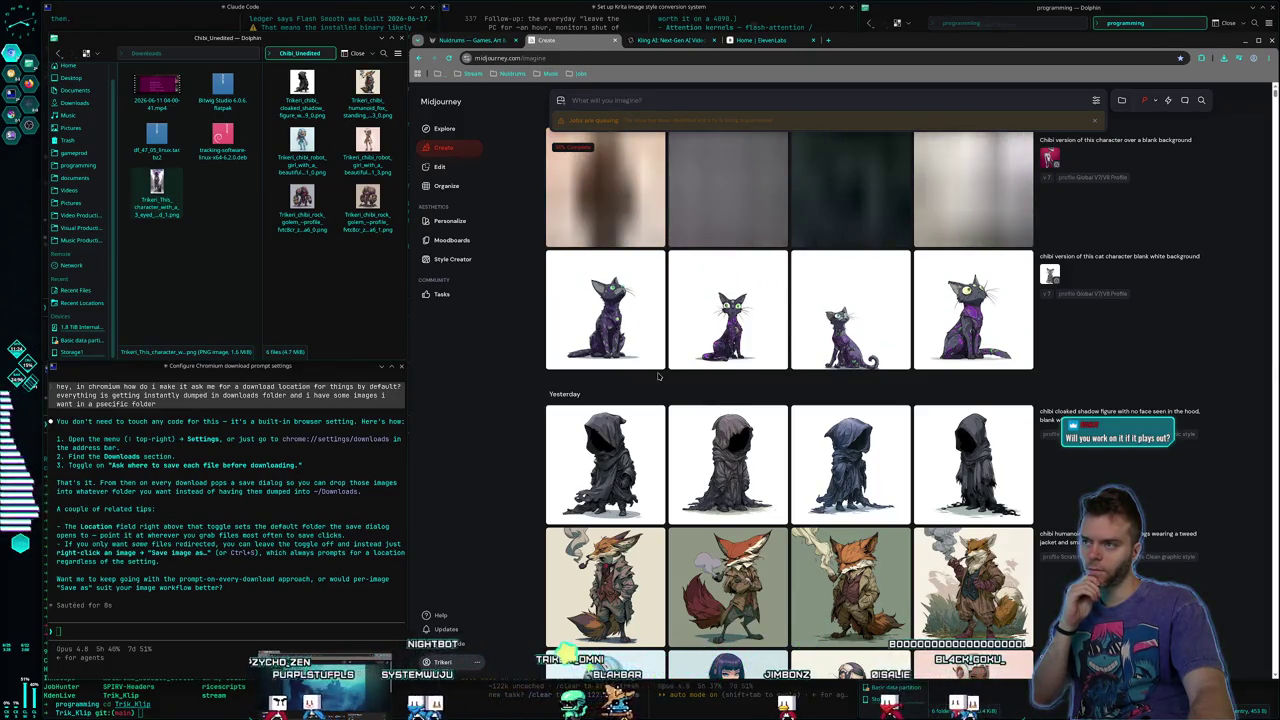
pyautogui.click(960, 330)
pyautogui.scroll(-1, 876, 383)
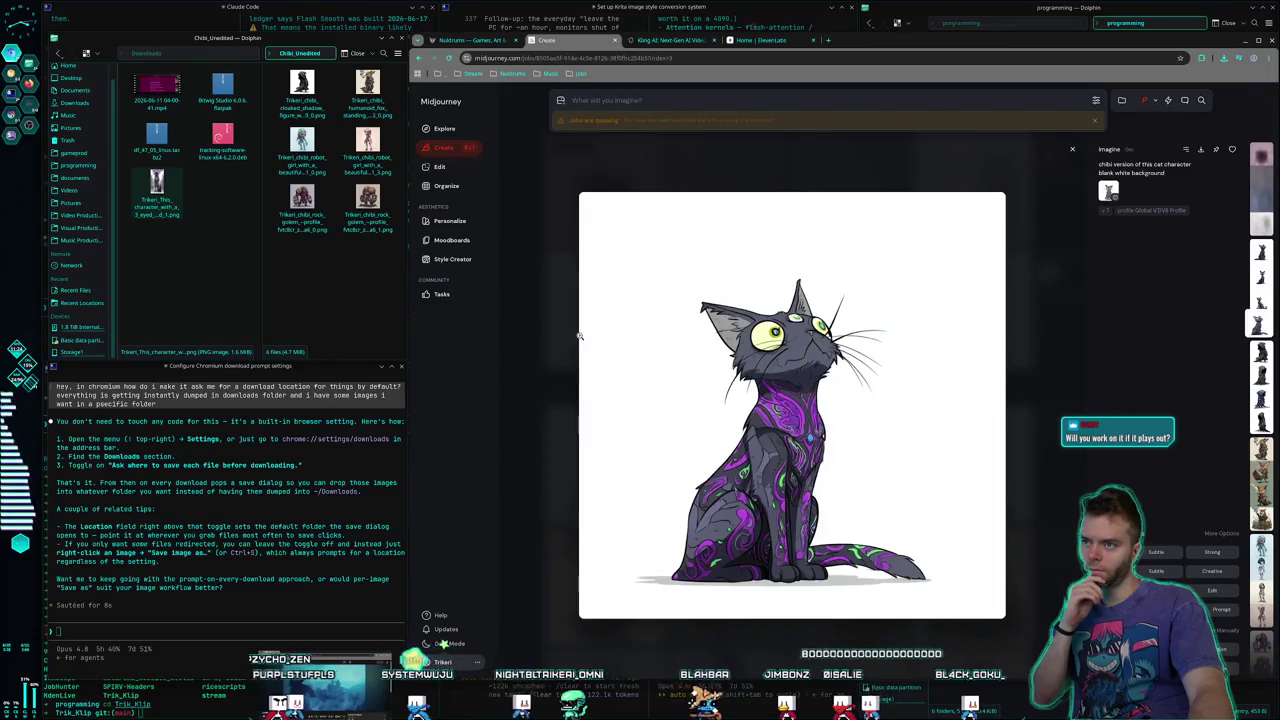
pyautogui.scroll(1, 568, 341)
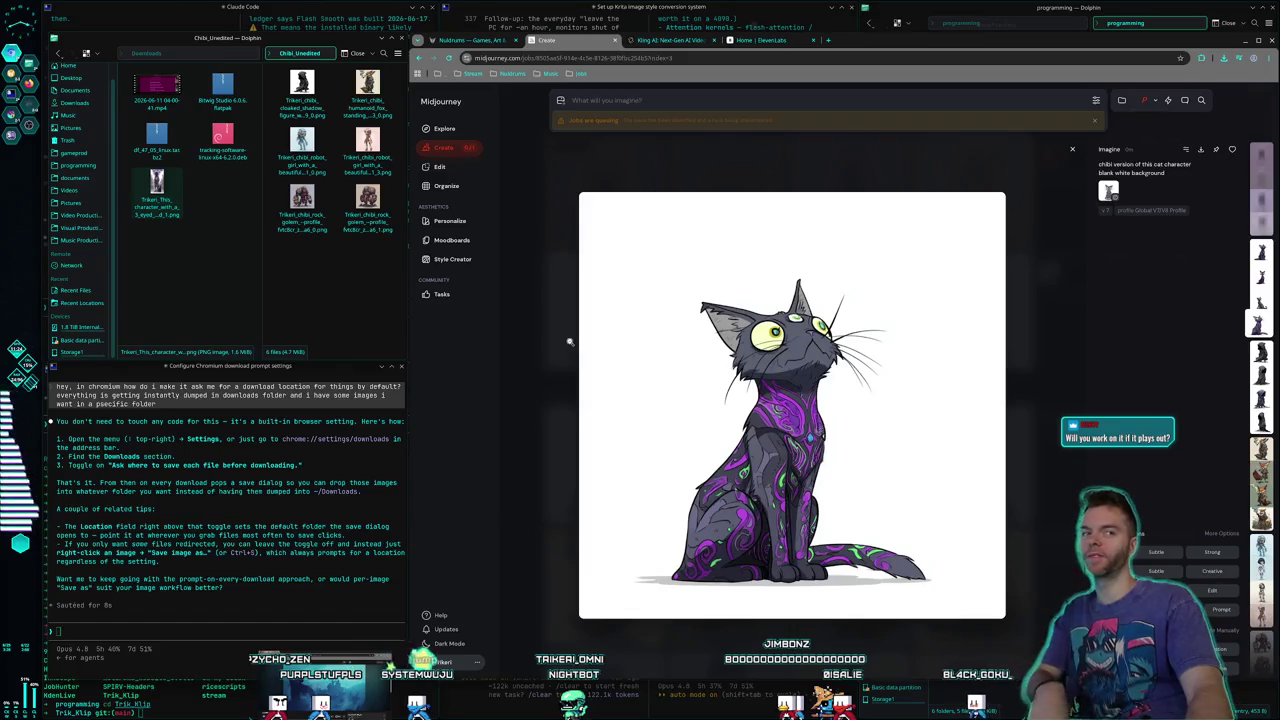
pyautogui.scroll(3, 600, 380)
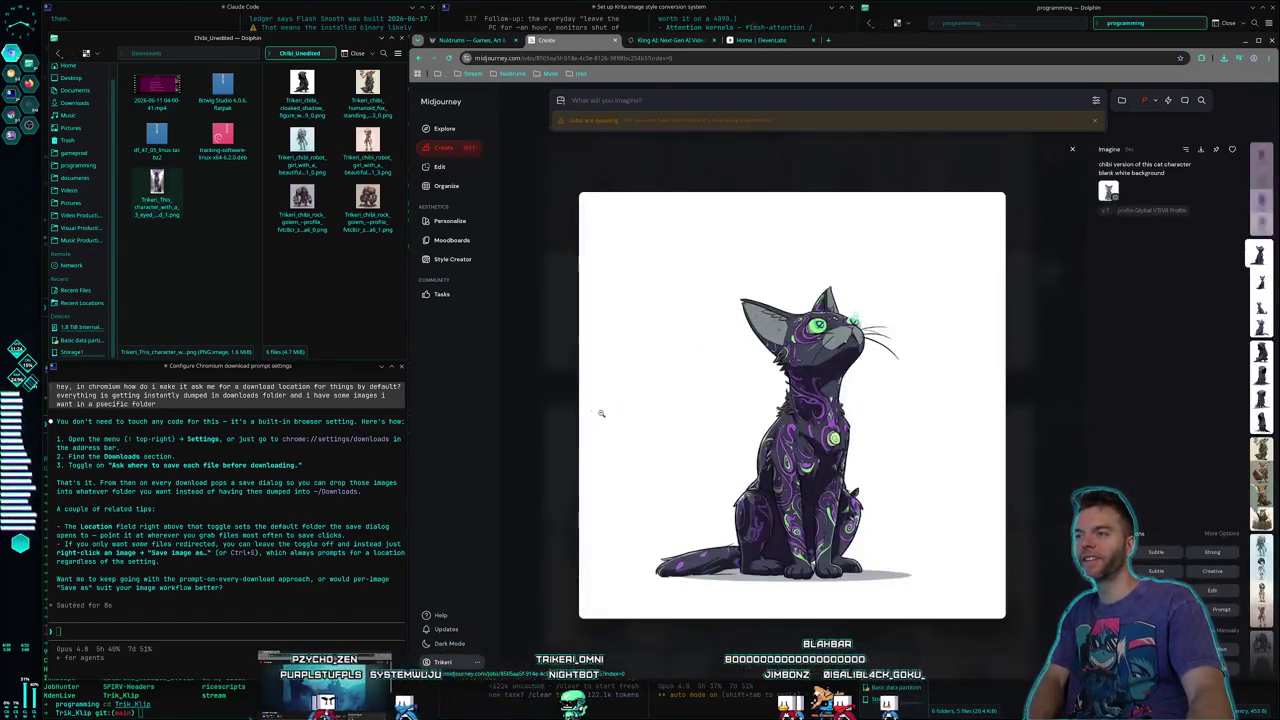
pyautogui.click(521, 355)
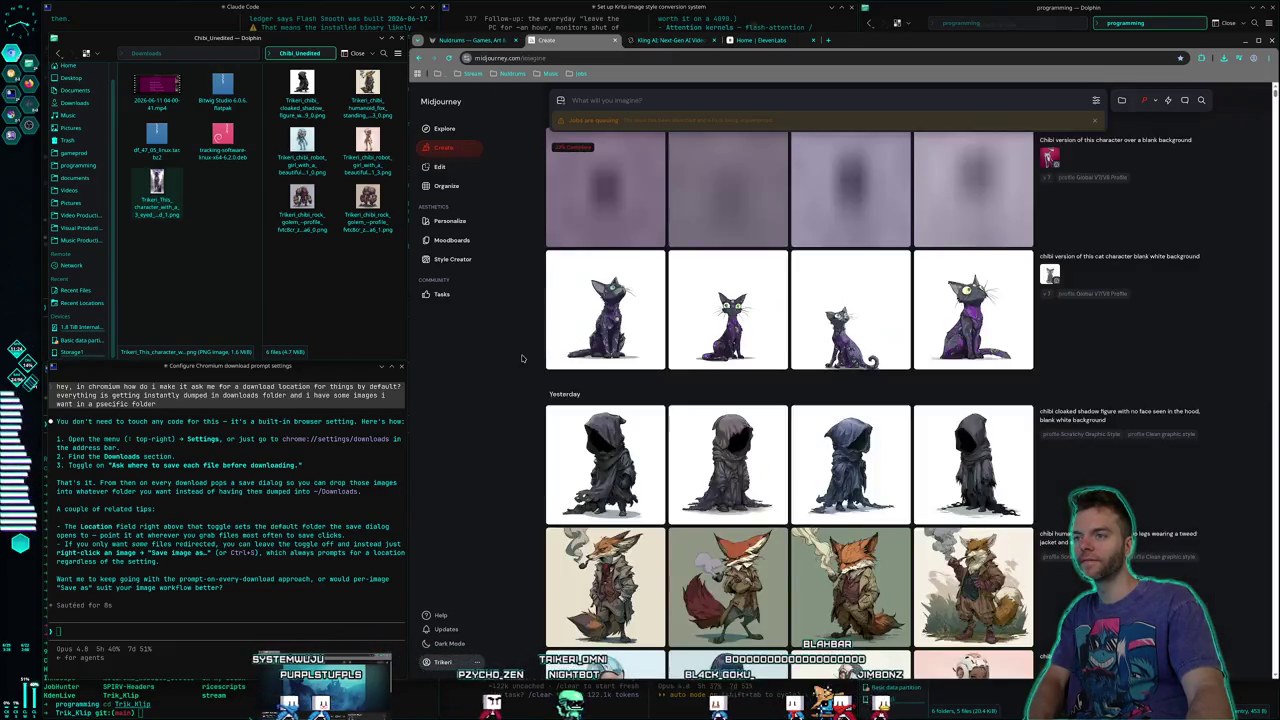
pyautogui.click(563, 341)
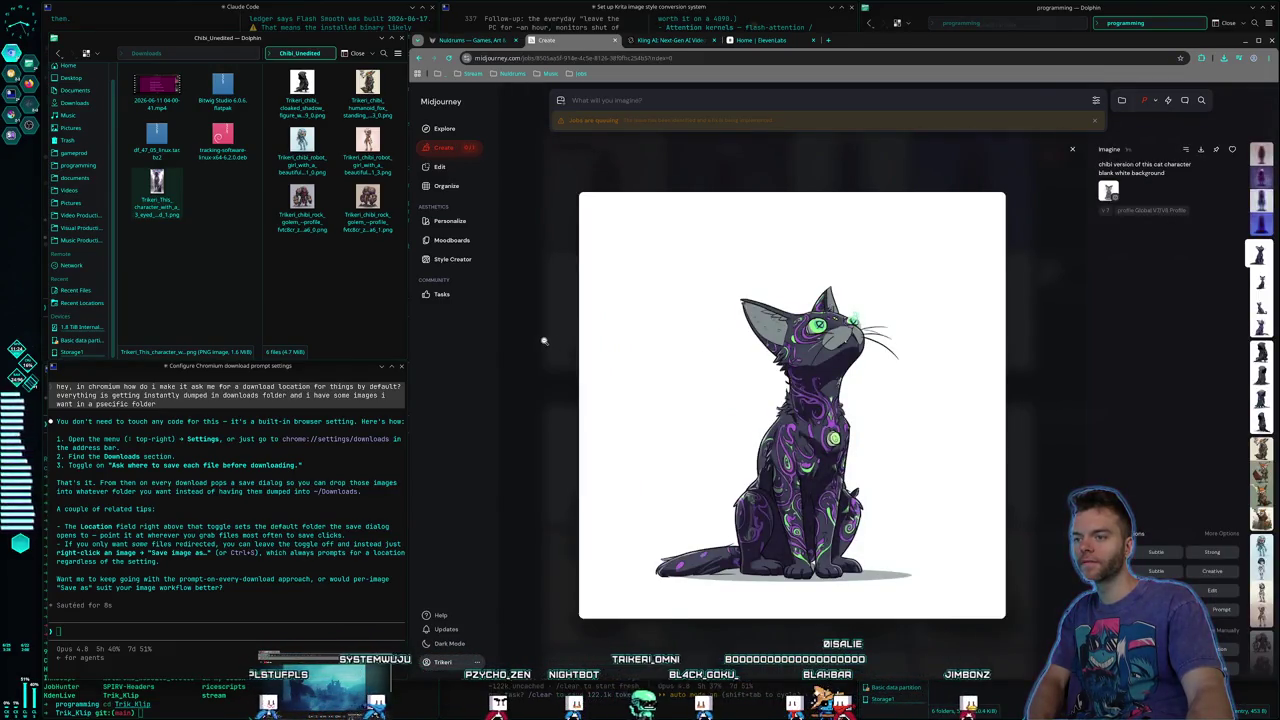
pyautogui.click(543, 341)
pyautogui.click(543, 355)
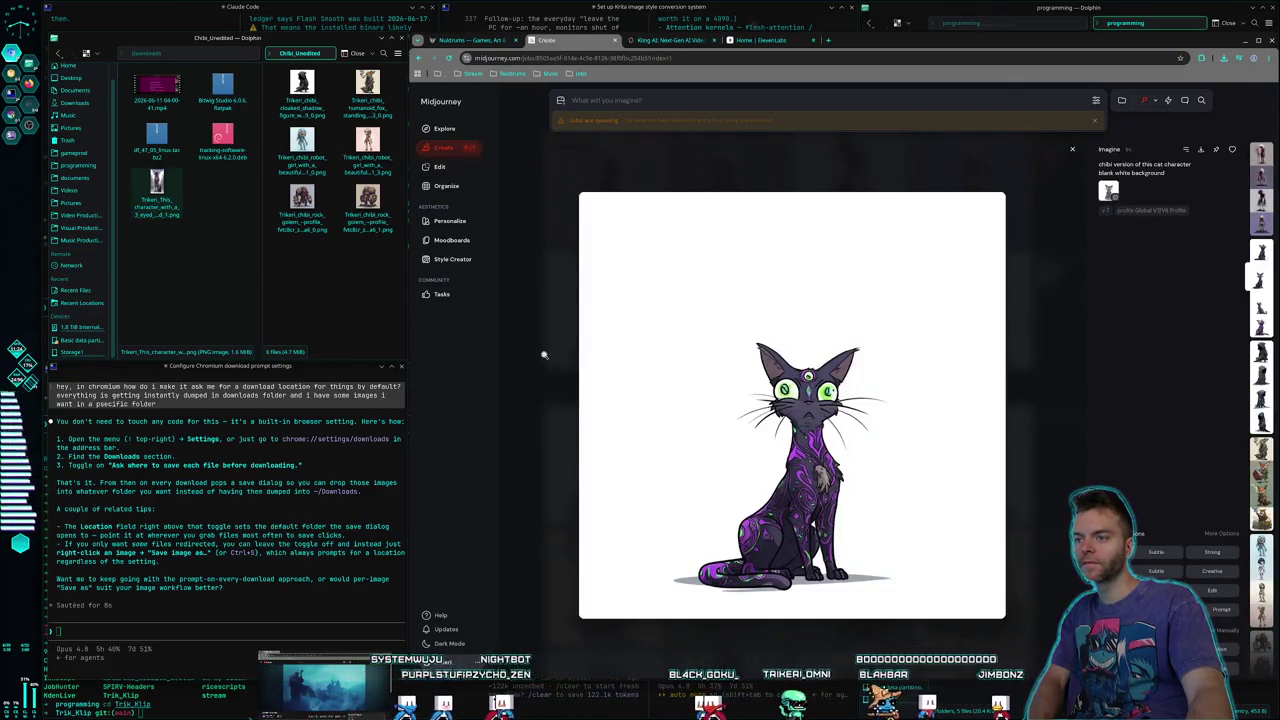
pyautogui.click(544, 355)
# Save the yellow-eyed, purple-patterned chibi cat image into Chibi_Unedited
pyautogui.click(789, 313)
pyautogui.click(536, 362)
pyautogui.click(970, 310)
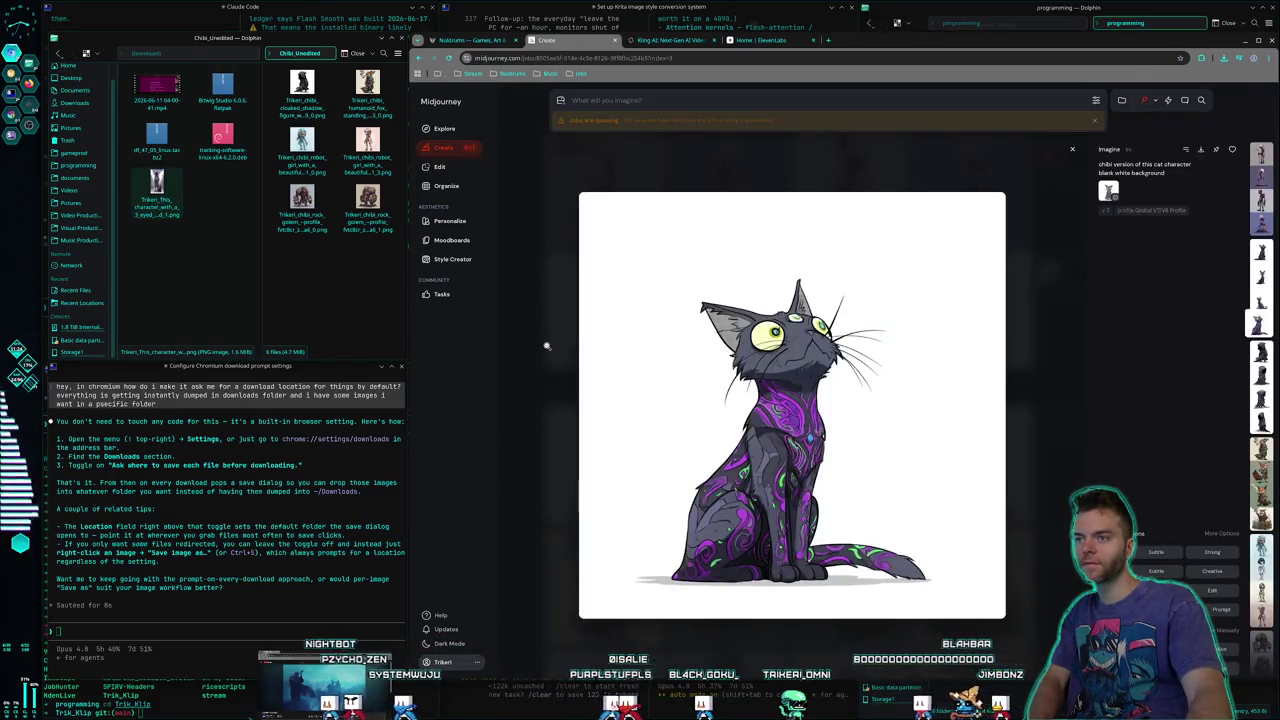
pyautogui.rightClick(782, 365)
pyautogui.click(802, 499)
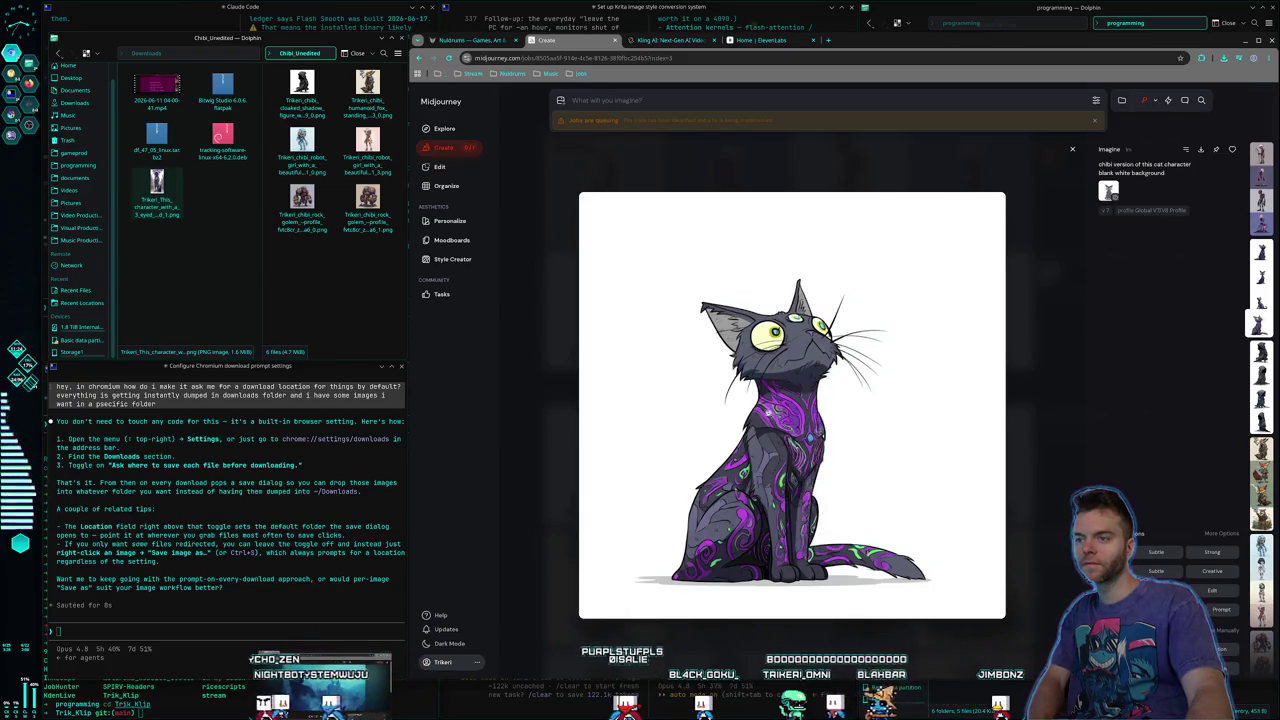
pyautogui.press('Return')
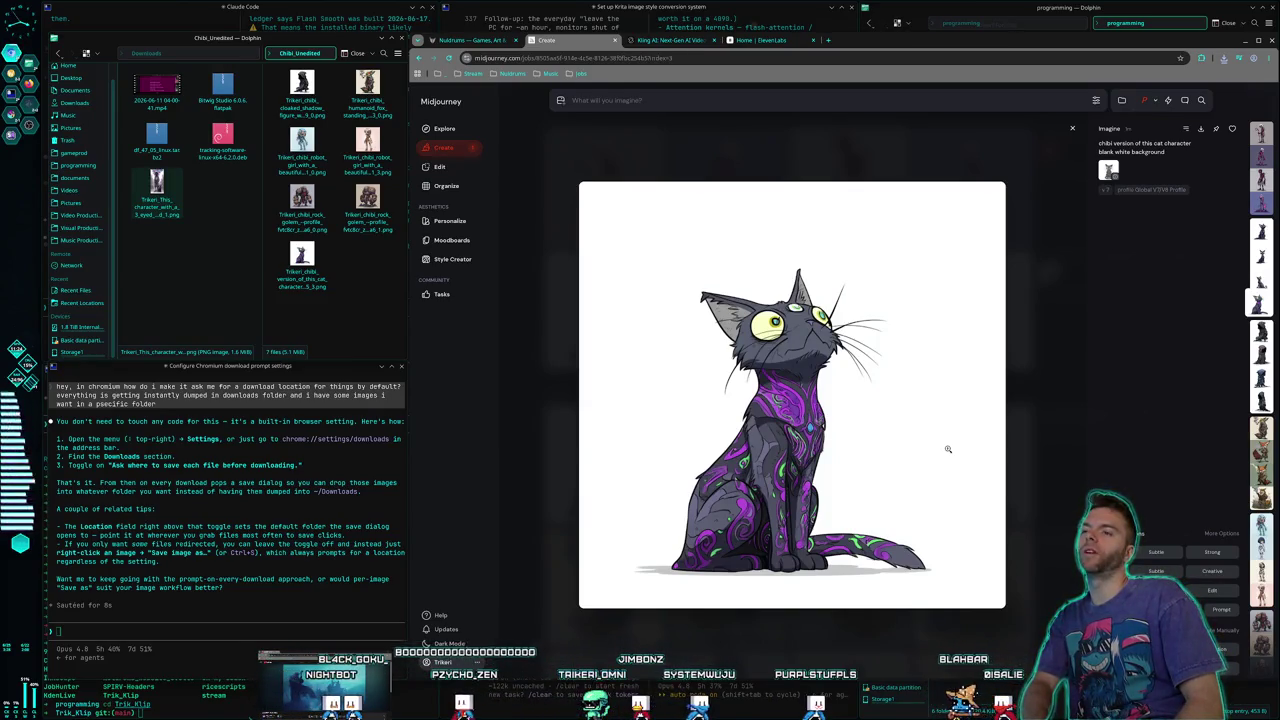
# Close the cat view and browse the enlarged pink skeleton character results
pyautogui.click(890, 147)
pyautogui.scroll(1, 975, 330)
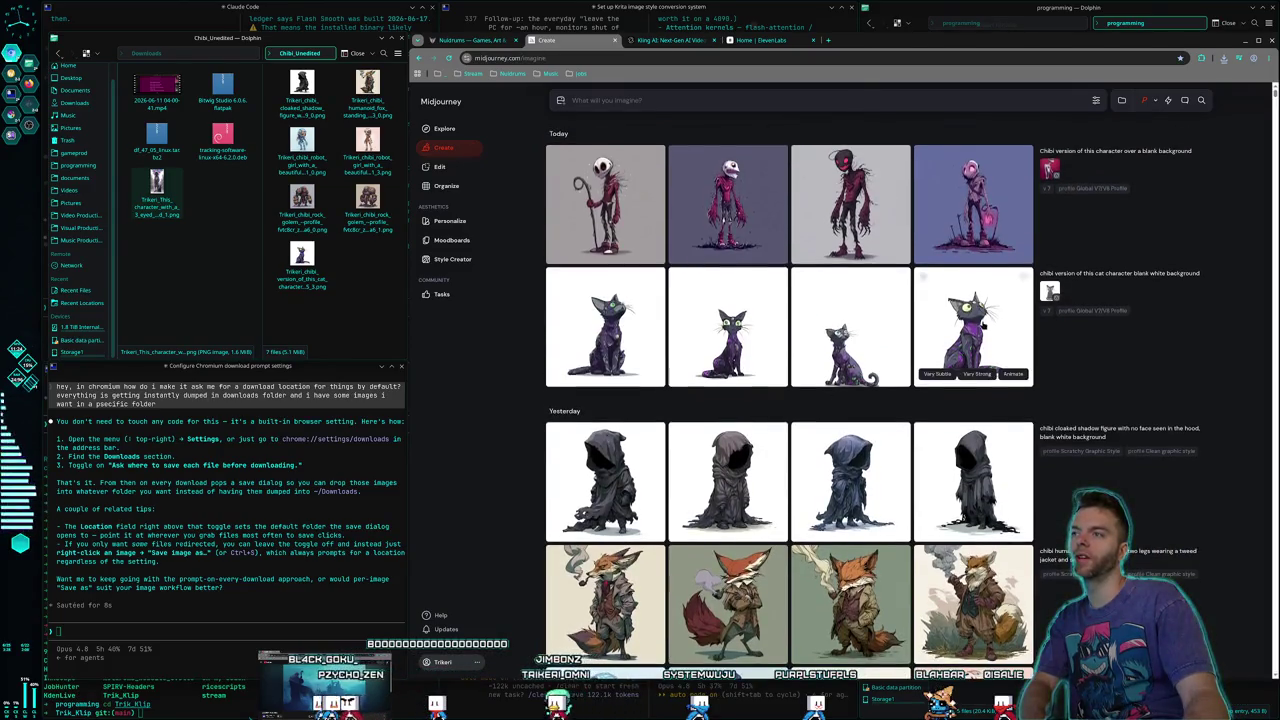
pyautogui.click(868, 217)
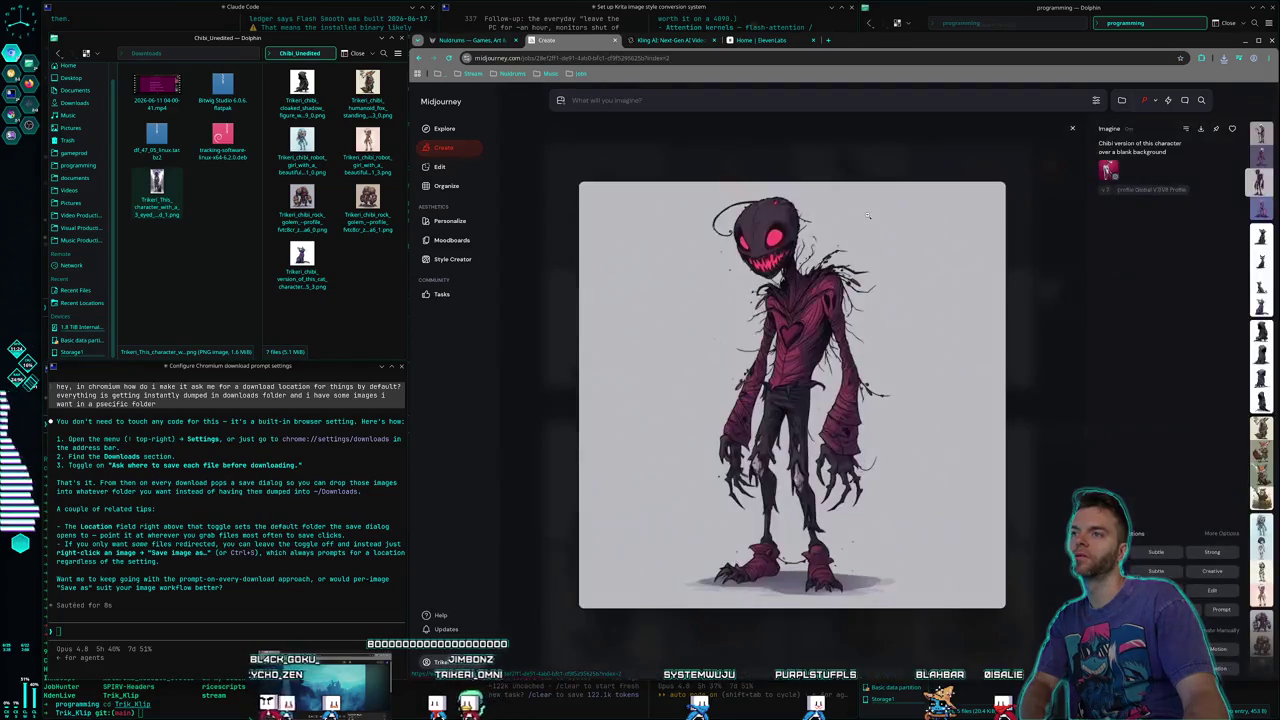
pyautogui.click(1037, 382)
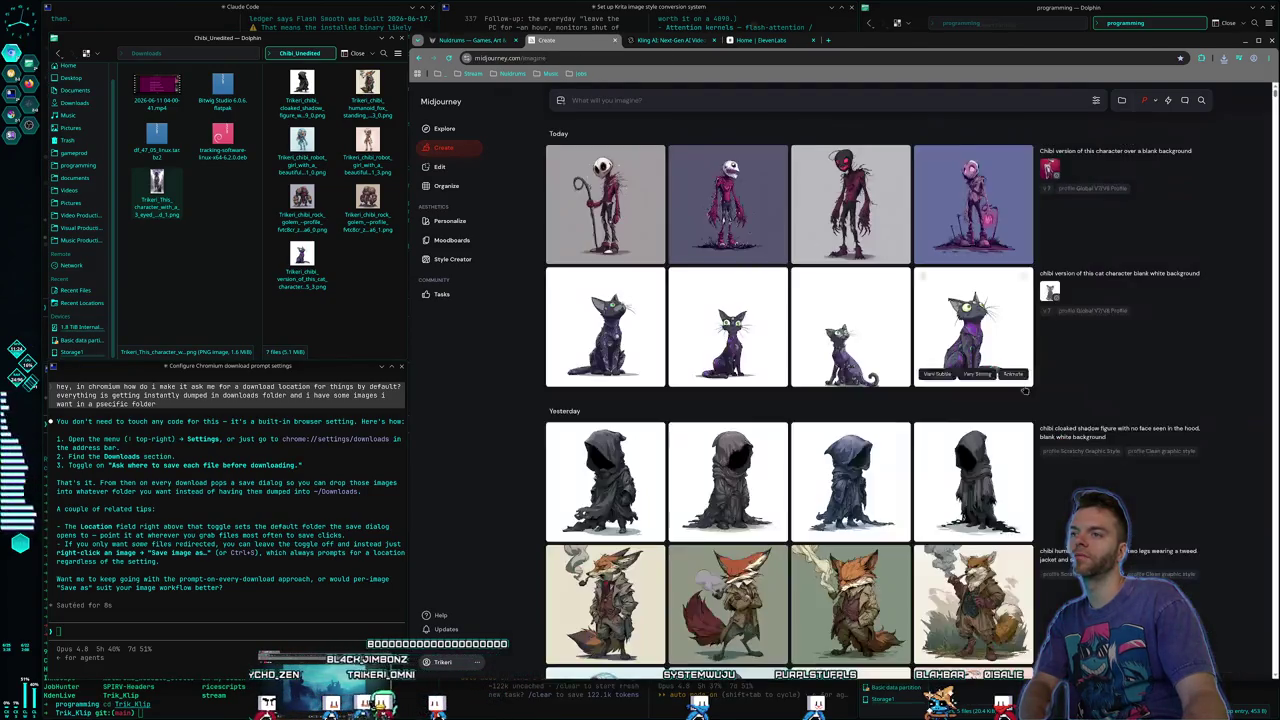
pyautogui.click(722, 224)
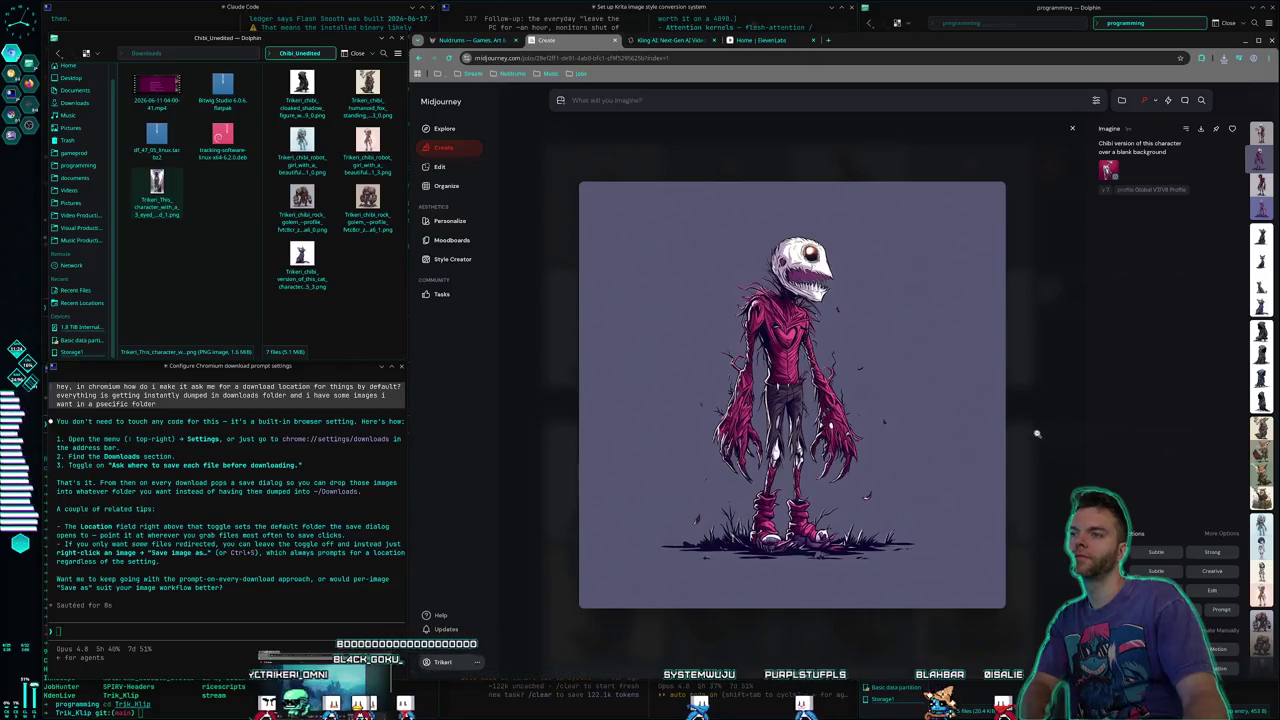
pyautogui.click(1045, 432)
pyautogui.click(604, 204)
pyautogui.click(1020, 440)
# Save the red grinning creature image into Chibi_Unedited and return to the gallery
pyautogui.click(850, 210)
pyautogui.rightClick(742, 340)
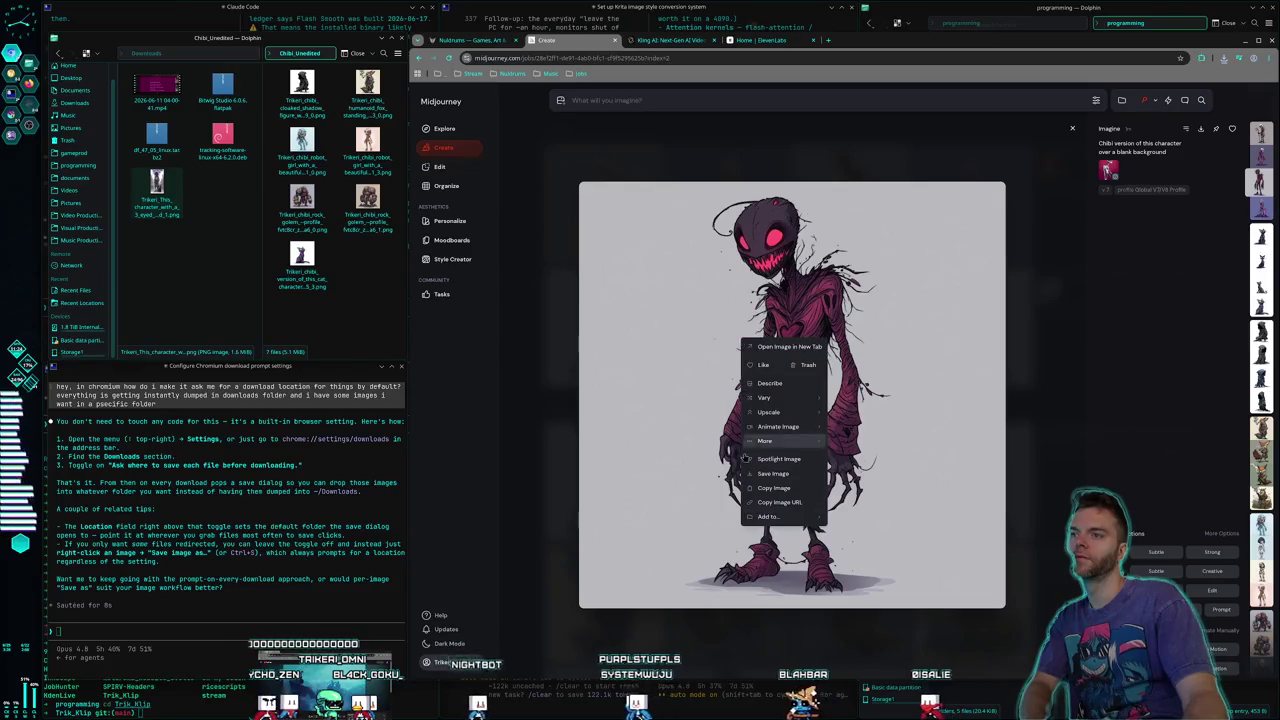
pyautogui.click(797, 479)
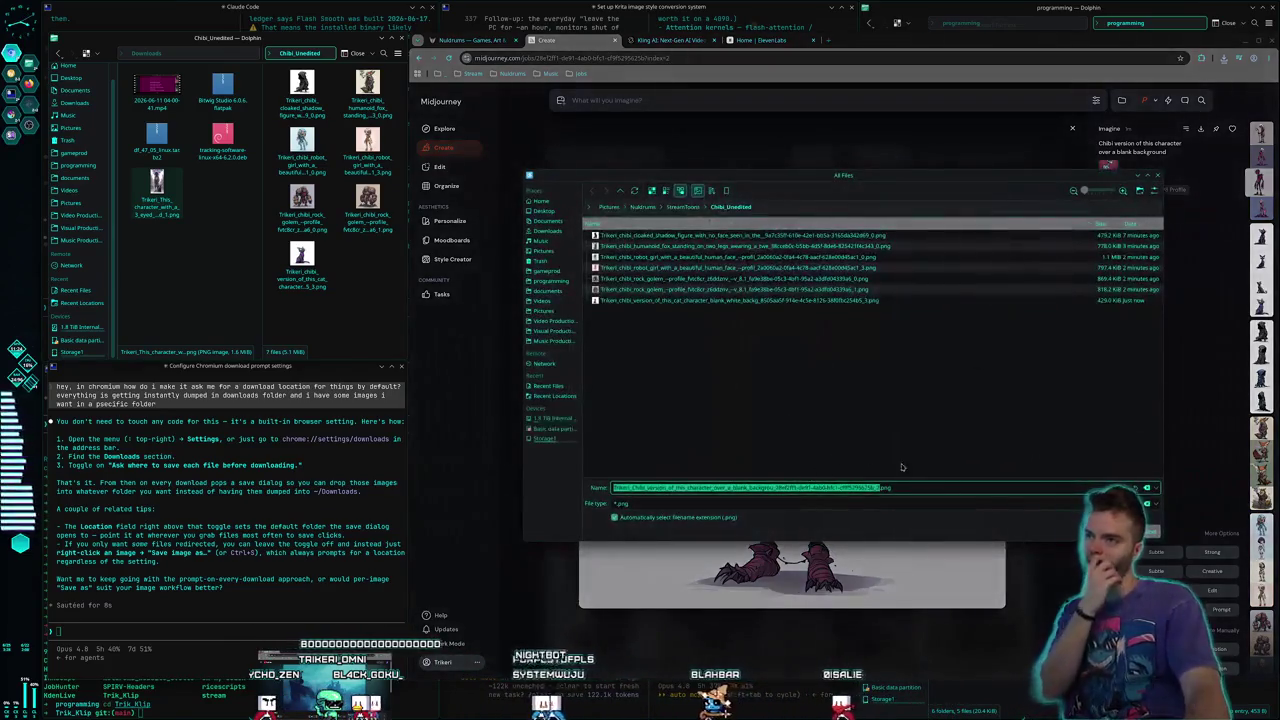
pyautogui.press('Return')
pyautogui.click(1041, 482)
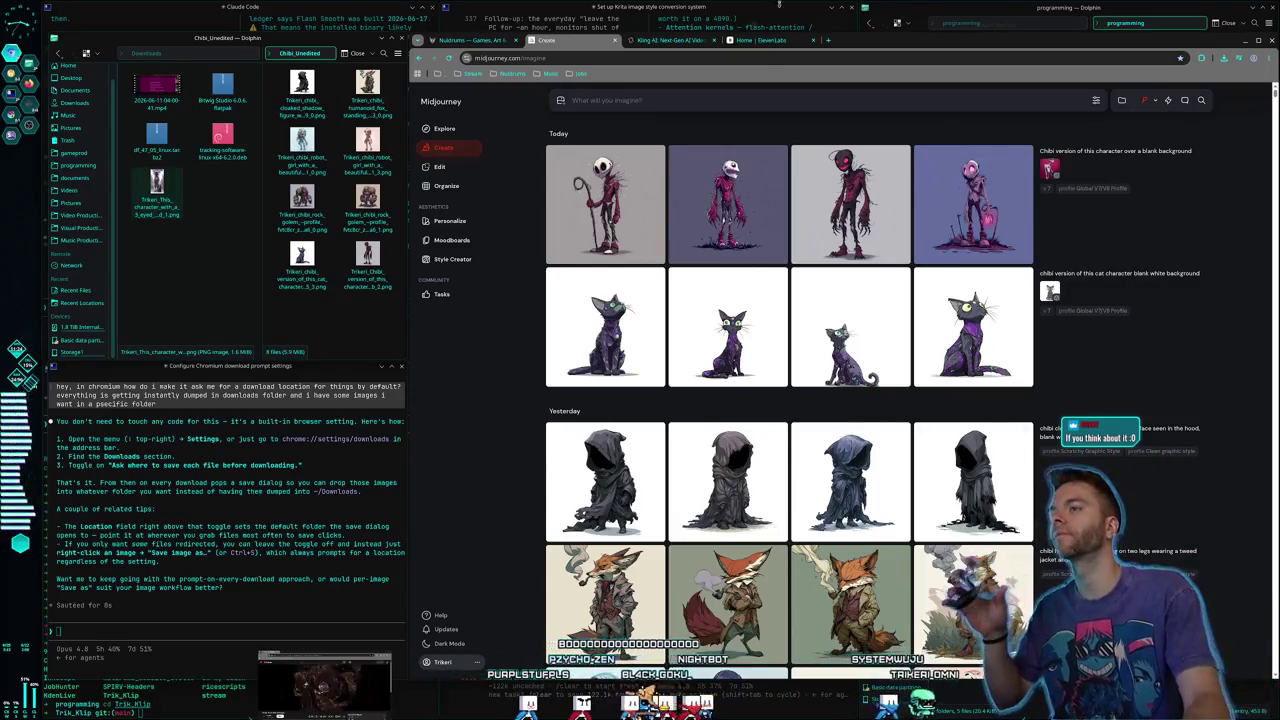
# Submit a chibi goblin prompt with gold jewelry and ornate clothing, grinning, standing at 3/4 perspective
pyautogui.scroll(-5, 742, 390)
pyautogui.scroll(3, 742, 390)
pyautogui.scroll(2, 742, 390)
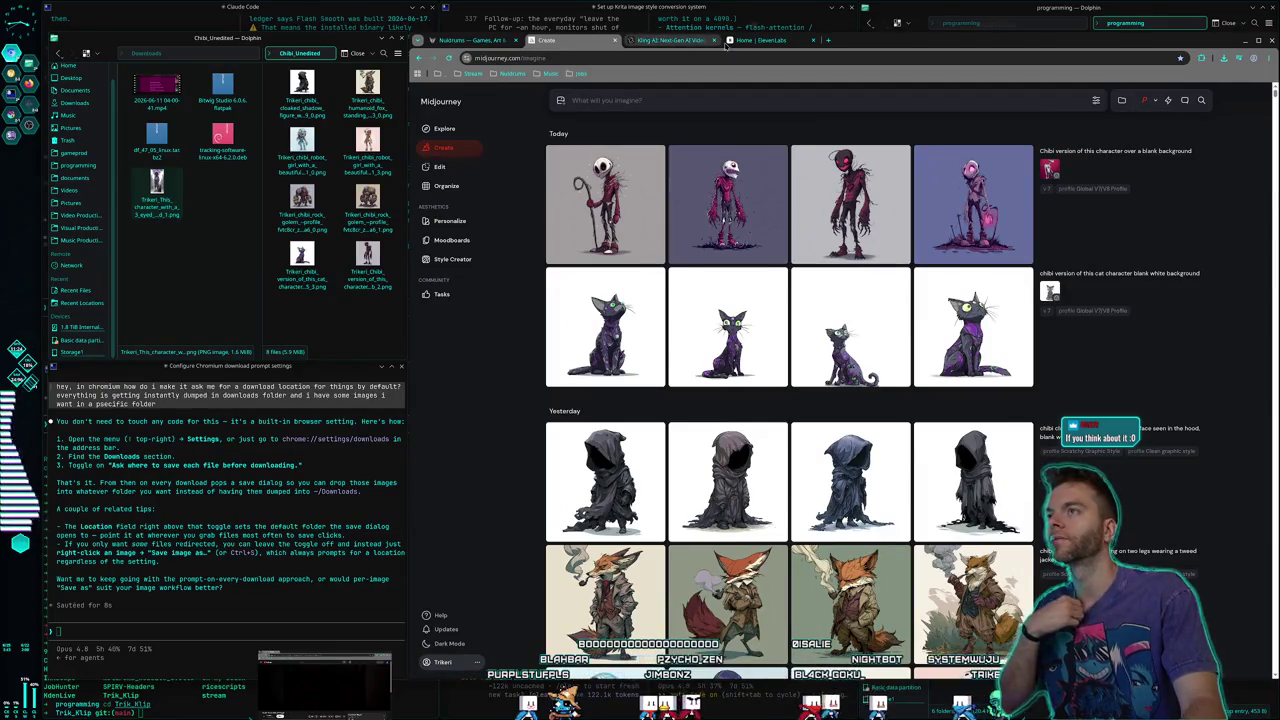
pyautogui.click(781, 45)
pyautogui.click(572, 42)
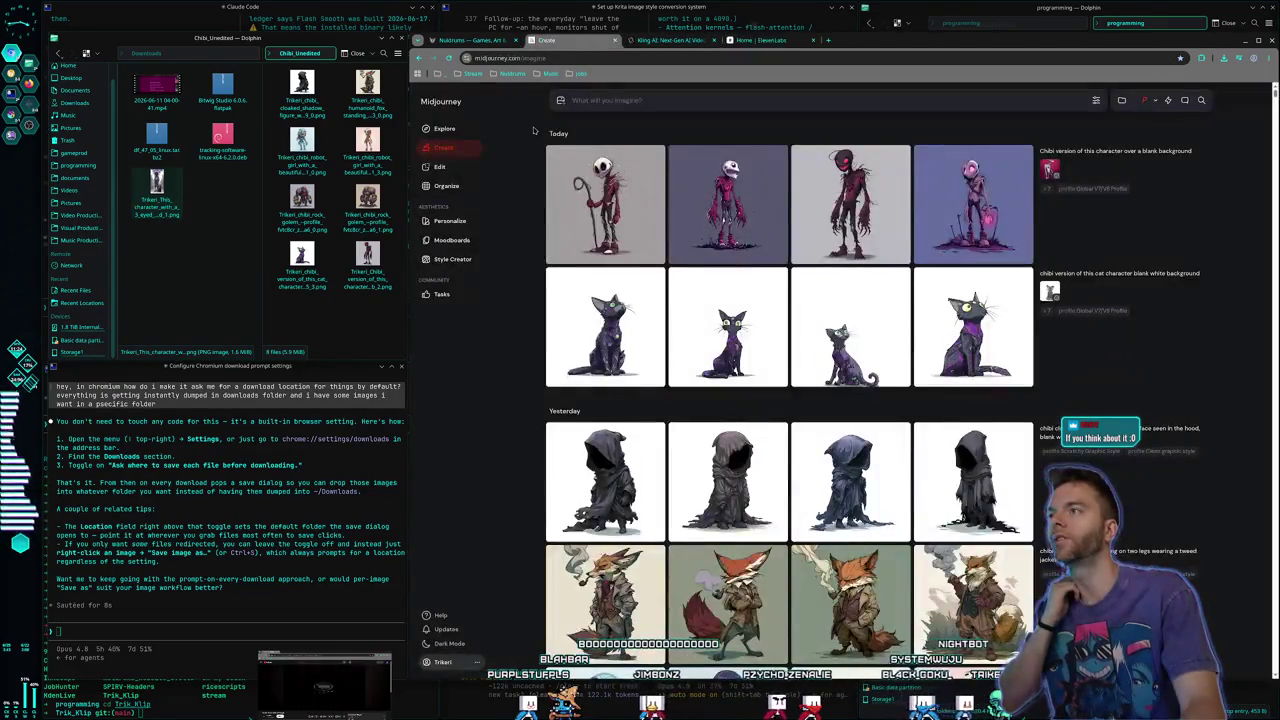
pyautogui.click(560, 101)
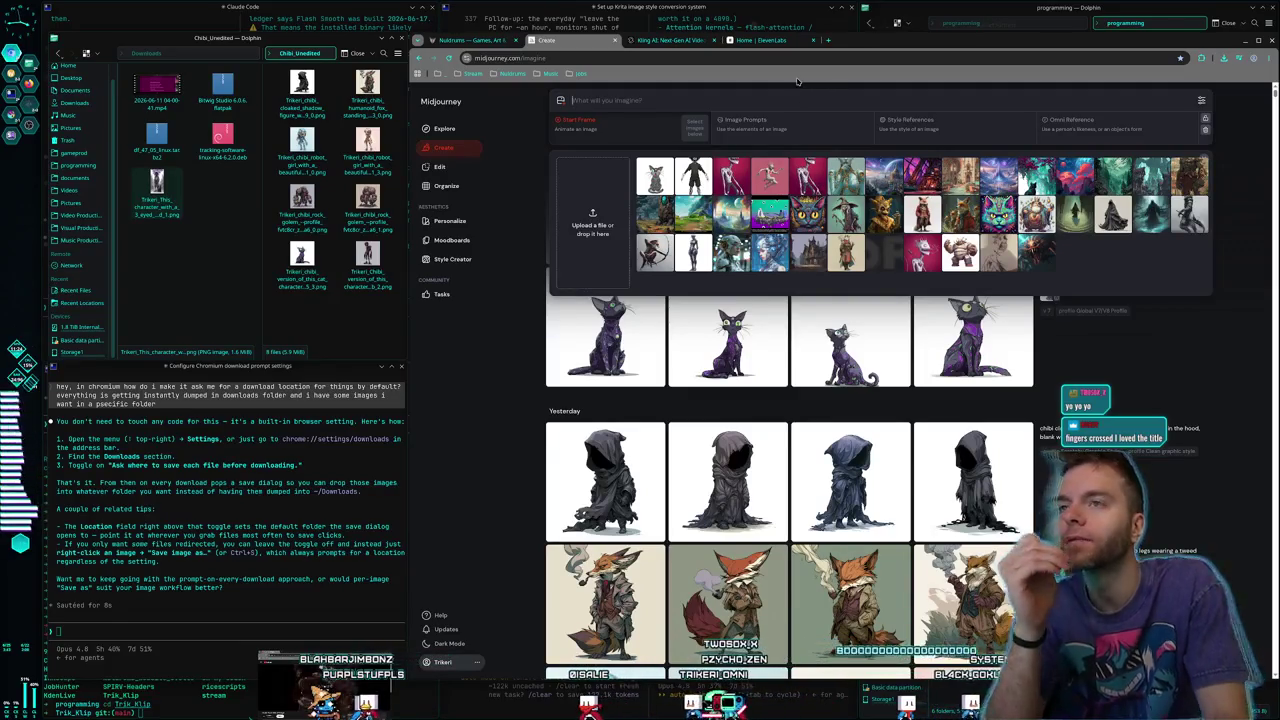
pyautogui.write('chibi')
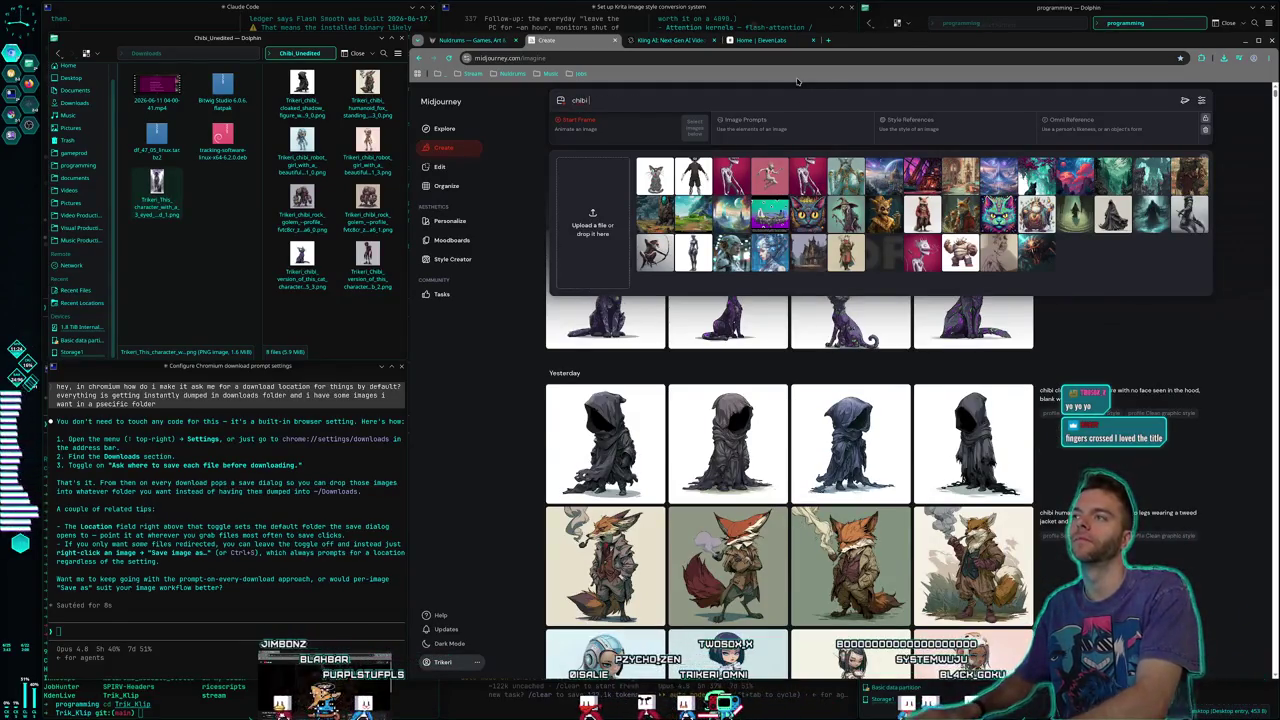
pyautogui.write(' goblin with o')
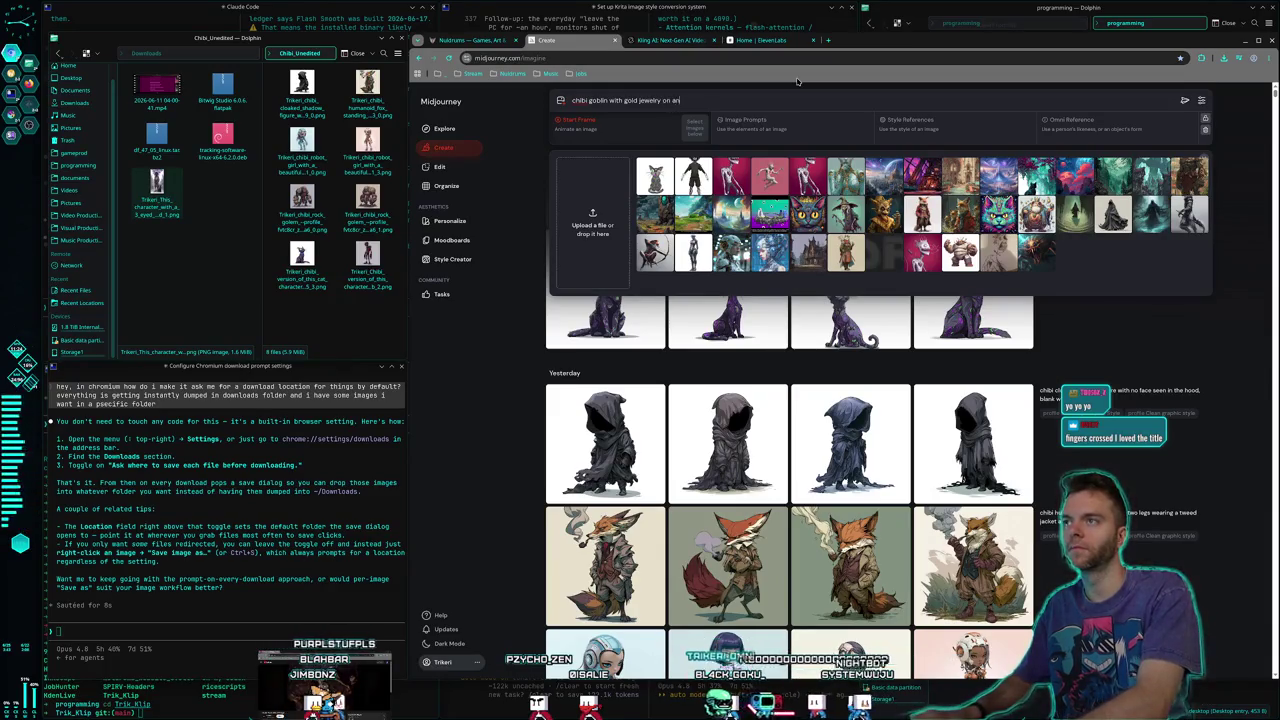
pyautogui.write('loth')
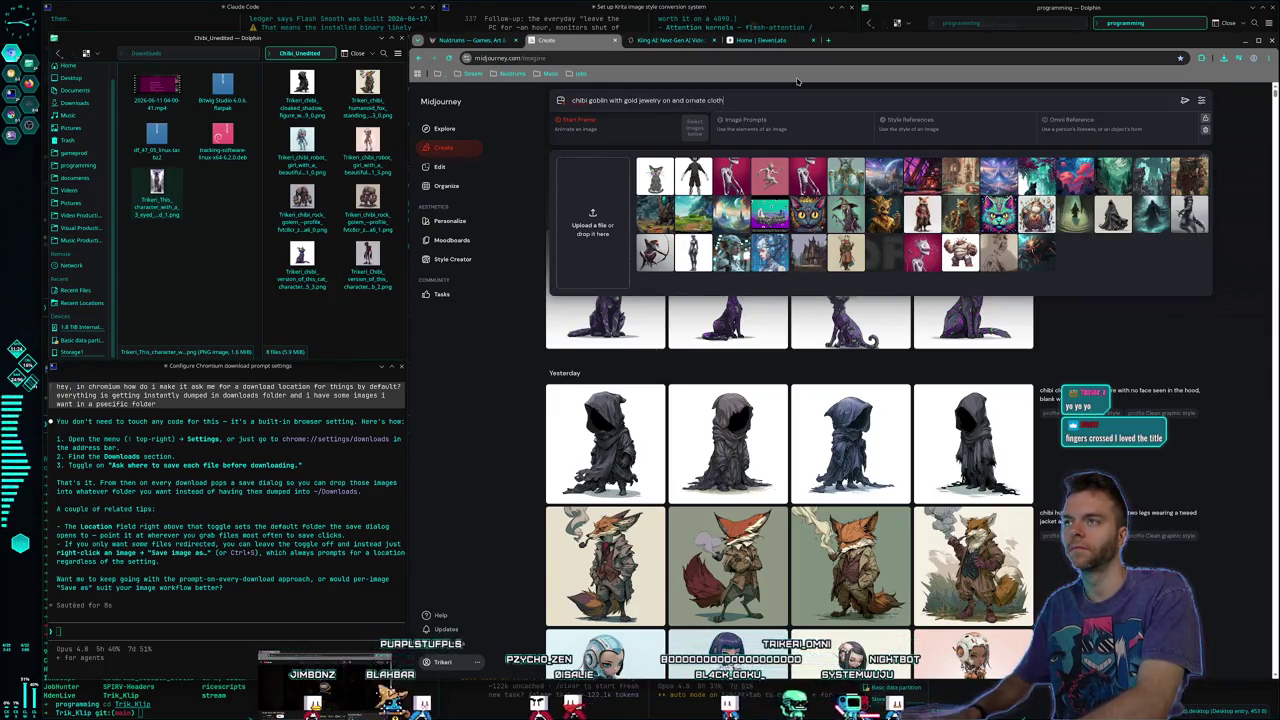
pyautogui.write('ing')
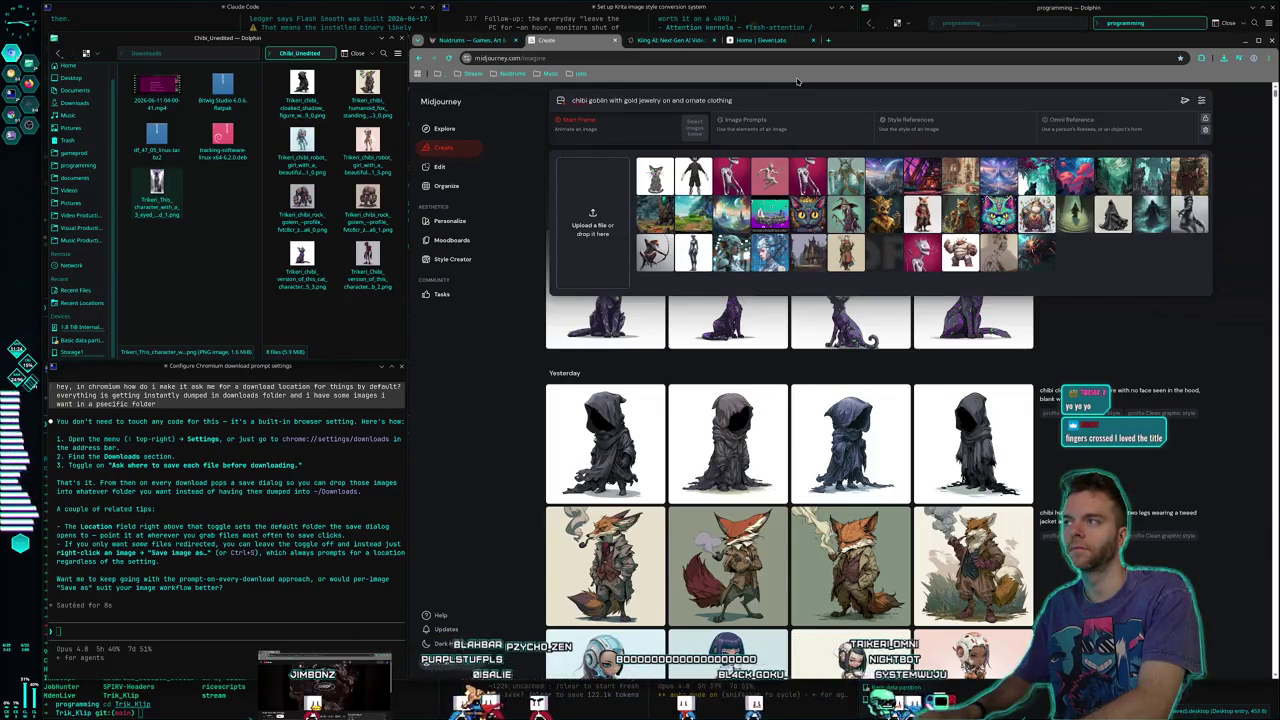
pyautogui.write(' grinning')
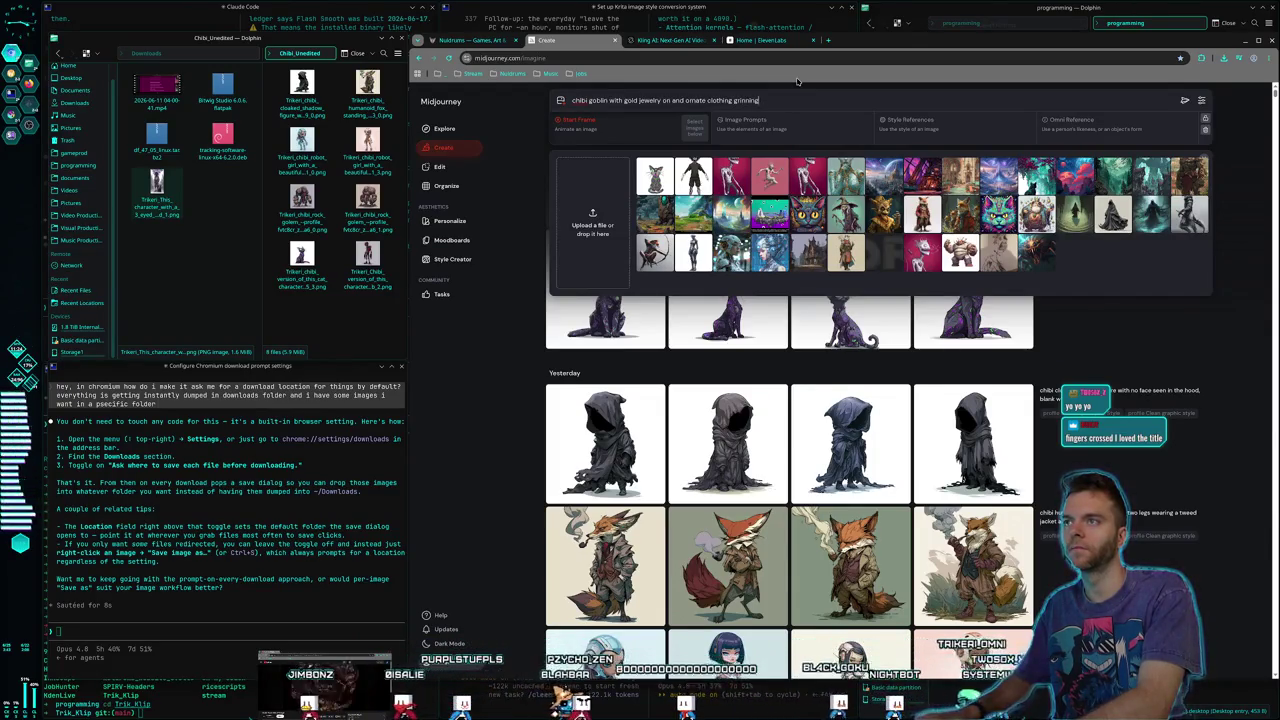
pyautogui.write(', standing at 3/4')
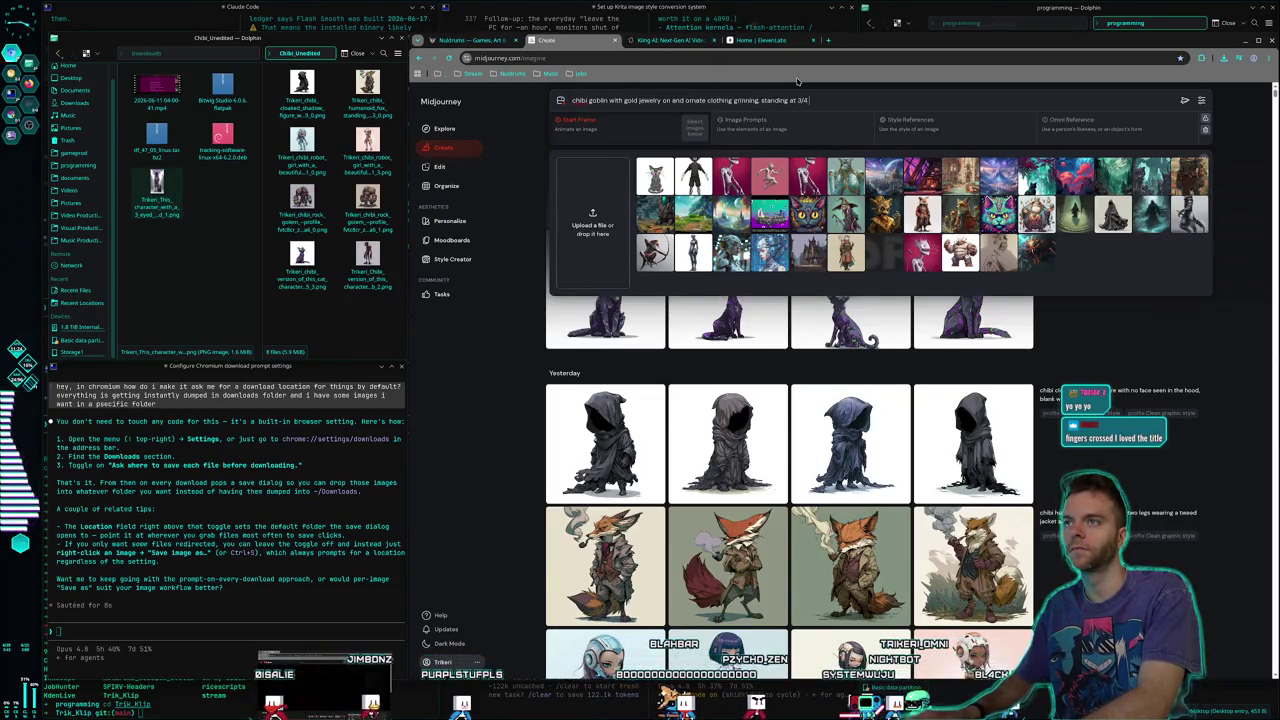
pyautogui.write(' perspective')
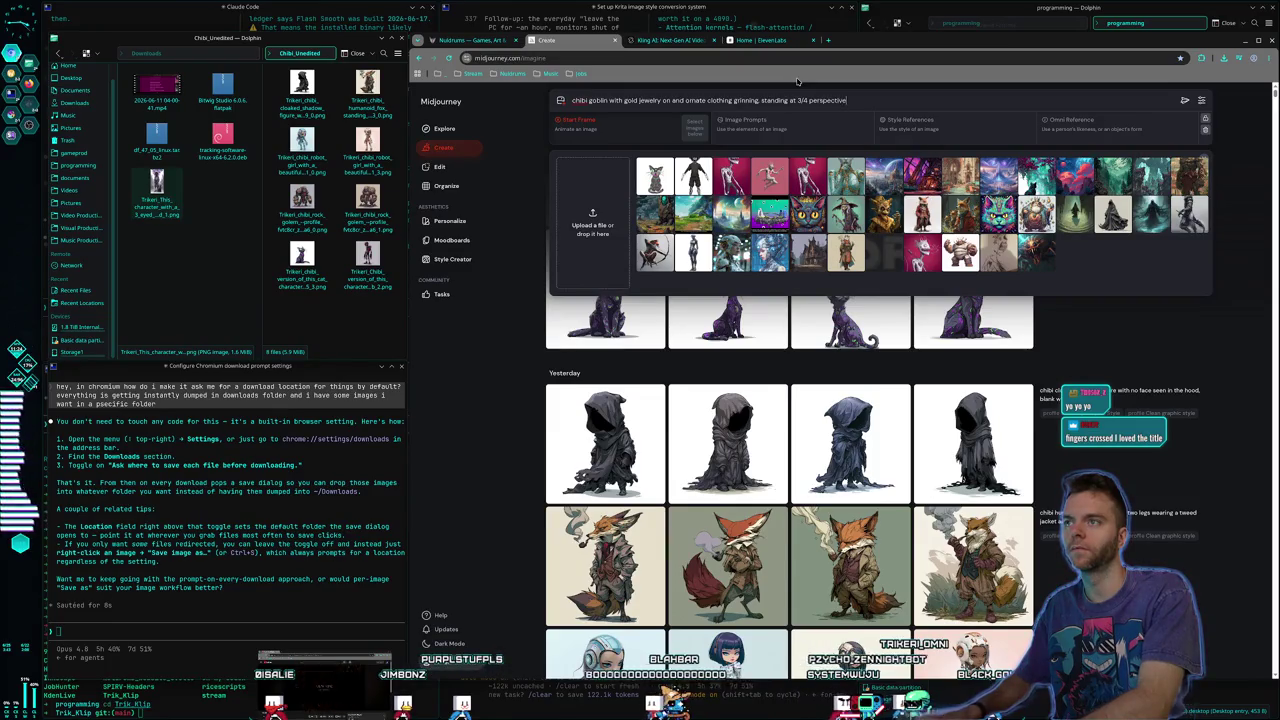
pyautogui.click(1183, 100)
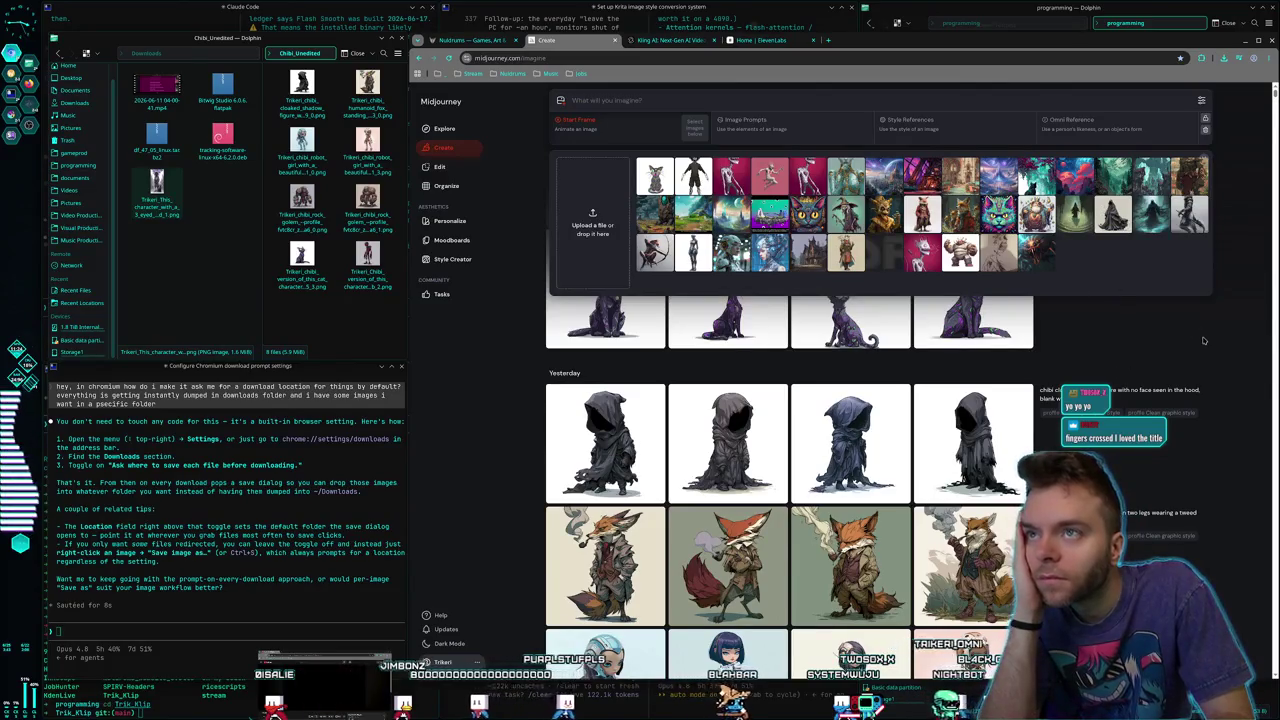
# Type 'Chibi version of this wizard character' with a wizard image attached as reference
pyautogui.click(563, 101)
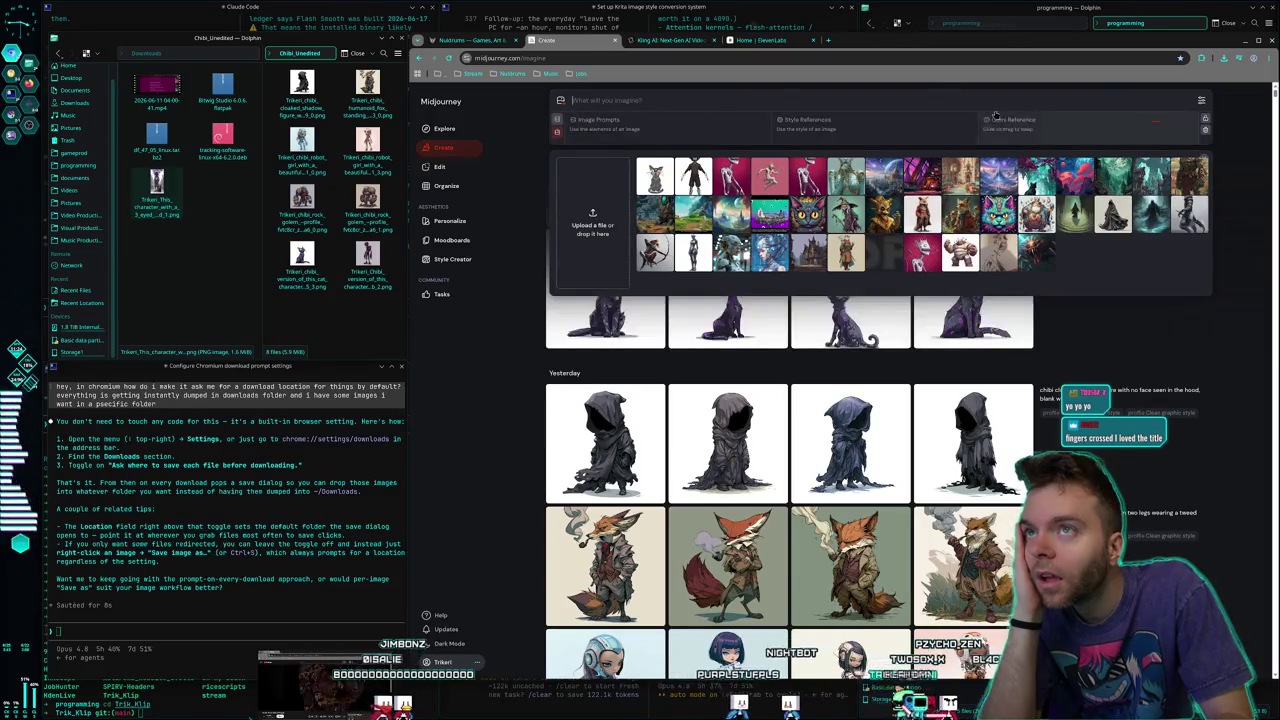
pyautogui.write('Chibi version of this wizard ch')
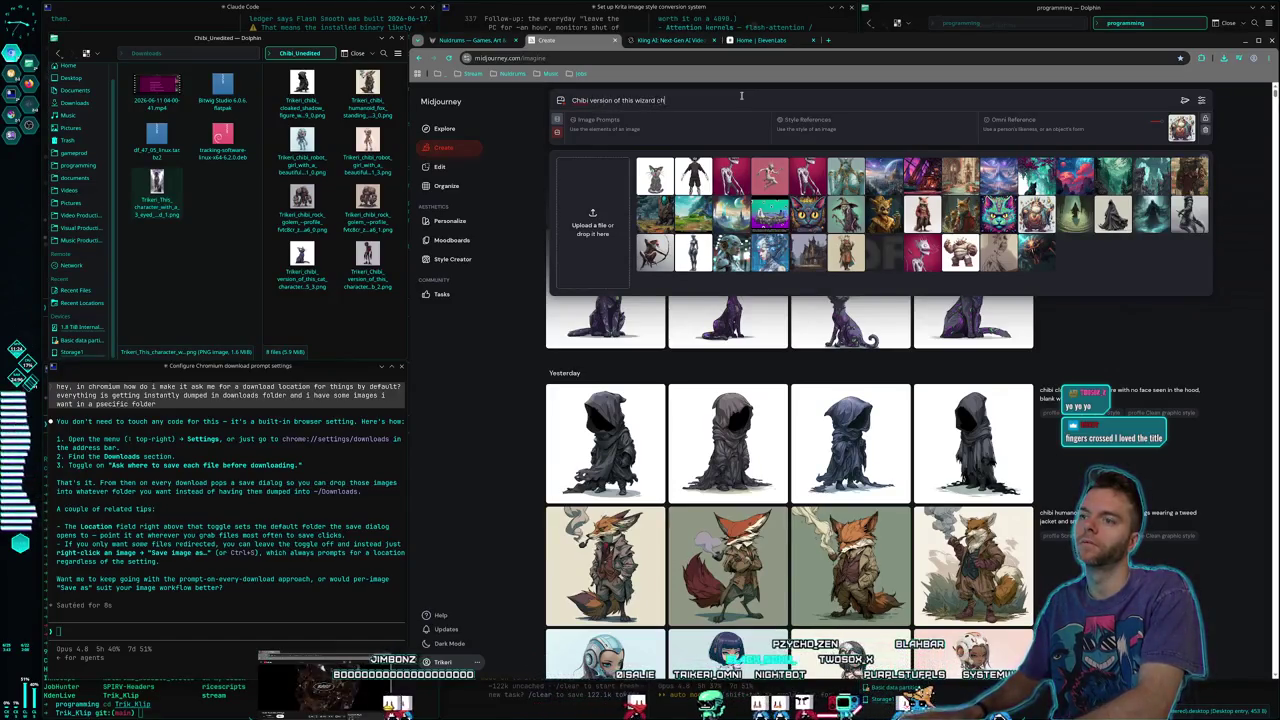
pyautogui.click(1234, 174)
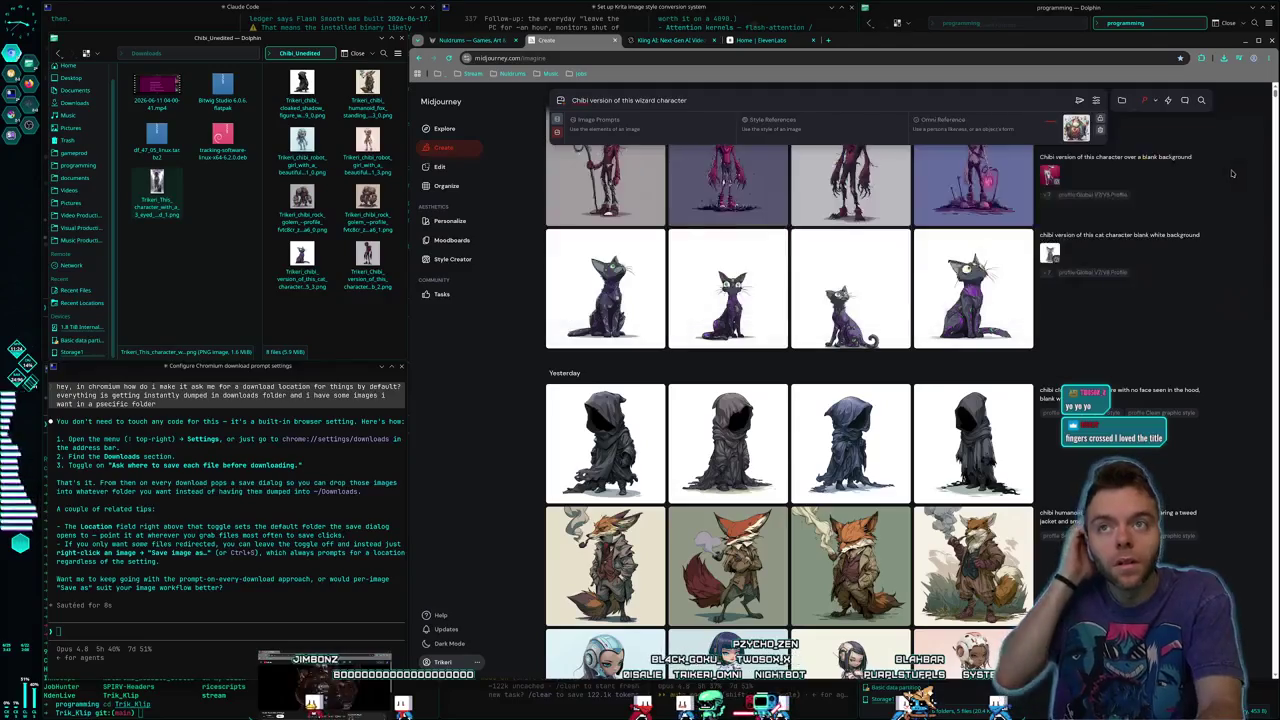
# Send the wizard reference prompt, then submit a fat rotund chibi wizard with floating objects and long beard
pyautogui.click(1079, 104)
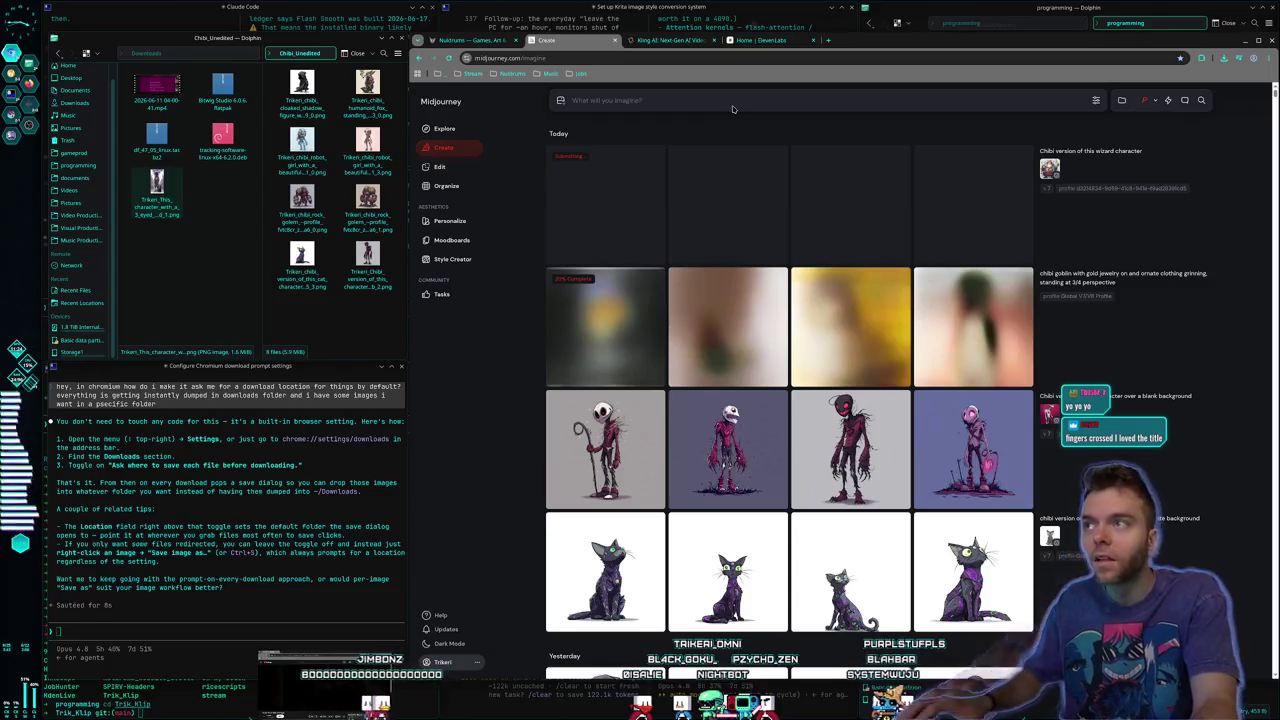
pyautogui.write('Chibi wizard that is')
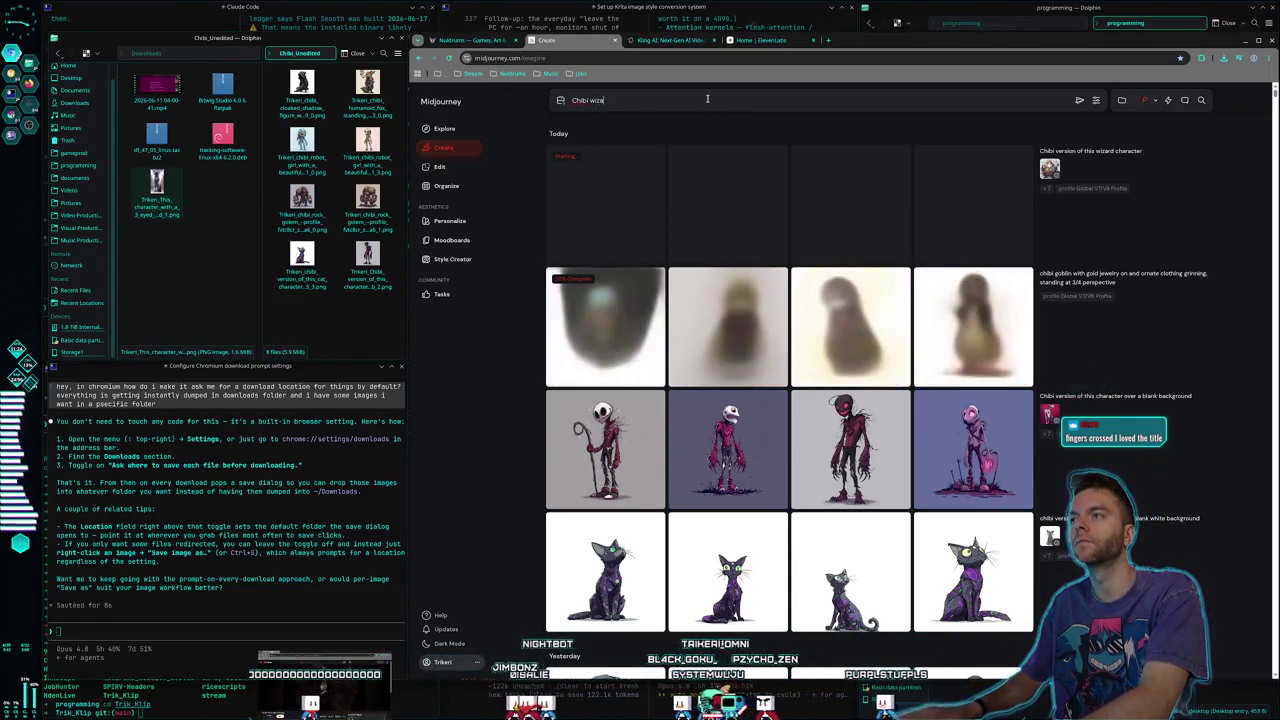
pyautogui.write(' fat')
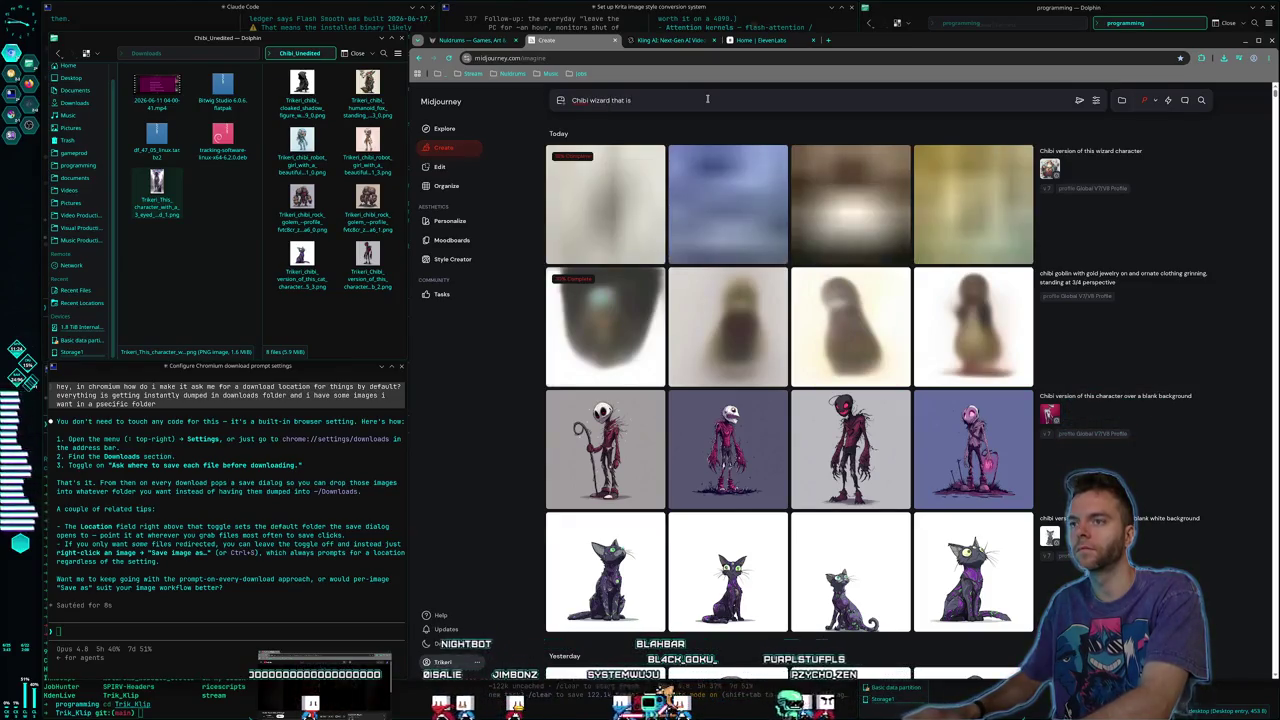
pyautogui.write(' and rotu')
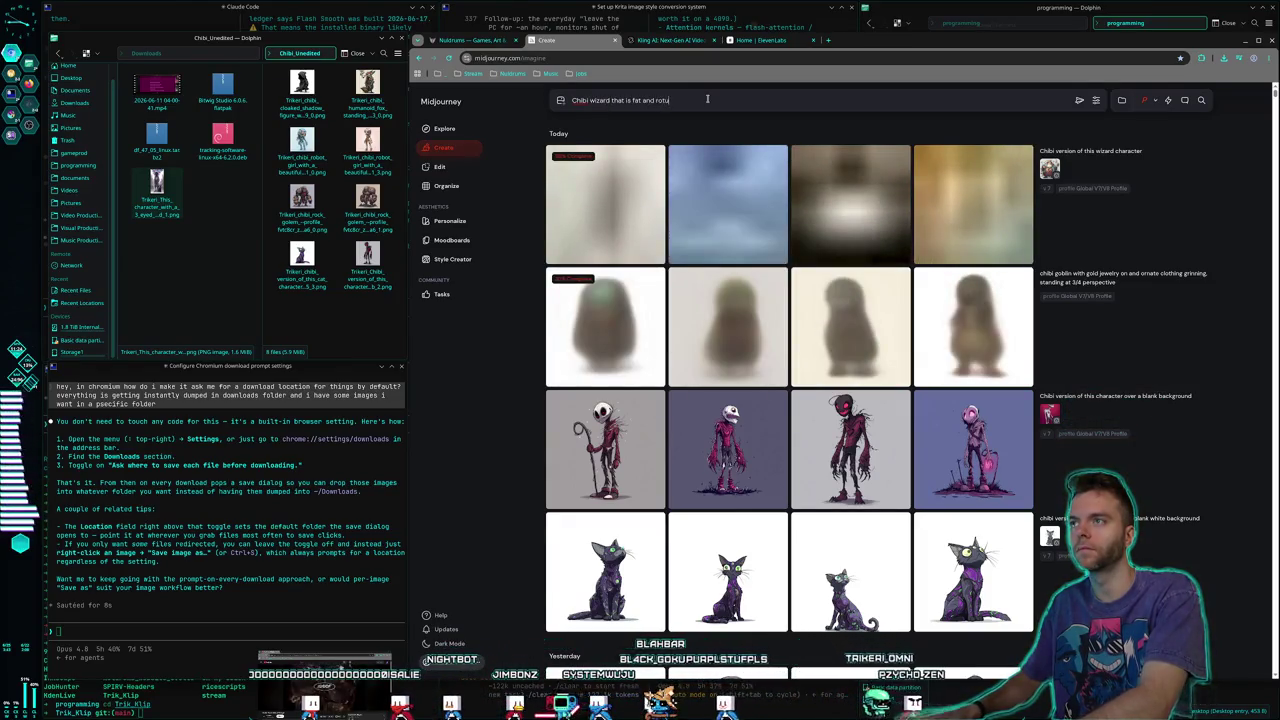
pyautogui.write('nd')
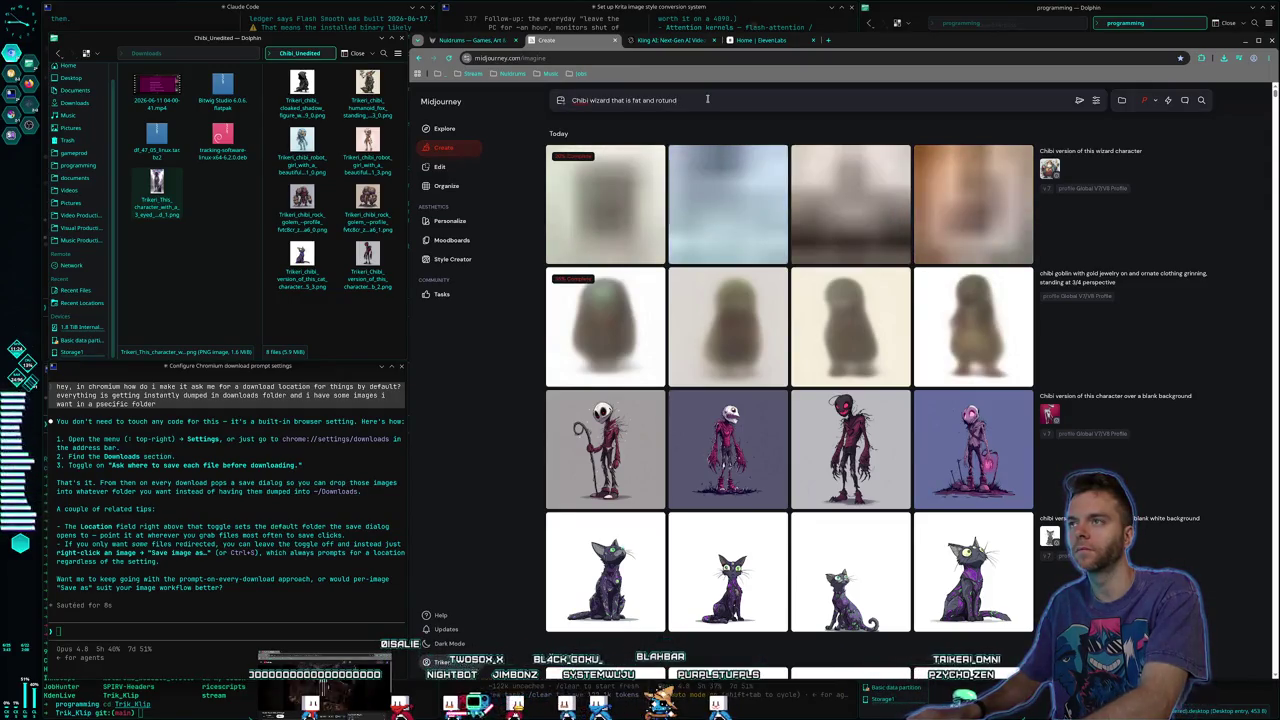
pyautogui.write(' with decorated or')
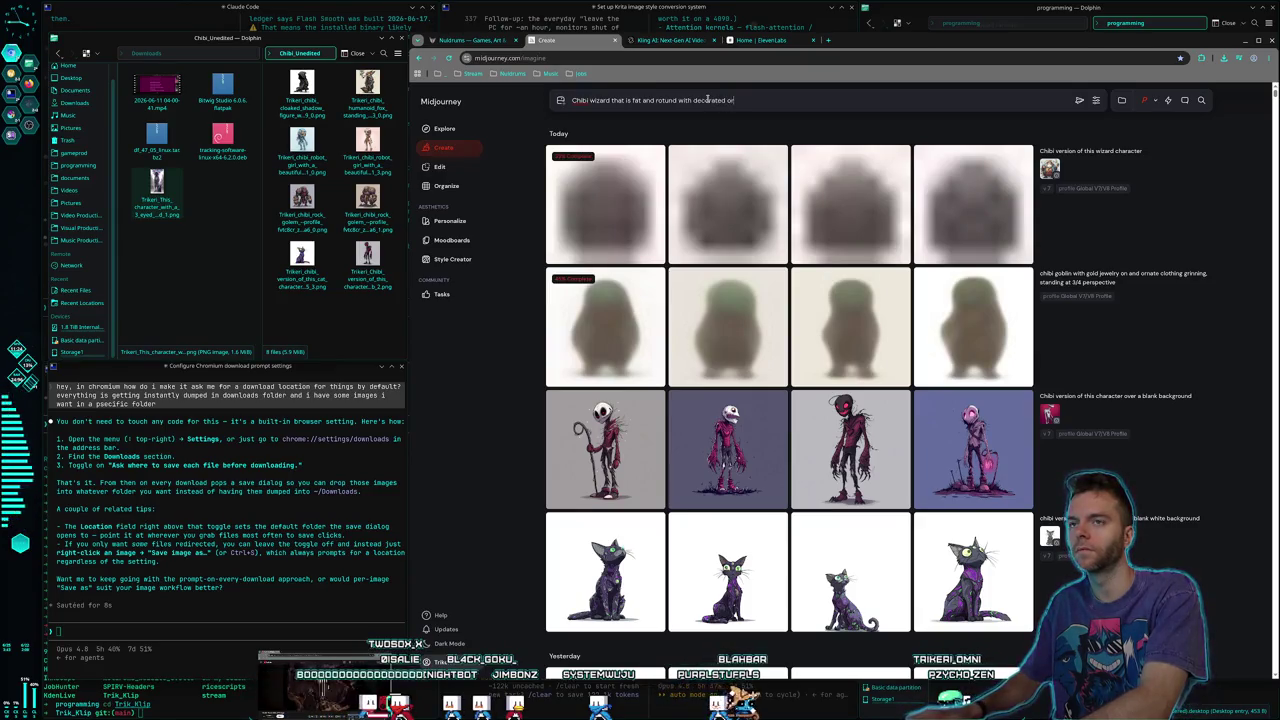
pyautogui.write('nate clothing')
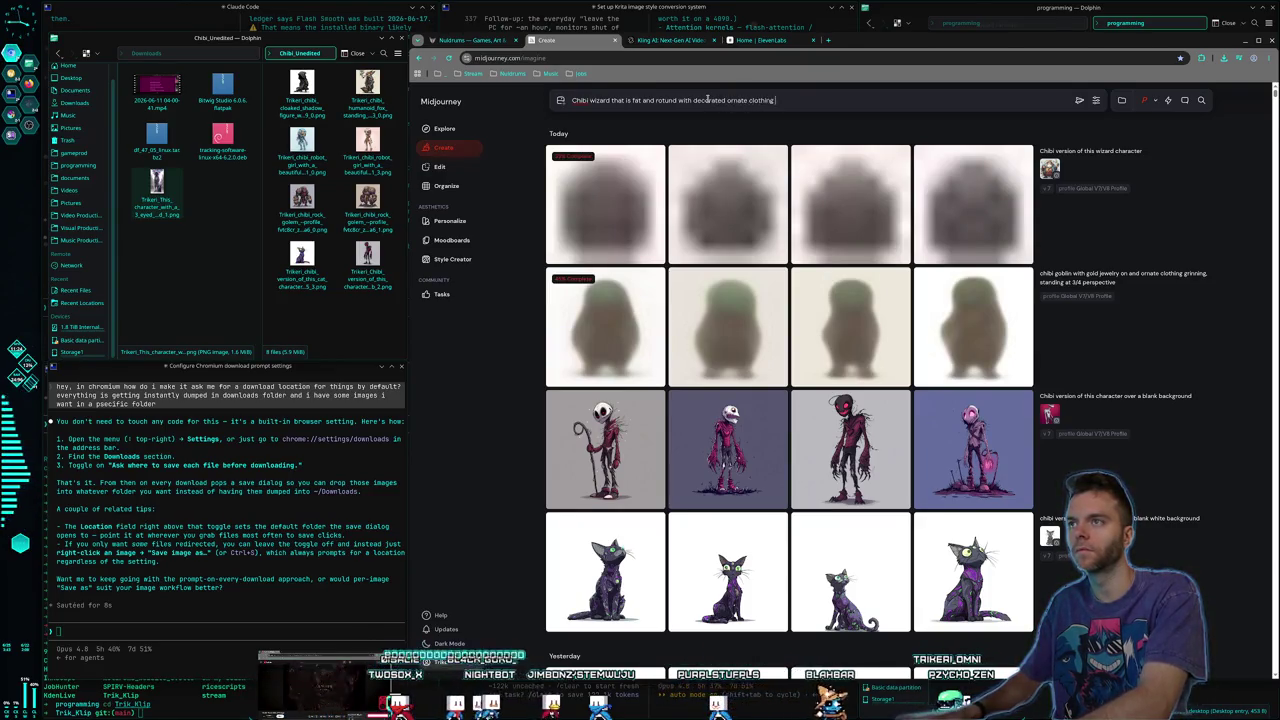
pyautogui.write(' and floating ob')
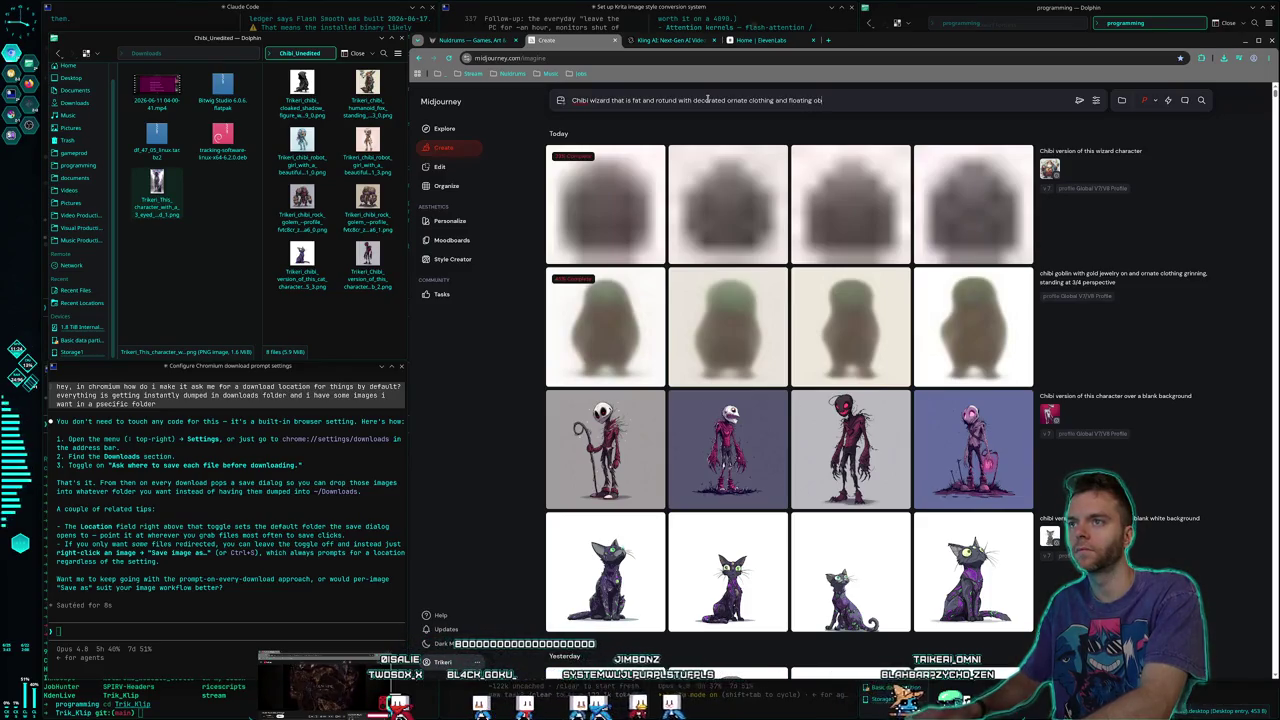
pyautogui.write('jects around hi')
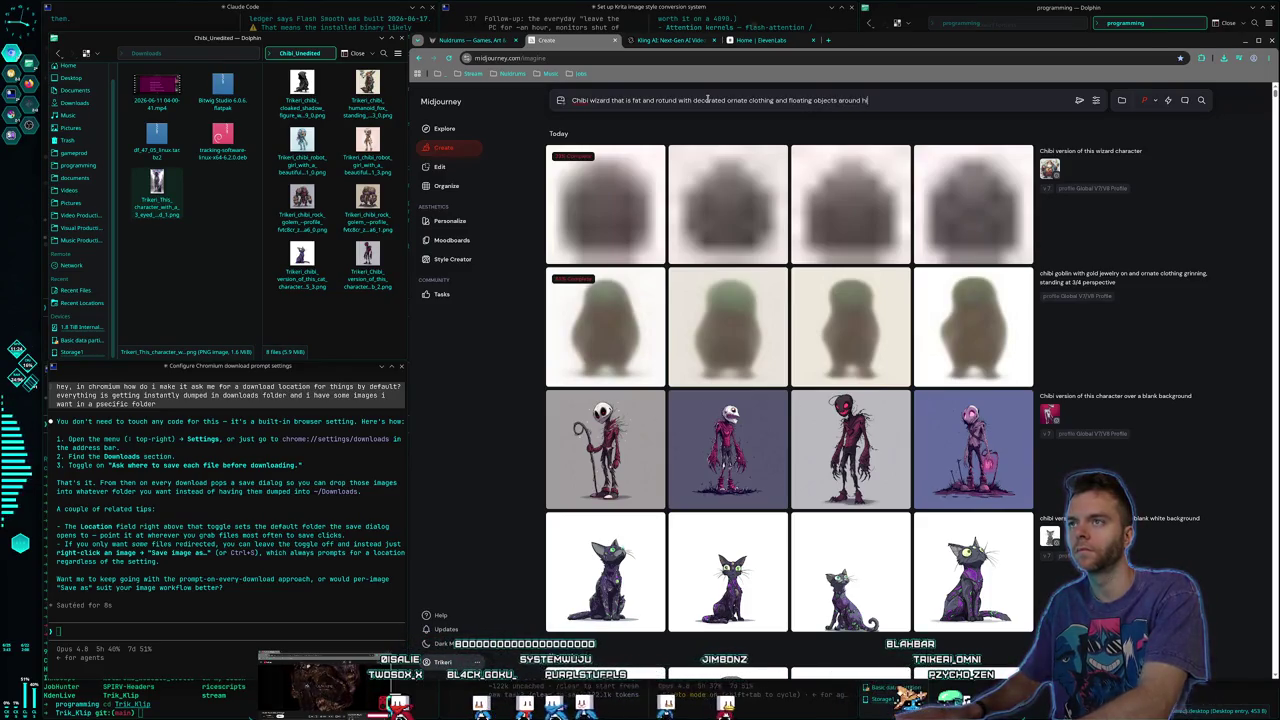
pyautogui.write('m arnd a big l')
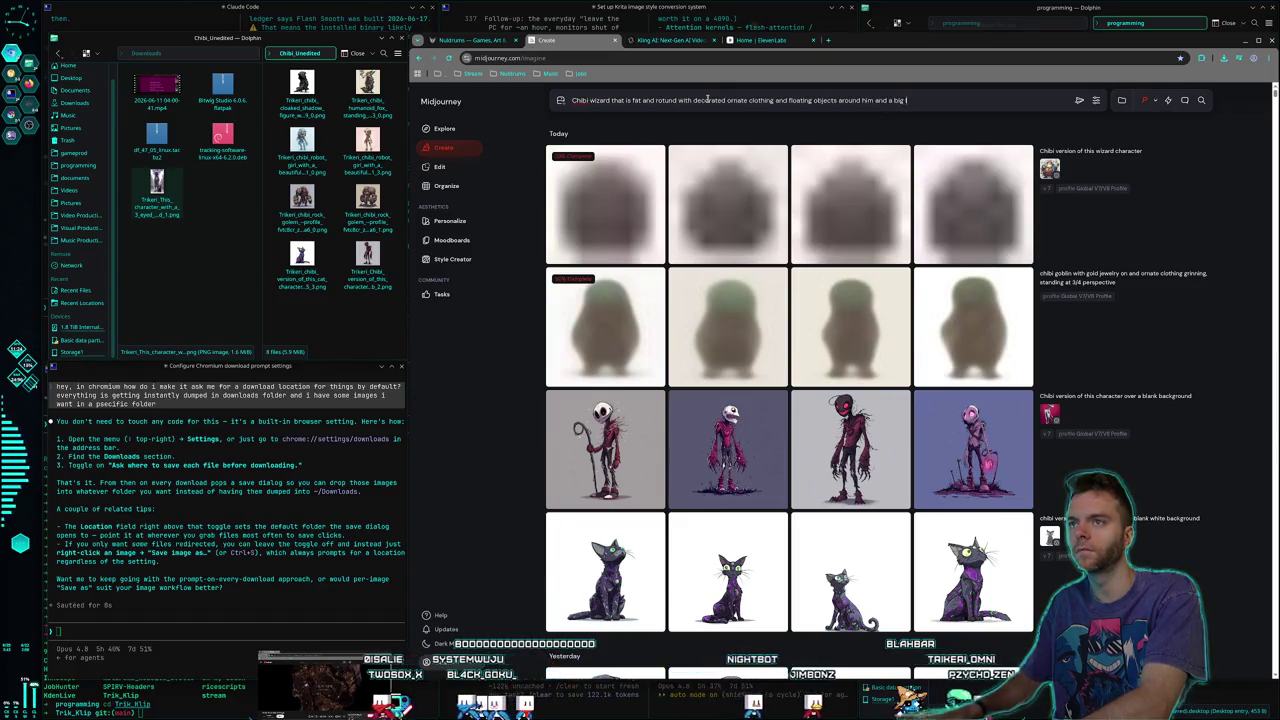
pyautogui.write('ong beard')
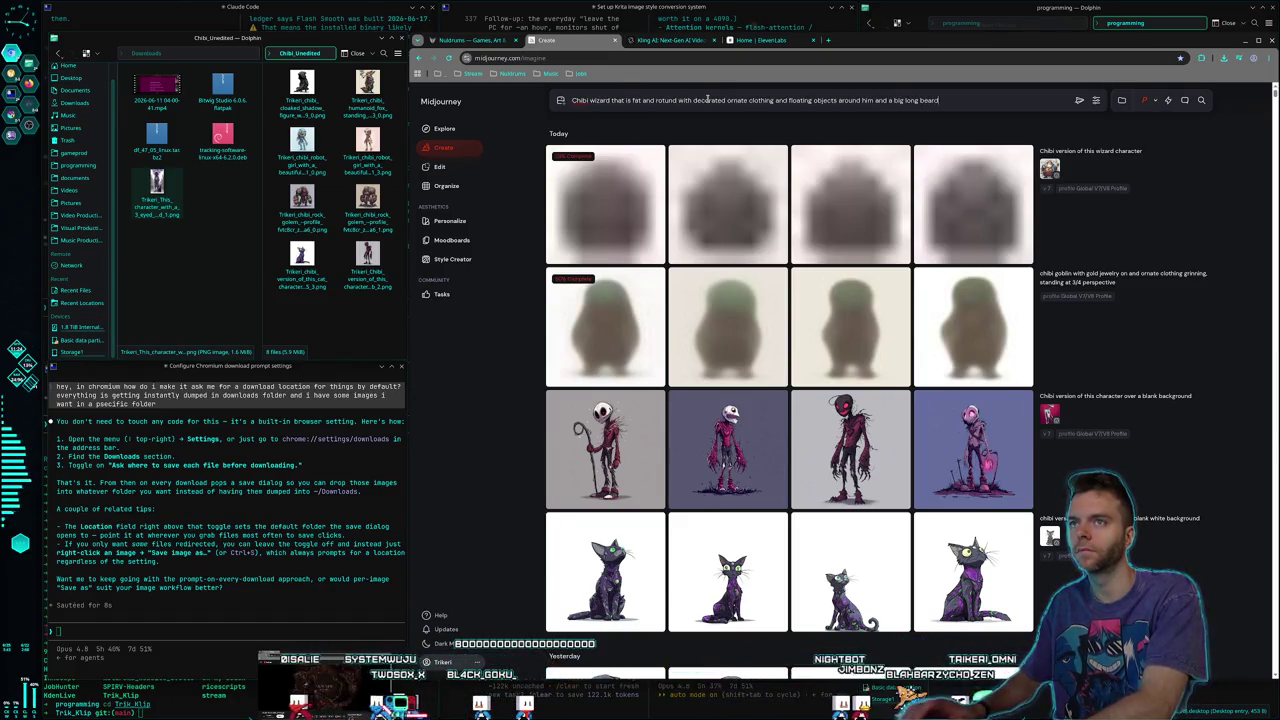
pyautogui.press('Return')
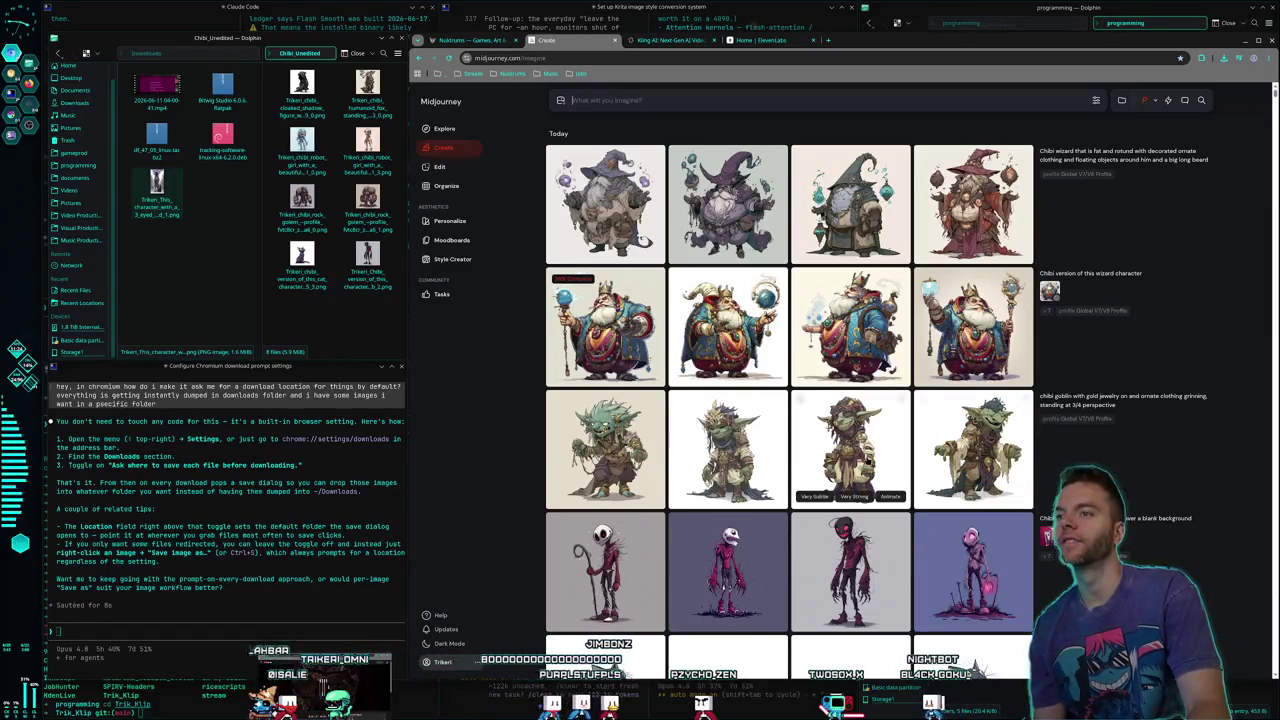
# Look over the goblin results and save the crowned green goblin into Chibi_Unedited
pyautogui.click(850, 450)
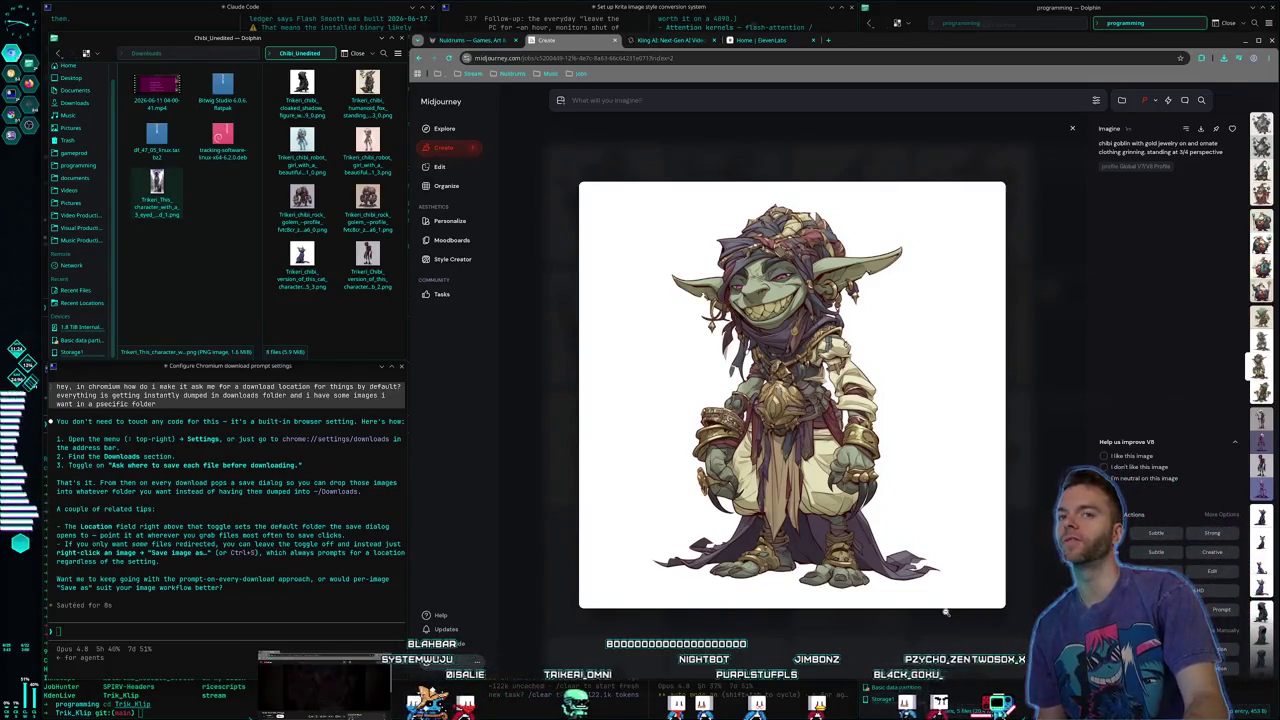
pyautogui.press('Escape')
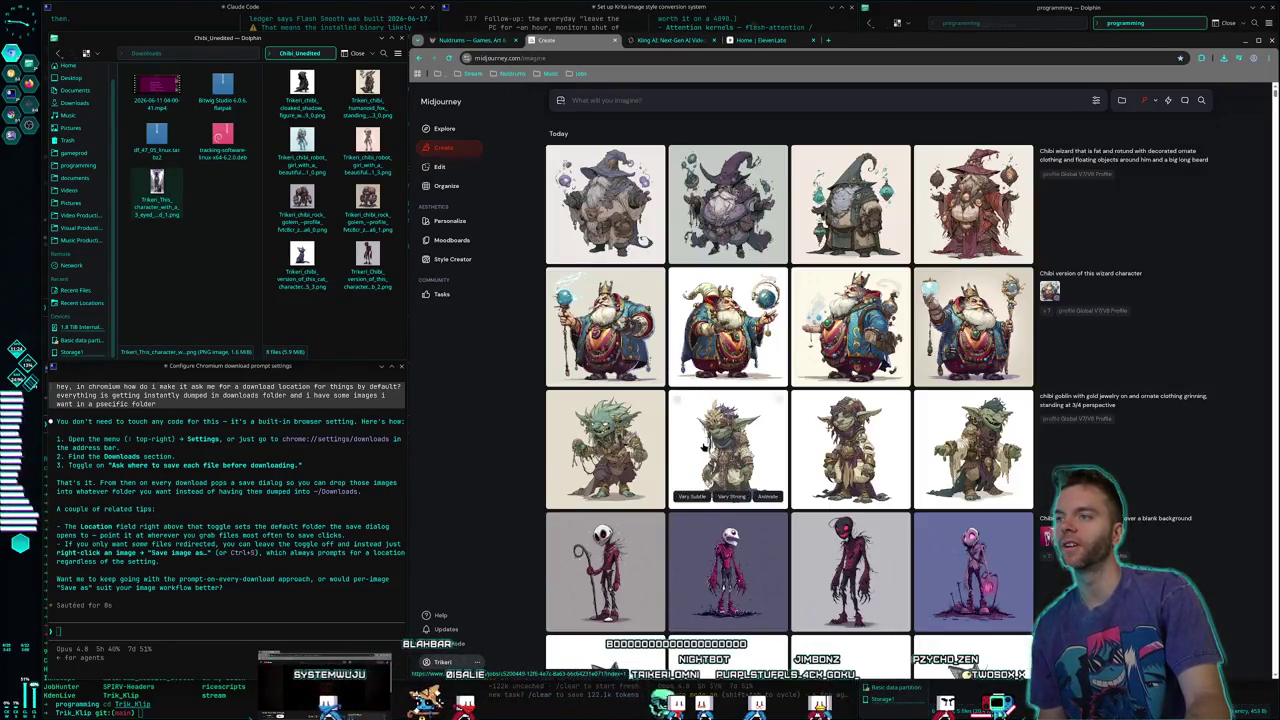
pyautogui.click(857, 490)
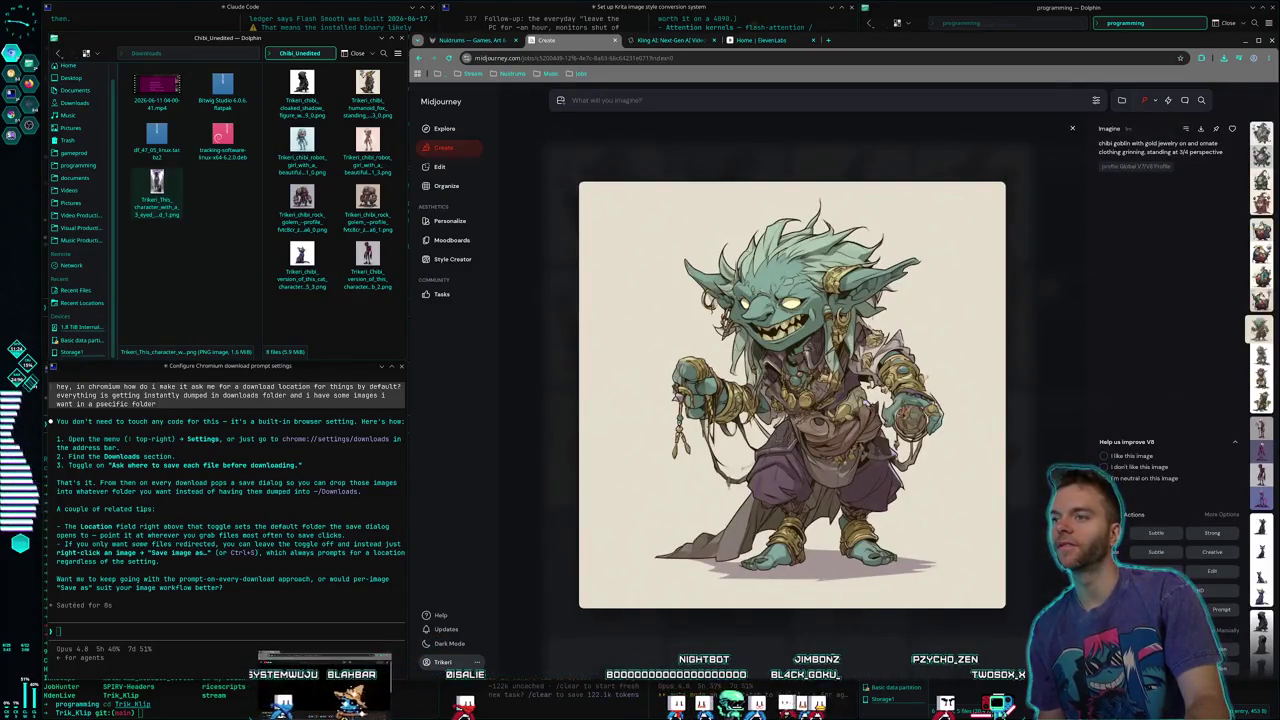
pyautogui.press('Escape')
pyautogui.click(732, 446)
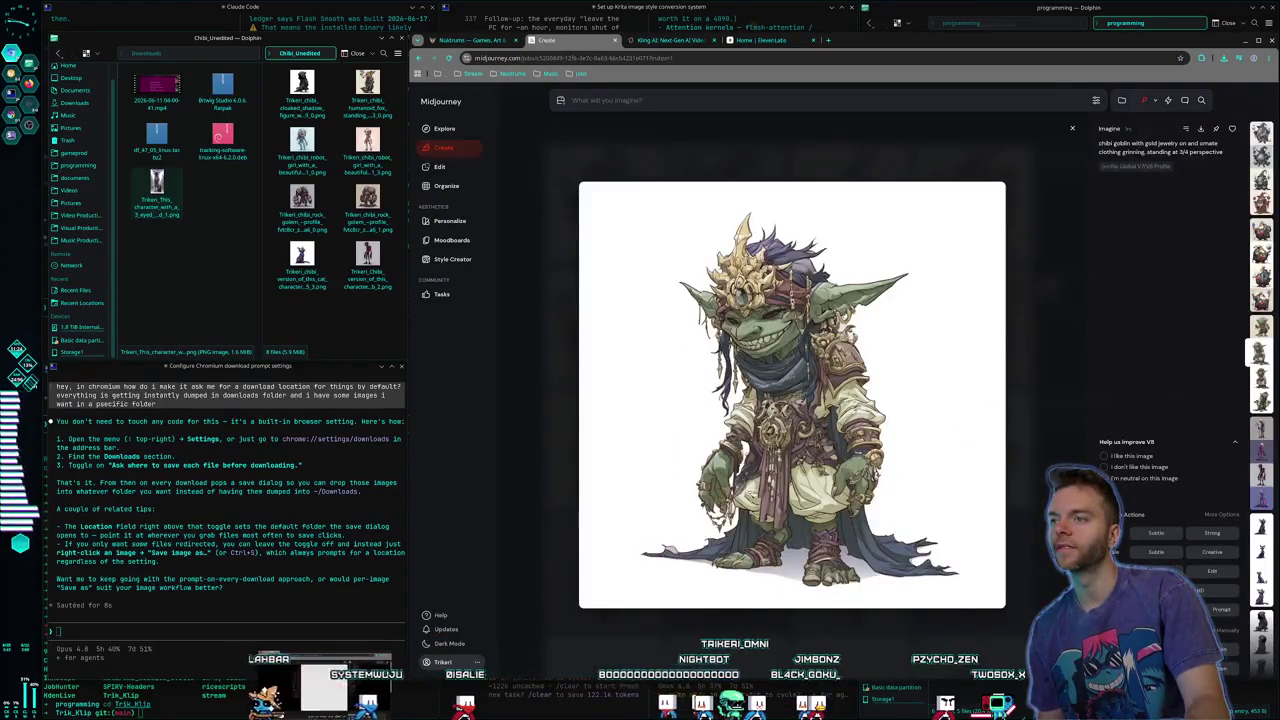
pyautogui.rightClick(754, 412)
pyautogui.click(527, 486)
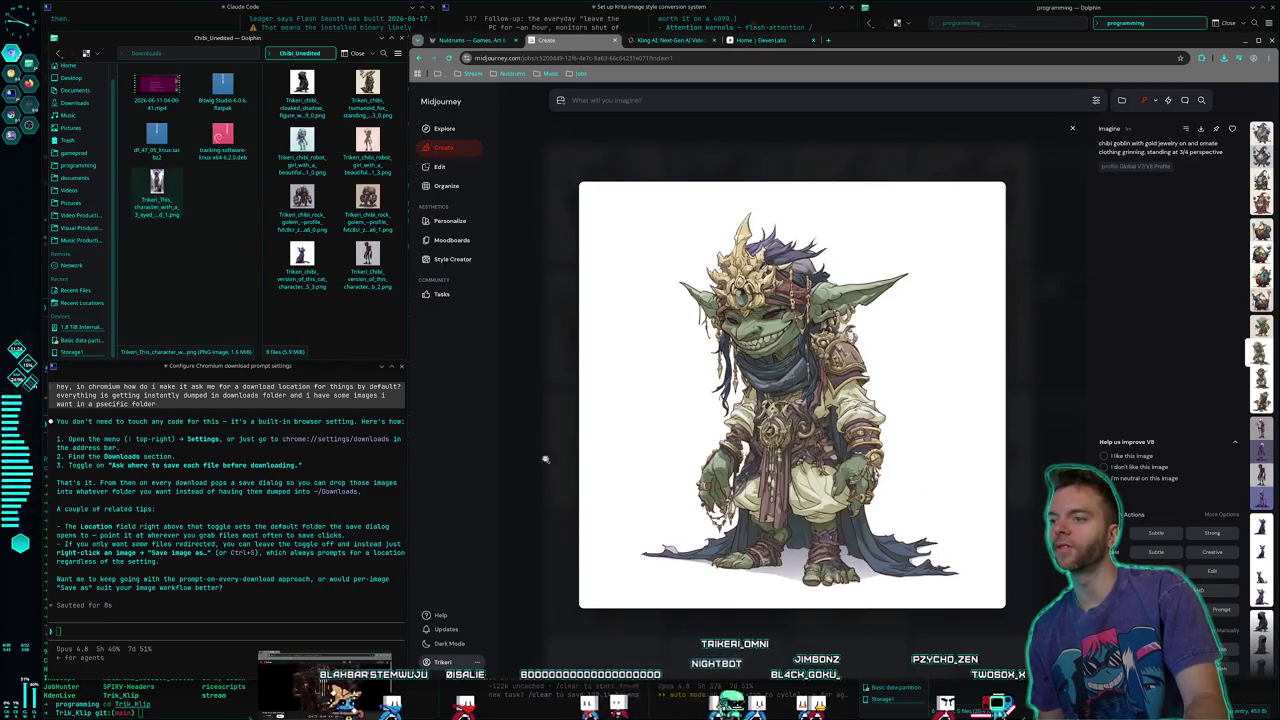
pyautogui.press('Return')
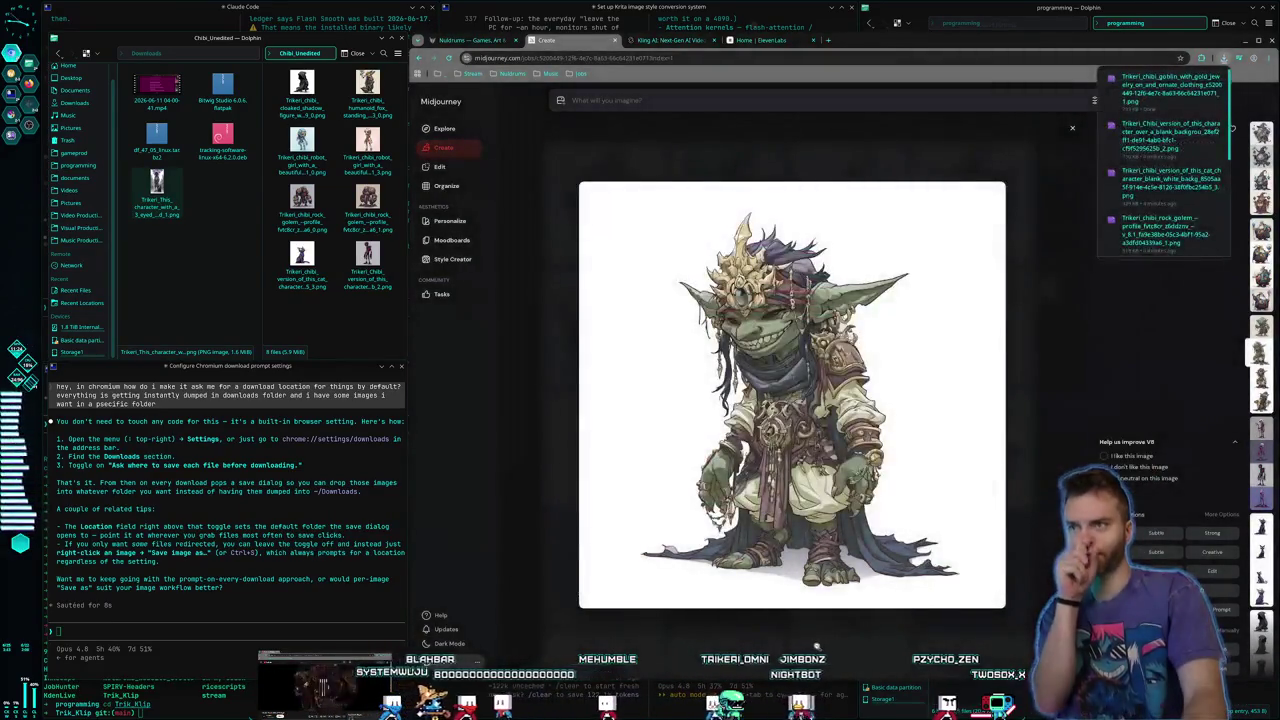
pyautogui.press('Escape')
# Save the grinning goblin and another green goblin into Chibi_Unedited
pyautogui.click(865, 462)
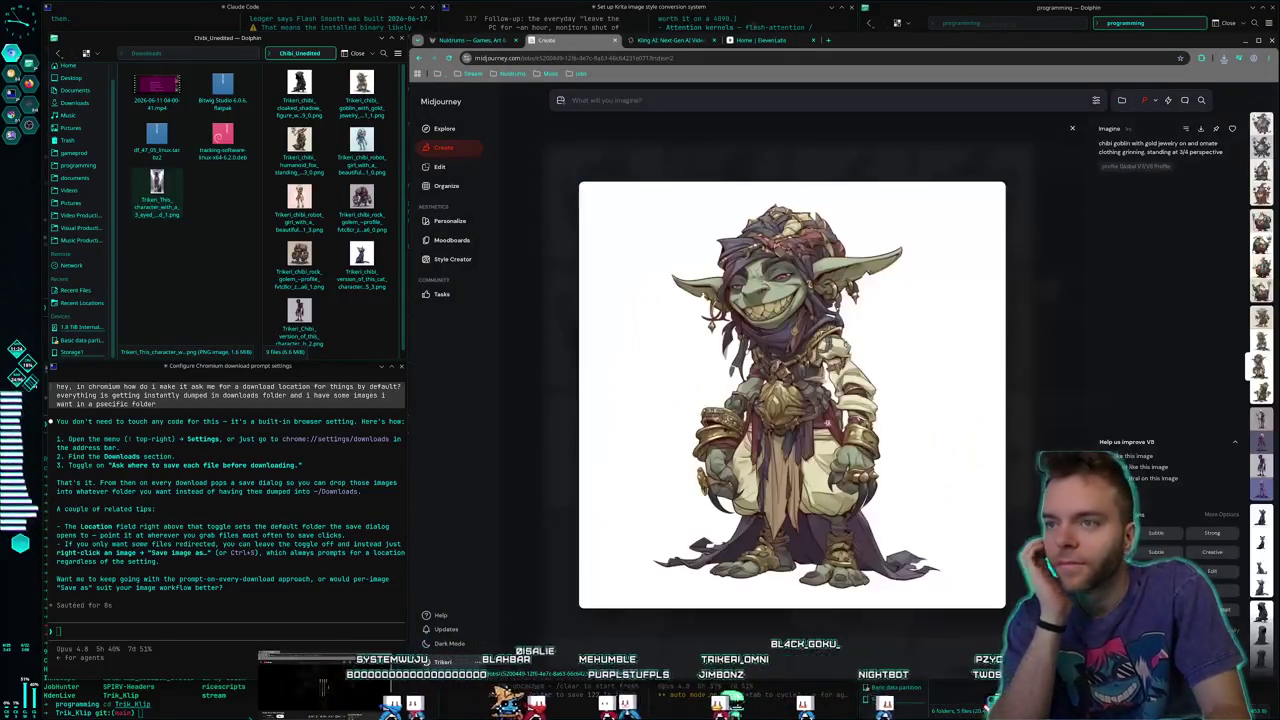
pyautogui.rightClick(816, 369)
pyautogui.click(862, 506)
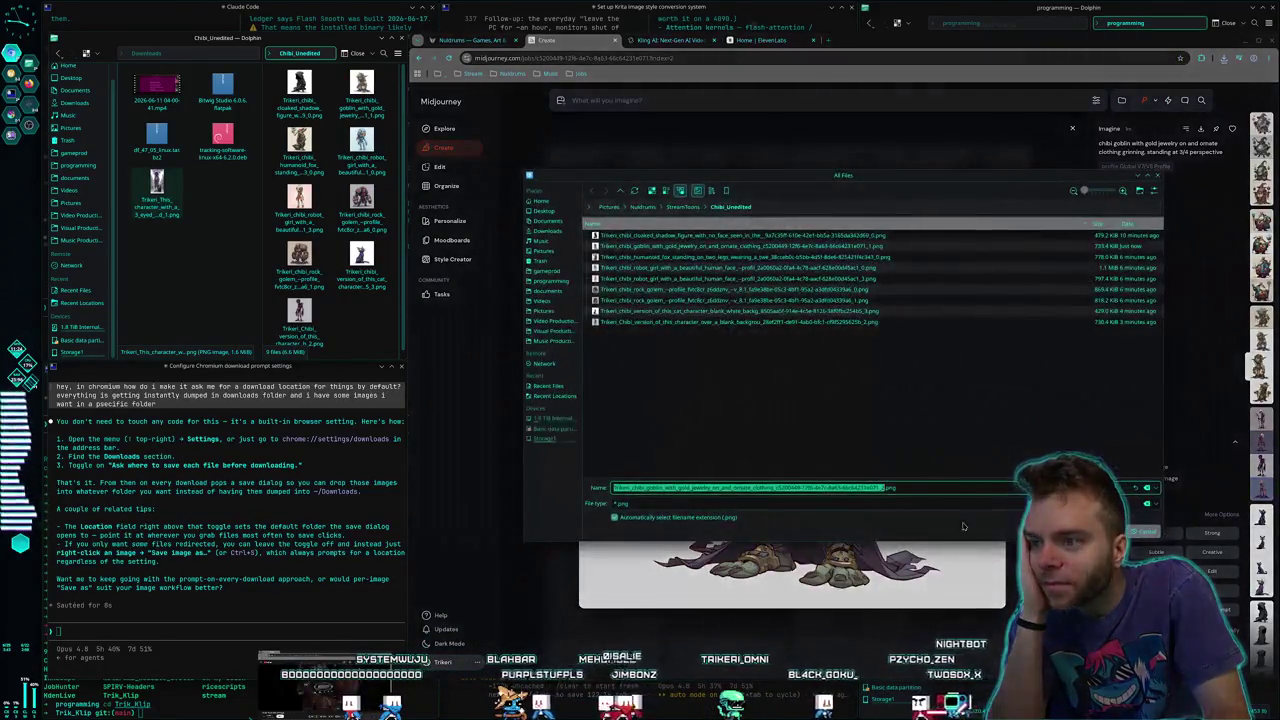
pyautogui.press('Return')
pyautogui.click(890, 634)
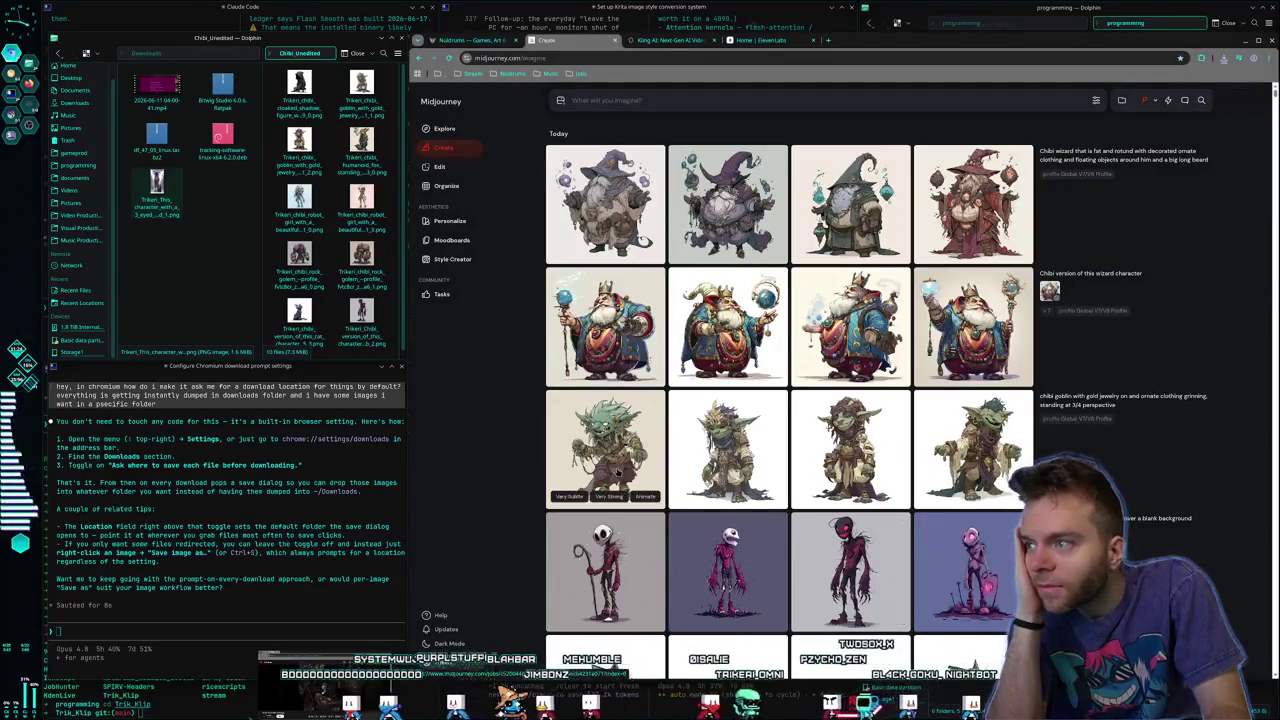
pyautogui.click(619, 473)
pyautogui.rightClick(788, 441)
pyautogui.click(833, 574)
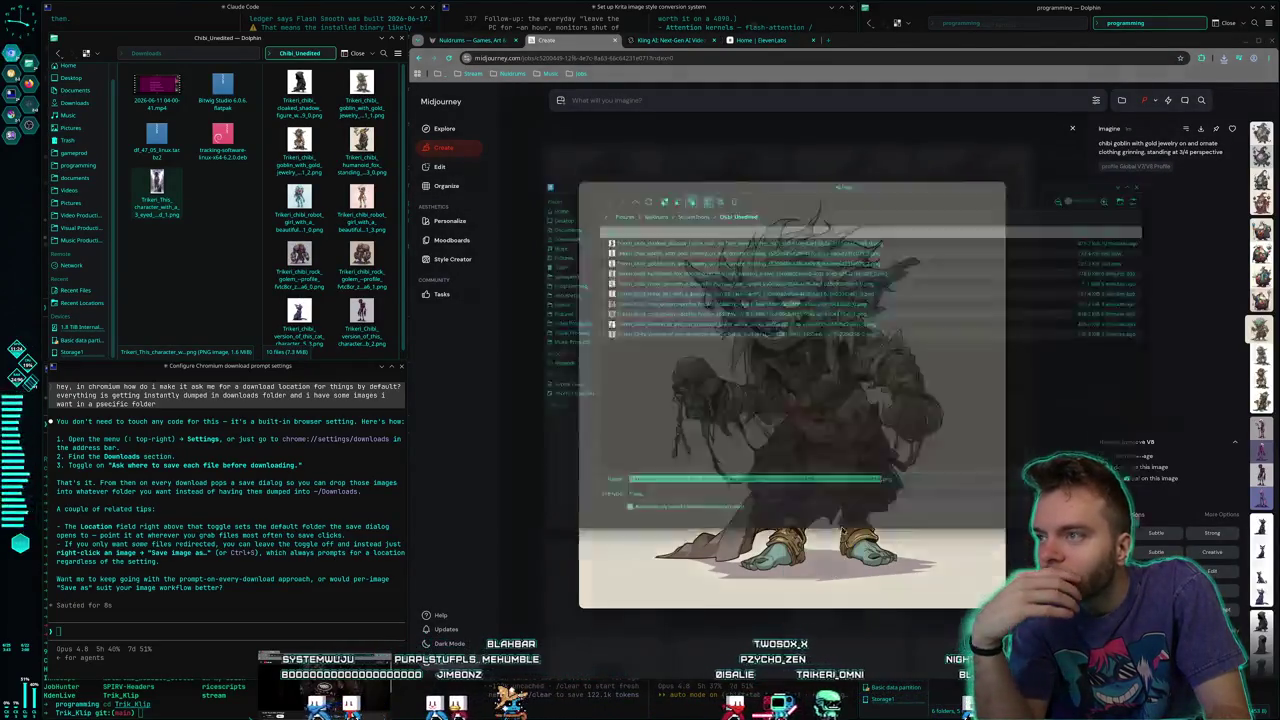
pyautogui.press('Return')
pyautogui.click(954, 620)
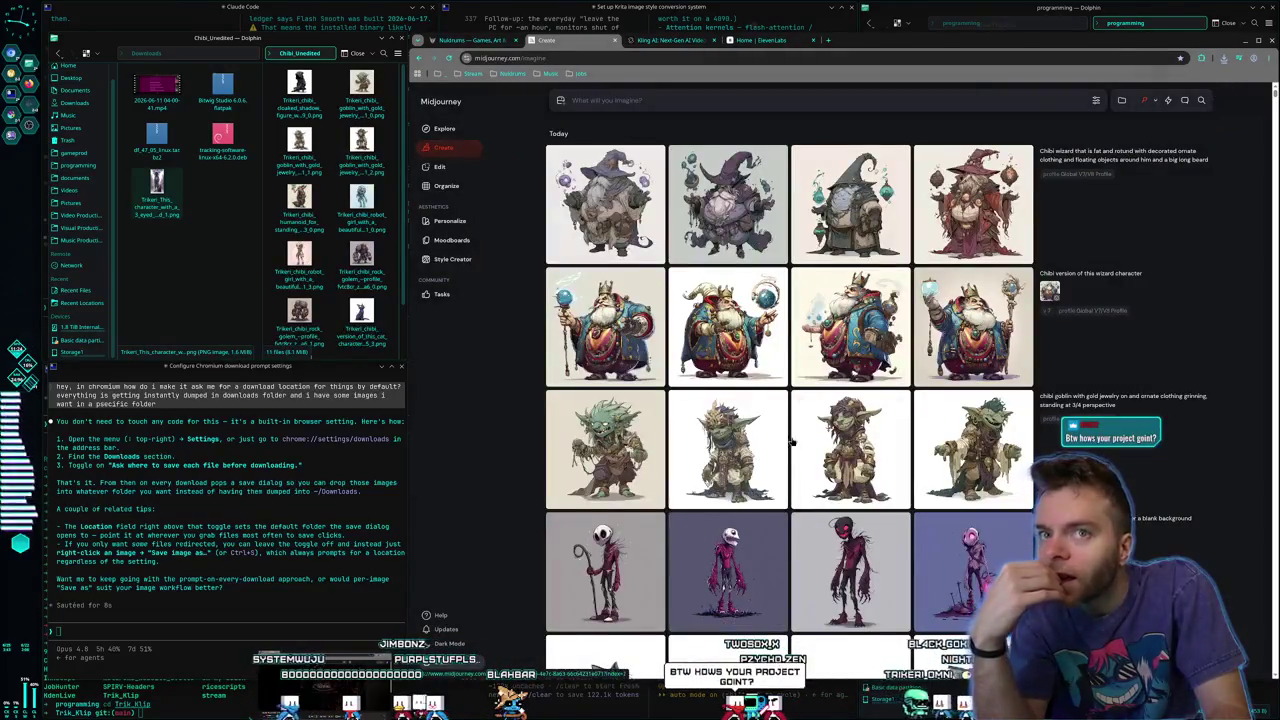
pyautogui.click(855, 325)
pyautogui.press('Escape')
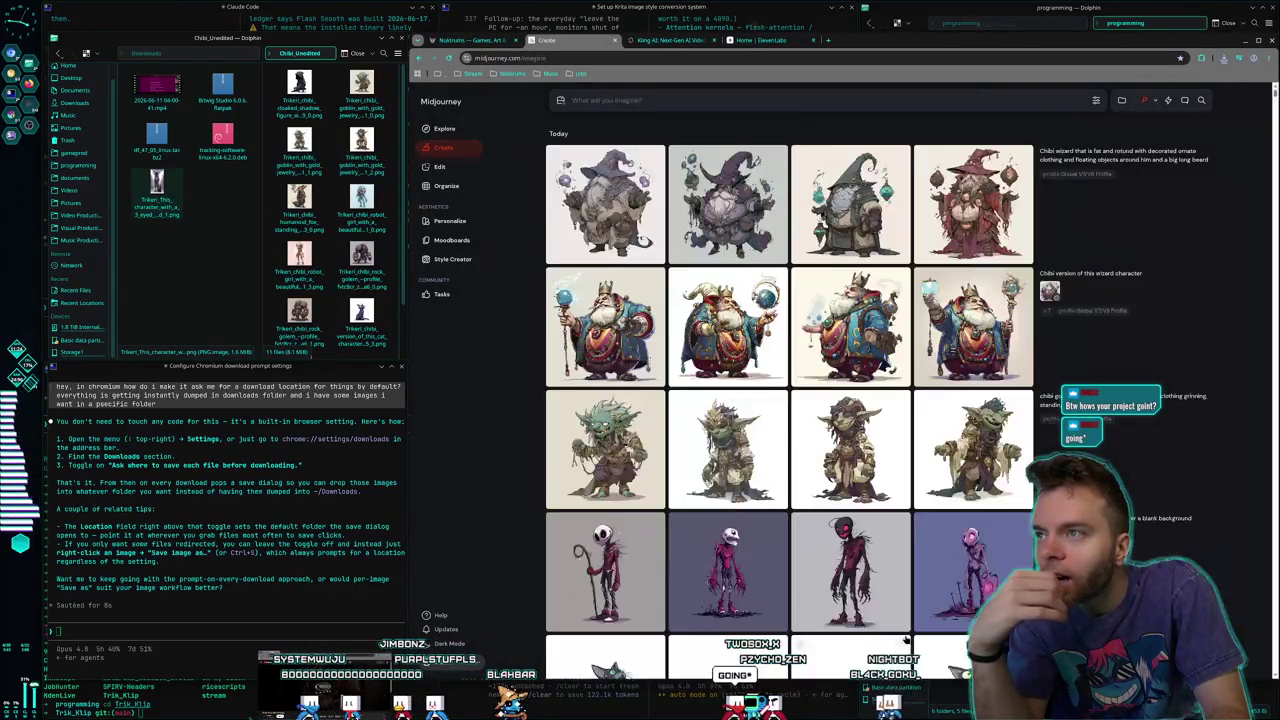
# Save the two staff-holding chibi wizard images into Chibi_Unedited
pyautogui.click(897, 345)
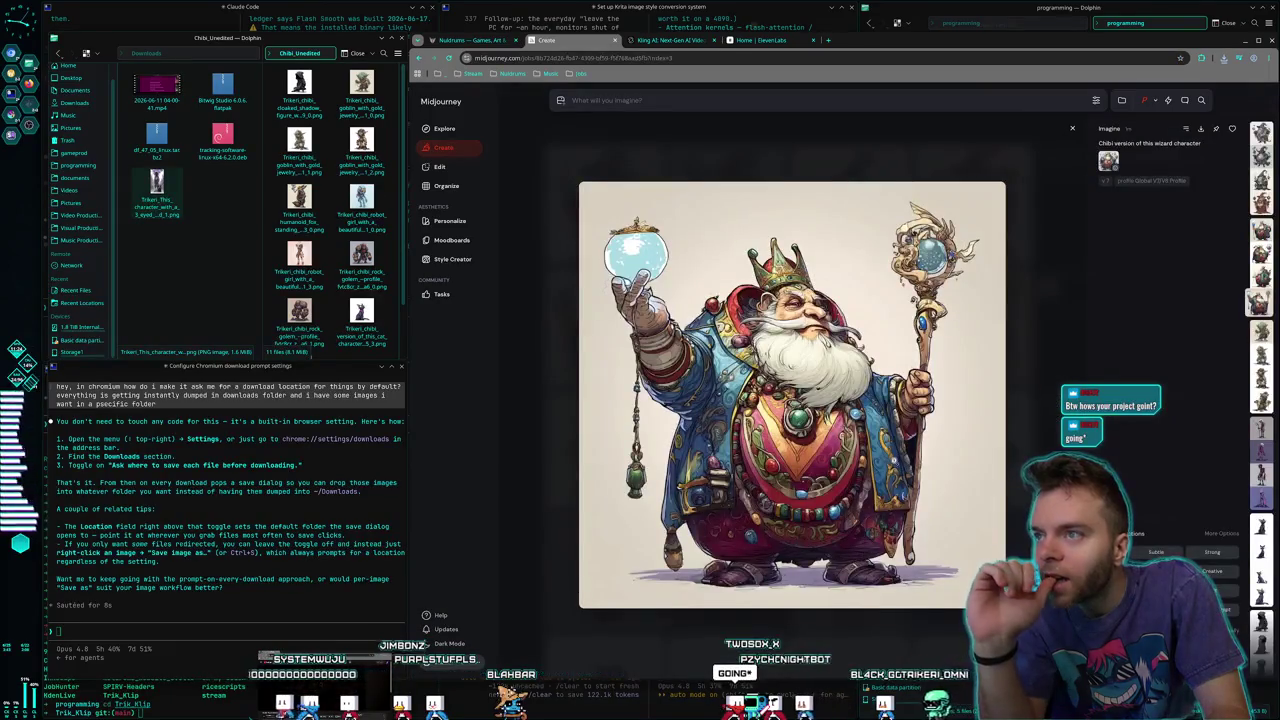
pyautogui.rightClick(850, 442)
pyautogui.click(880, 592)
pyautogui.press('Return')
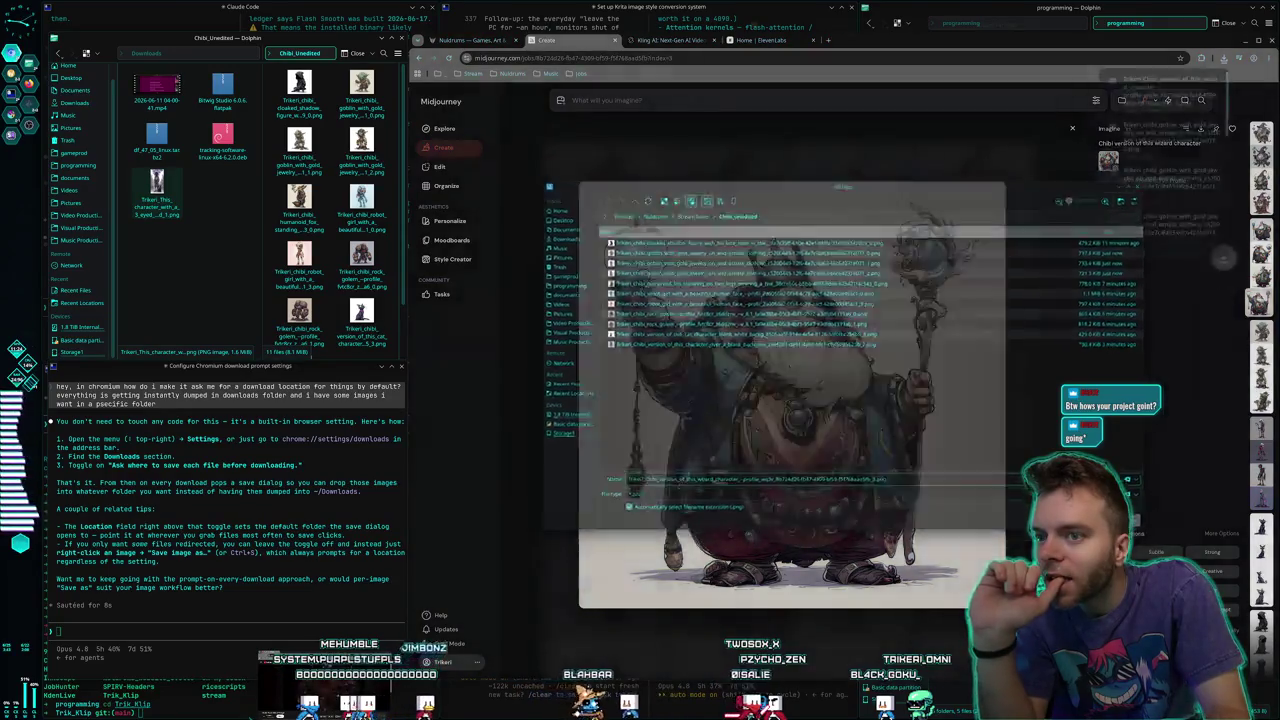
pyautogui.press('Escape')
pyautogui.click(650, 370)
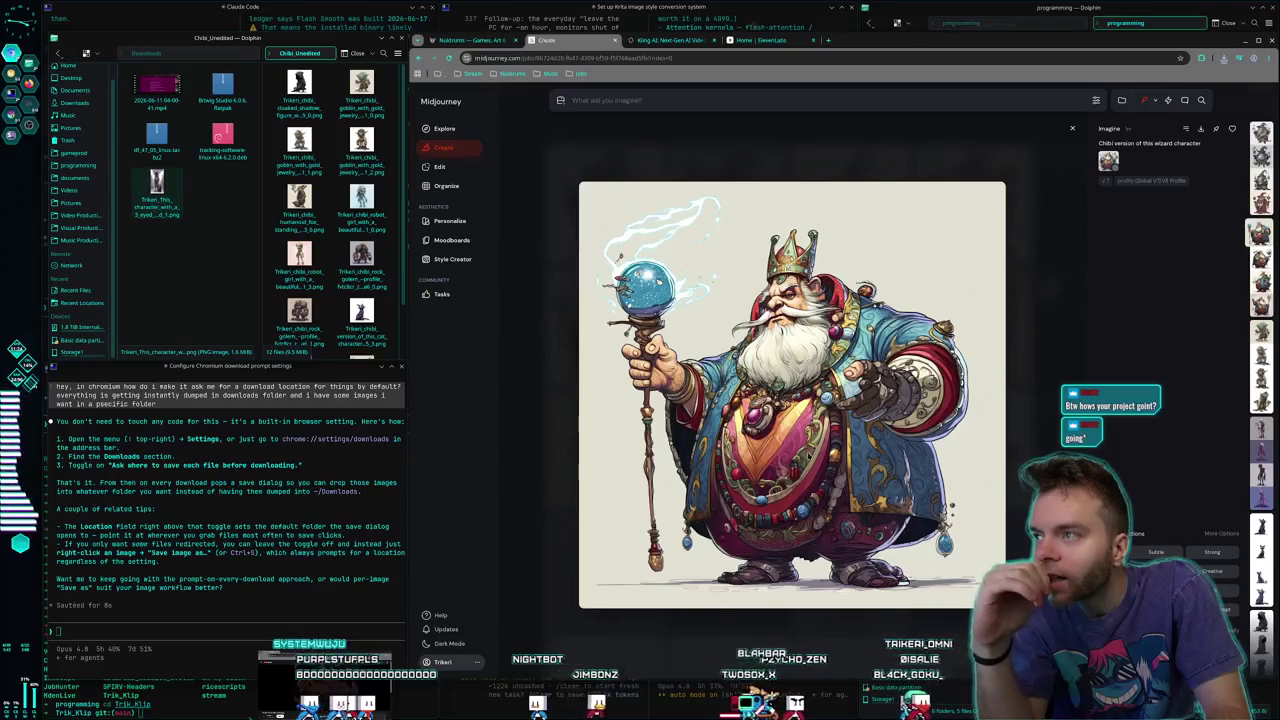
pyautogui.rightClick(809, 456)
pyautogui.click(848, 592)
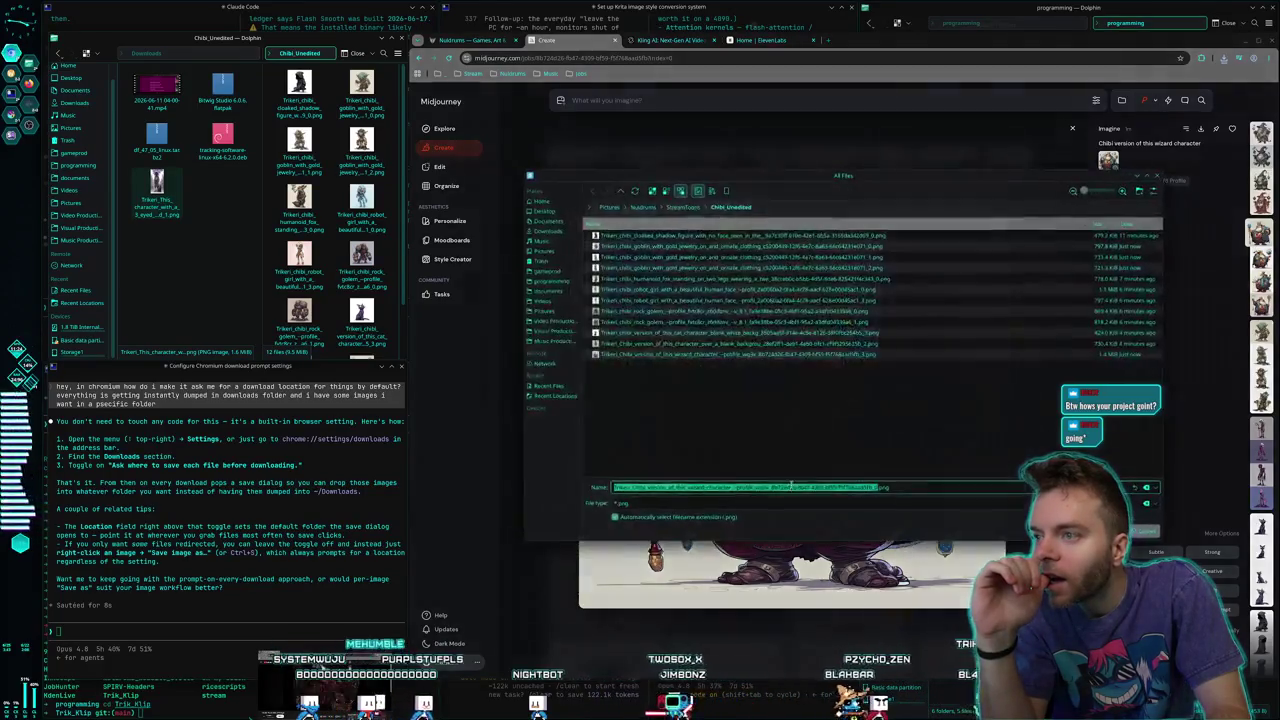
pyautogui.press('Return')
pyautogui.press('Escape')
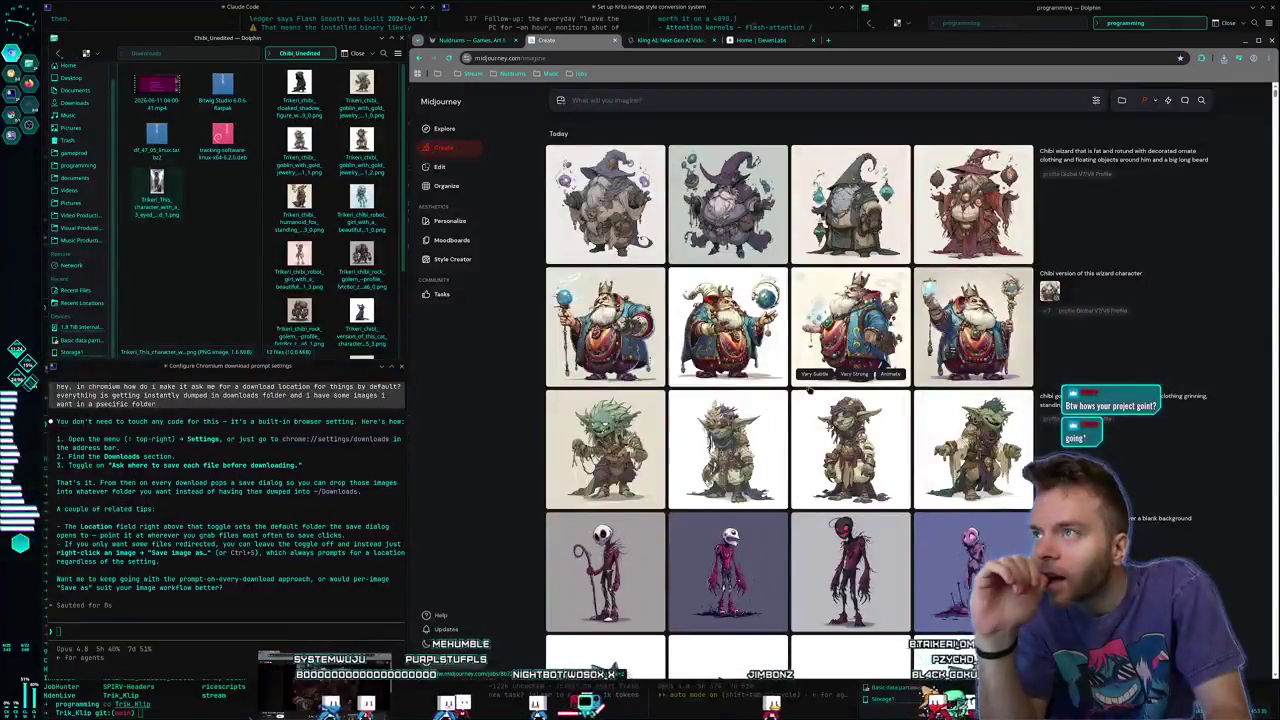
# Save the purple-hatted, red-robed fat and teal-hatted wizards into Chibi_Unedited
pyautogui.click(722, 206)
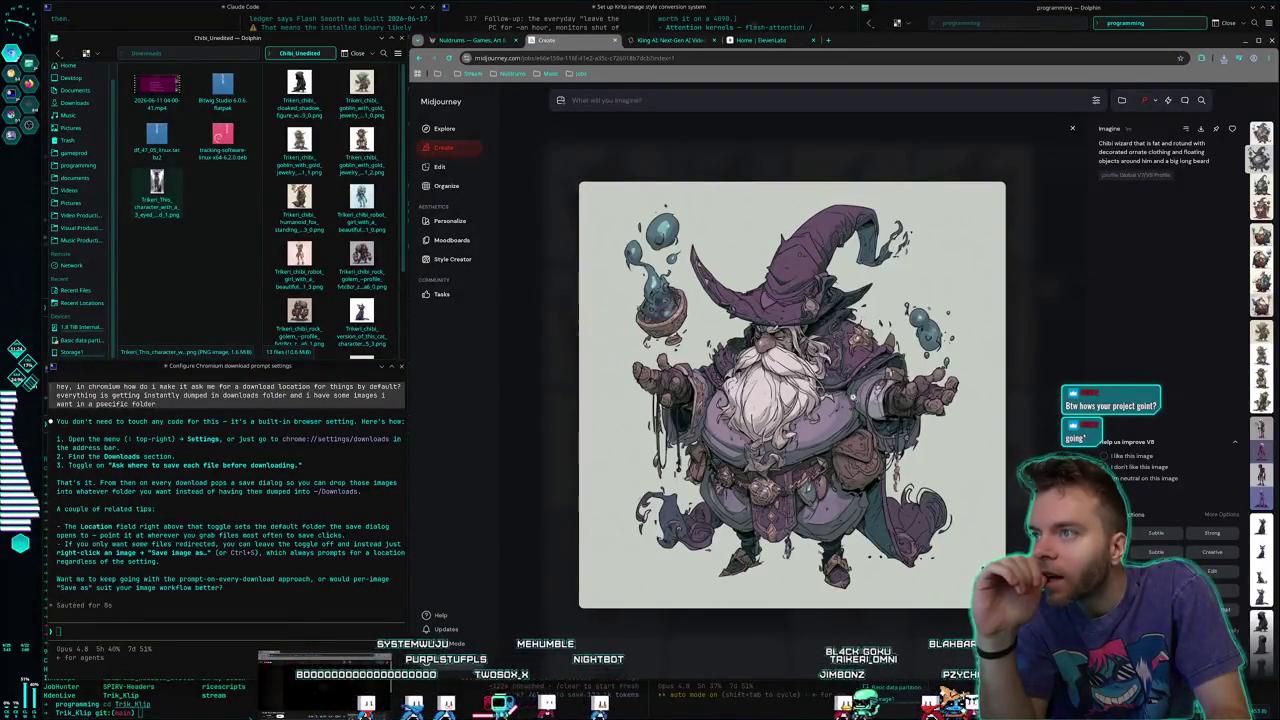
pyautogui.rightClick(851, 393)
pyautogui.click(884, 527)
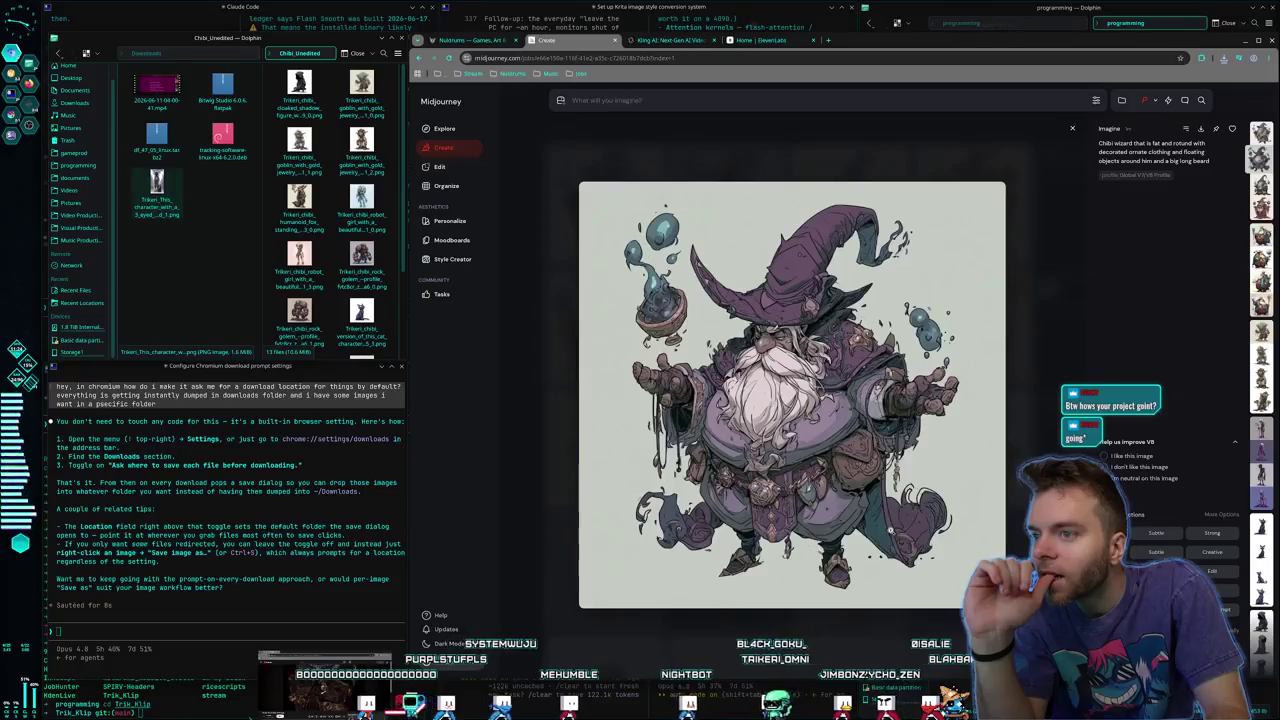
pyautogui.press('Return')
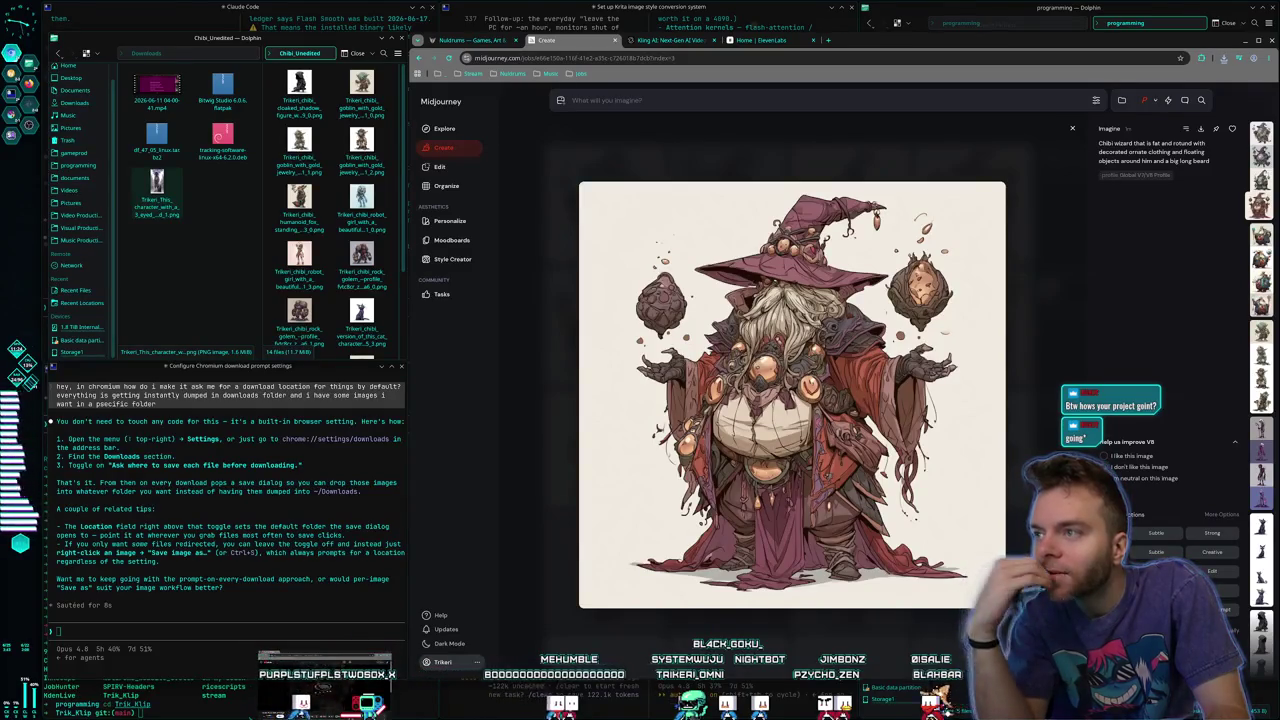
pyautogui.rightClick(836, 450)
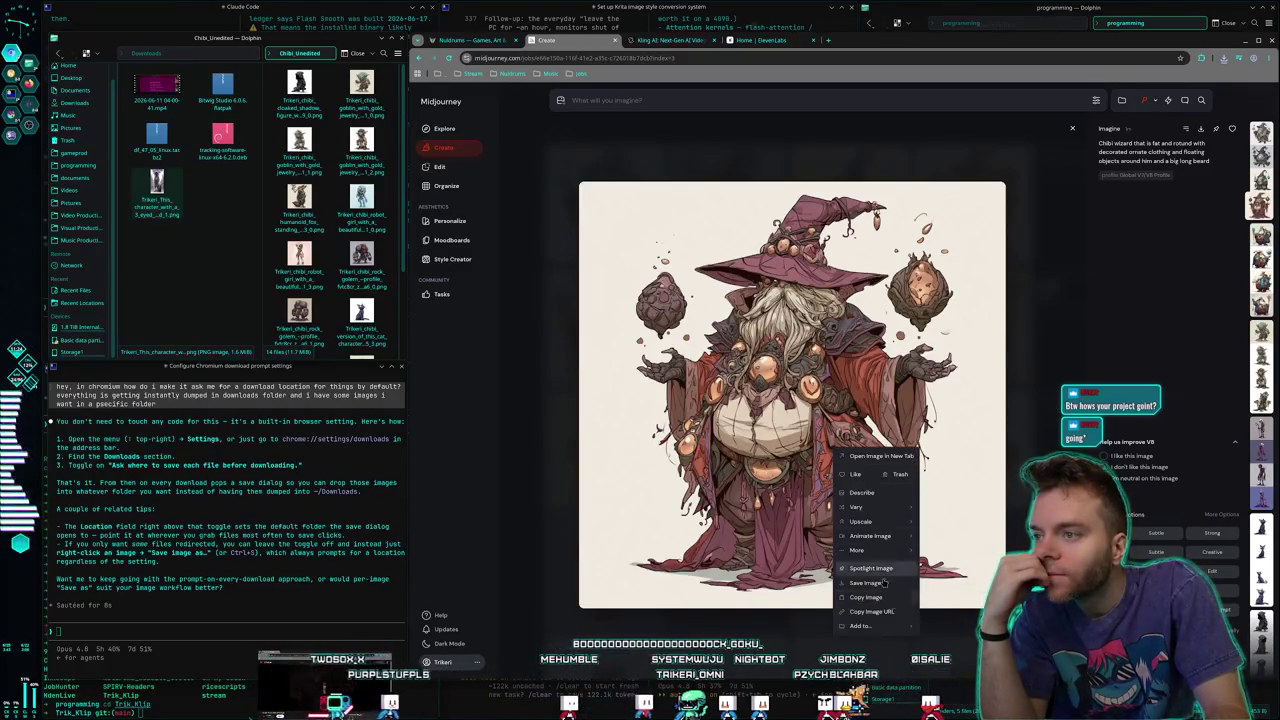
pyautogui.click(866, 583)
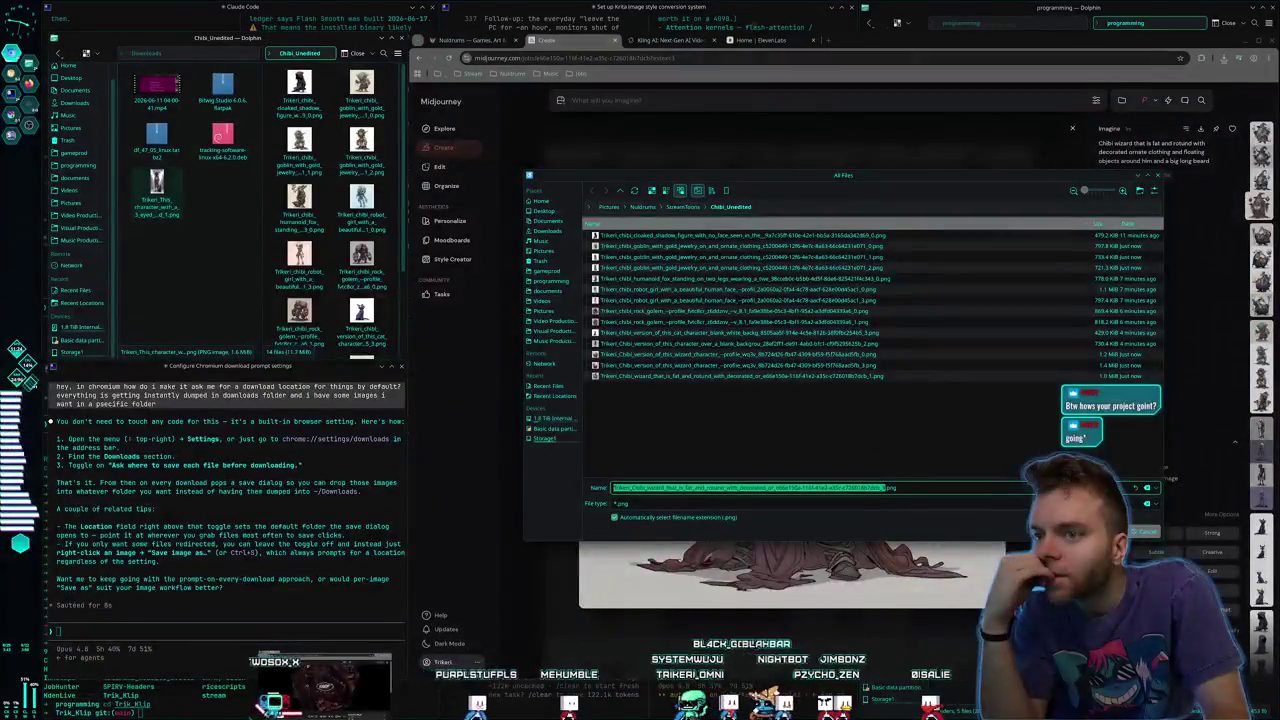
pyautogui.press('Return')
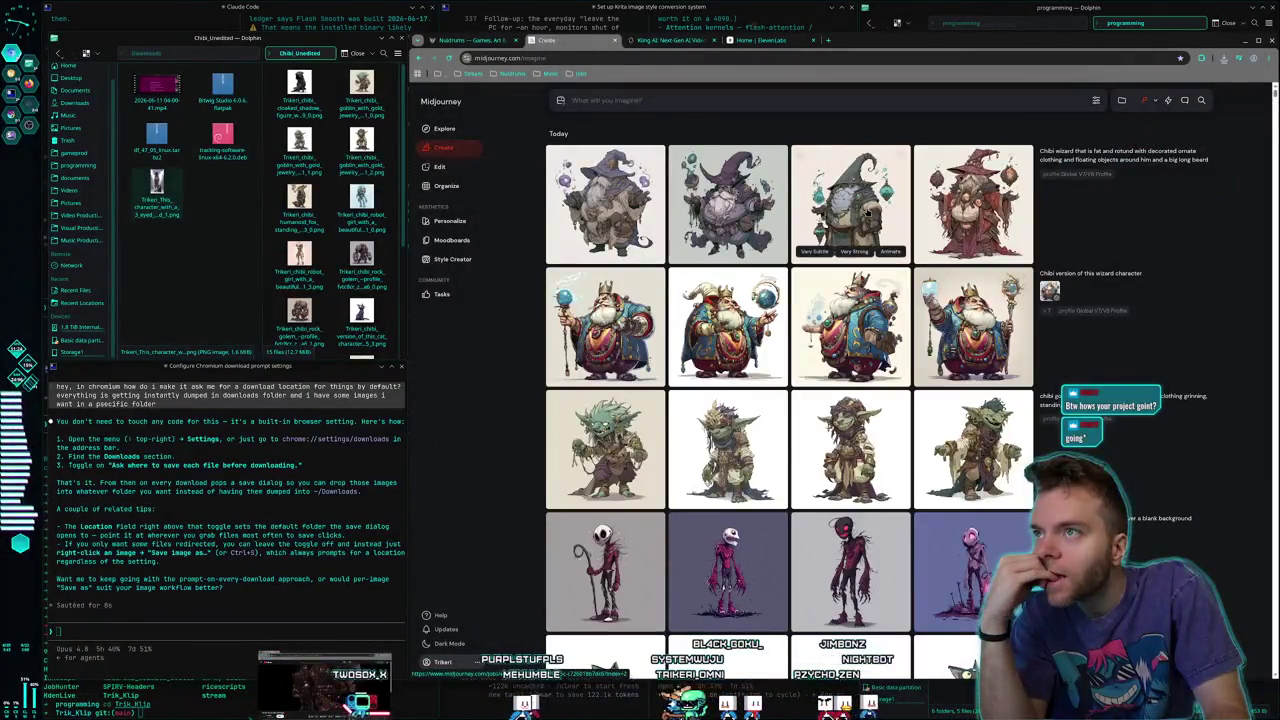
pyautogui.click(867, 212)
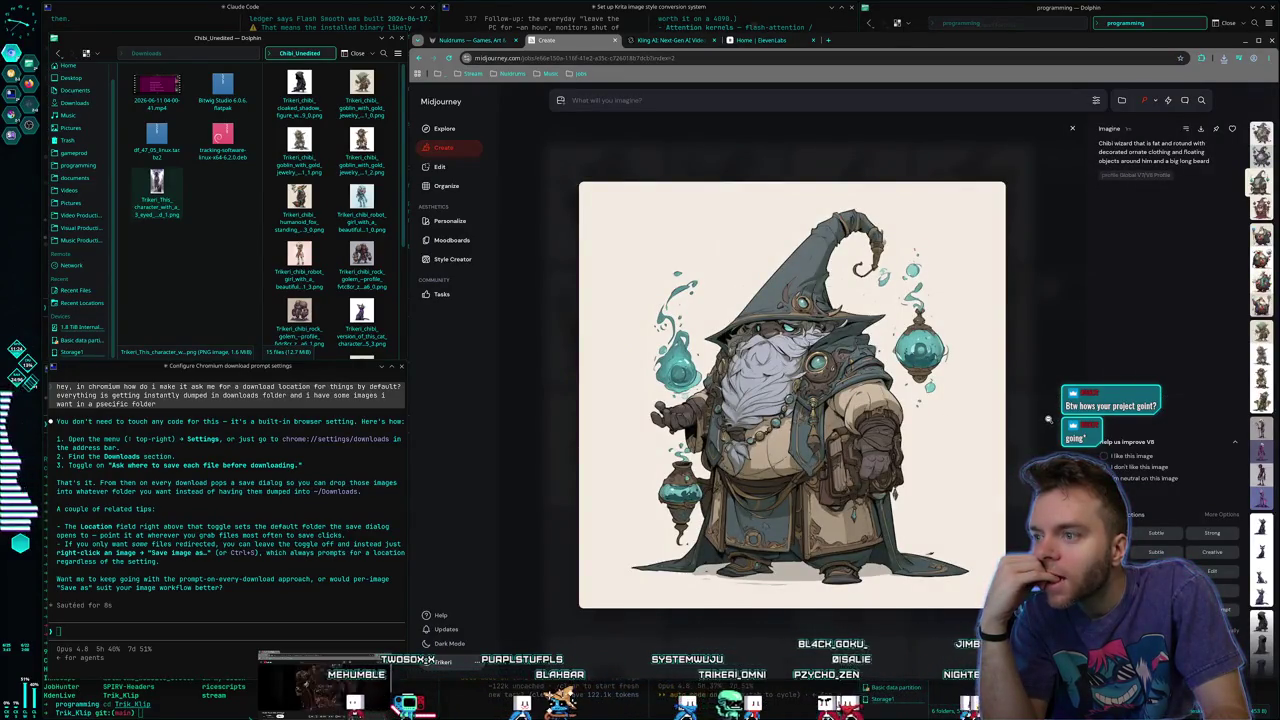
pyautogui.rightClick(869, 404)
pyautogui.click(903, 536)
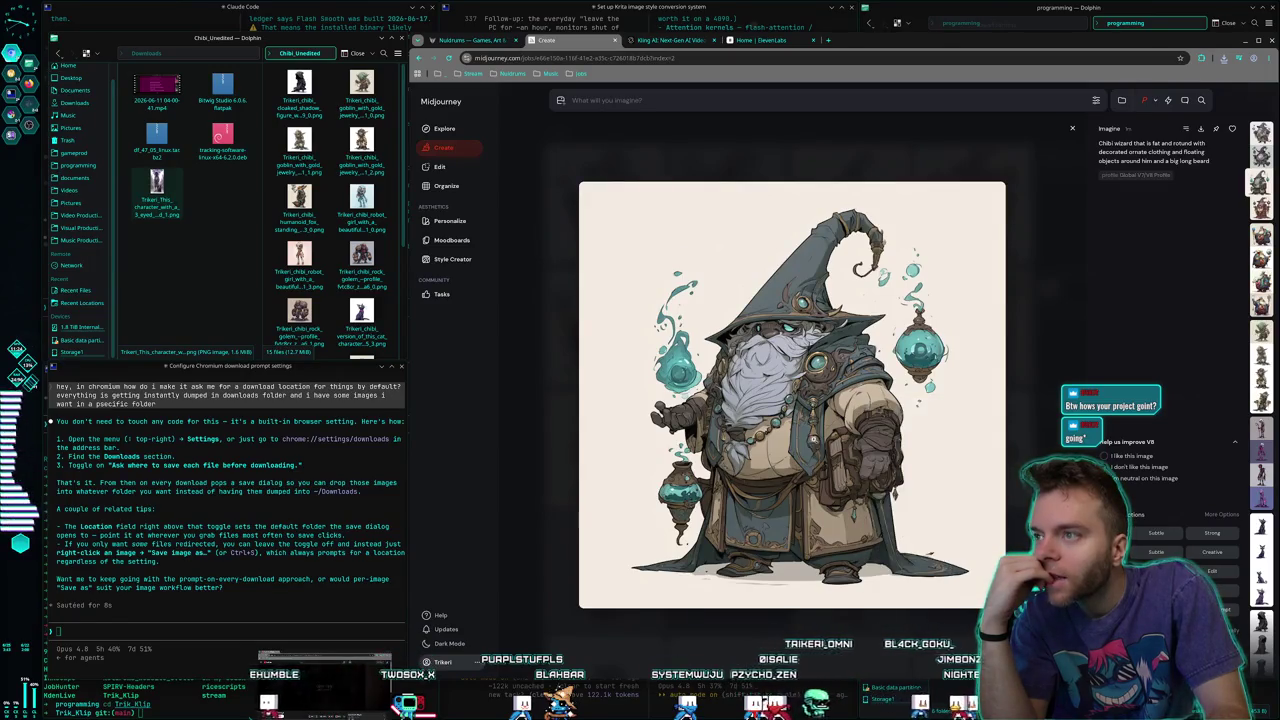
pyautogui.press('Return')
pyautogui.press('Escape')
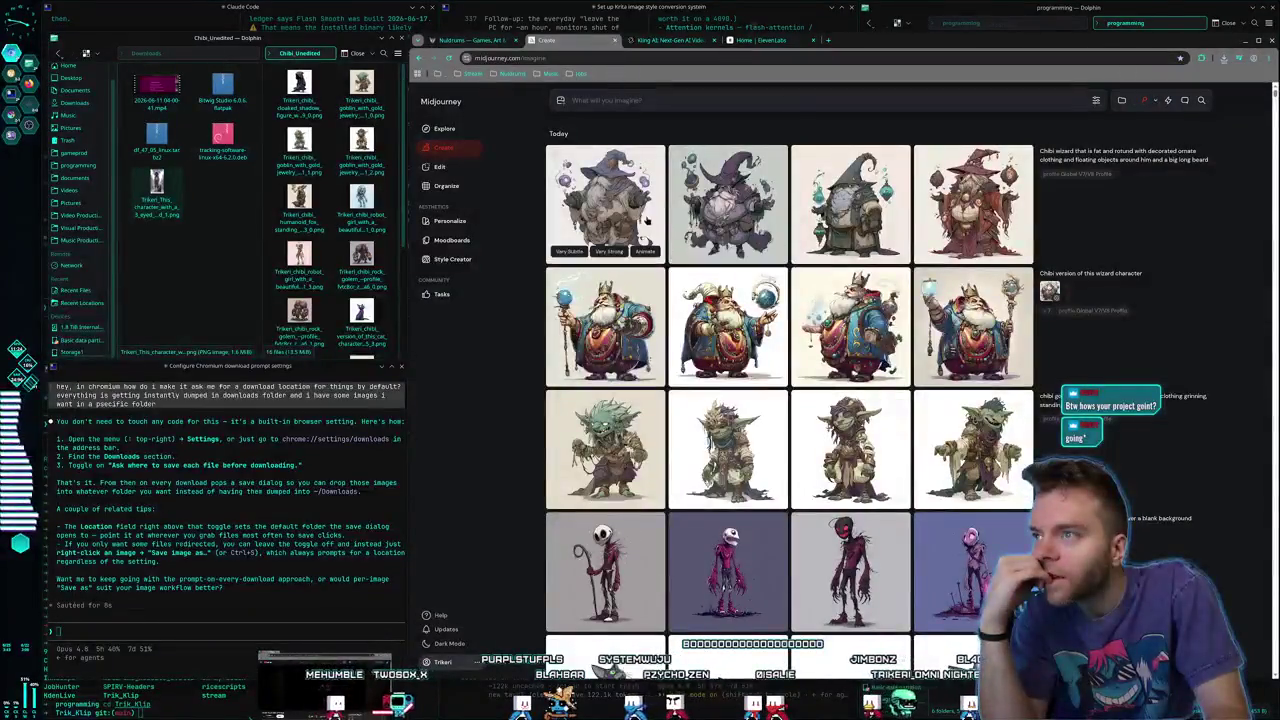
pyautogui.click(605, 205)
pyautogui.press('Escape')
pyautogui.scroll(-4, 936, 438)
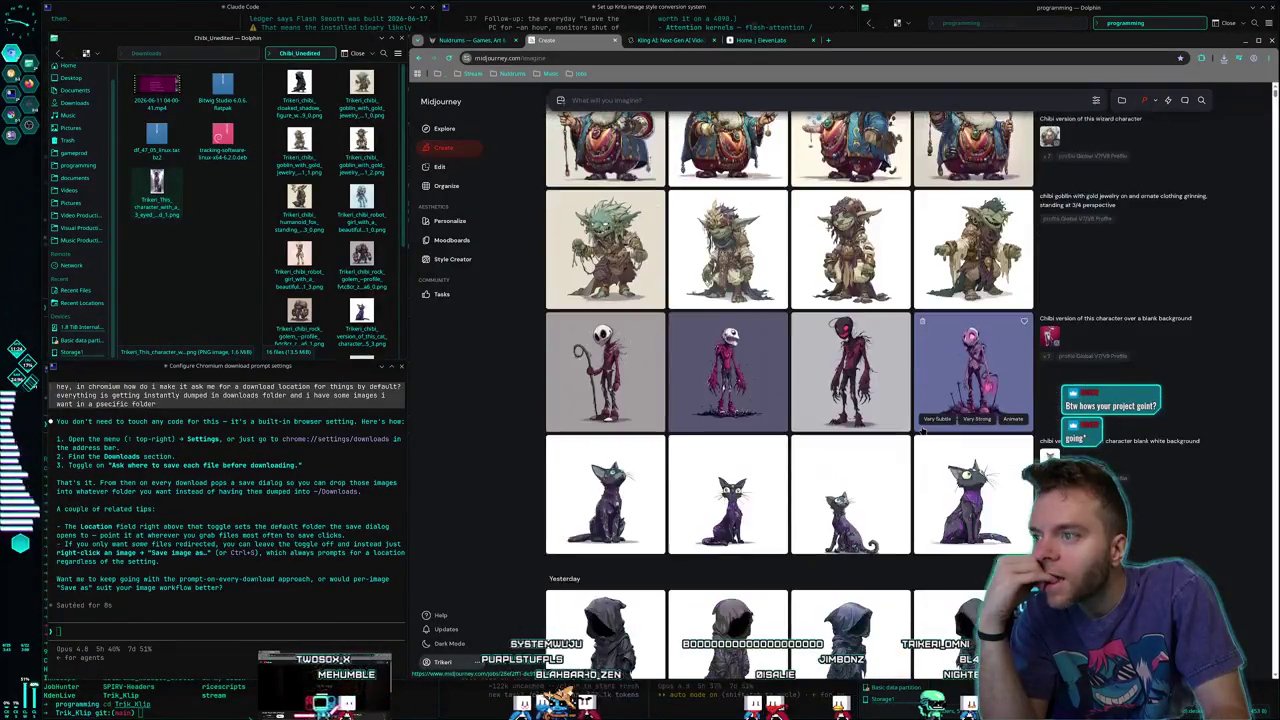
pyautogui.click(970, 360)
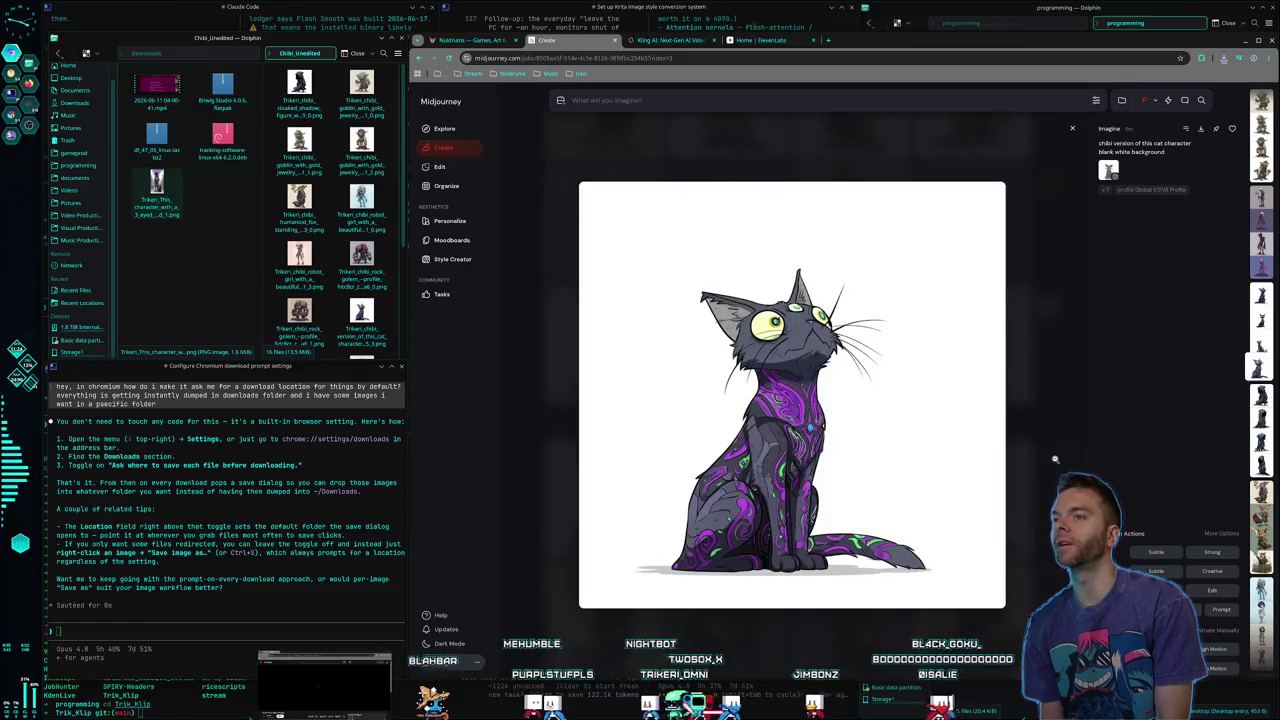
pyautogui.press('Left')
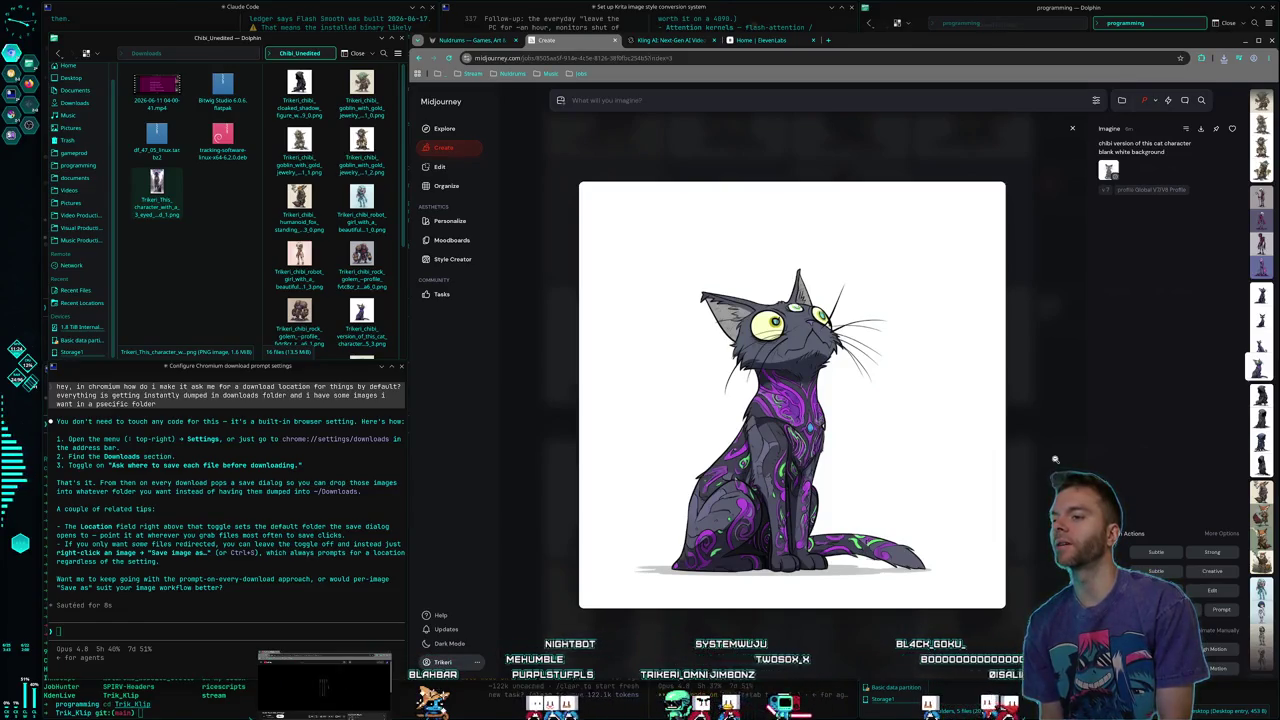
pyautogui.press('Right')
pyautogui.press('Left')
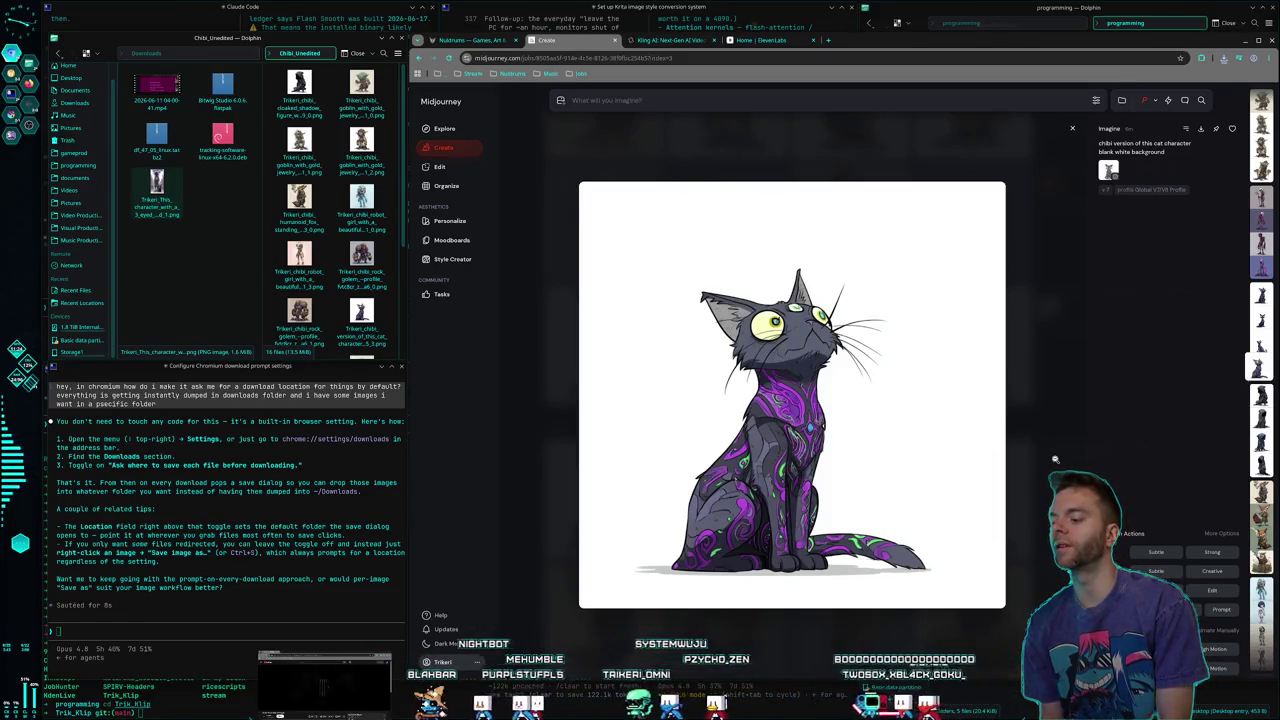
pyautogui.press('Right')
pyautogui.press('Left')
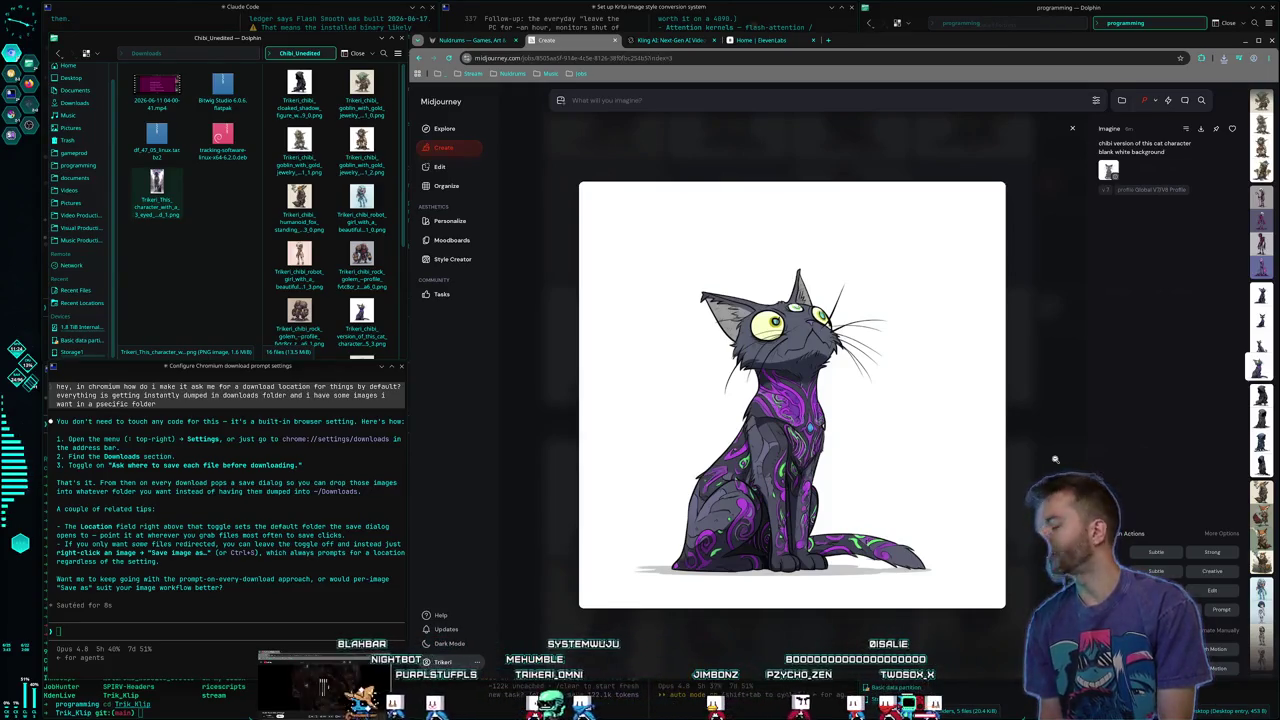
pyautogui.press('Right')
pyautogui.press('Left')
pyautogui.press('Right')
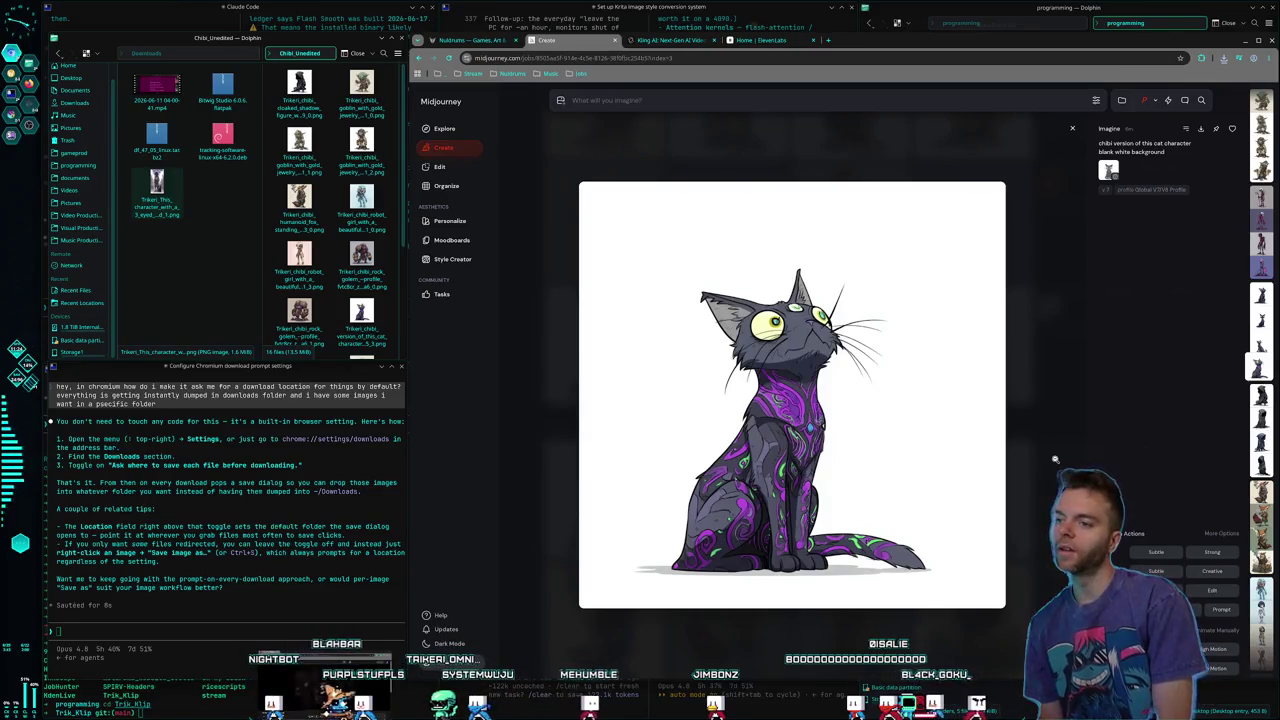
pyautogui.press('Left')
pyautogui.press('Right')
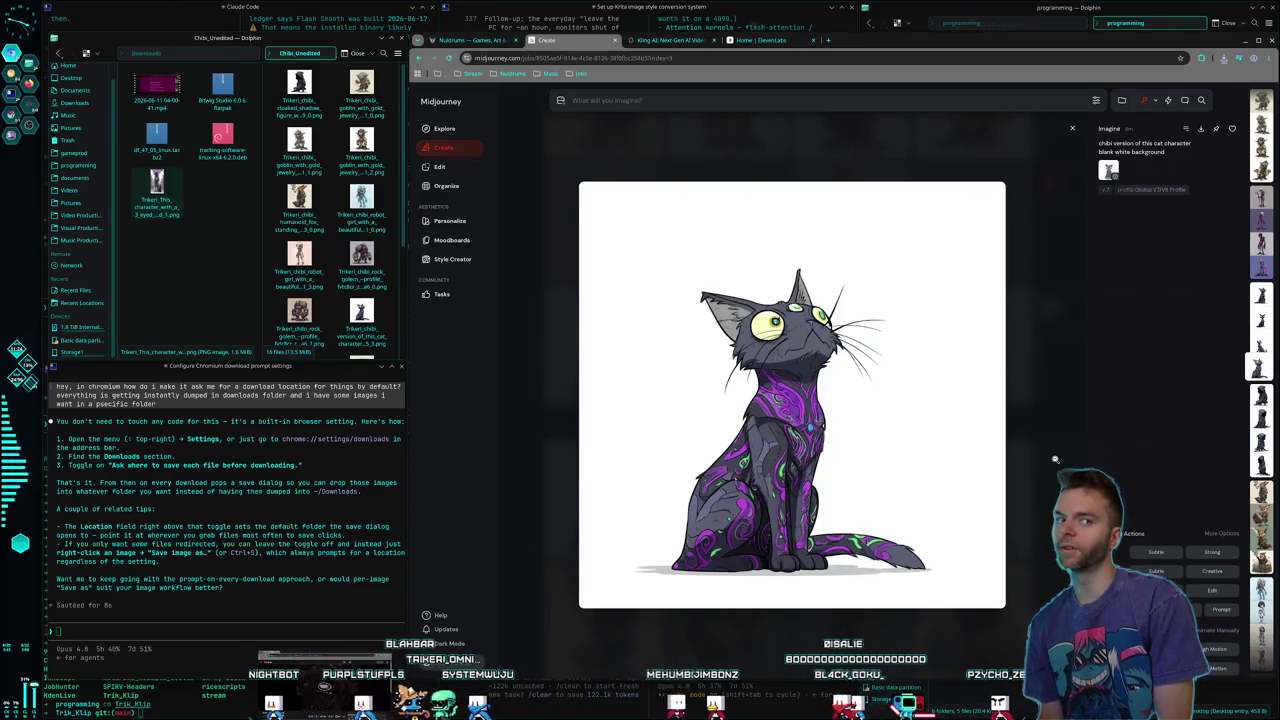
pyautogui.press('Left')
pyautogui.press('Right')
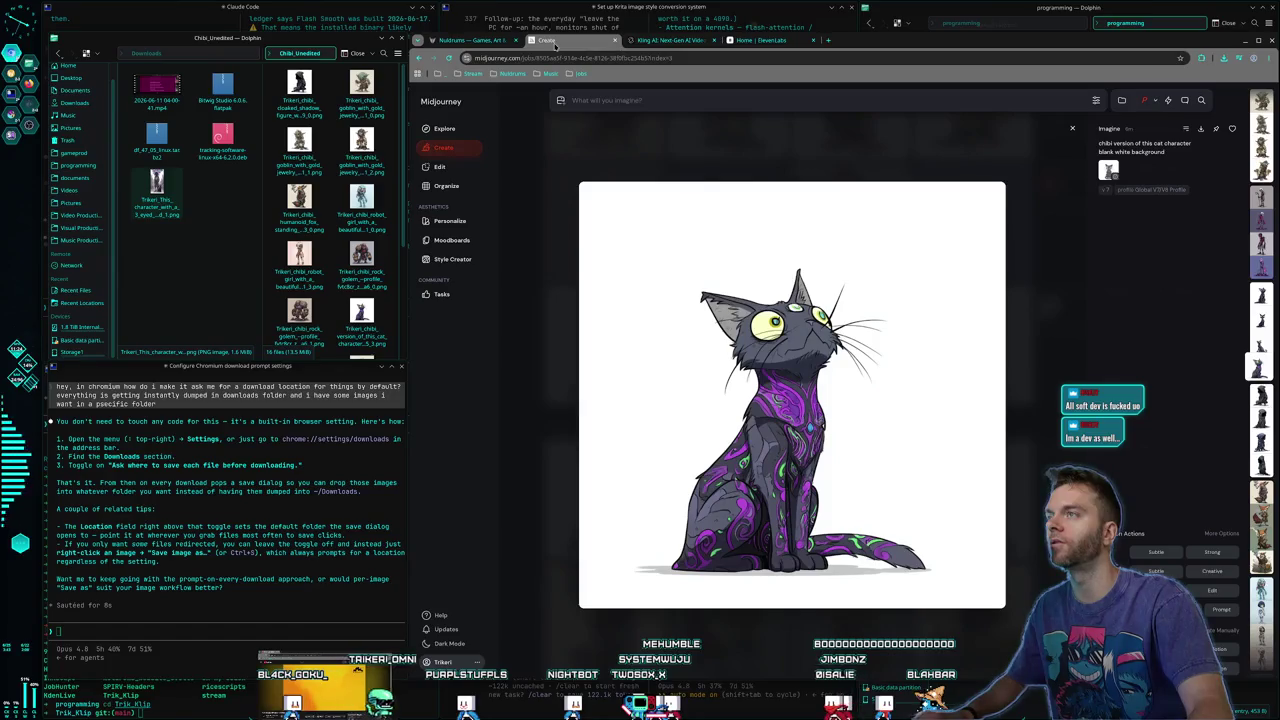
pyautogui.click(476, 41)
# Glance at the Nuldrums, Kling AI and ElevenLabs tabs, closing the cat viewer before returning to Midjourney
pyautogui.click(553, 41)
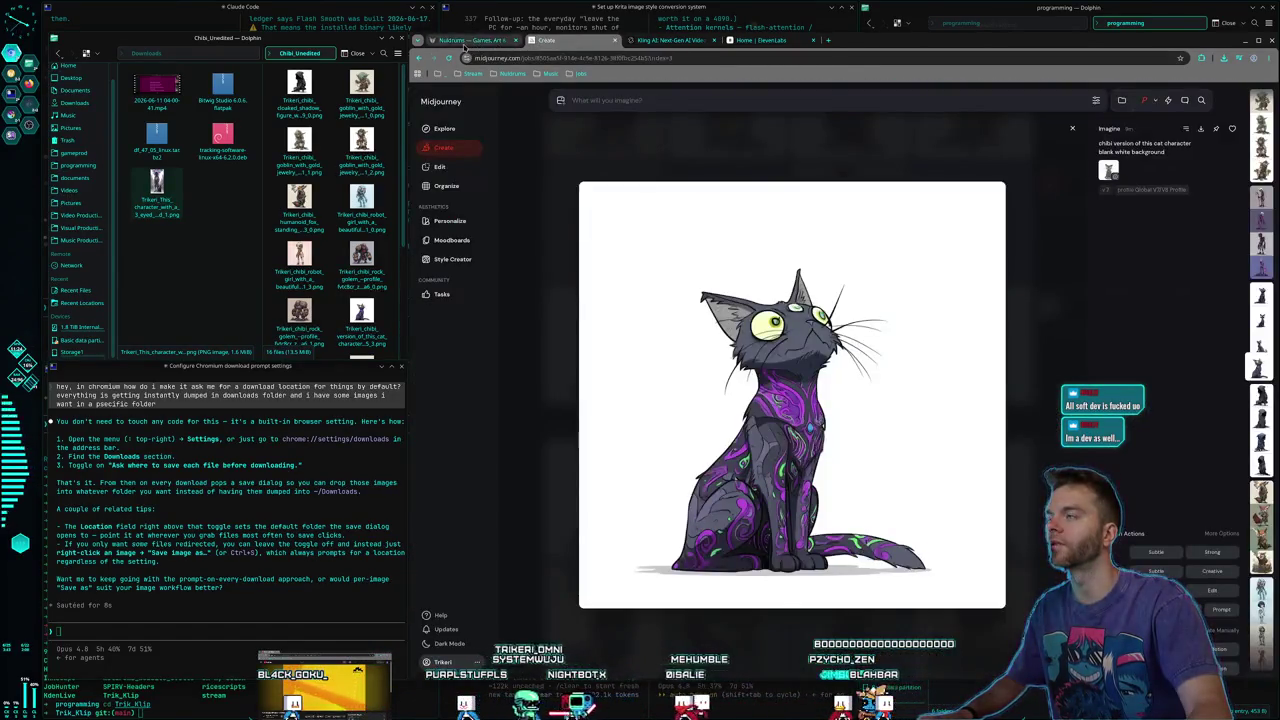
pyautogui.click(466, 41)
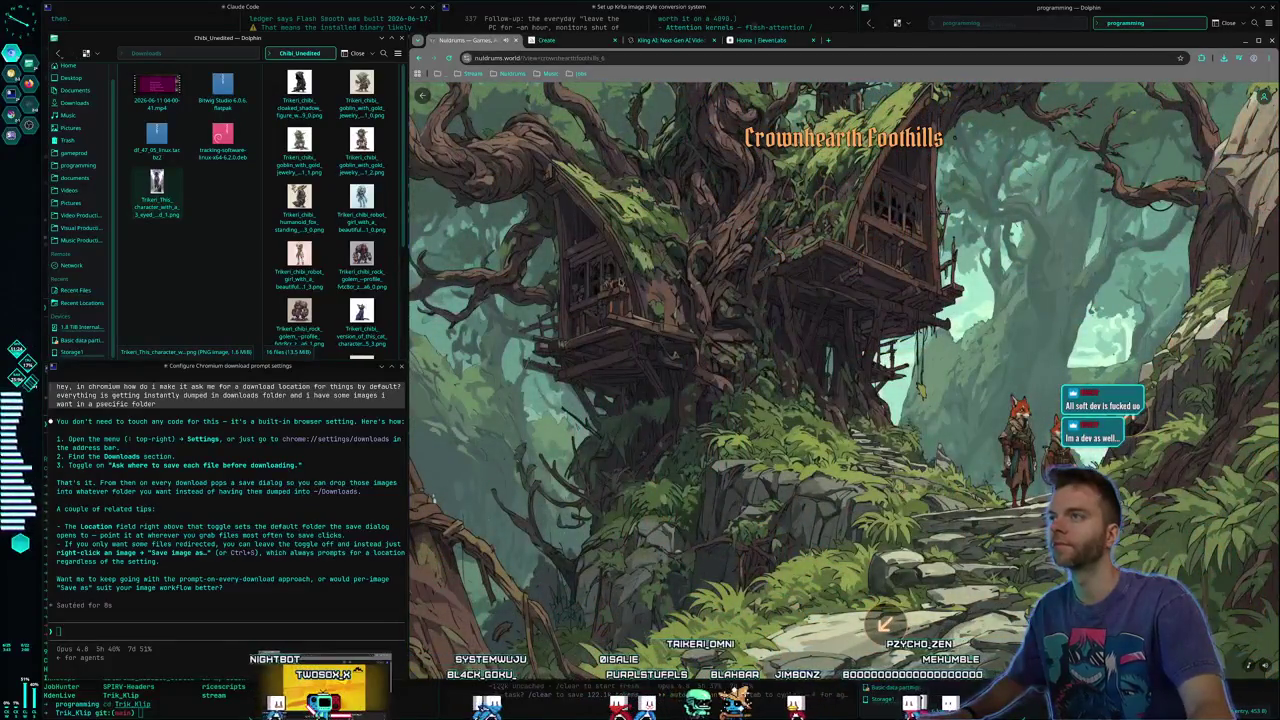
pyautogui.click(579, 42)
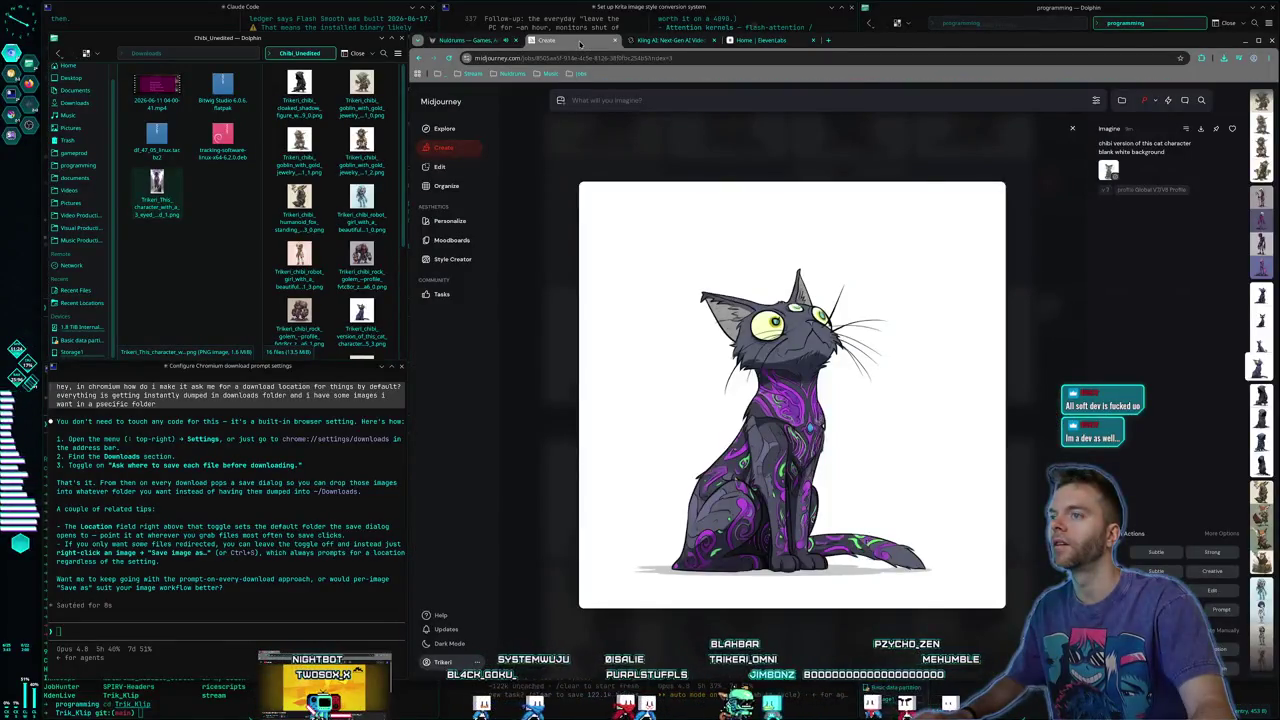
pyautogui.click(690, 152)
pyautogui.scroll(5, 808, 368)
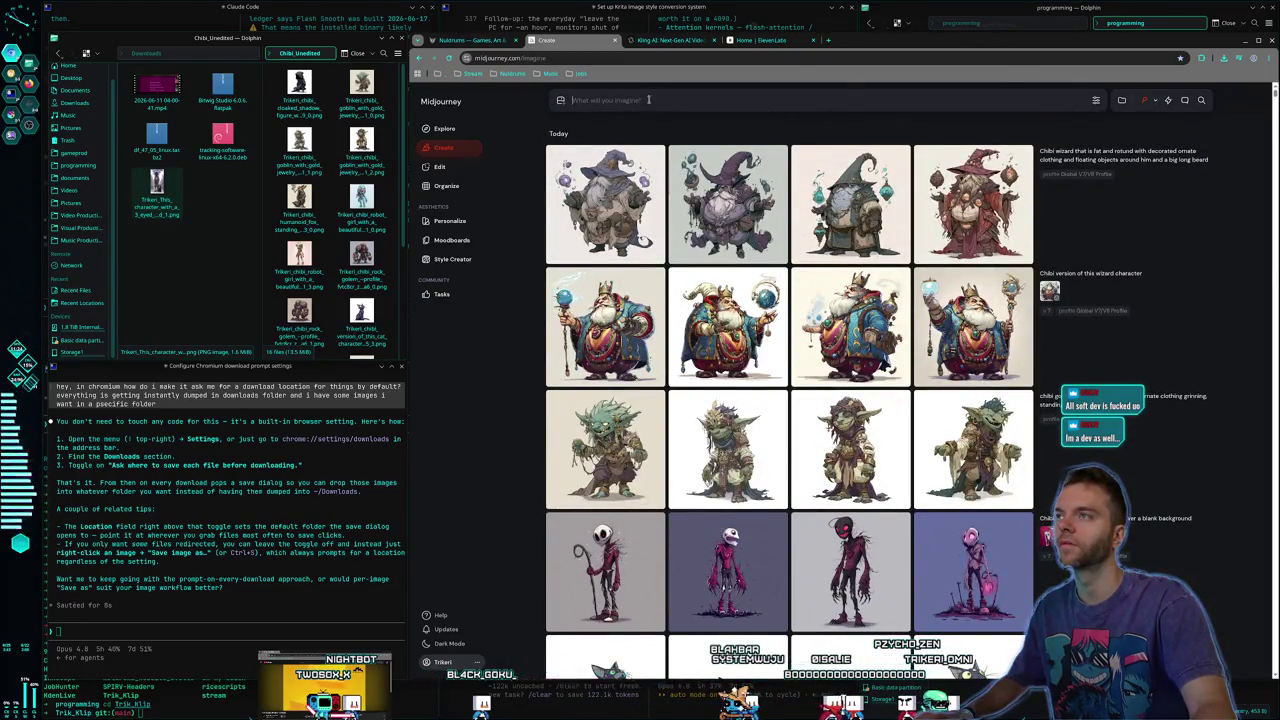
pyautogui.click(665, 45)
pyautogui.click(775, 42)
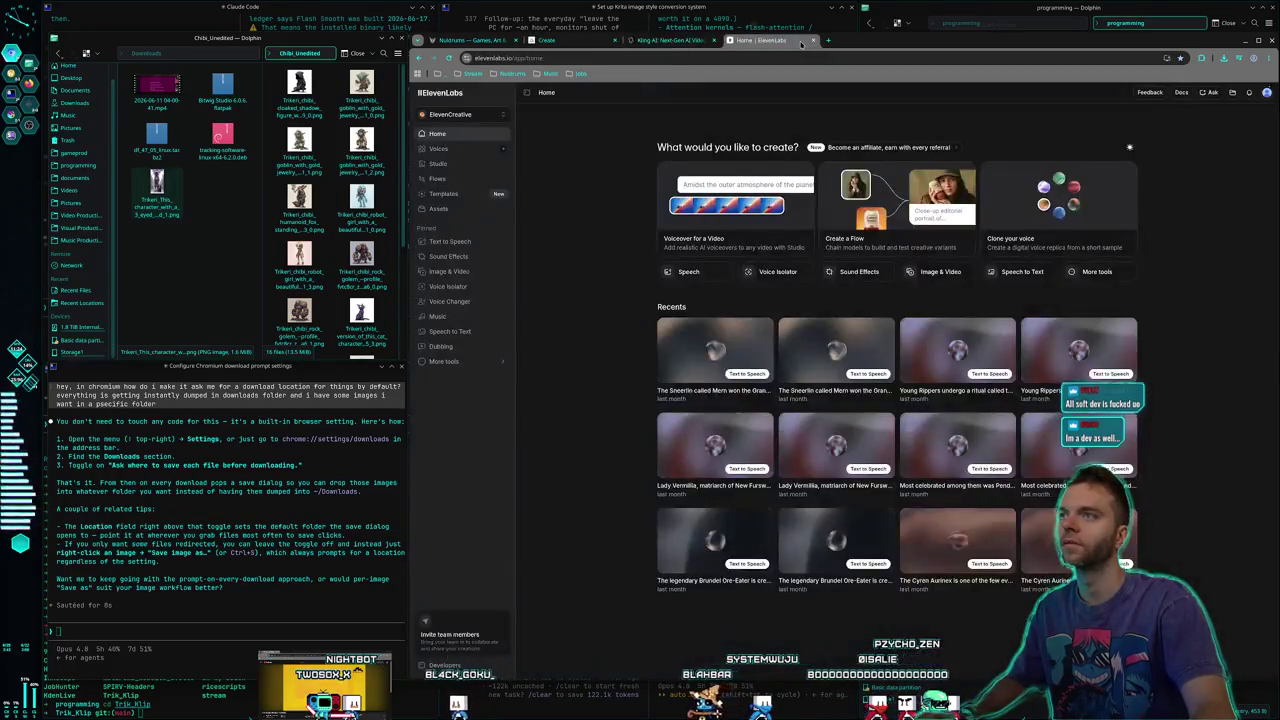
pyautogui.click(540, 41)
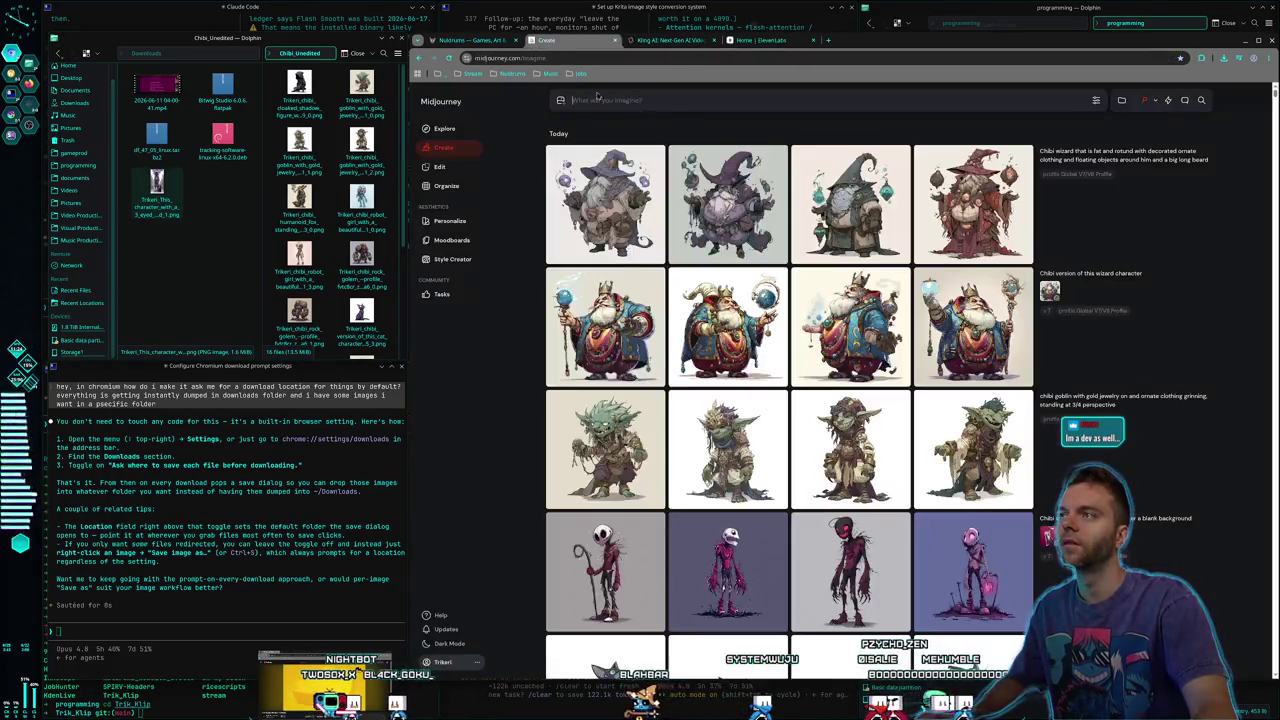
# Submit a chibi old swamp witch prompt: black robes, pointed black hat, gnarled staff, pointed nose, blank background
pyautogui.click(671, 96)
pyautogui.write('Chybi')
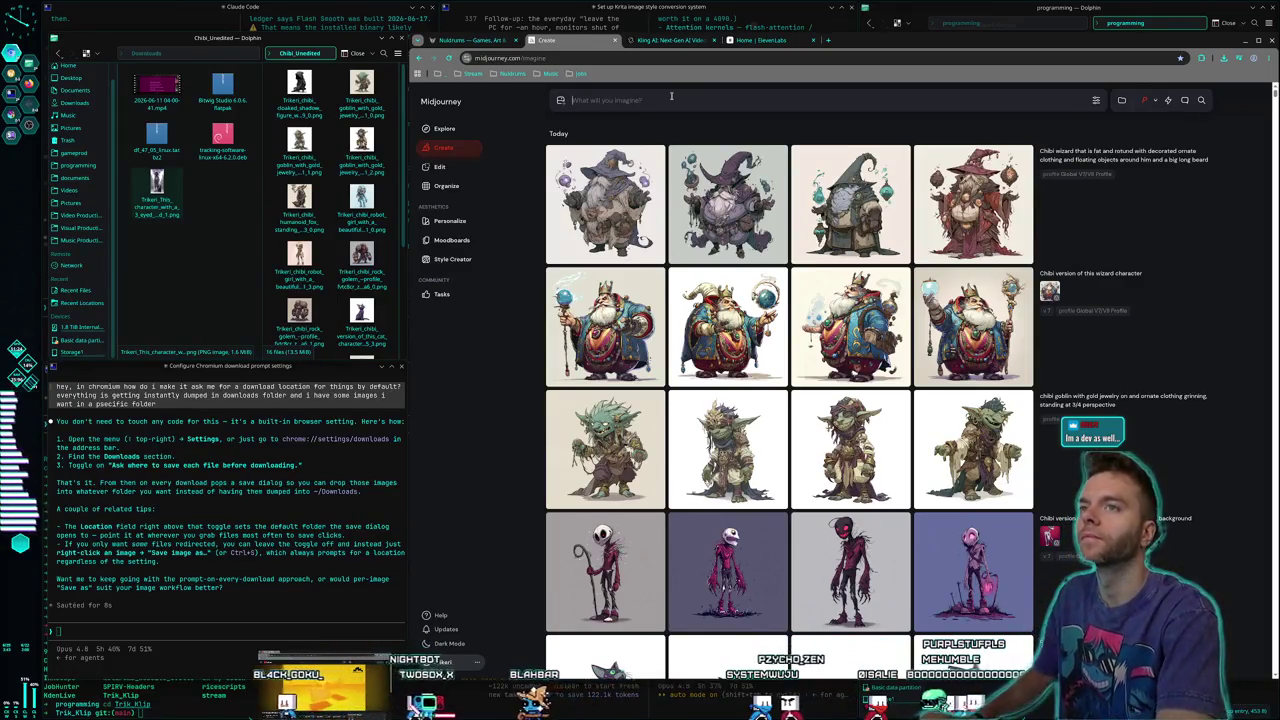
pyautogui.press('BackSpace')
pyautogui.press('BackSpace')
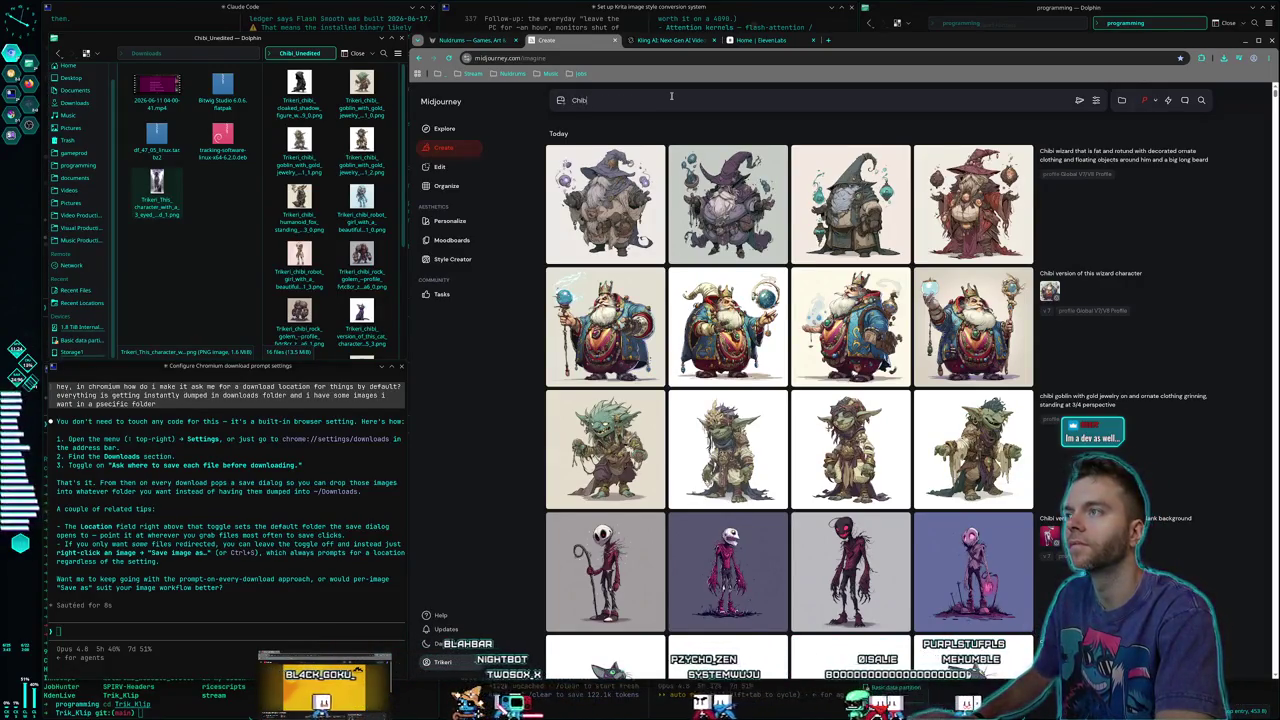
pyautogui.write(' version of an old swamp witch with black robes and a big black pointed hat')
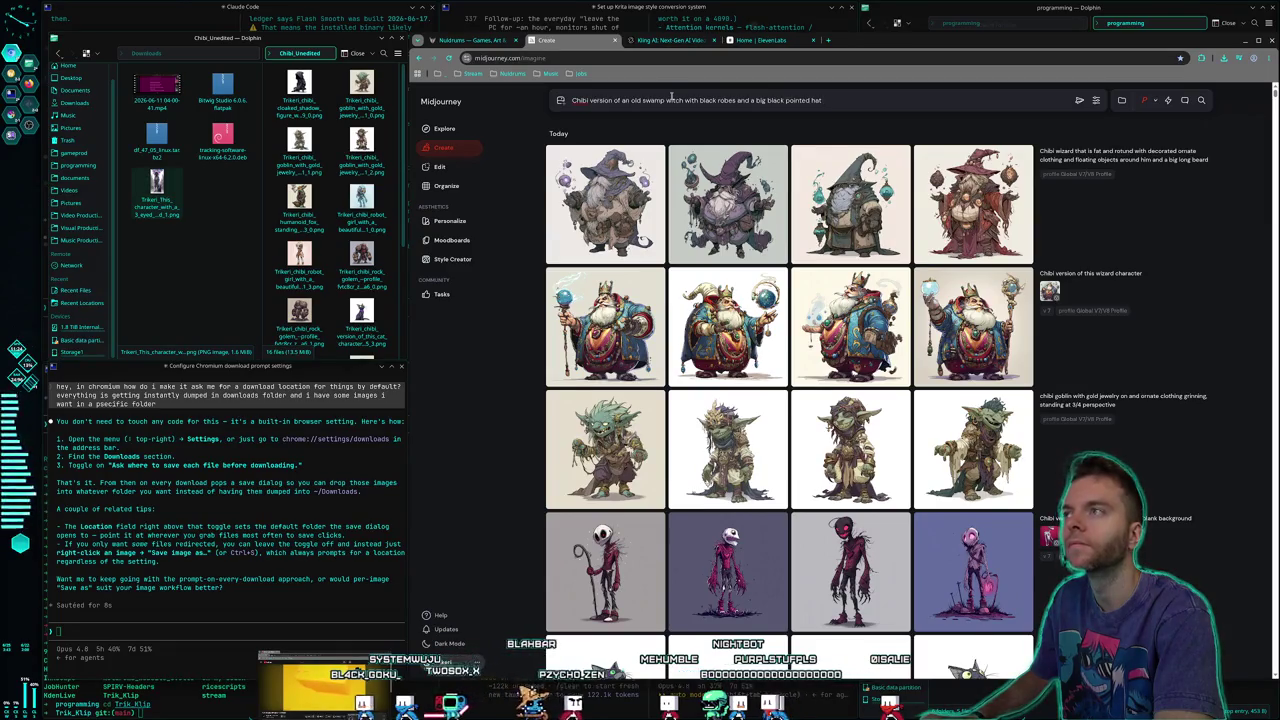
pyautogui.write(' she has a ma')
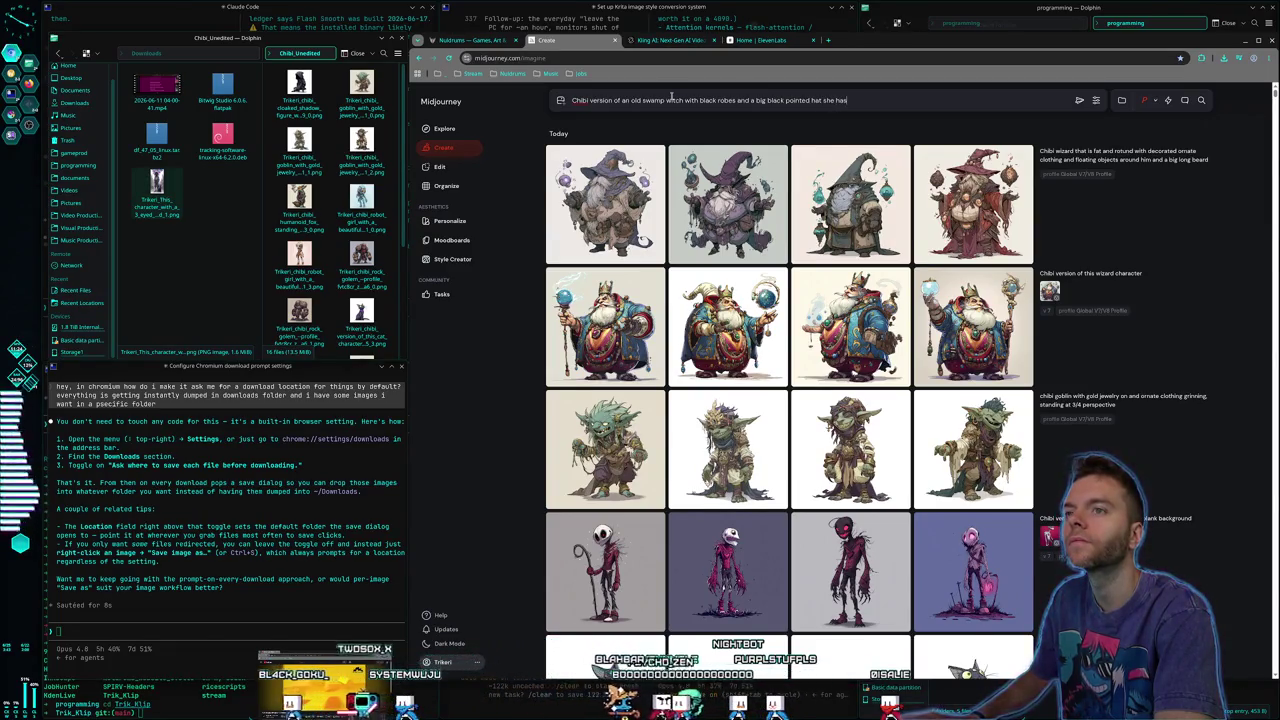
pyautogui.press('BackSpace')
pyautogui.press('BackSpace')
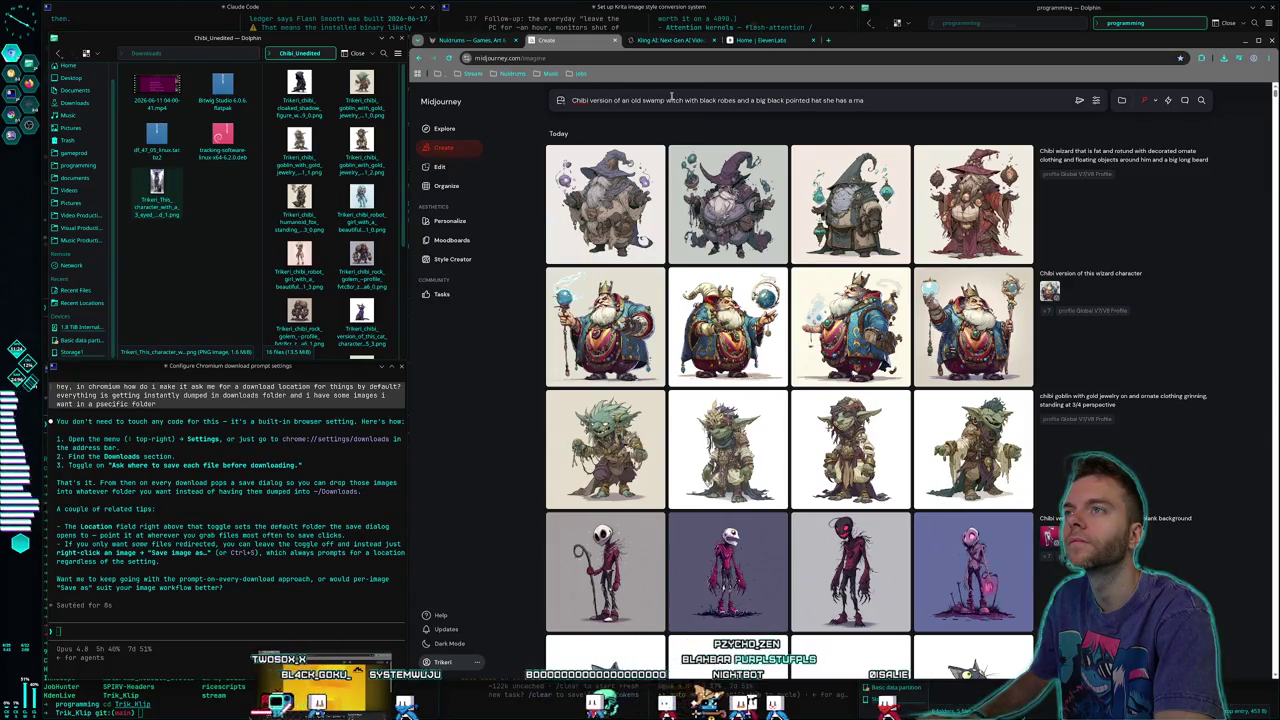
pyautogui.press('BackSpace')
pyautogui.press('BackSpace')
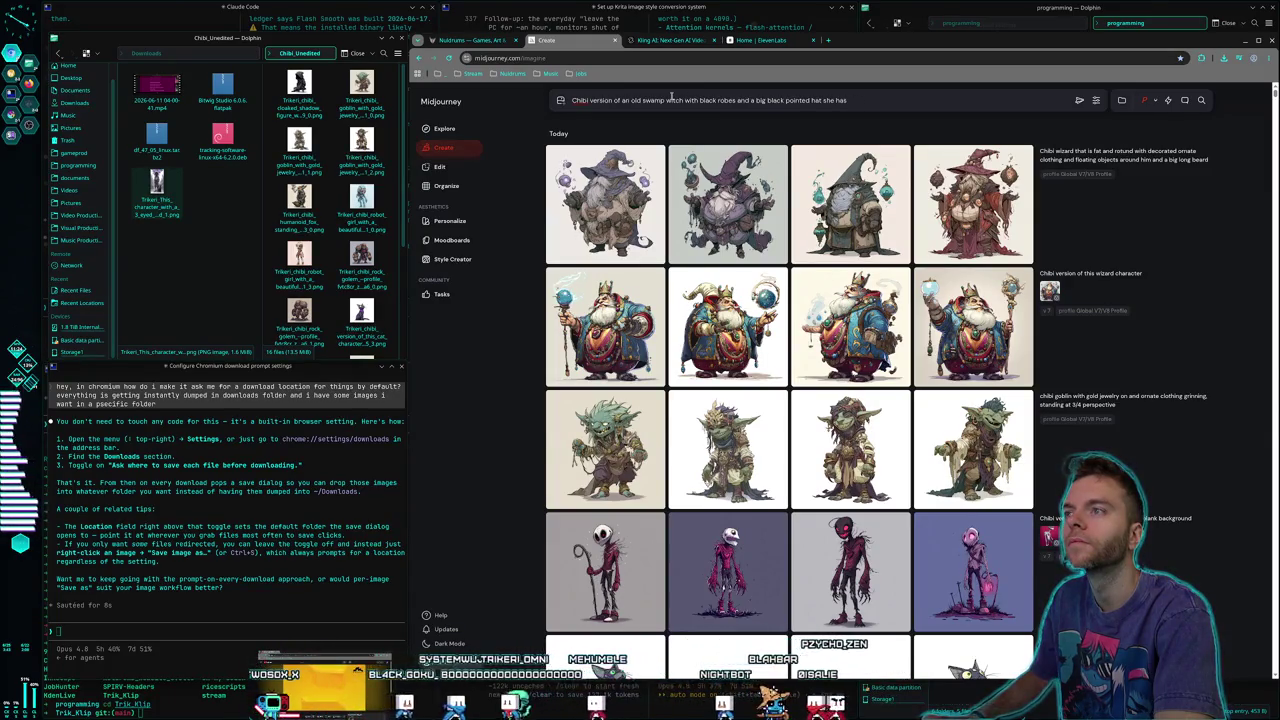
pyautogui.write('a mag')
pyautogui.press('BackSpace')
pyautogui.press('BackSpace')
pyautogui.press('BackSpace')
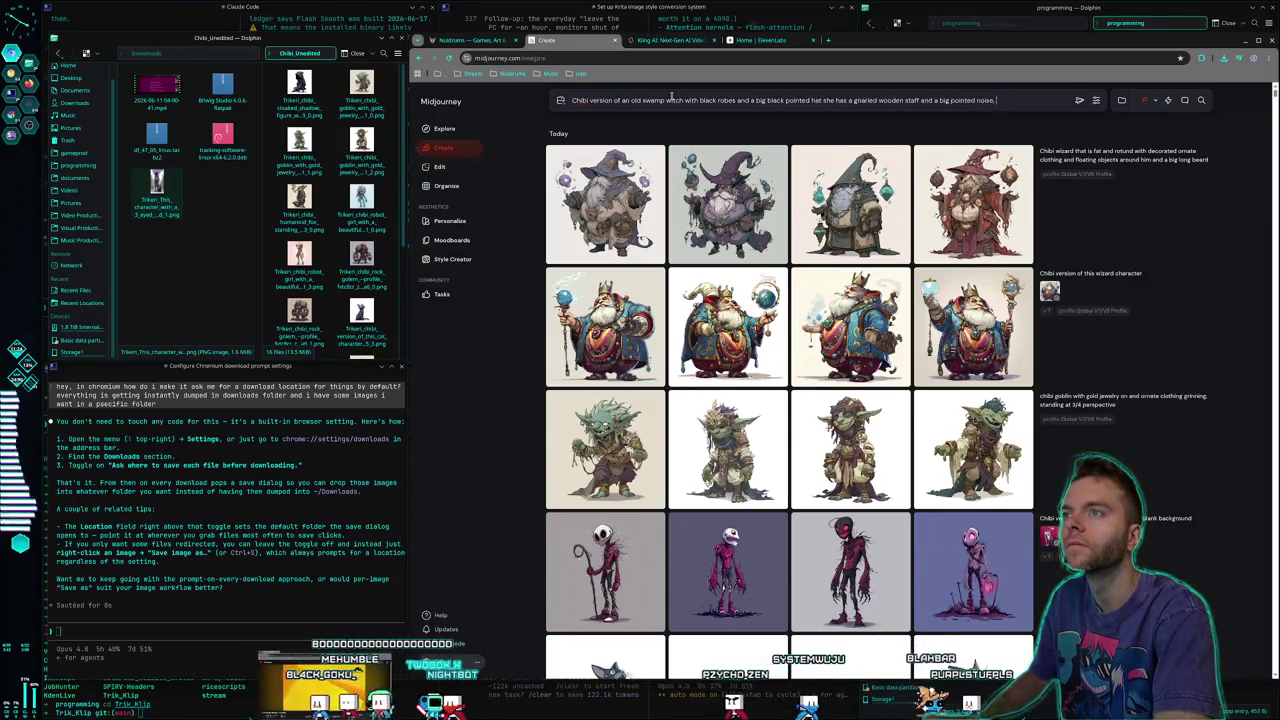
pyautogui.write('ab')
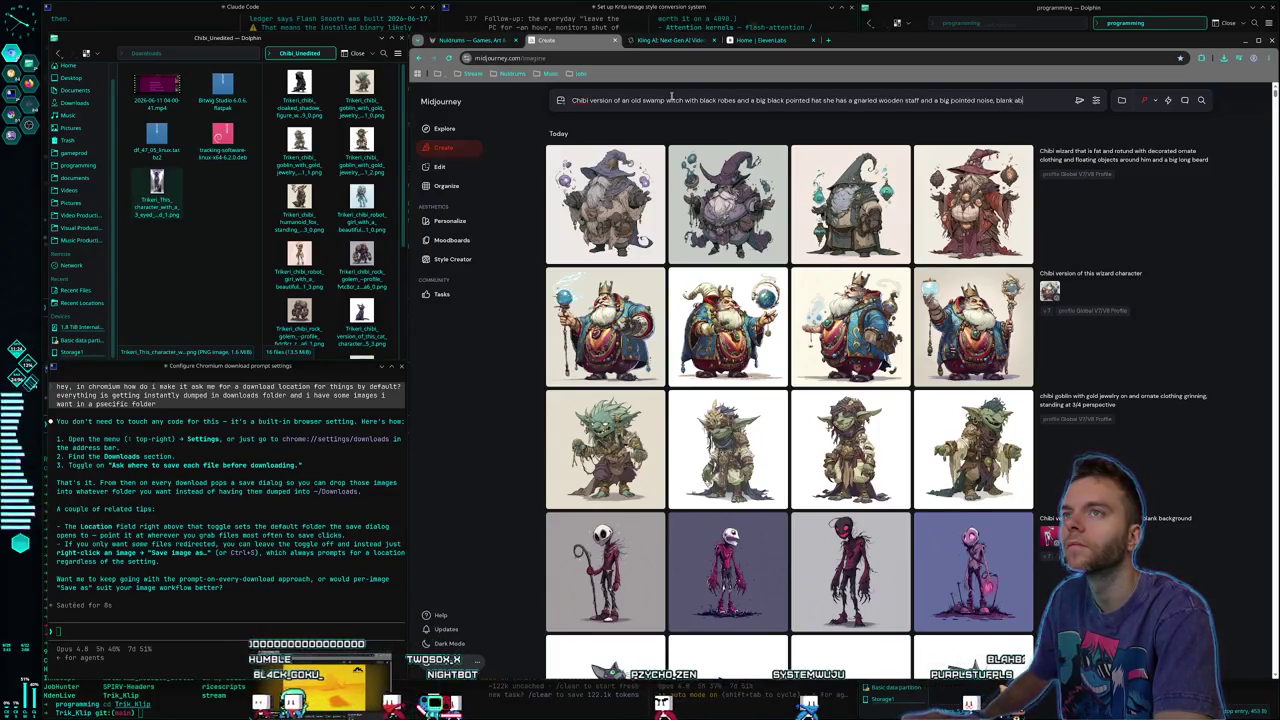
pyautogui.press('Return')
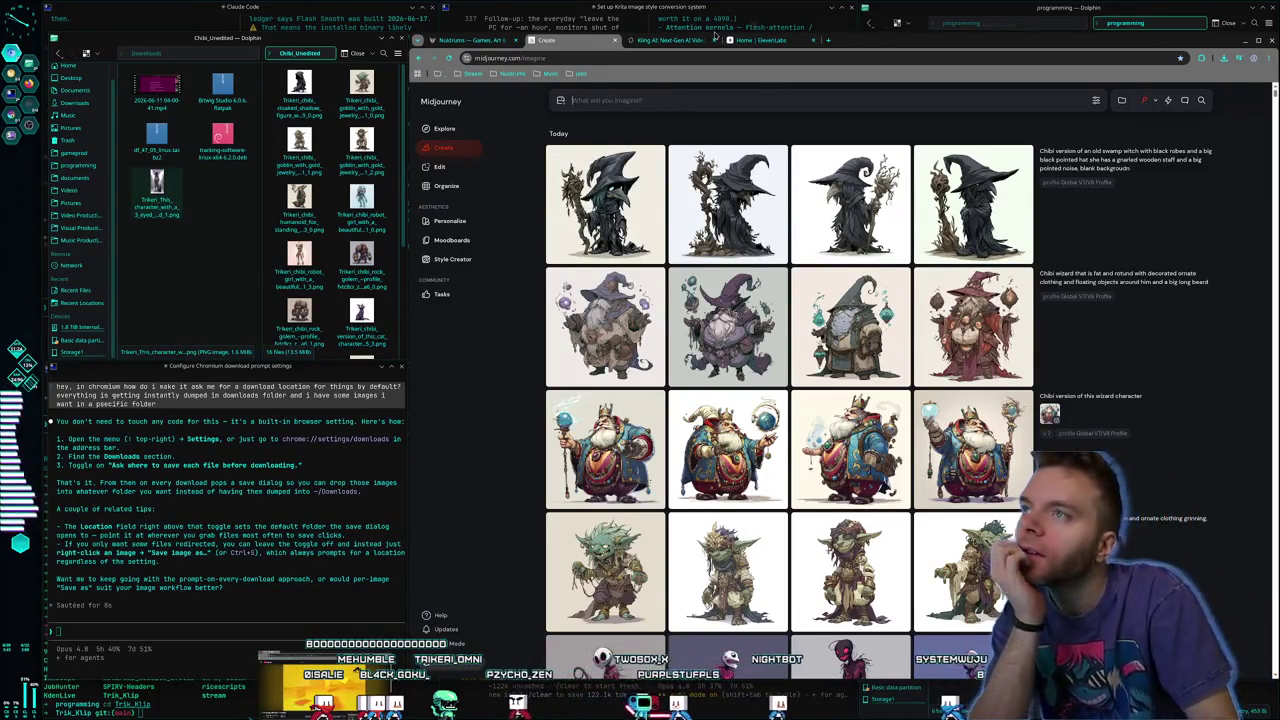
# Save the third swamp witch image into Chibi_Unedited
pyautogui.click(854, 218)
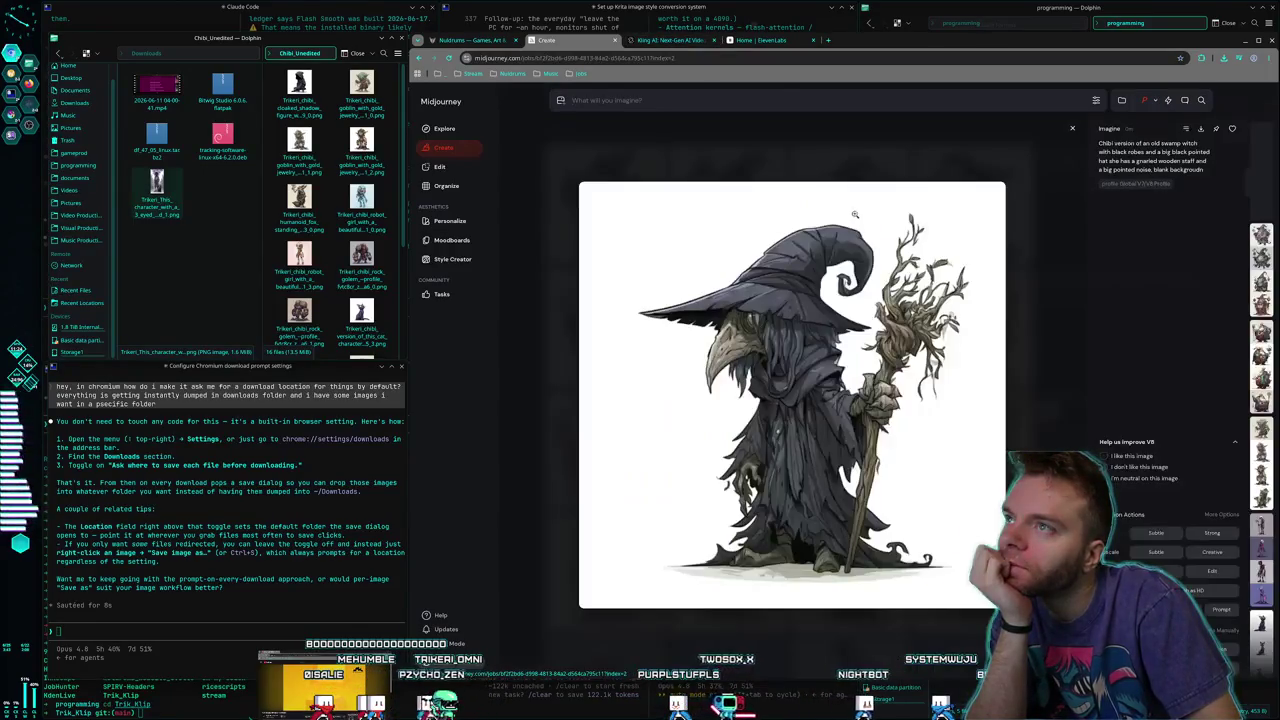
pyautogui.rightClick(836, 404)
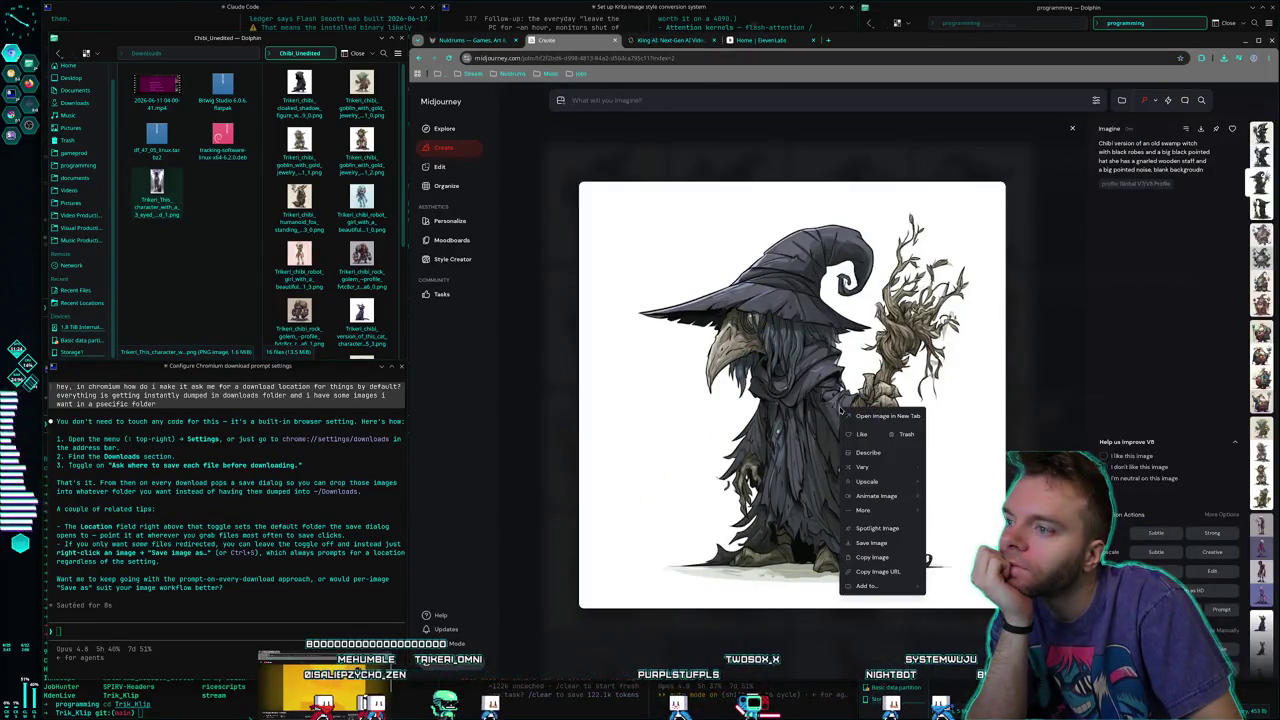
pyautogui.click(881, 544)
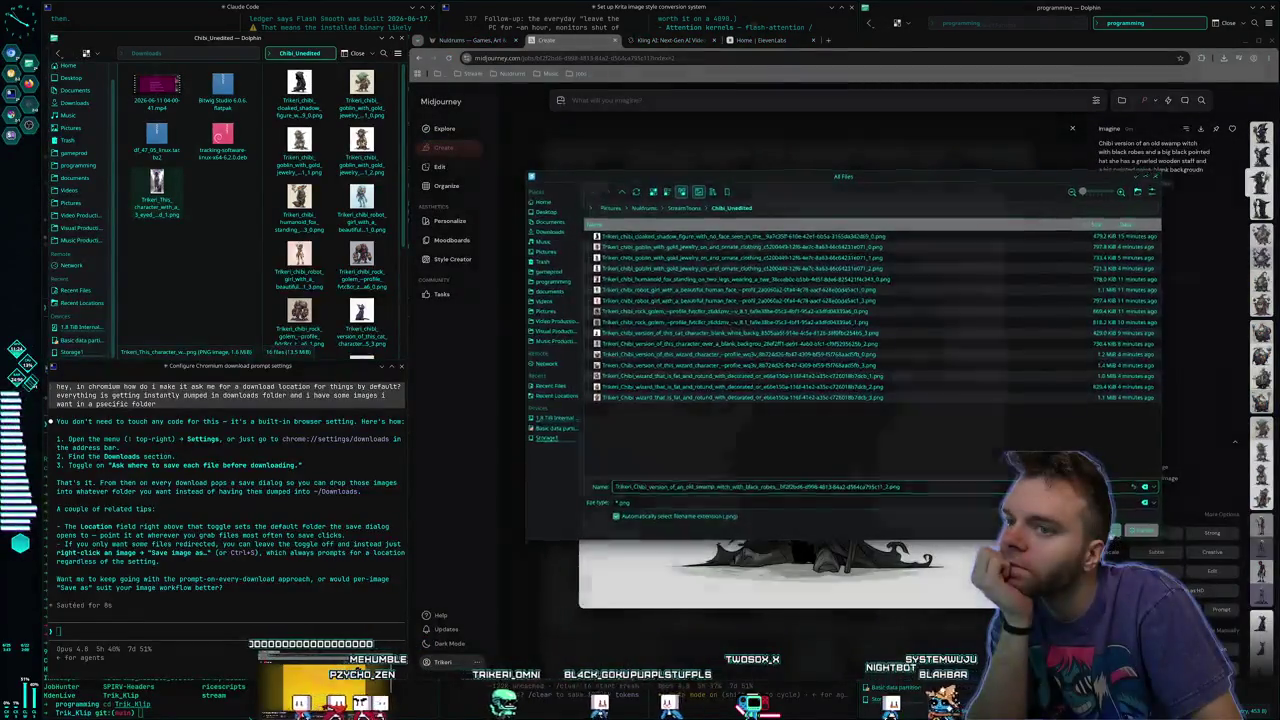
pyautogui.press('Return')
pyautogui.press('Escape')
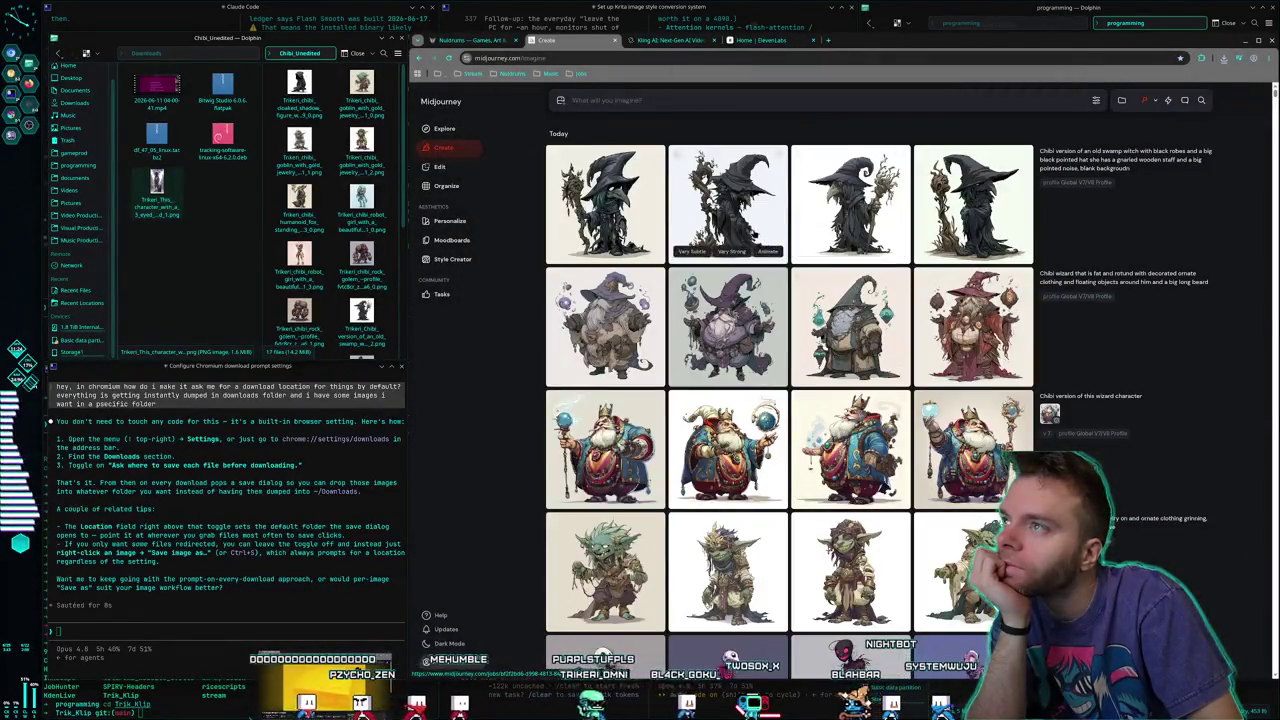
# Review the other witch variations, then rerun the swamp witch prompt
pyautogui.click(728, 215)
pyautogui.press('Escape')
pyautogui.click(630, 215)
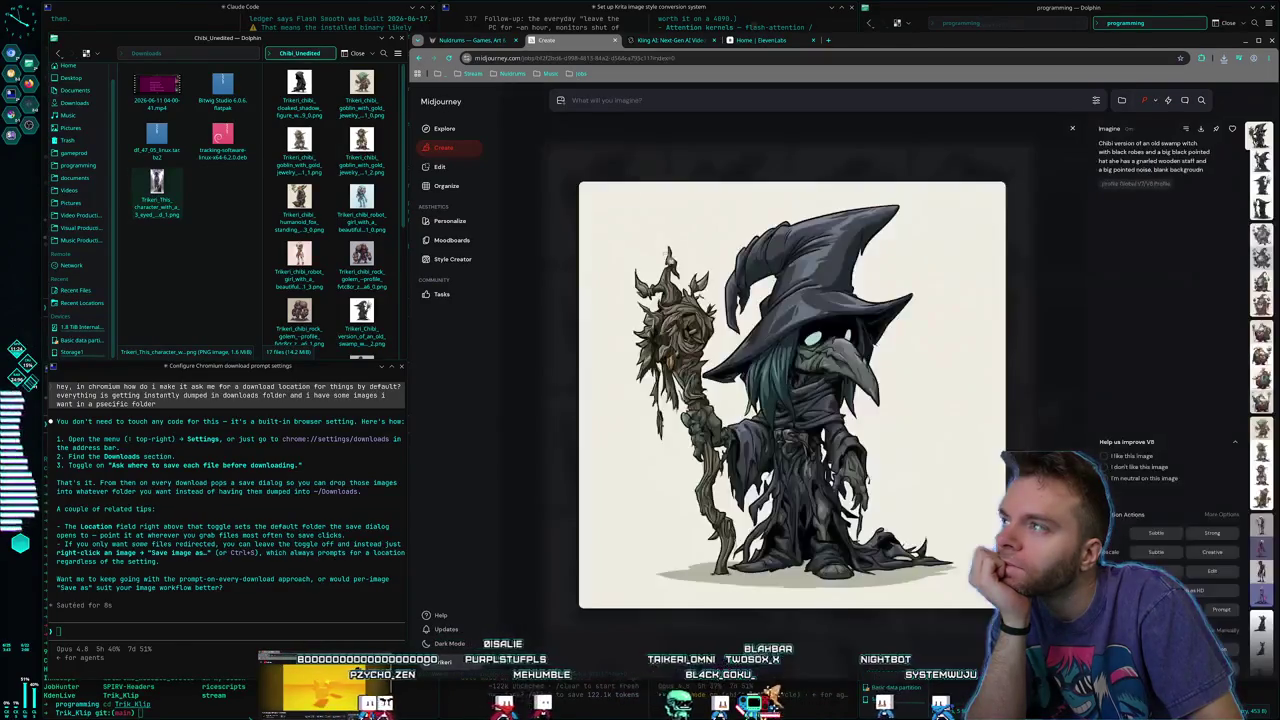
pyautogui.press('Escape')
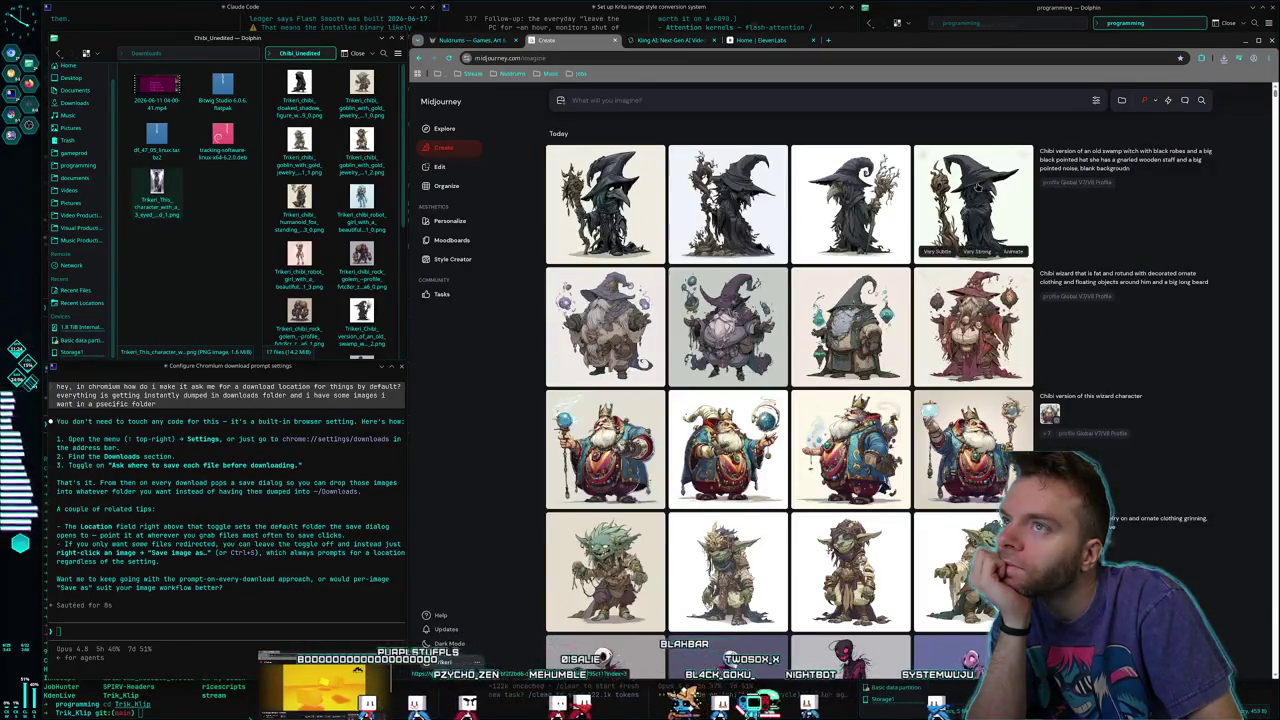
pyautogui.click(972, 210)
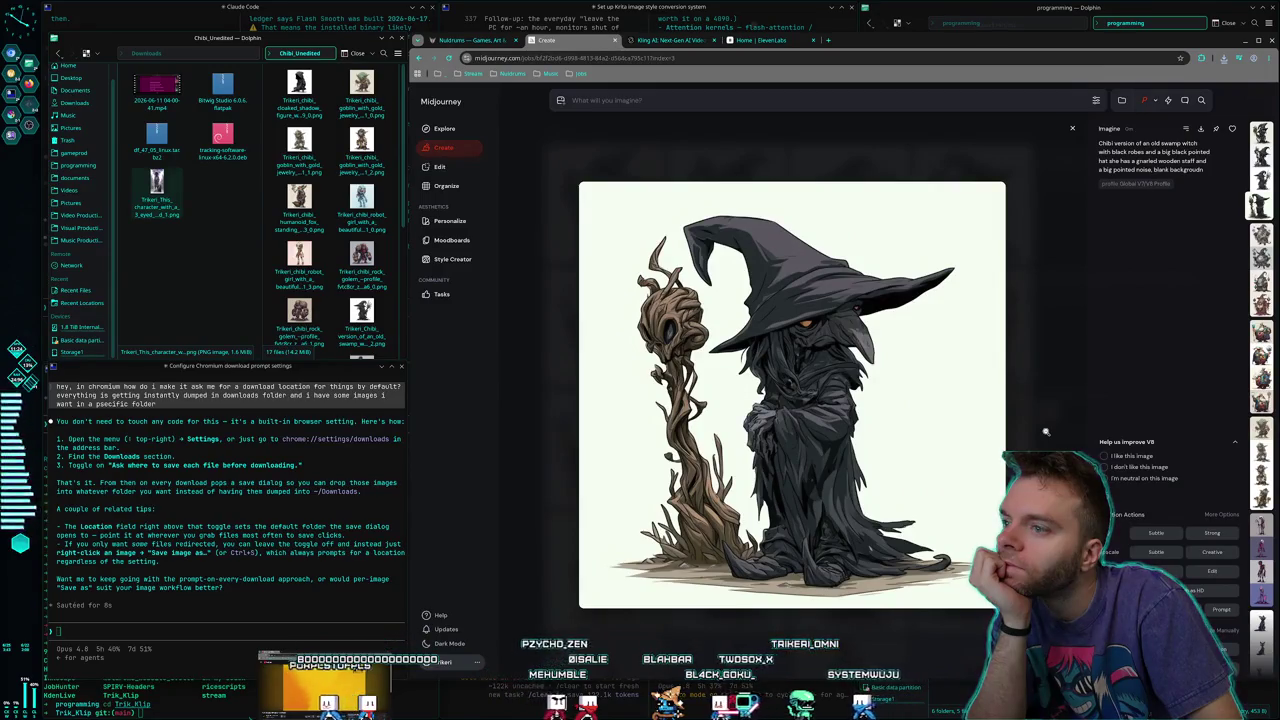
pyautogui.press('Escape')
pyautogui.click(1190, 172)
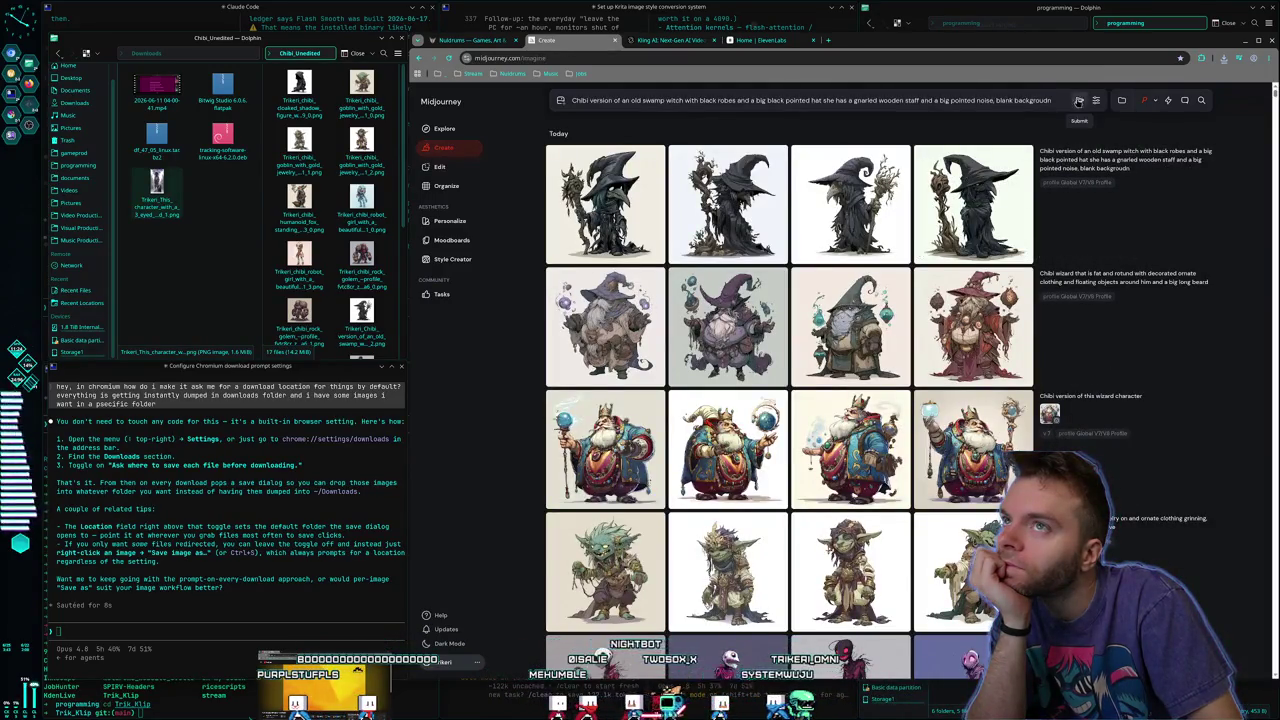
pyautogui.press('Return')
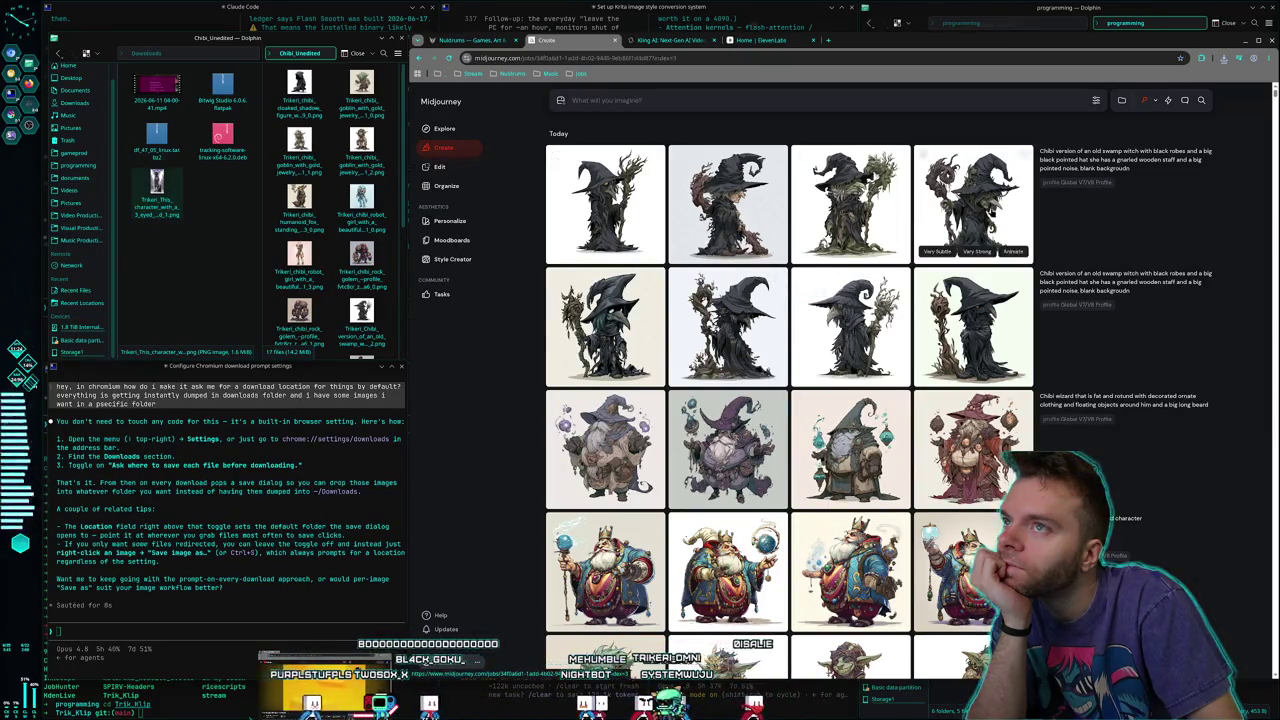
# Save the fourth new witch image into Chibi_Unedited
pyautogui.click(995, 212)
pyautogui.rightClick(898, 405)
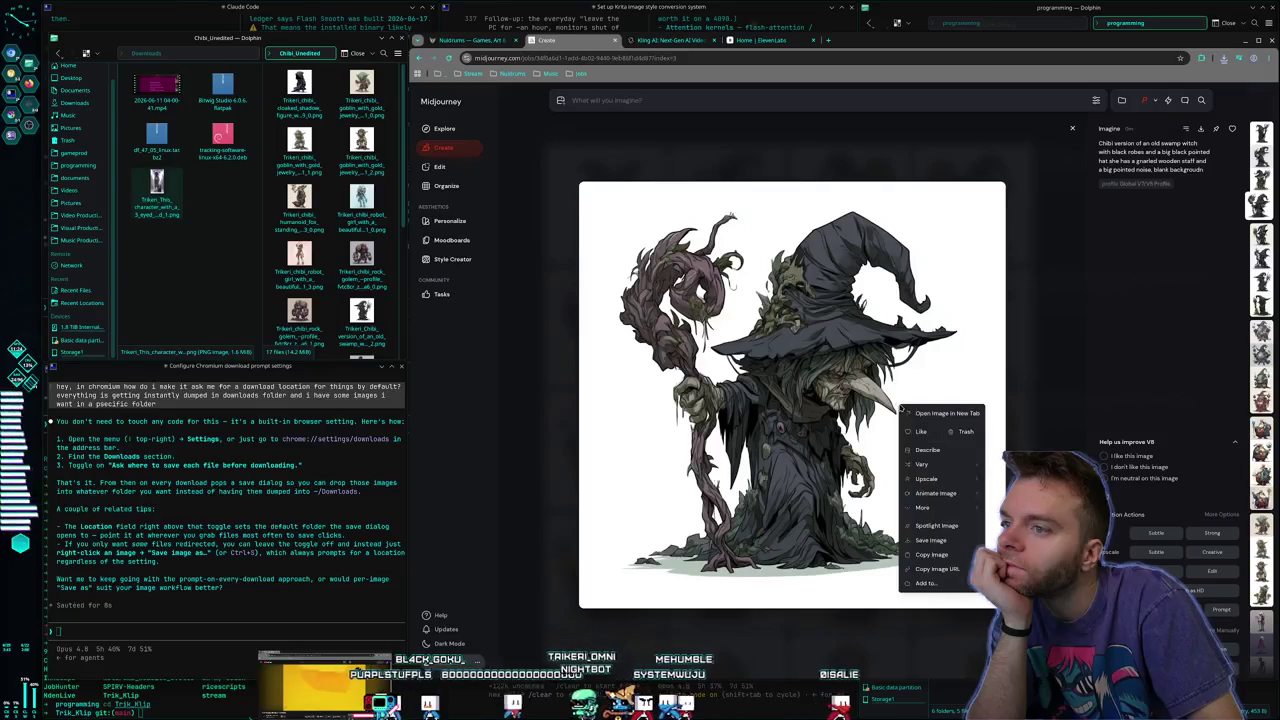
pyautogui.click(896, 453)
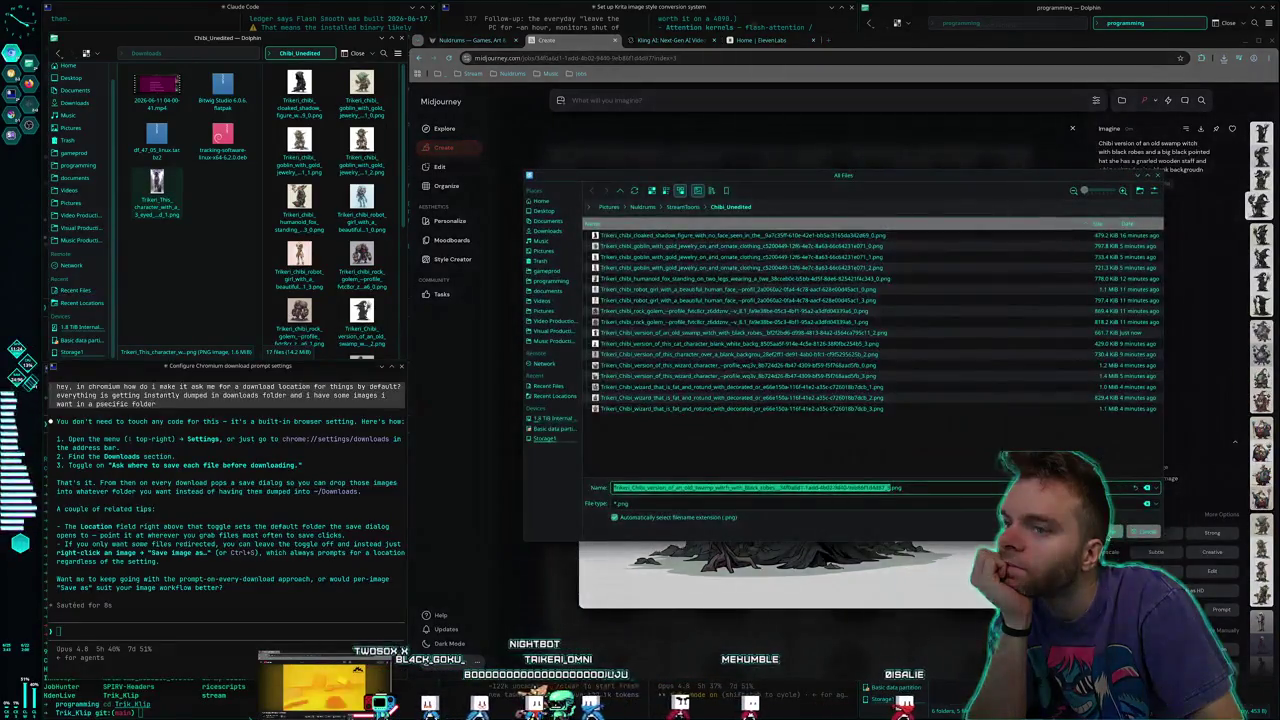
pyautogui.press('Return')
pyautogui.press('Escape')
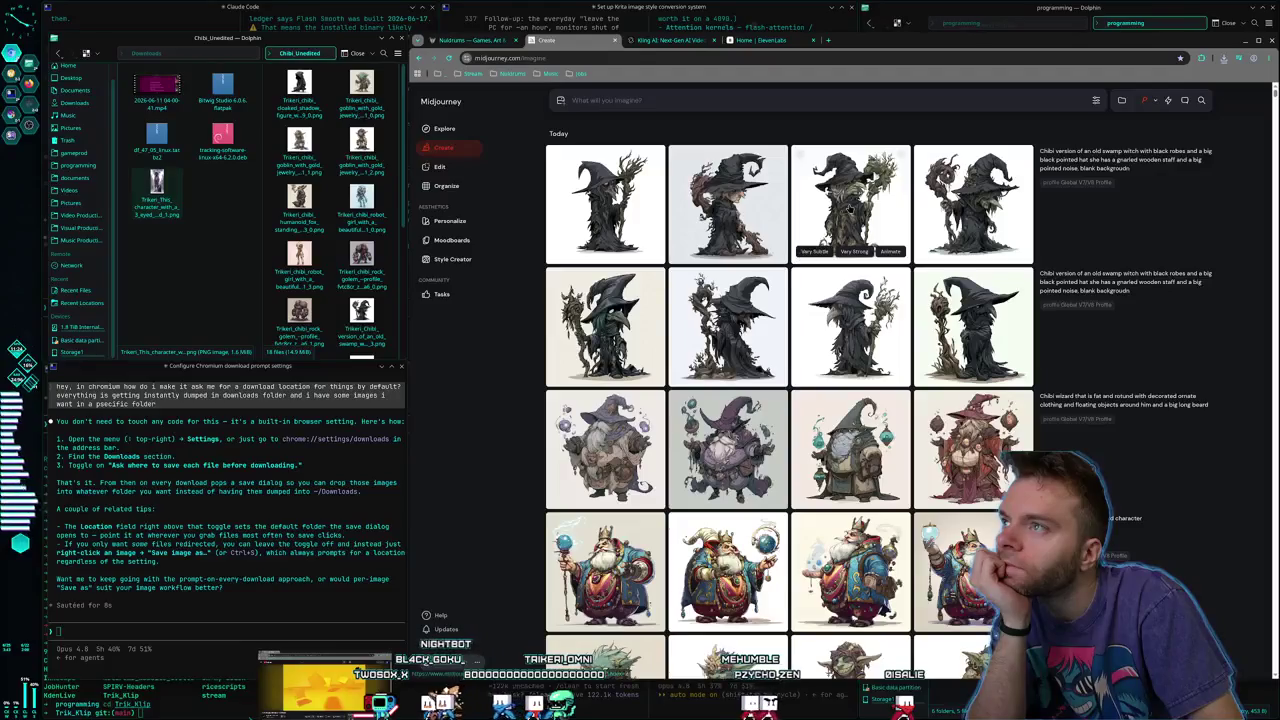
# Inspect the remaining new witch images and submit the witch prompt a third time
pyautogui.click(851, 213)
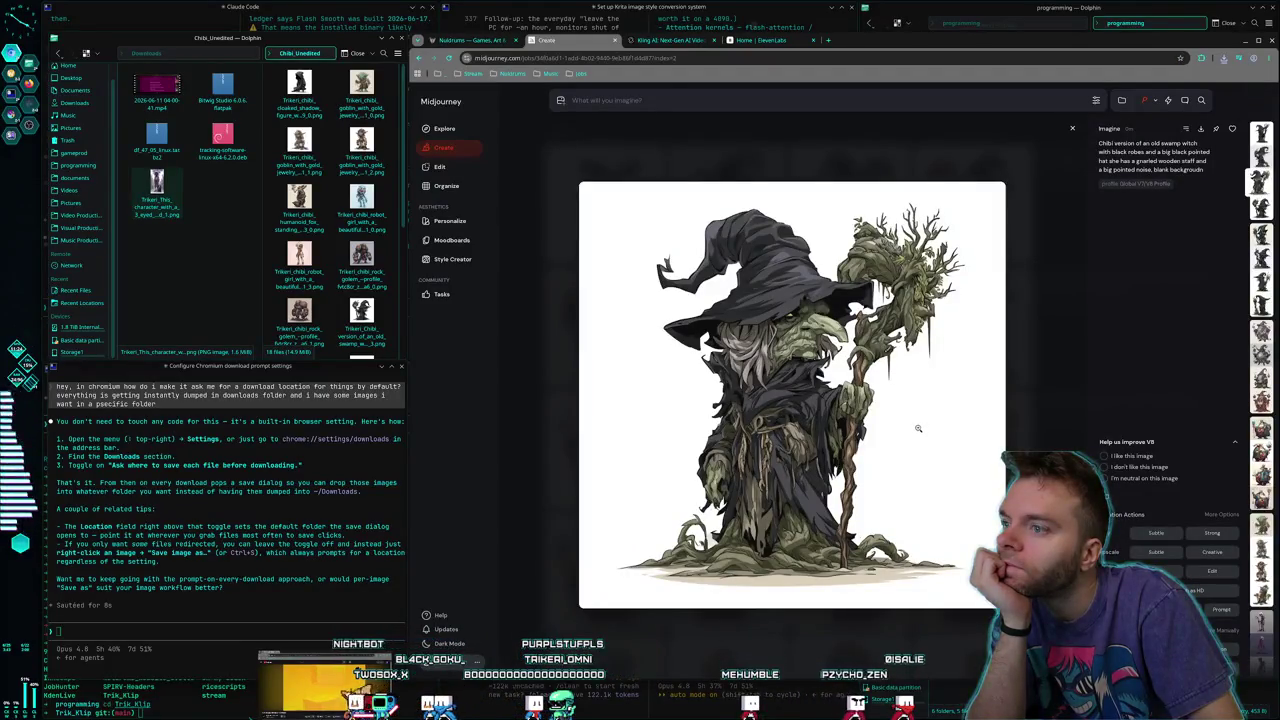
pyautogui.press('Escape')
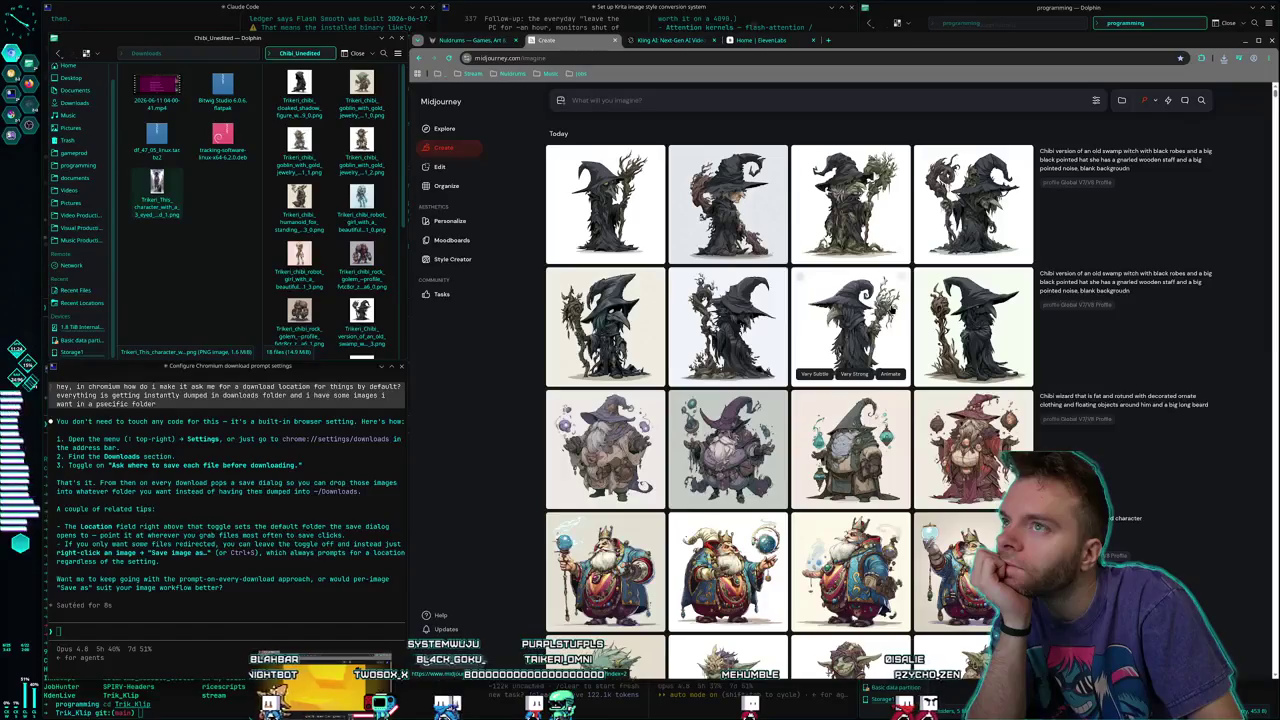
pyautogui.click(750, 227)
pyautogui.press('Escape')
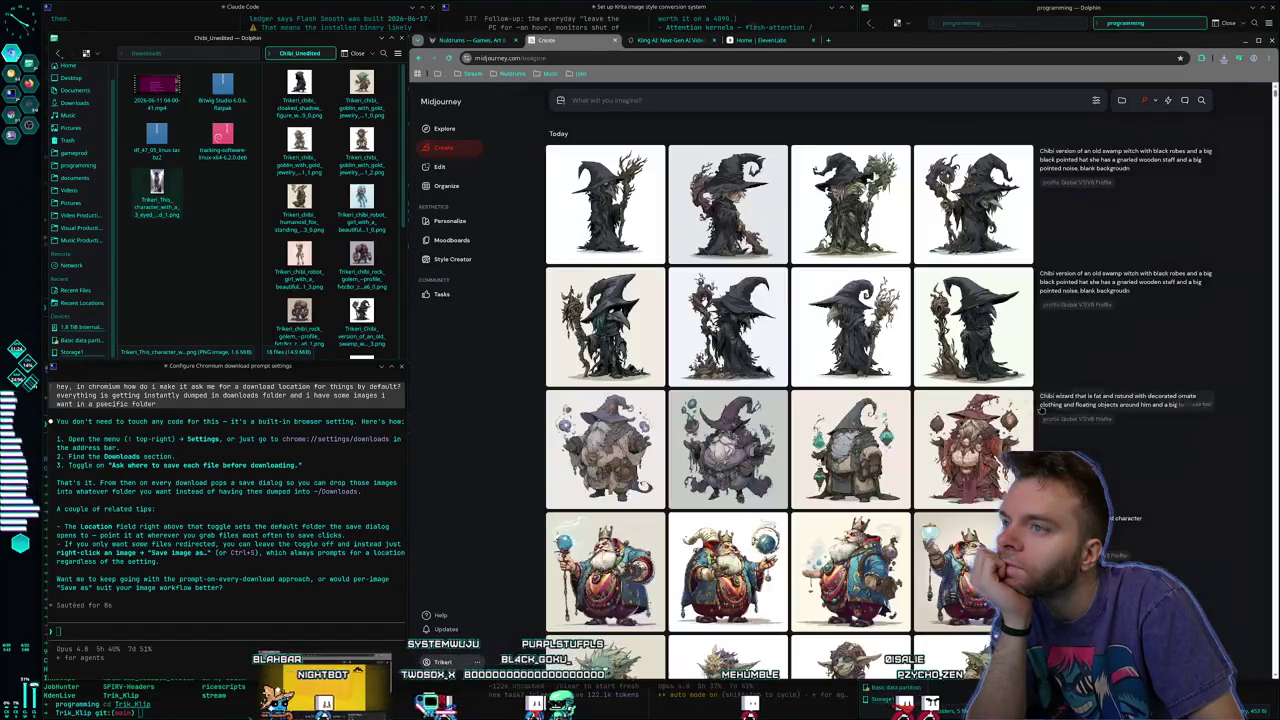
pyautogui.click(1018, 215)
pyautogui.press('Escape')
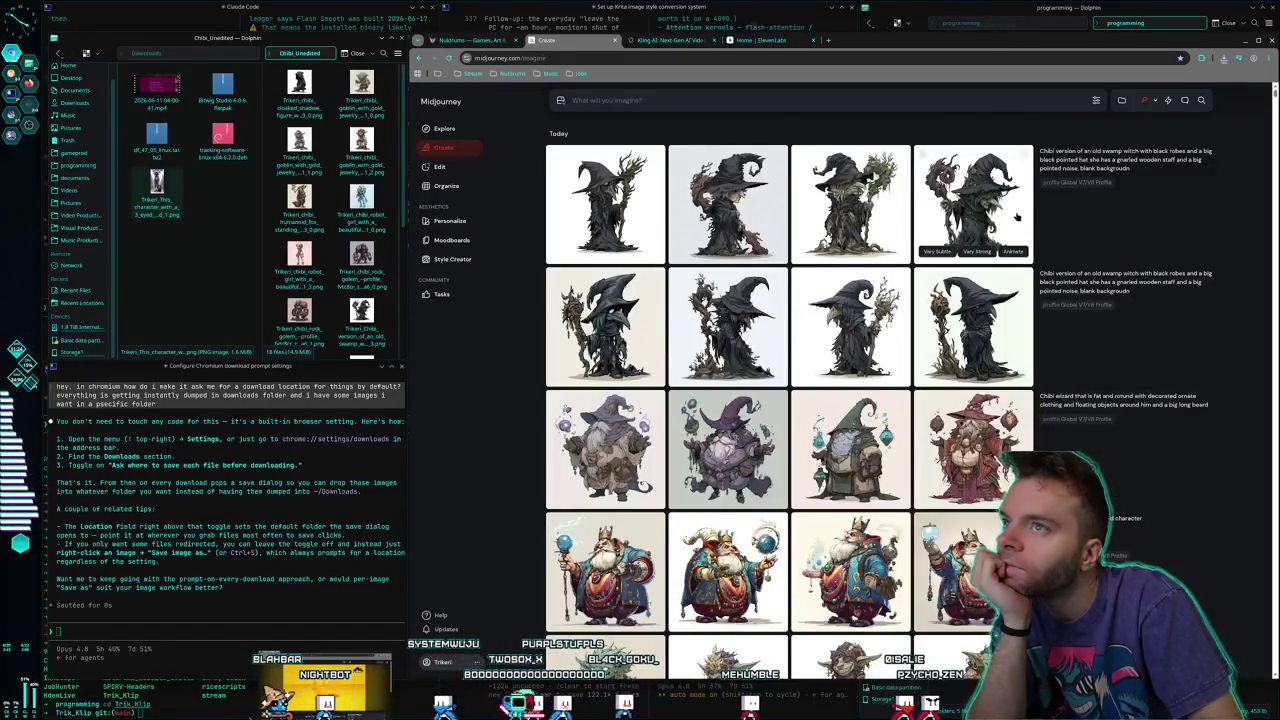
pyautogui.click(1197, 170)
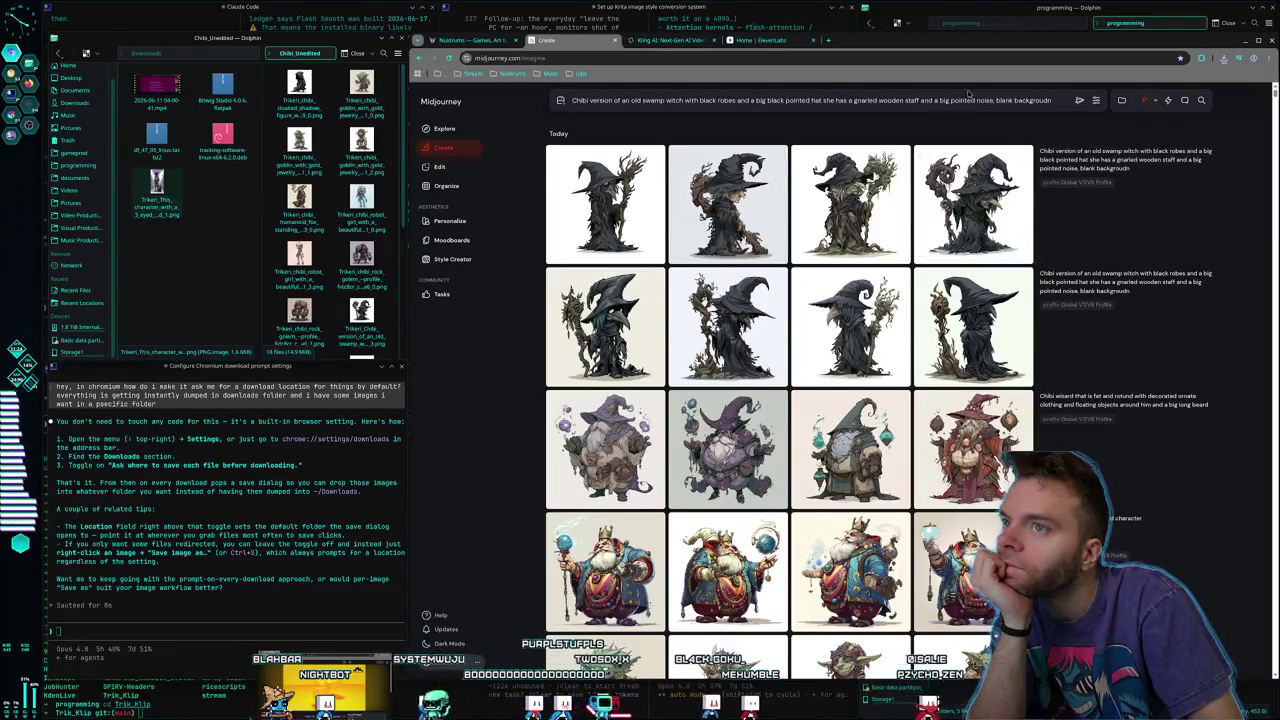
pyautogui.click(1079, 100)
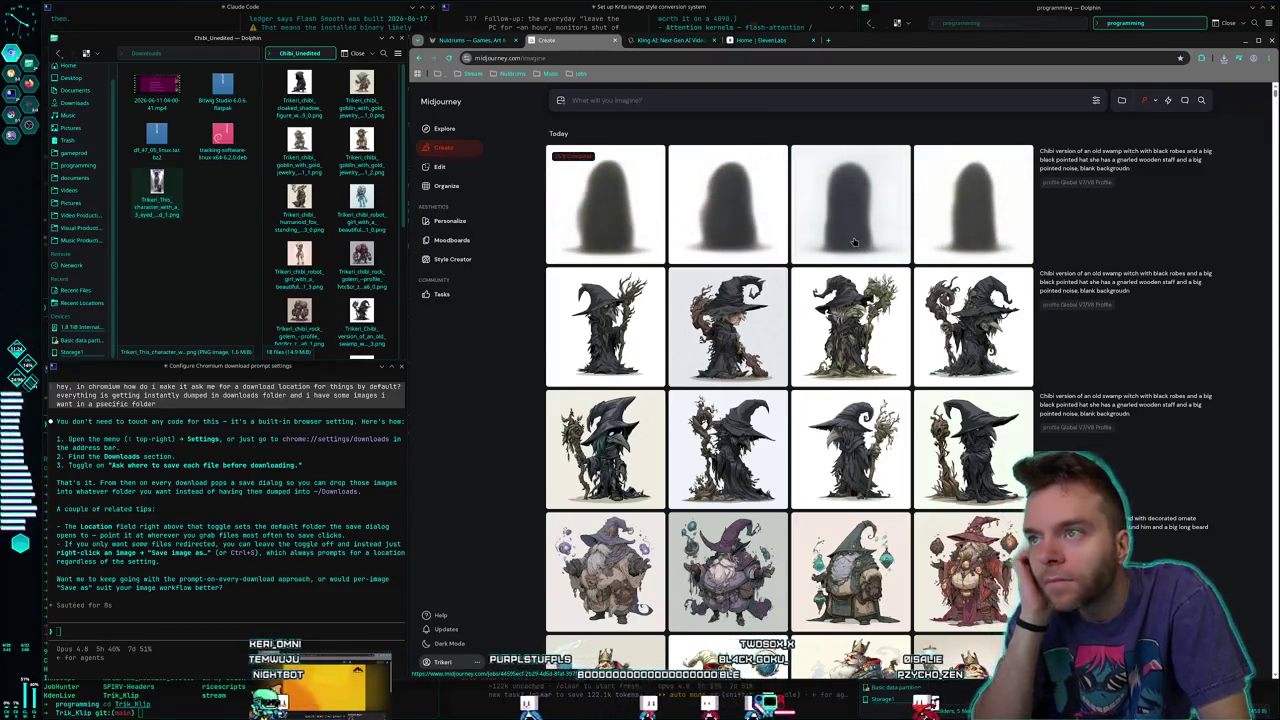
pyautogui.click(672, 41)
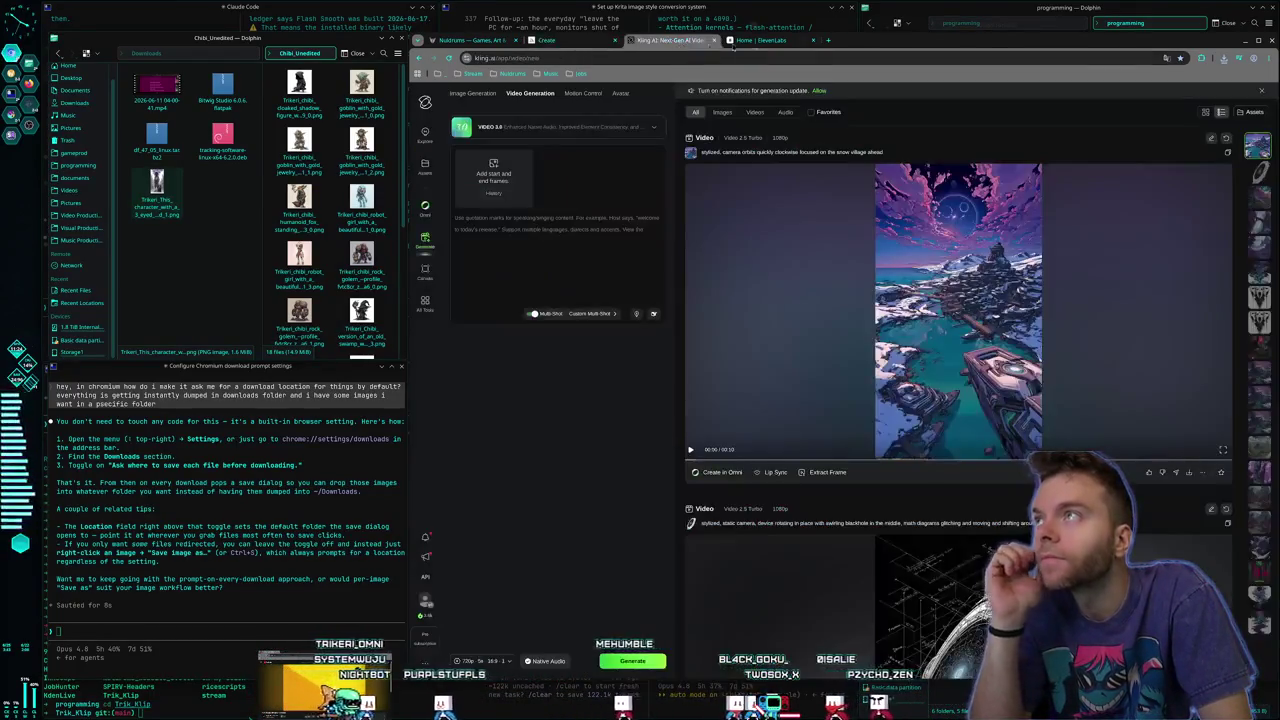
# Browse the Nuldrums Magic Mountains artwork and home page, then return to Midjourney Create
pyautogui.click(770, 41)
pyautogui.click(433, 41)
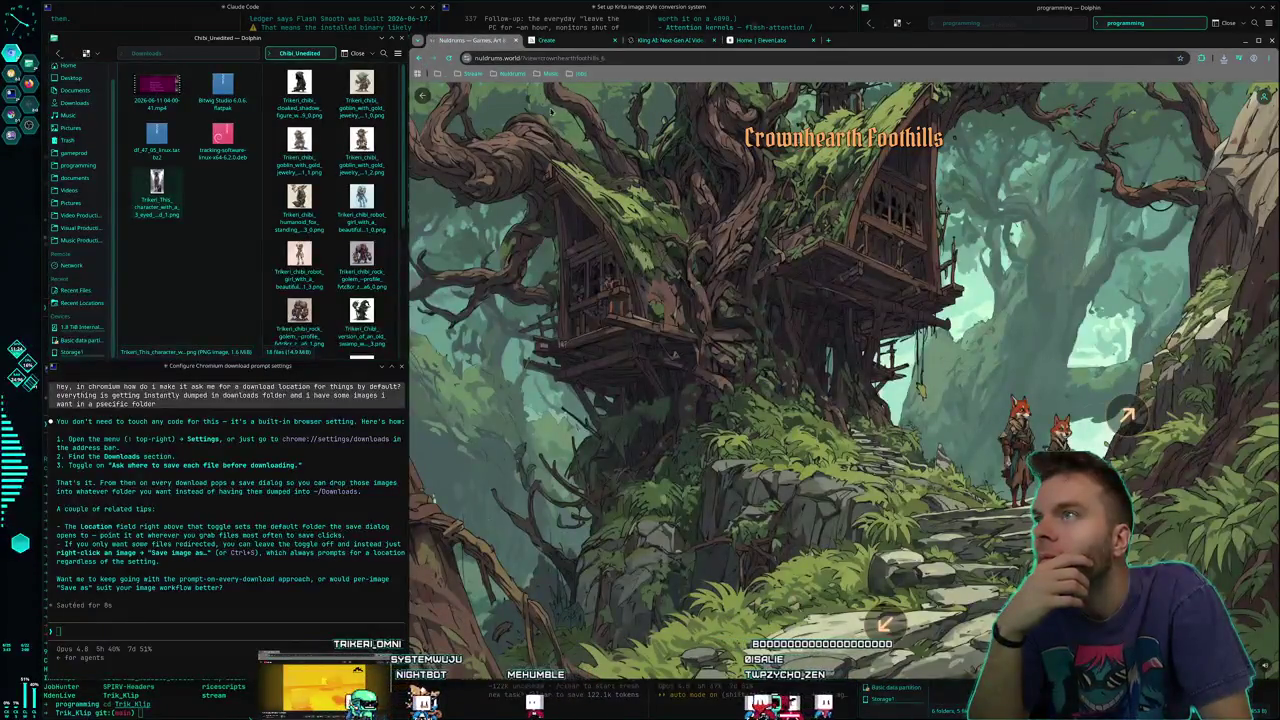
pyautogui.click(425, 95)
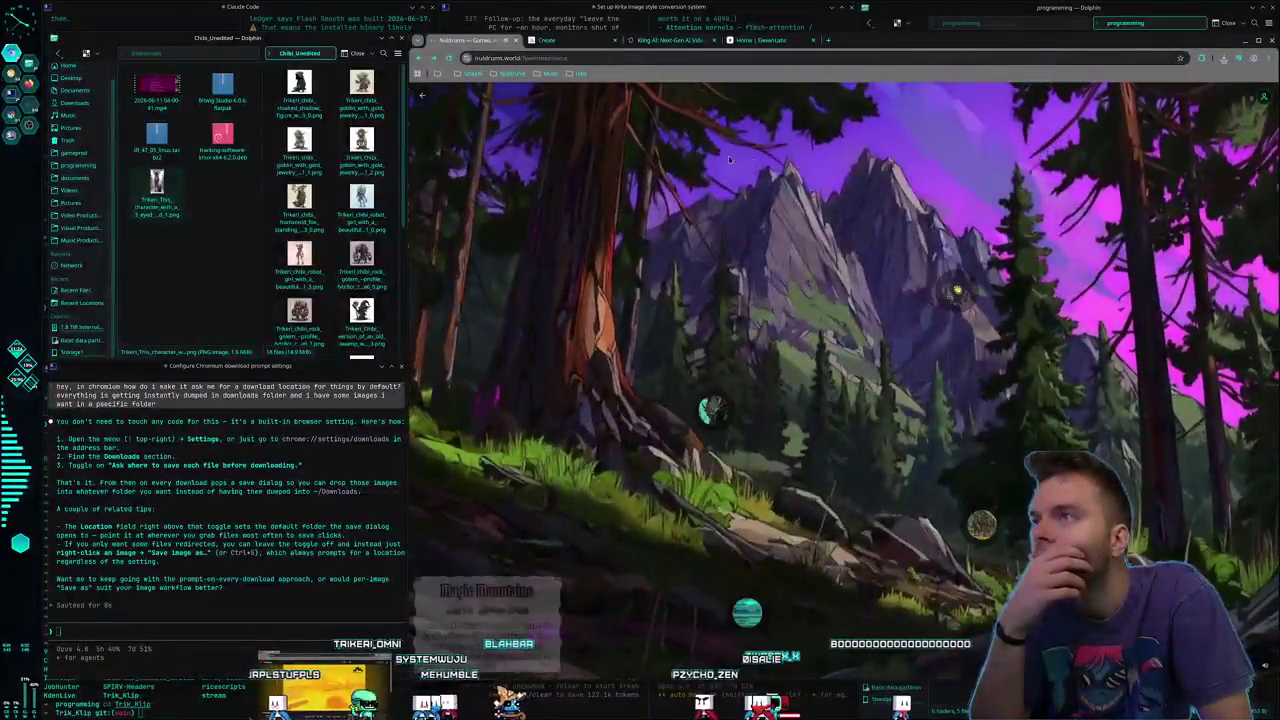
pyautogui.click(425, 97)
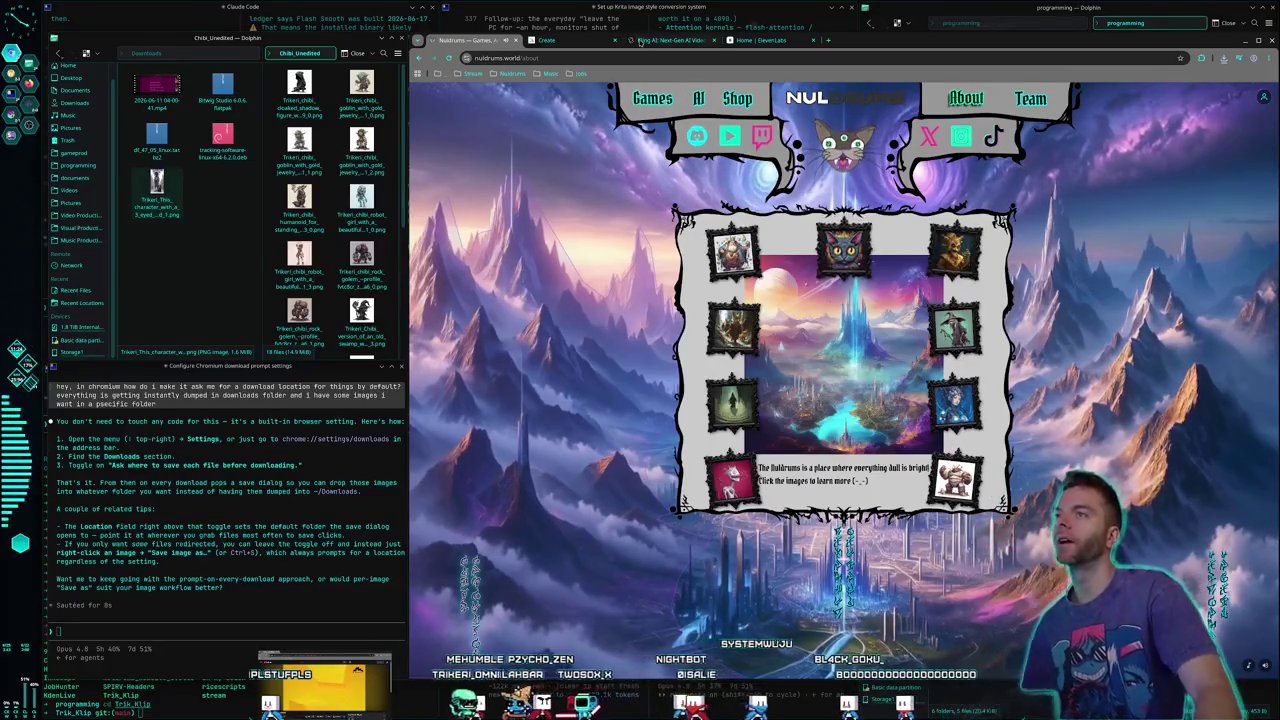
pyautogui.click(670, 40)
pyautogui.click(545, 42)
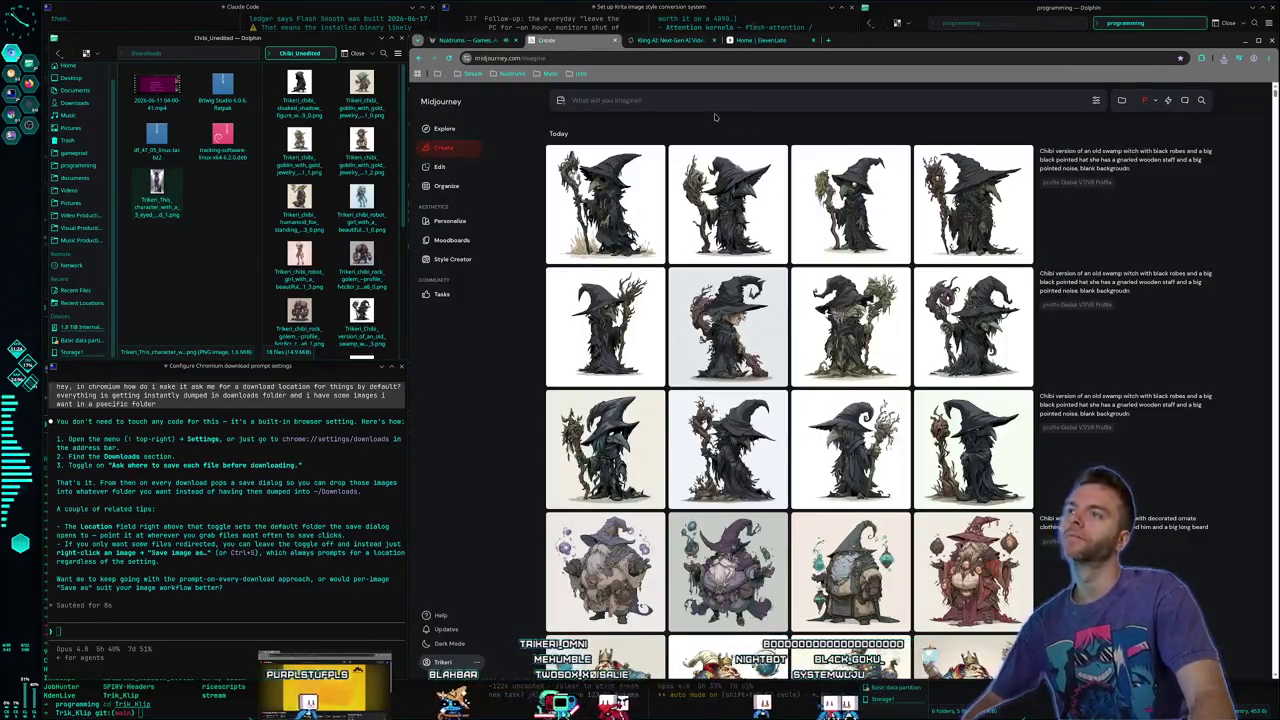
# Submit a chibi prompt: 3 blank white screaming statue faces with black eyes, floating black liquid
pyautogui.write('chibi version of a blank white star')
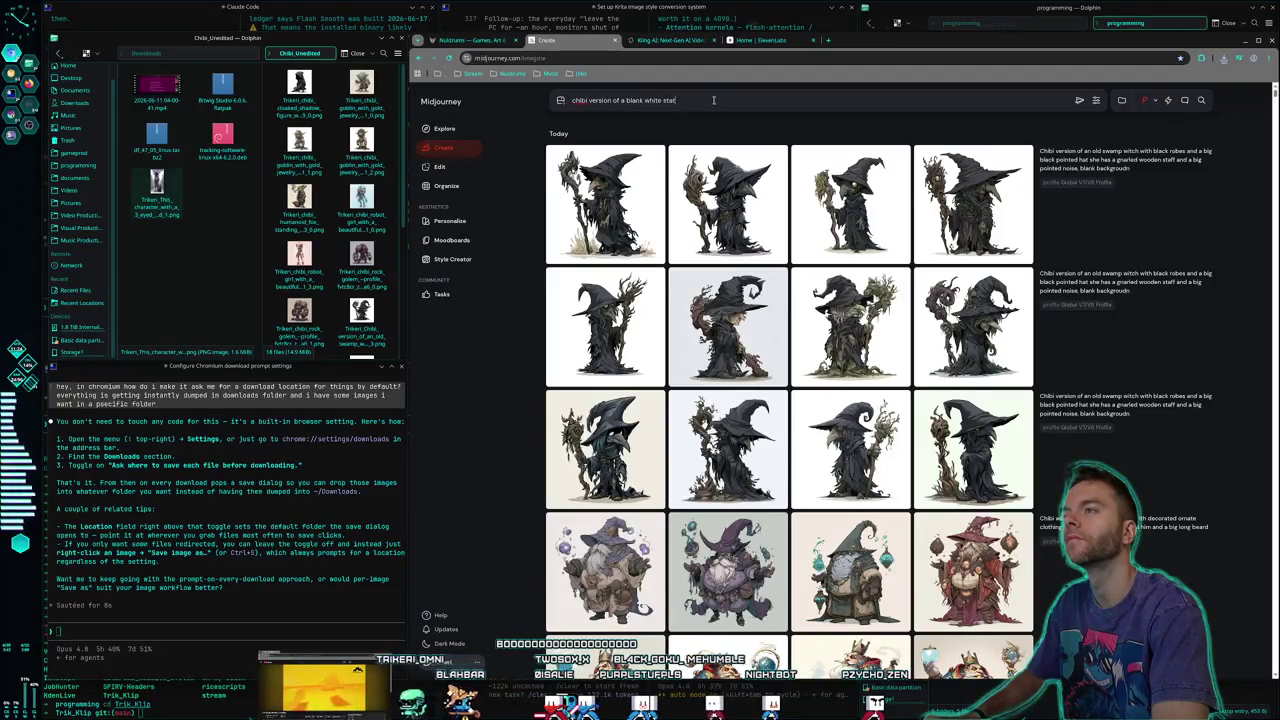
pyautogui.press('BackSpace')
pyautogui.press('BackSpace')
pyautogui.press('BackSpace')
pyautogui.write('3 bl')
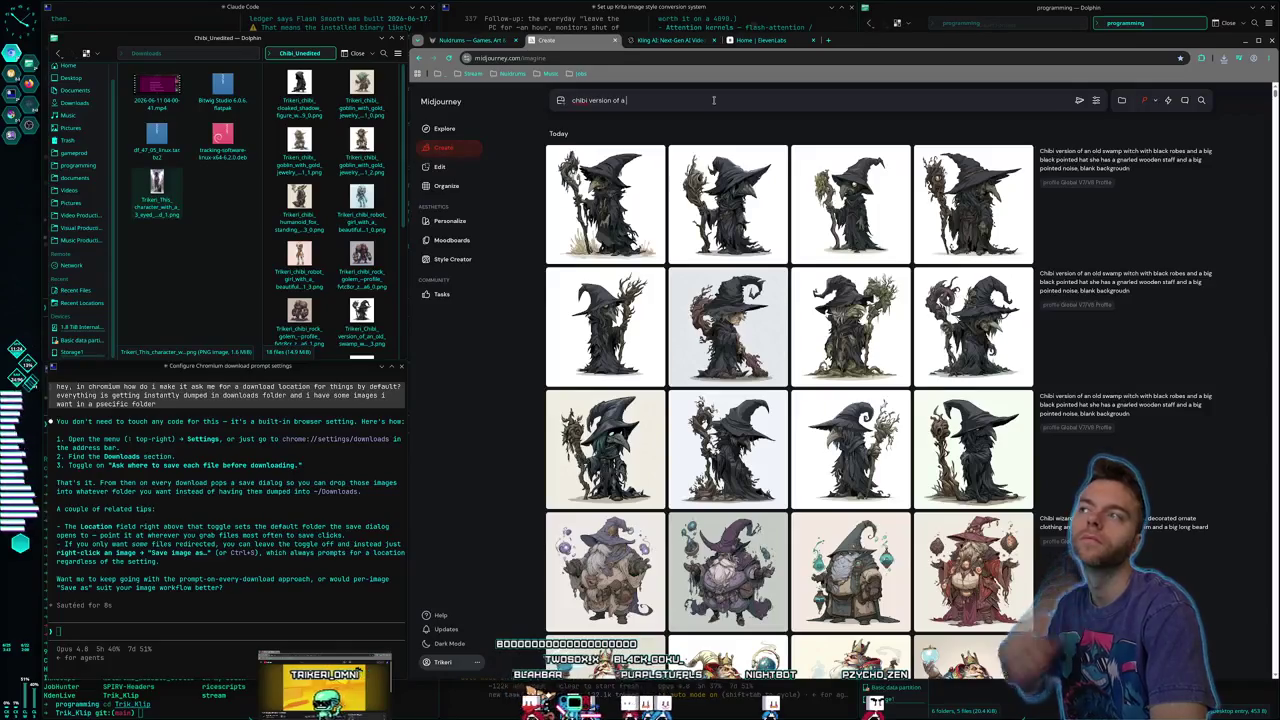
pyautogui.write('ank ')
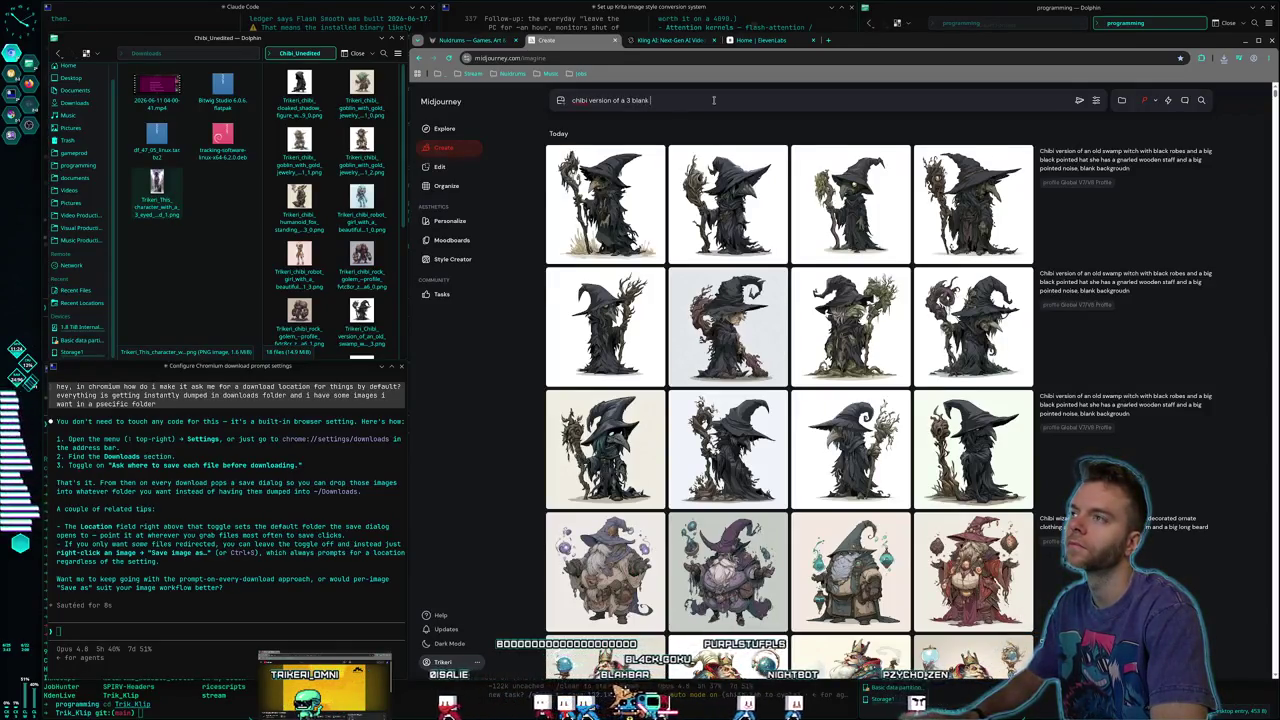
pyautogui.write('white statue')
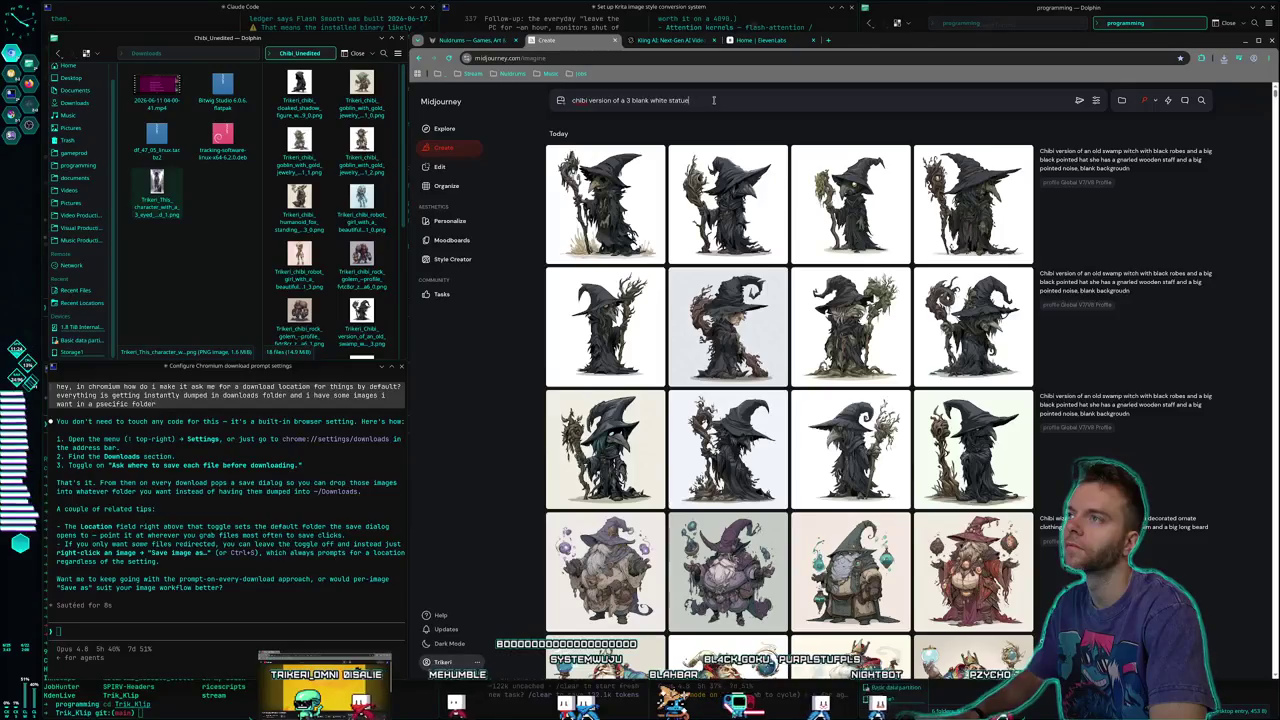
pyautogui.write(' faces with f')
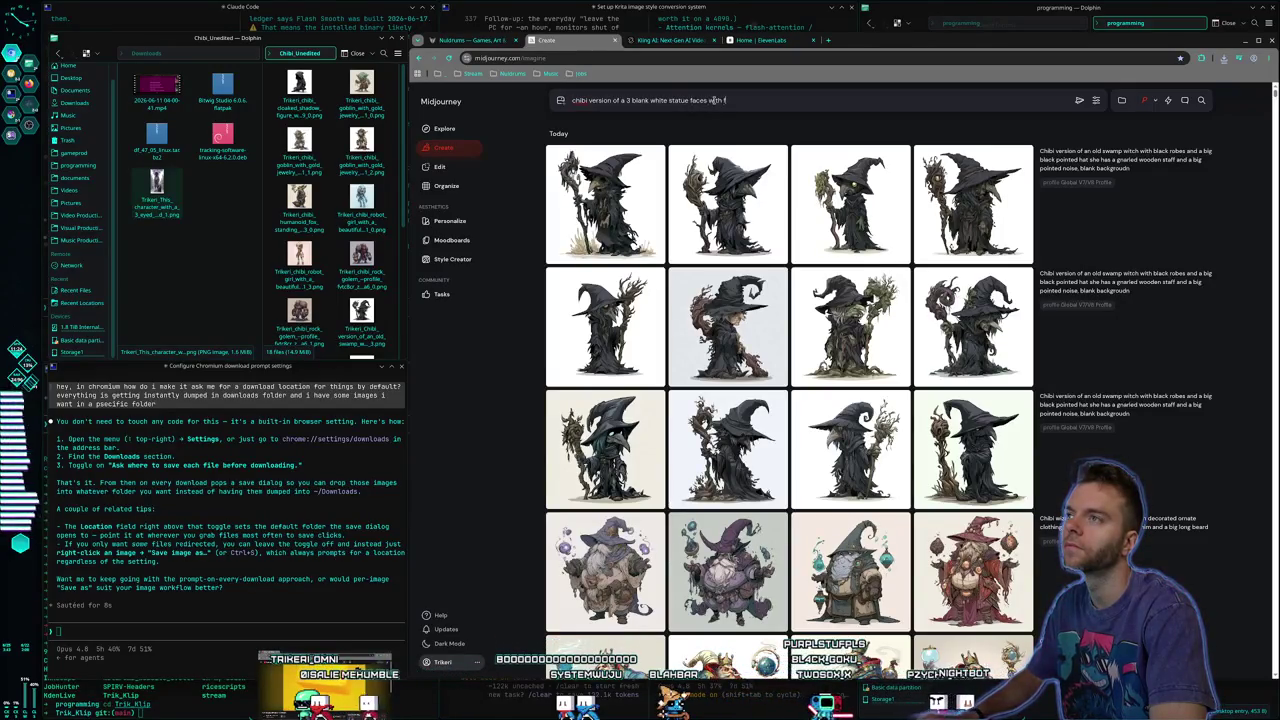
pyautogui.write('ully black eyes and open')
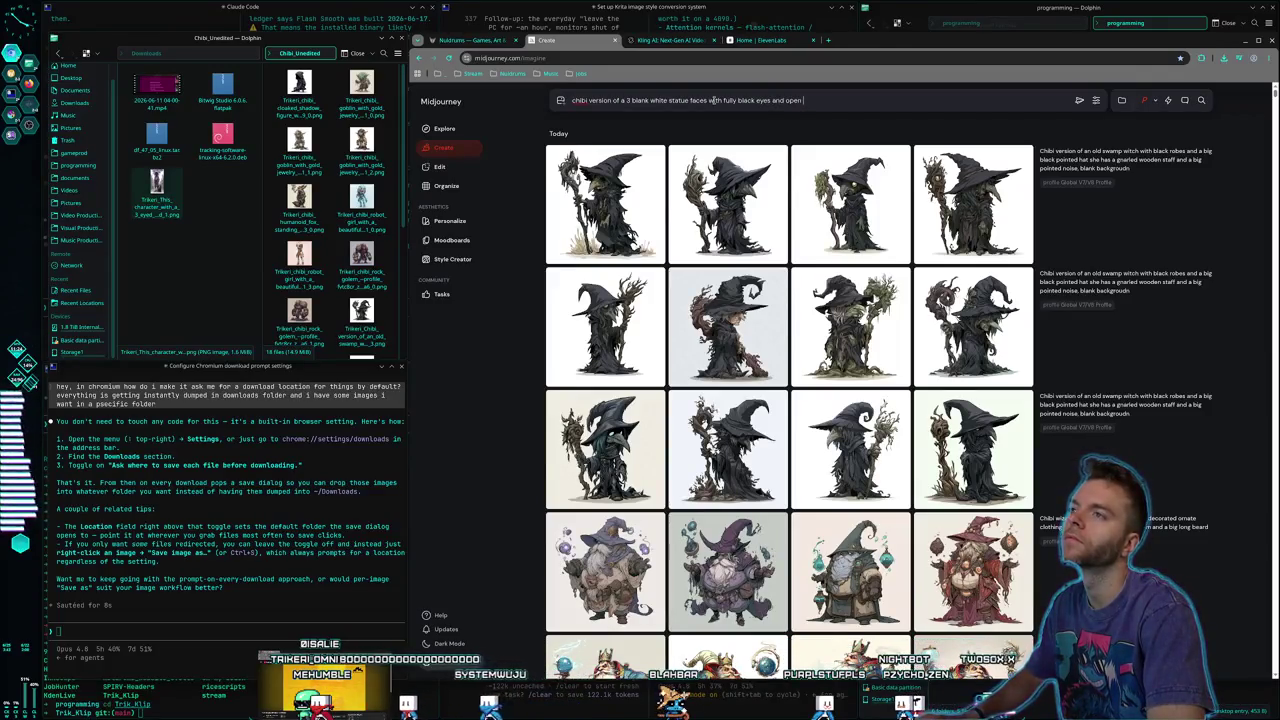
pyautogui.write(' scre')
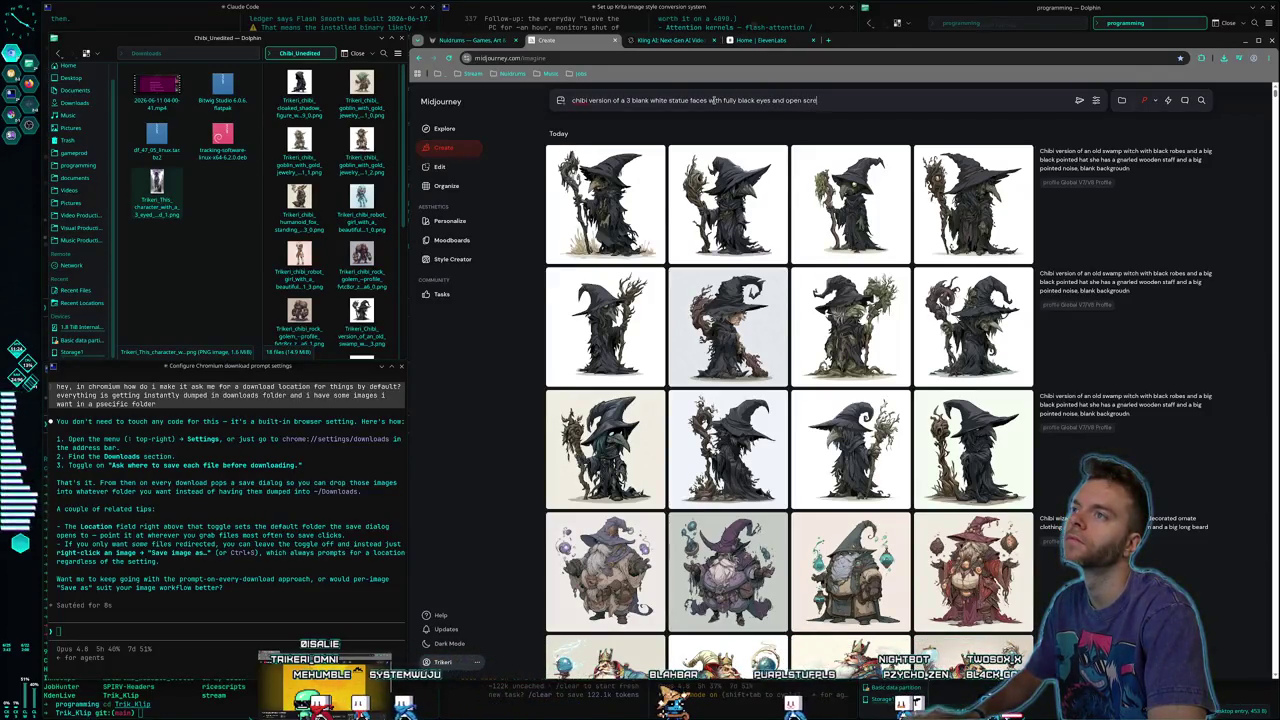
pyautogui.write('aming mouths tied together by')
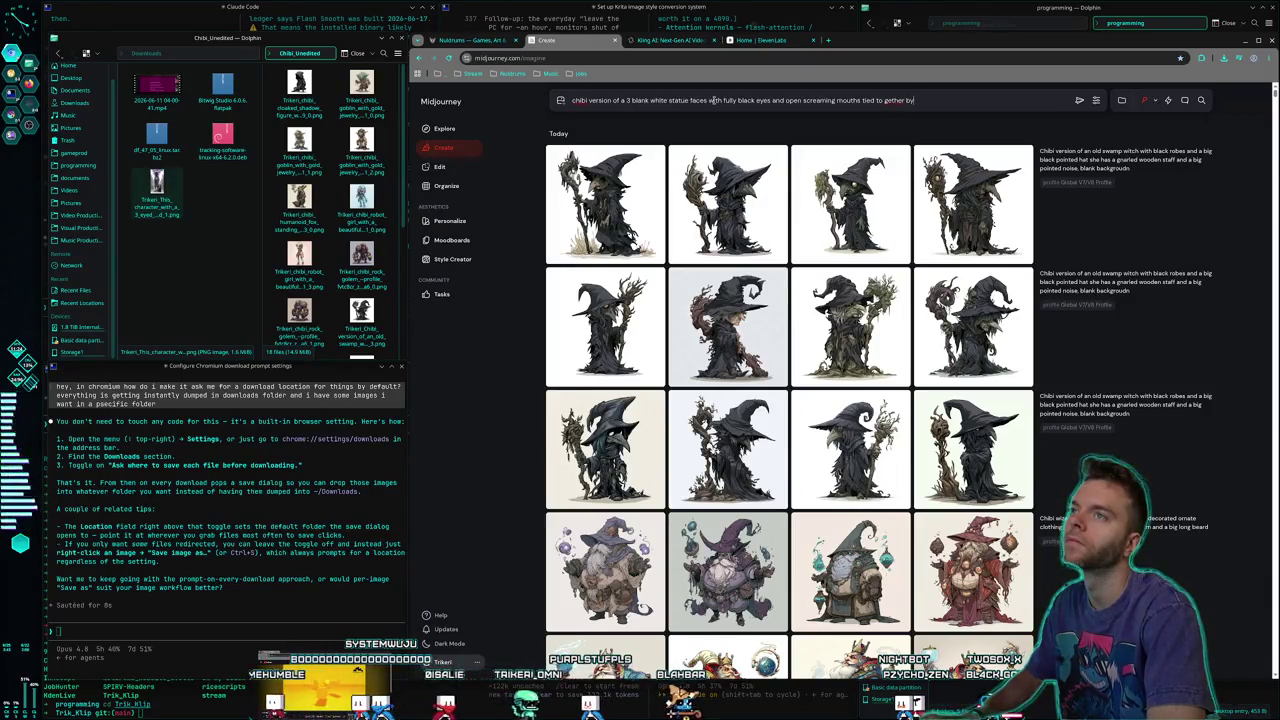
pyautogui.hotkey('ctrl', 'Left')
pyautogui.hotkey('ctrl', 'Left')
pyautogui.press('BackSpace')
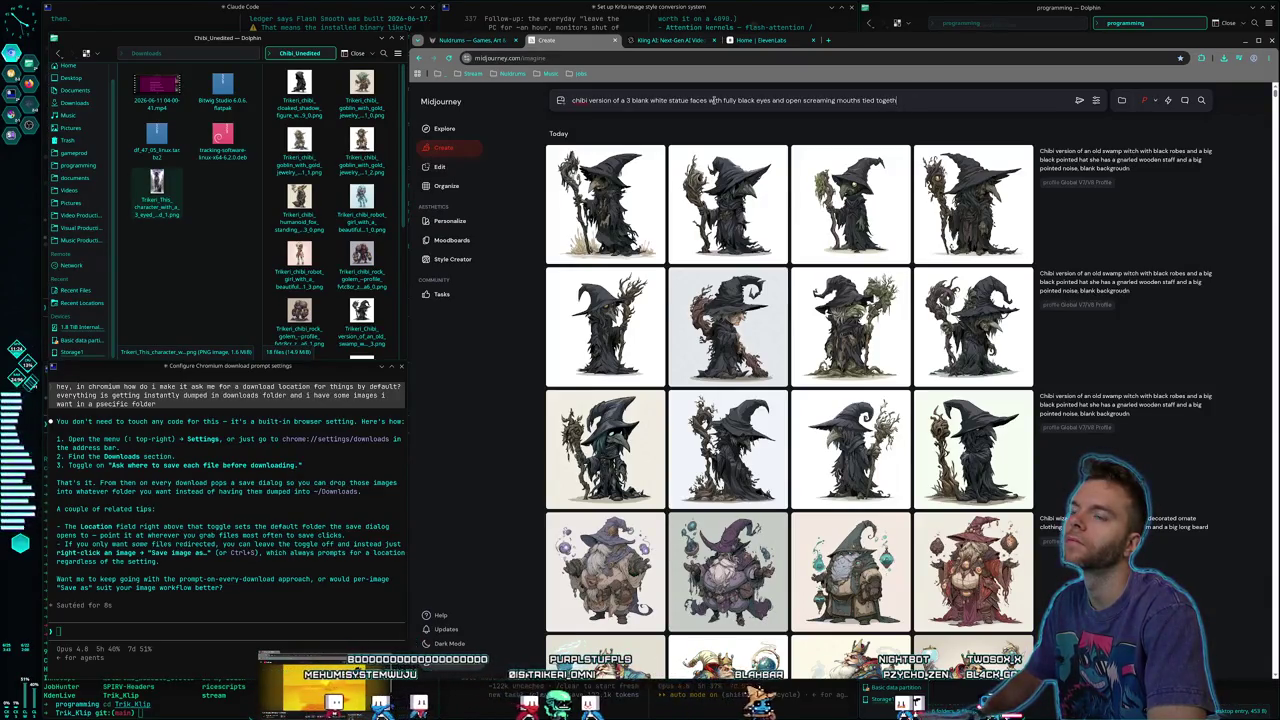
pyautogui.write(' by black')
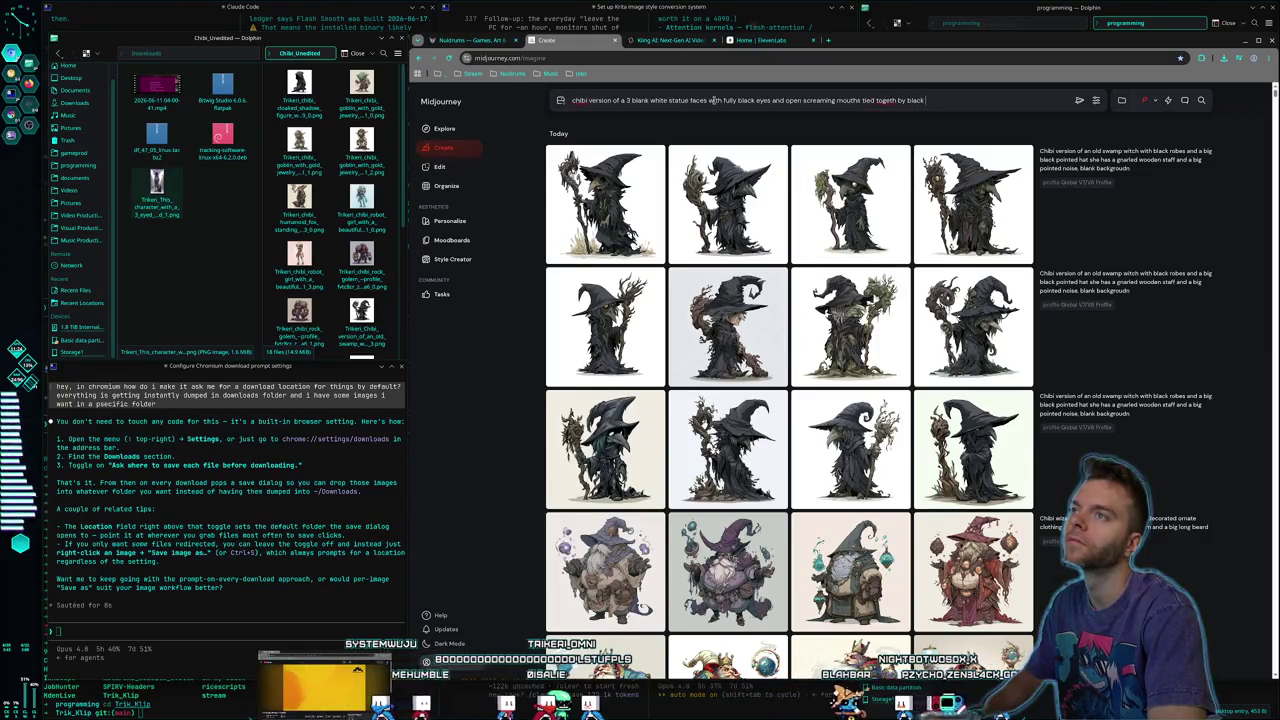
pyautogui.press('BackSpace')
pyautogui.press('BackSpace')
pyautogui.press('BackSpace')
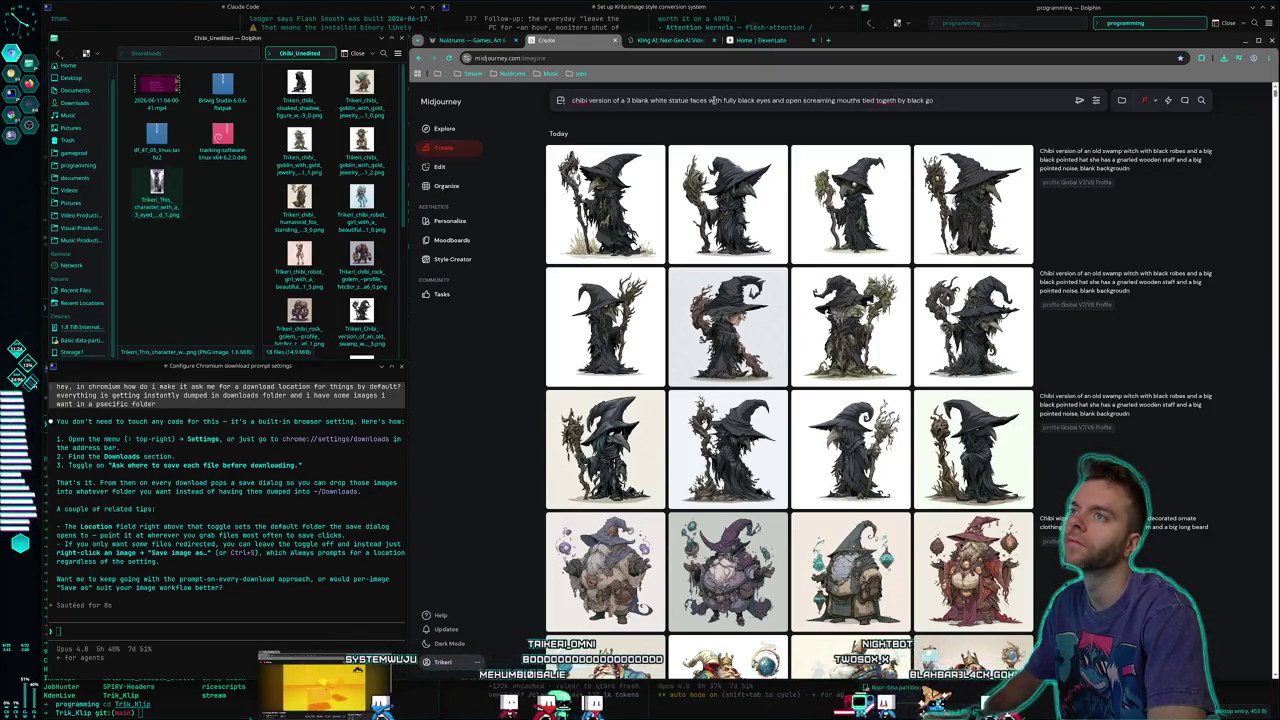
pyautogui.press('BackSpace')
pyautogui.press('BackSpace')
pyautogui.press('BackSpace')
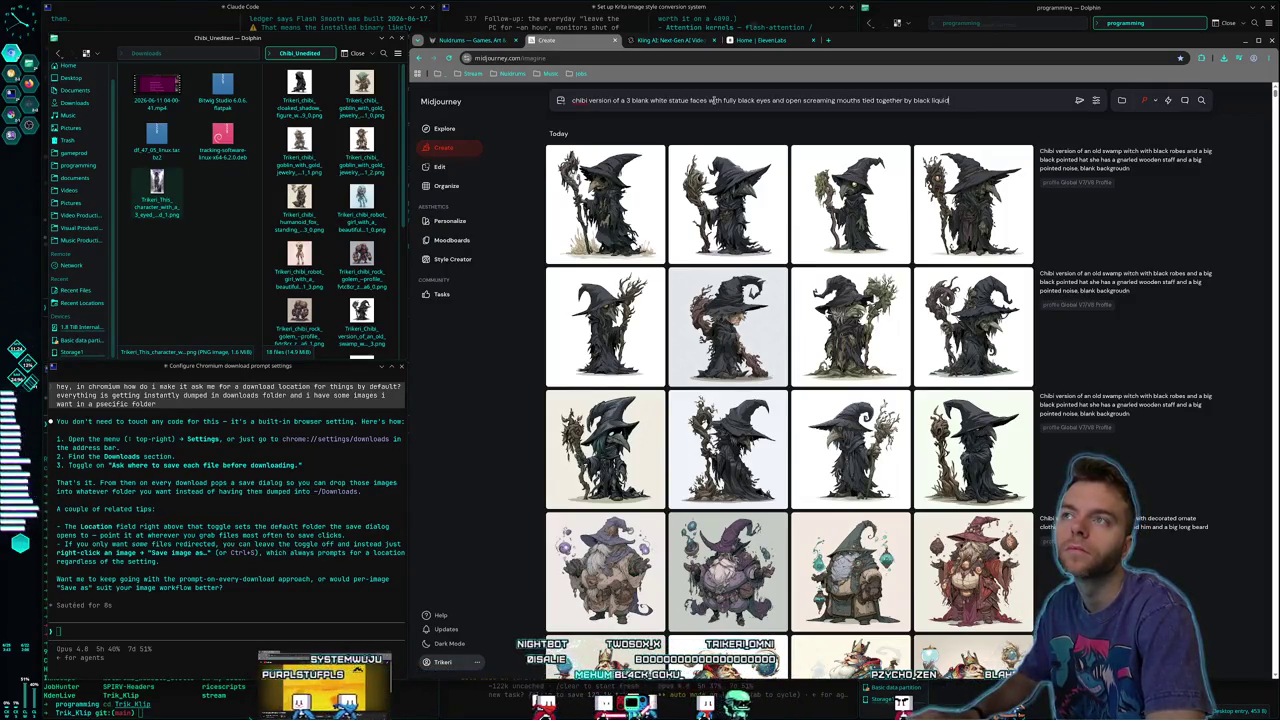
pyautogui.write(' floa')
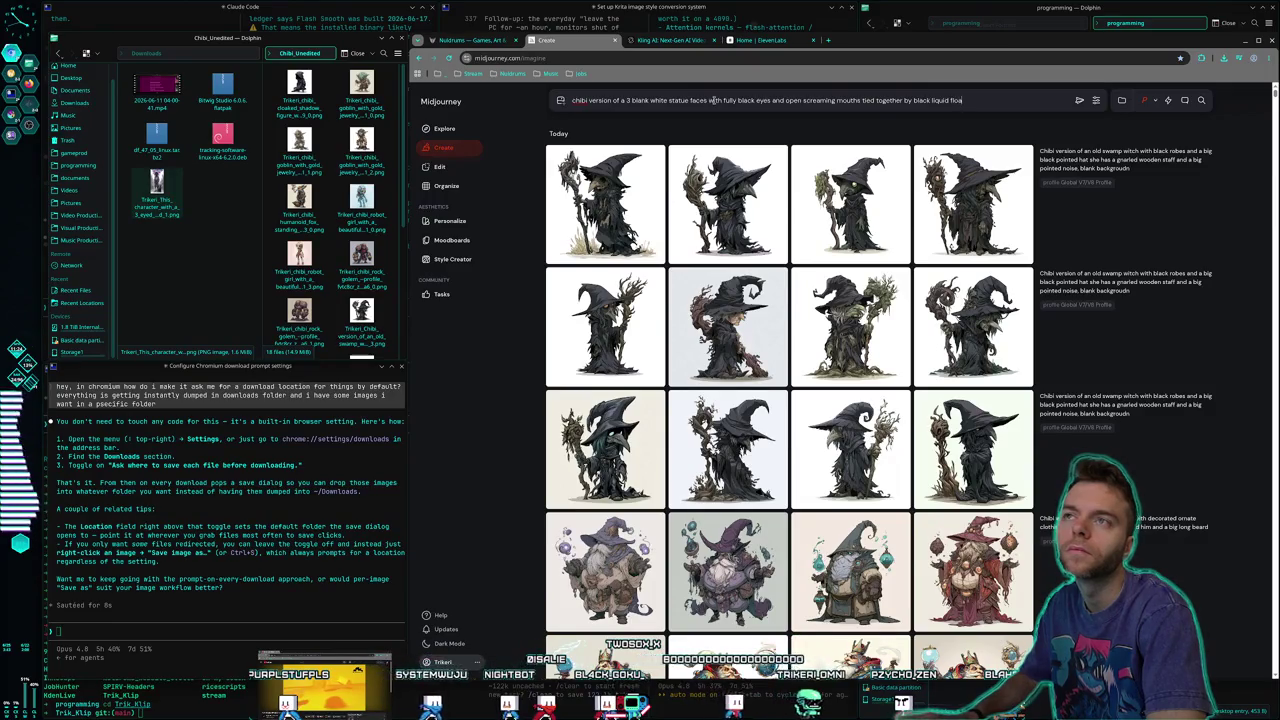
pyautogui.write('ting above the ground. blank backgroun')
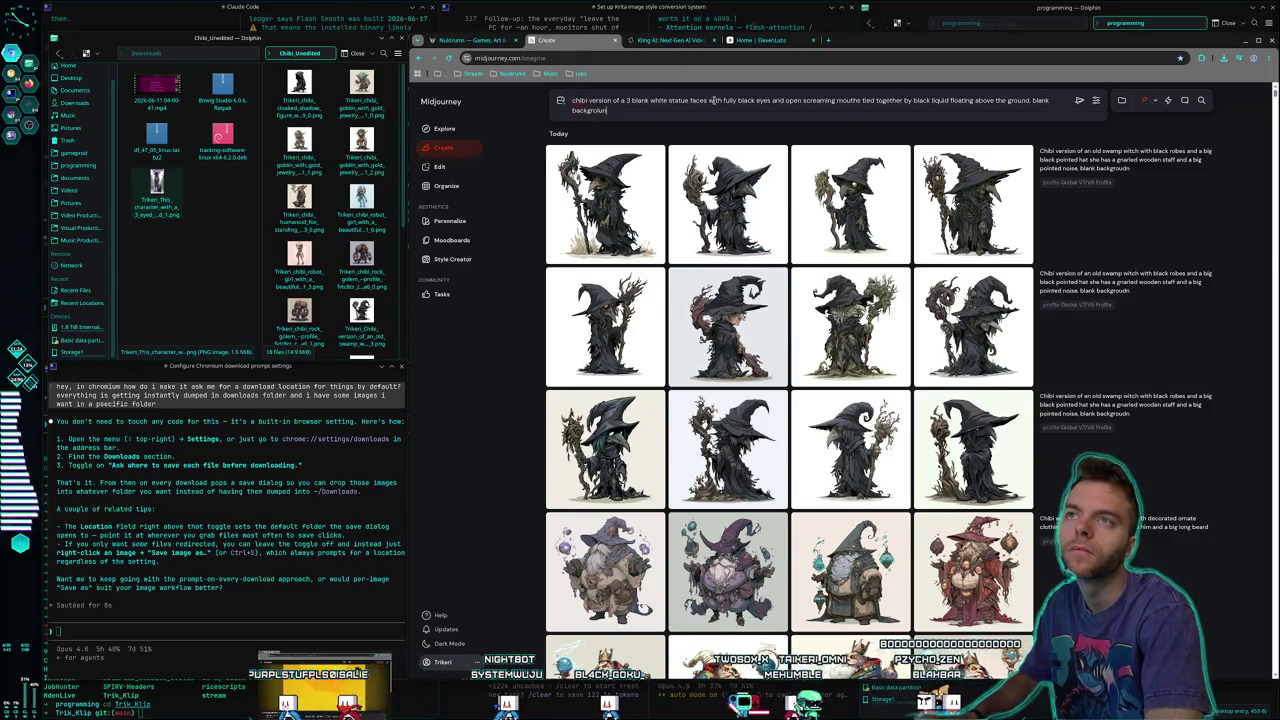
pyautogui.press('Return')
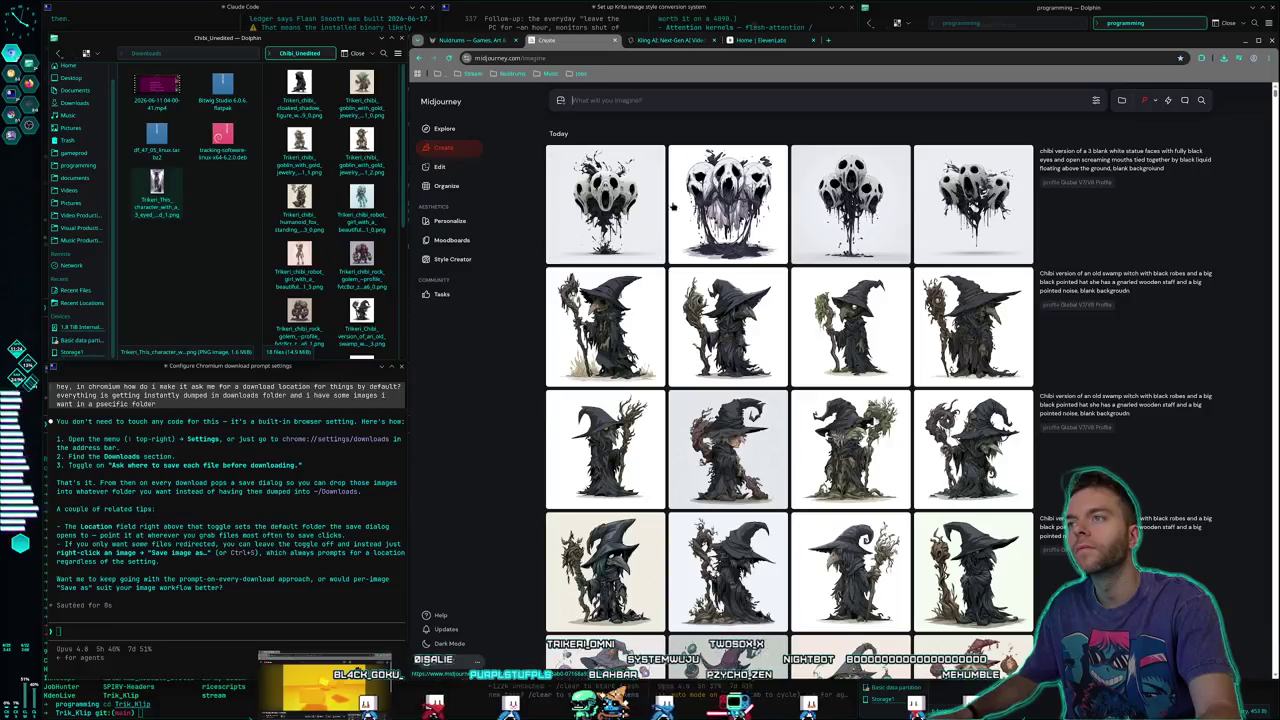
# Add 'they have horns on their head and sharp cheekbone angles' to the statue prompt and submit
pyautogui.click(1196, 170)
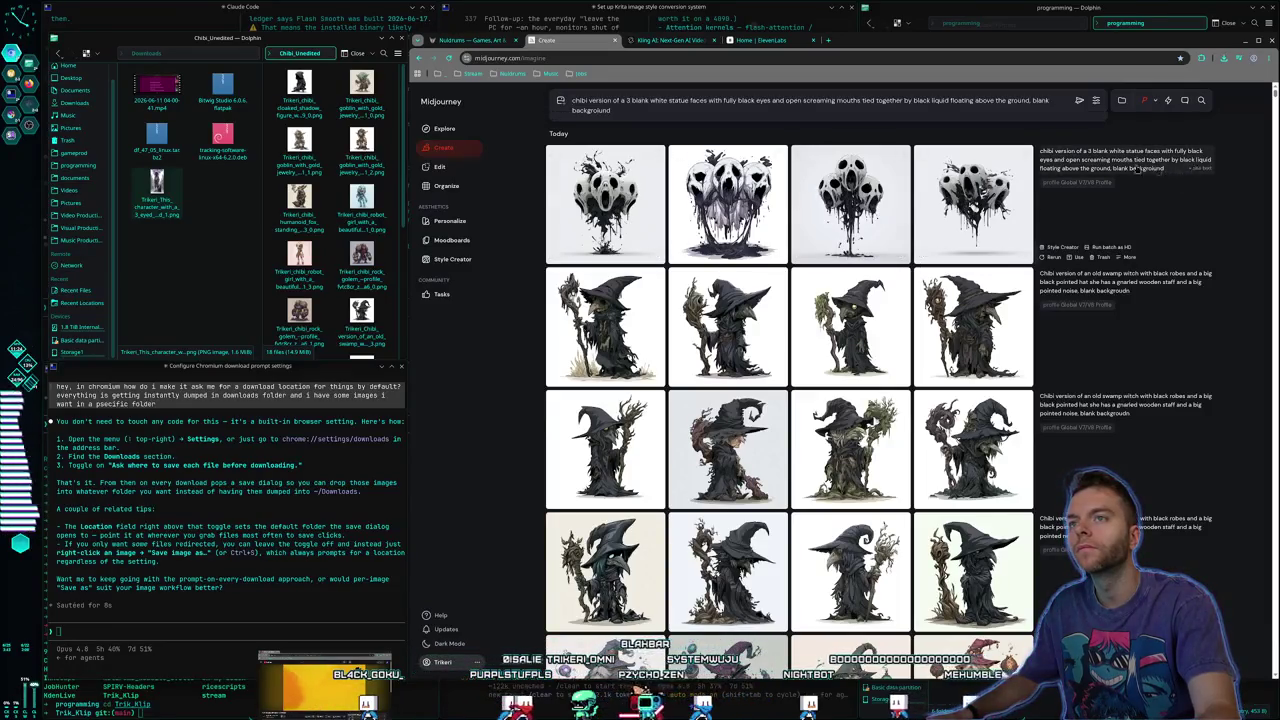
pyautogui.write(', they have horns on their head and')
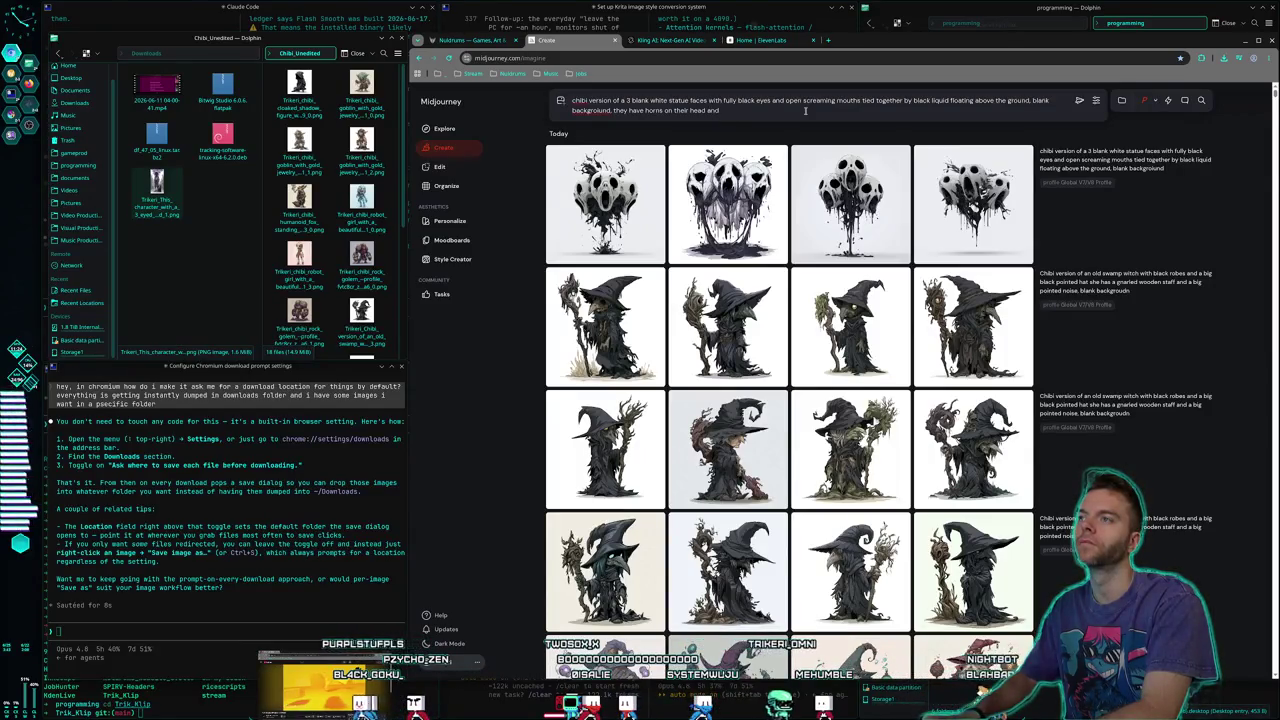
pyautogui.write('human like')
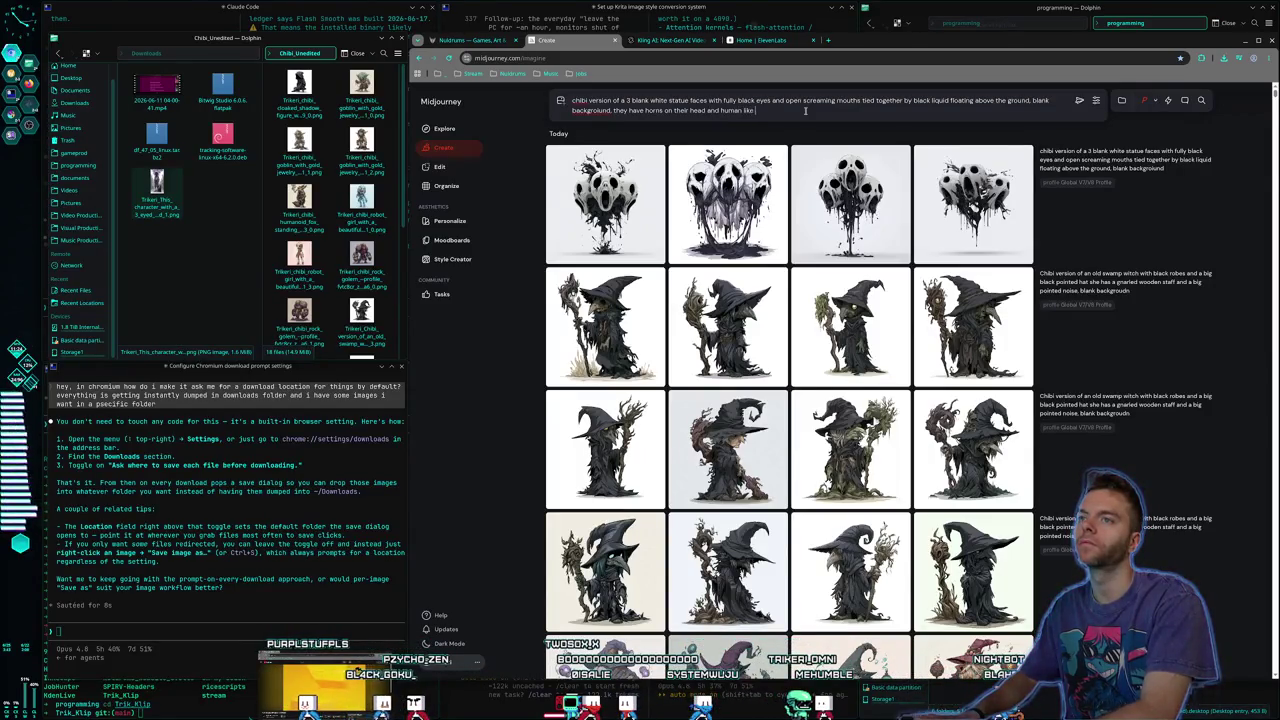
pyautogui.press('BackSpace')
pyautogui.press('BackSpace')
pyautogui.press('BackSpace')
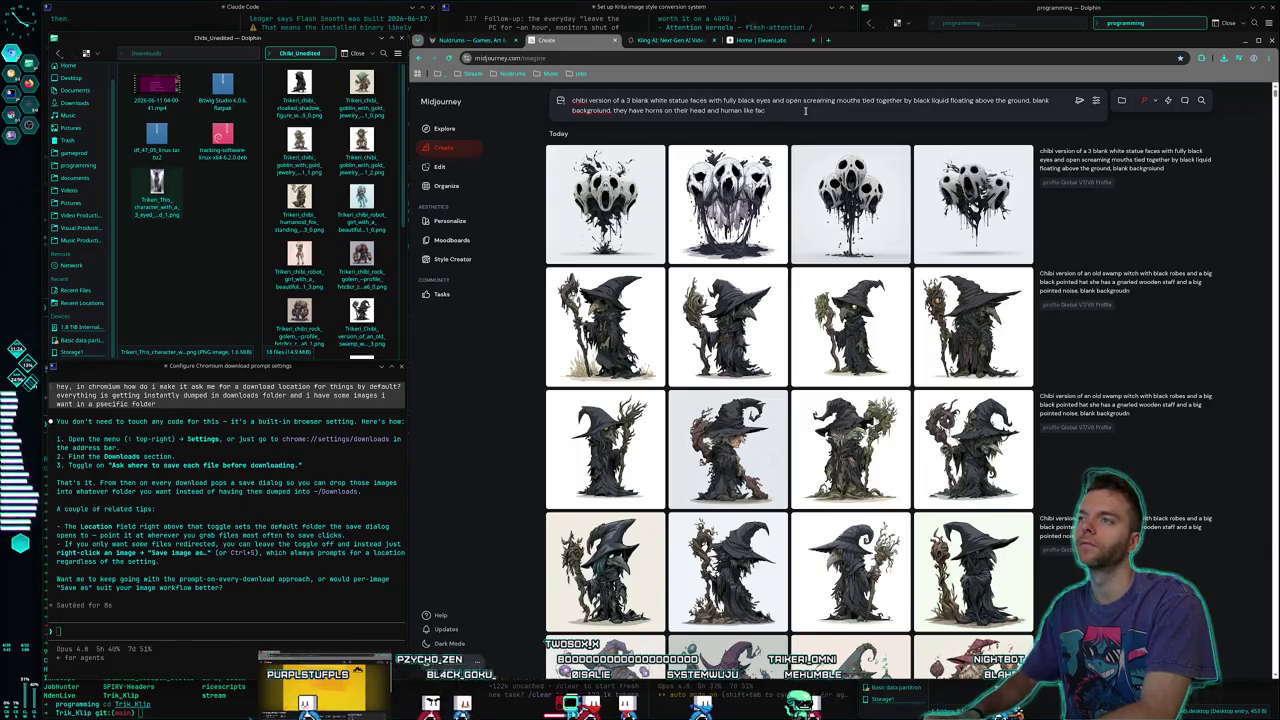
pyautogui.write('sharp')
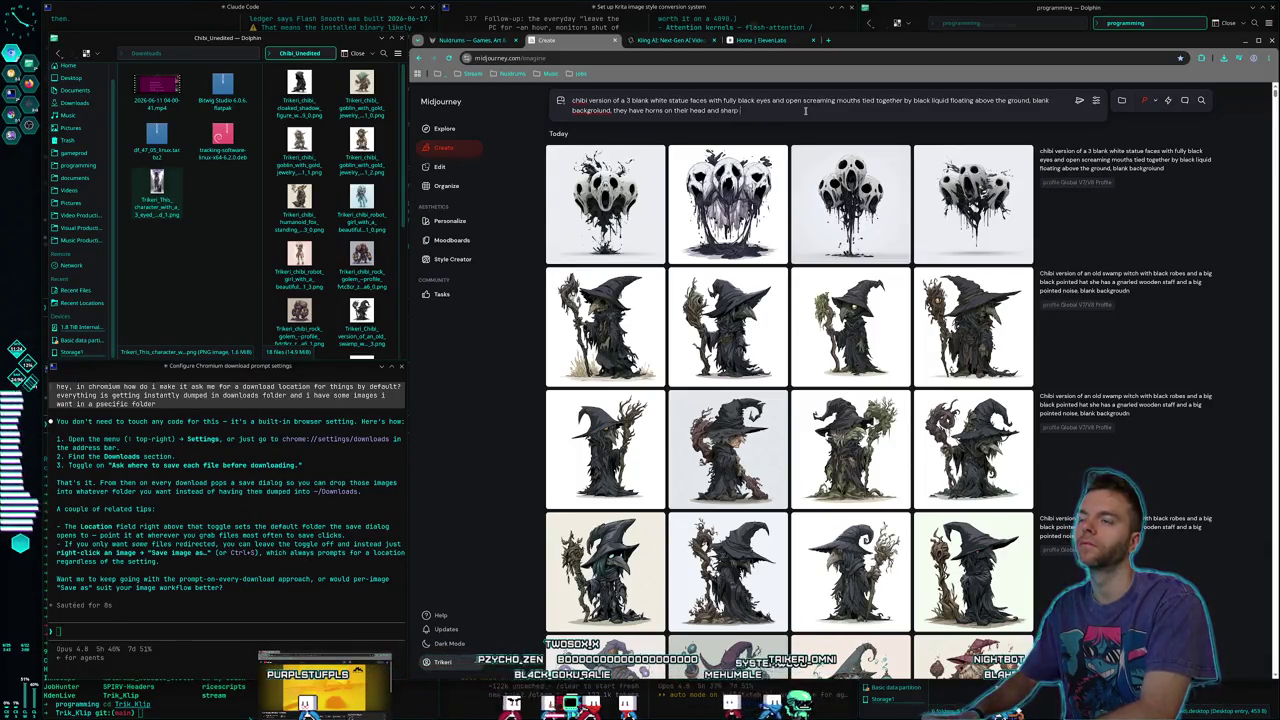
pyautogui.write(' cheek')
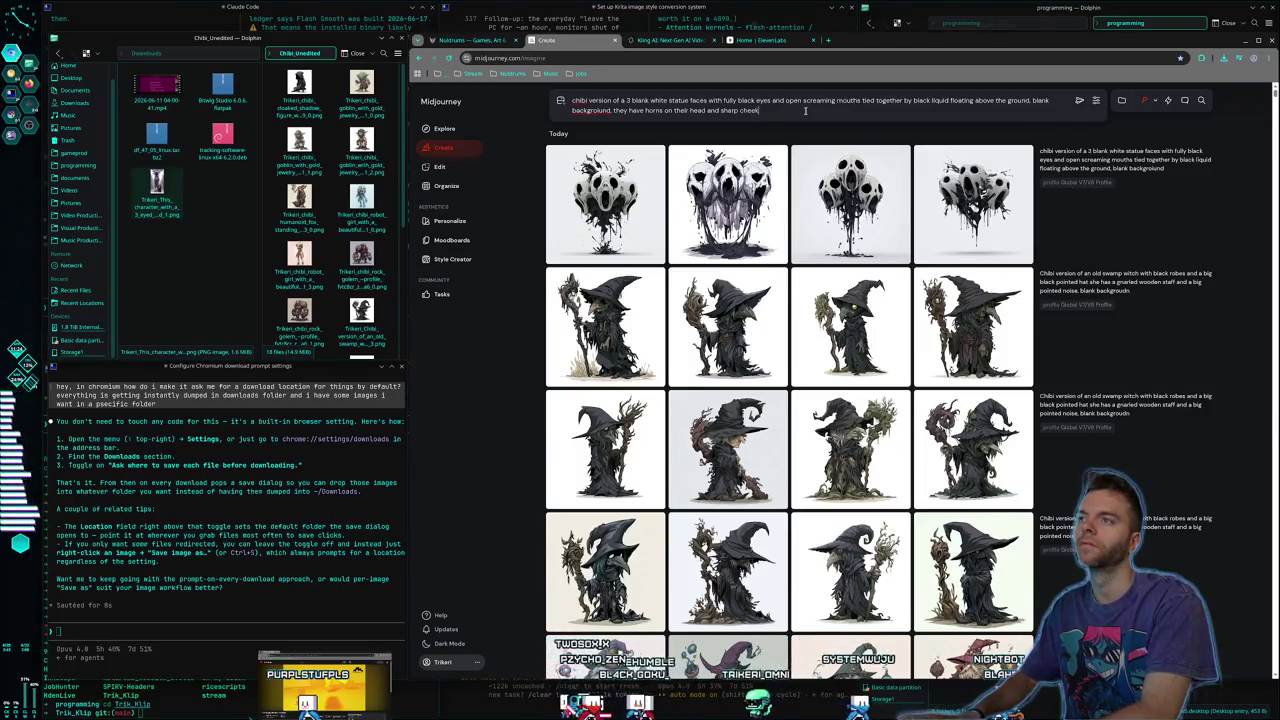
pyautogui.write('ekbone angles')
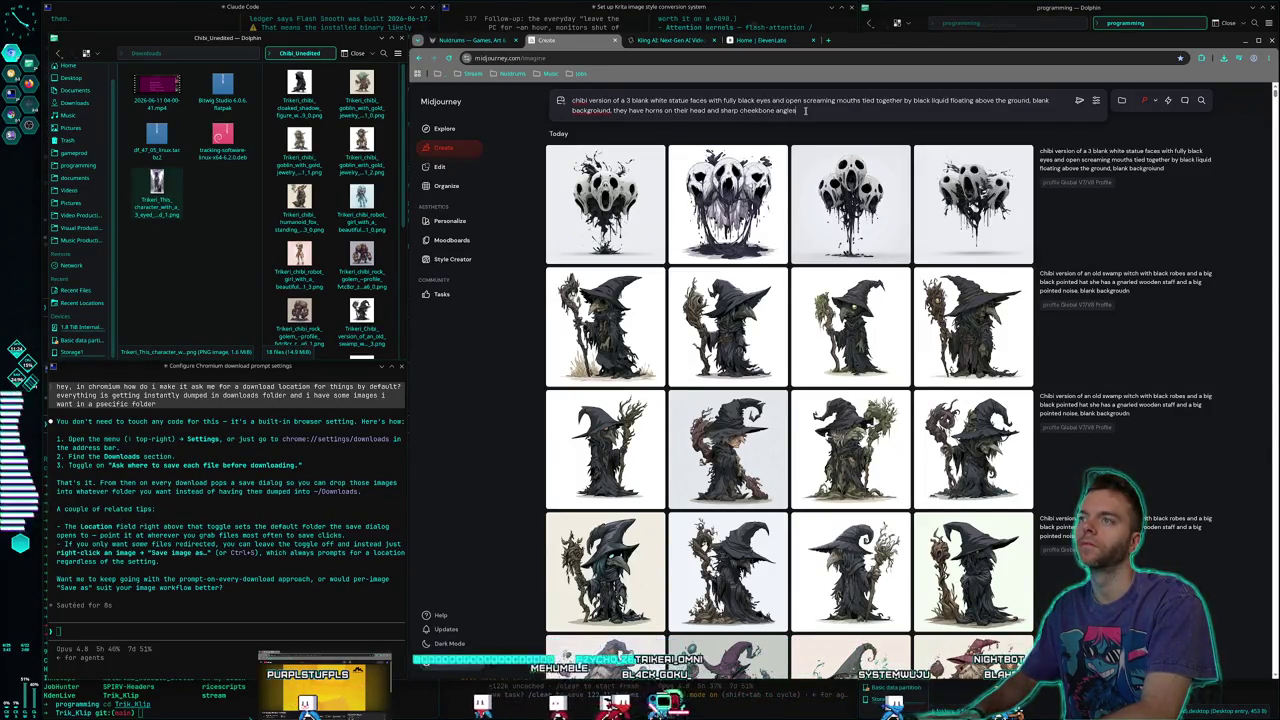
pyautogui.press('Return')
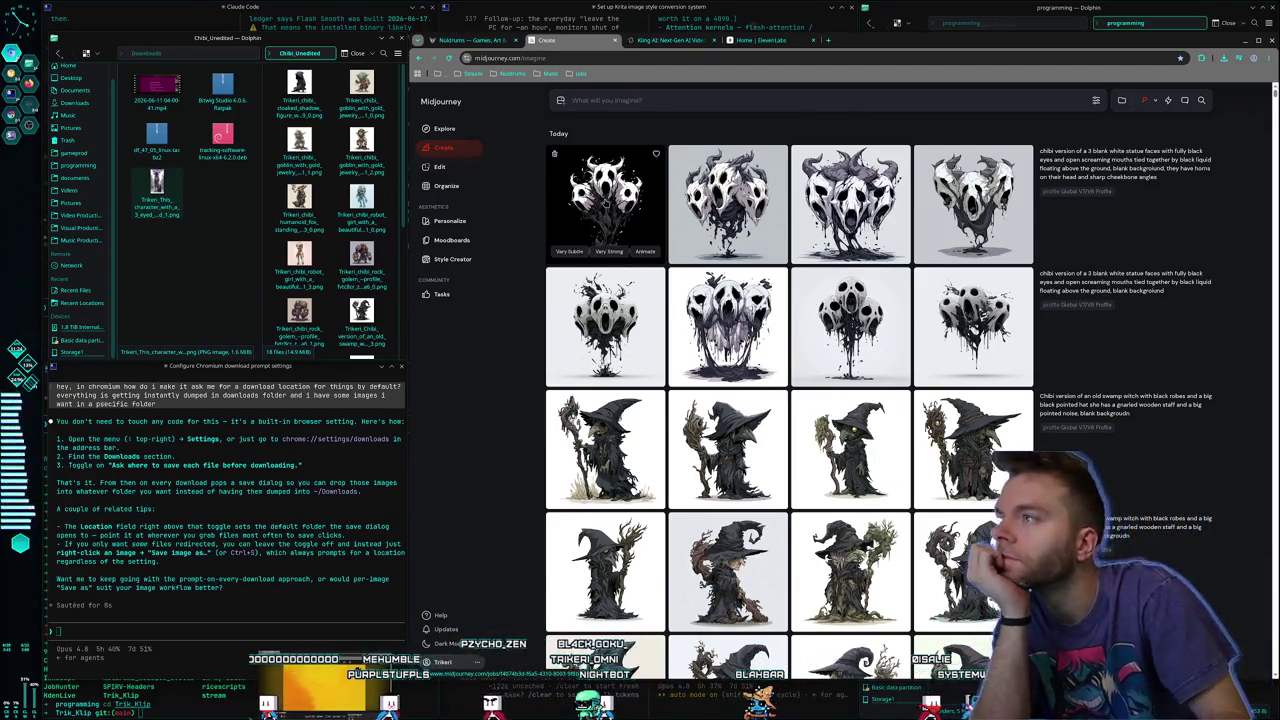
# Save the second horned statue image into Chibi_Unedited
pyautogui.click(560, 174)
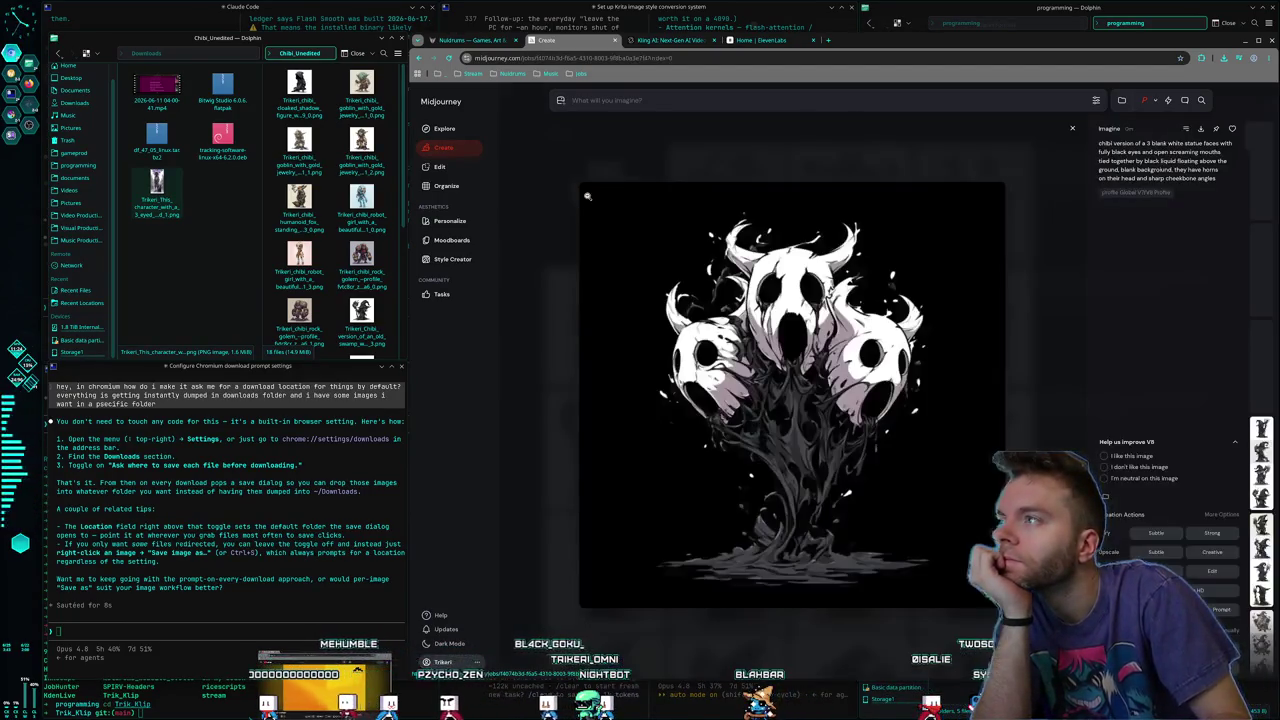
pyautogui.click(542, 250)
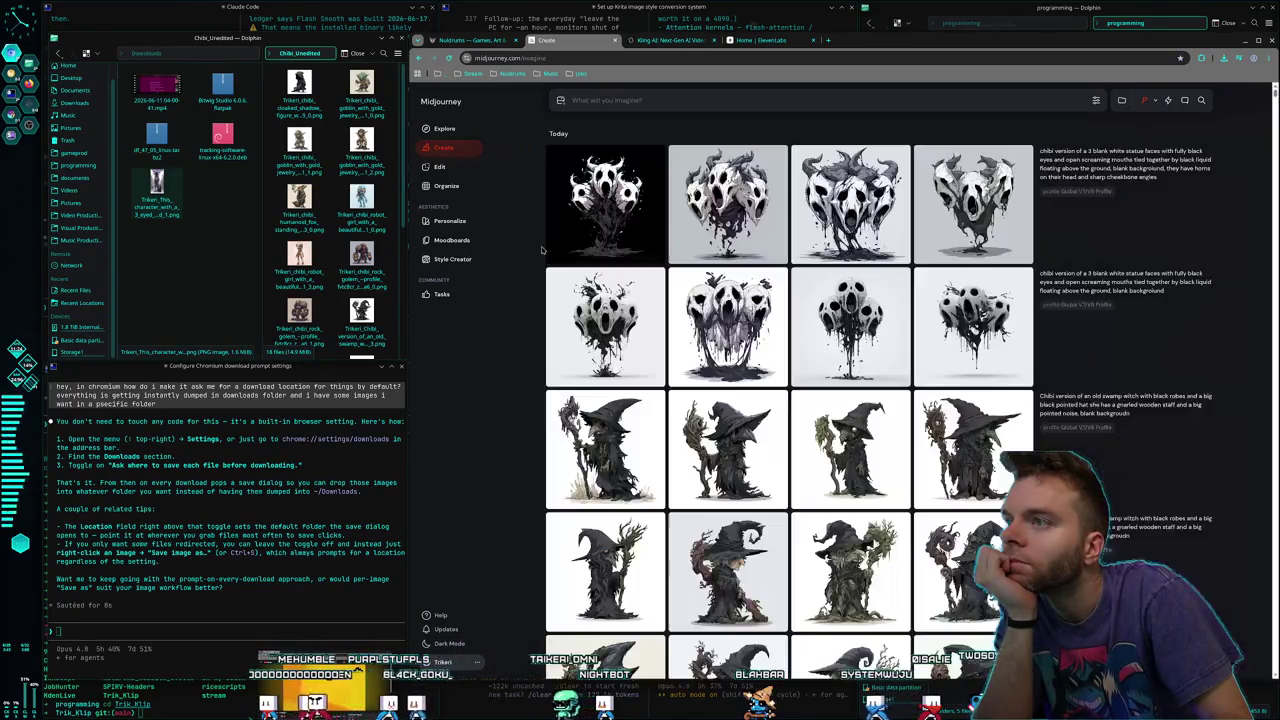
pyautogui.click(710, 240)
pyautogui.rightClick(707, 299)
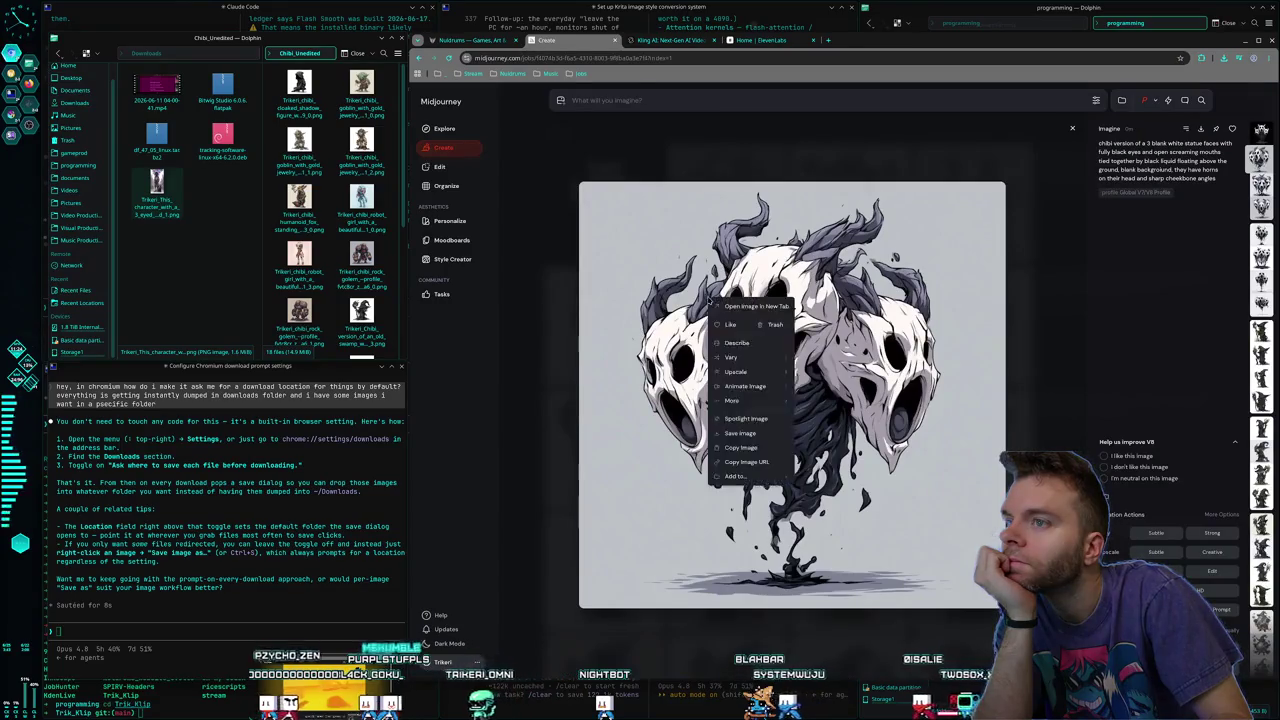
pyautogui.rightClick(708, 298)
pyautogui.press('Escape')
pyautogui.click(768, 433)
pyautogui.press('Return')
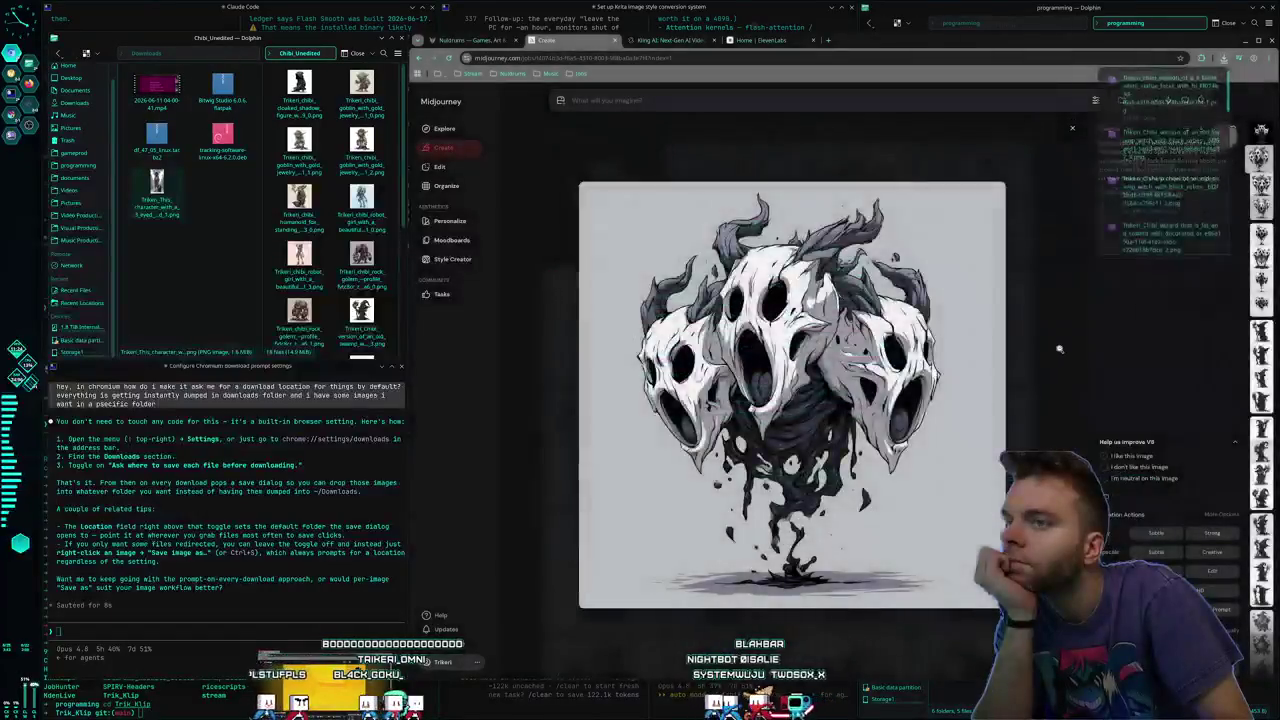
pyautogui.click(1058, 349)
# Save the horned three-skull image into Chibi_Unedited
pyautogui.click(720, 210)
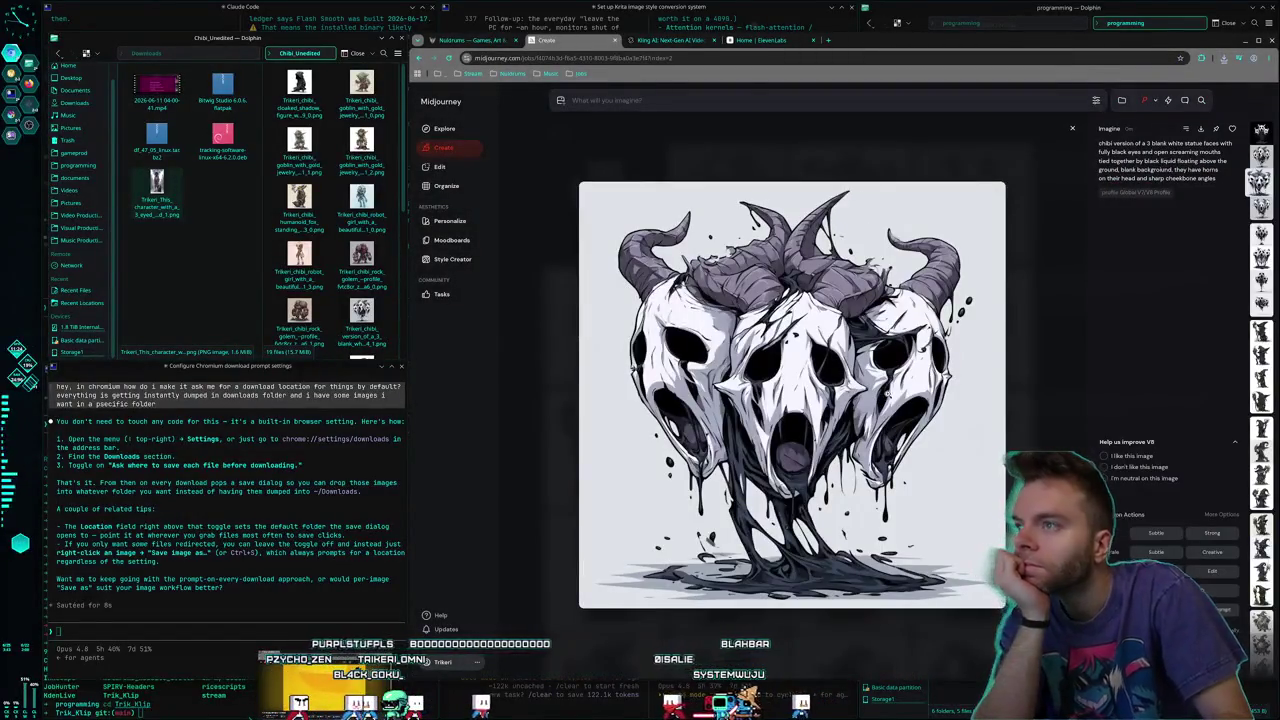
pyautogui.click(1038, 303)
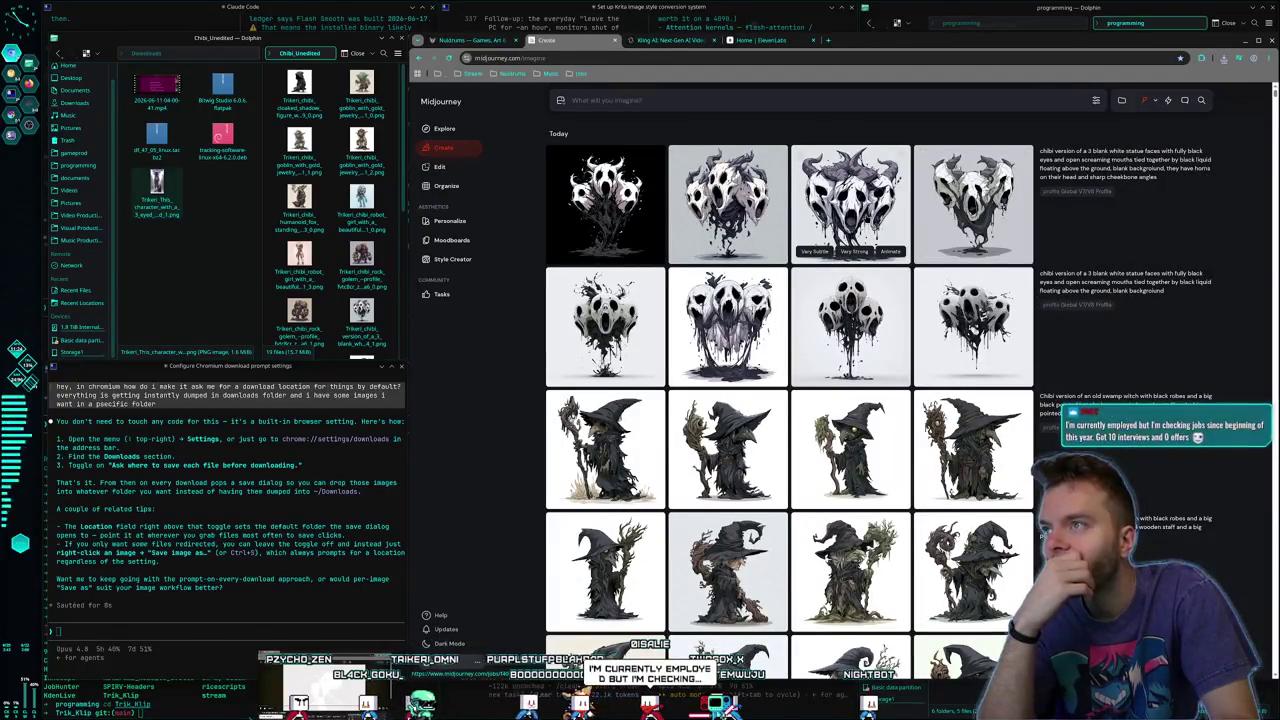
pyautogui.click(850, 210)
pyautogui.rightClick(775, 400)
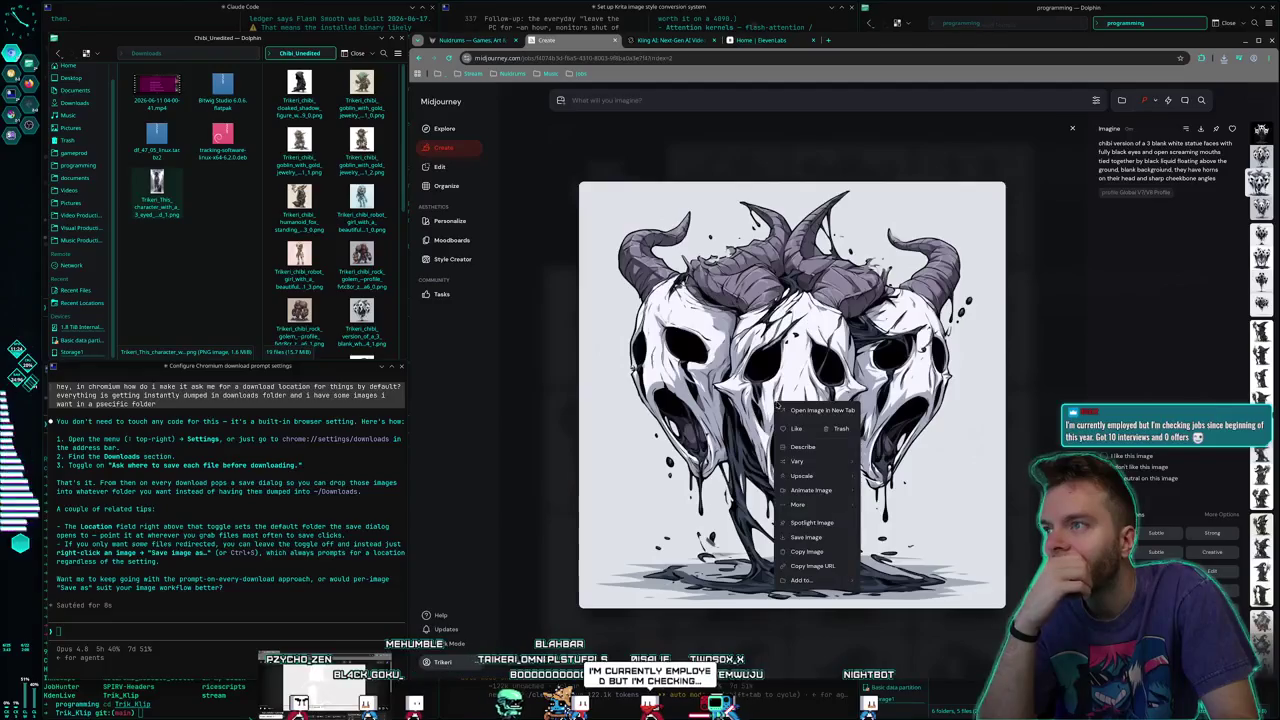
pyautogui.click(800, 540)
pyautogui.press('Return')
pyautogui.press('Escape')
# Save the black-background three-skull image into Chibi_Unedited
pyautogui.click(638, 218)
pyautogui.rightClick(752, 400)
pyautogui.click(798, 535)
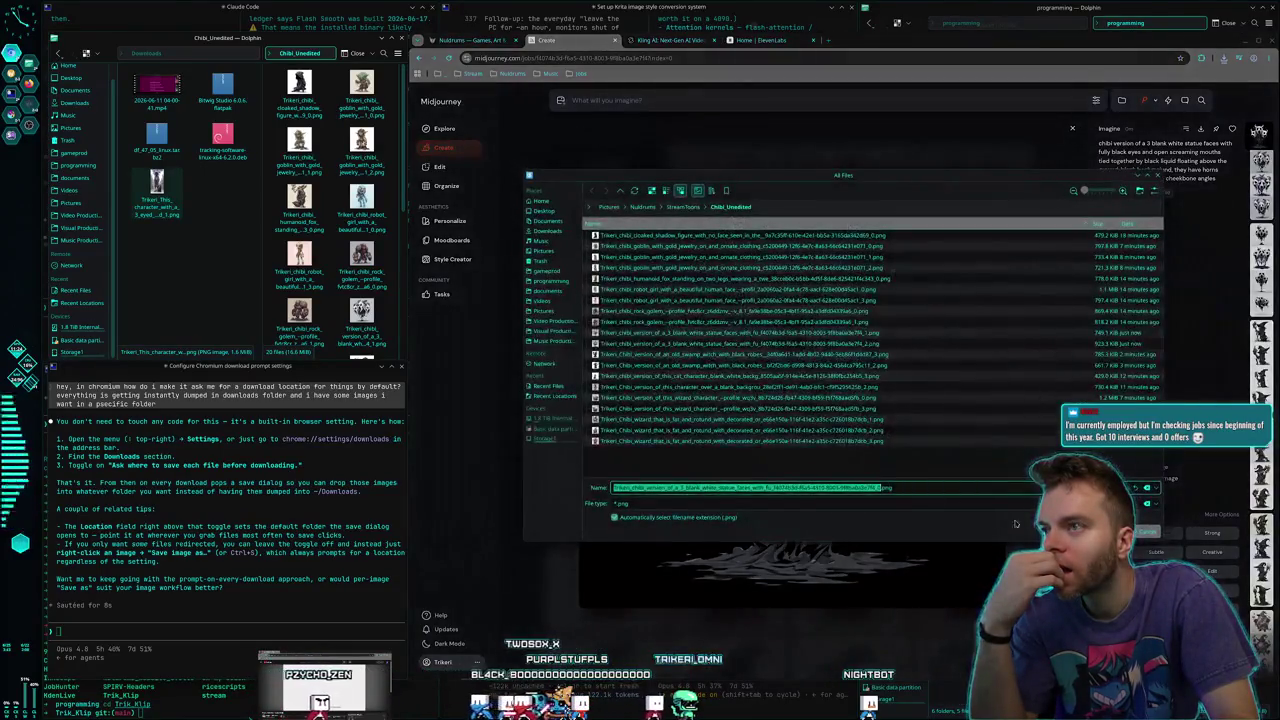
pyautogui.press('Return')
pyautogui.press('Escape')
pyautogui.scroll(-2, 728, 330)
pyautogui.scroll(2, 728, 330)
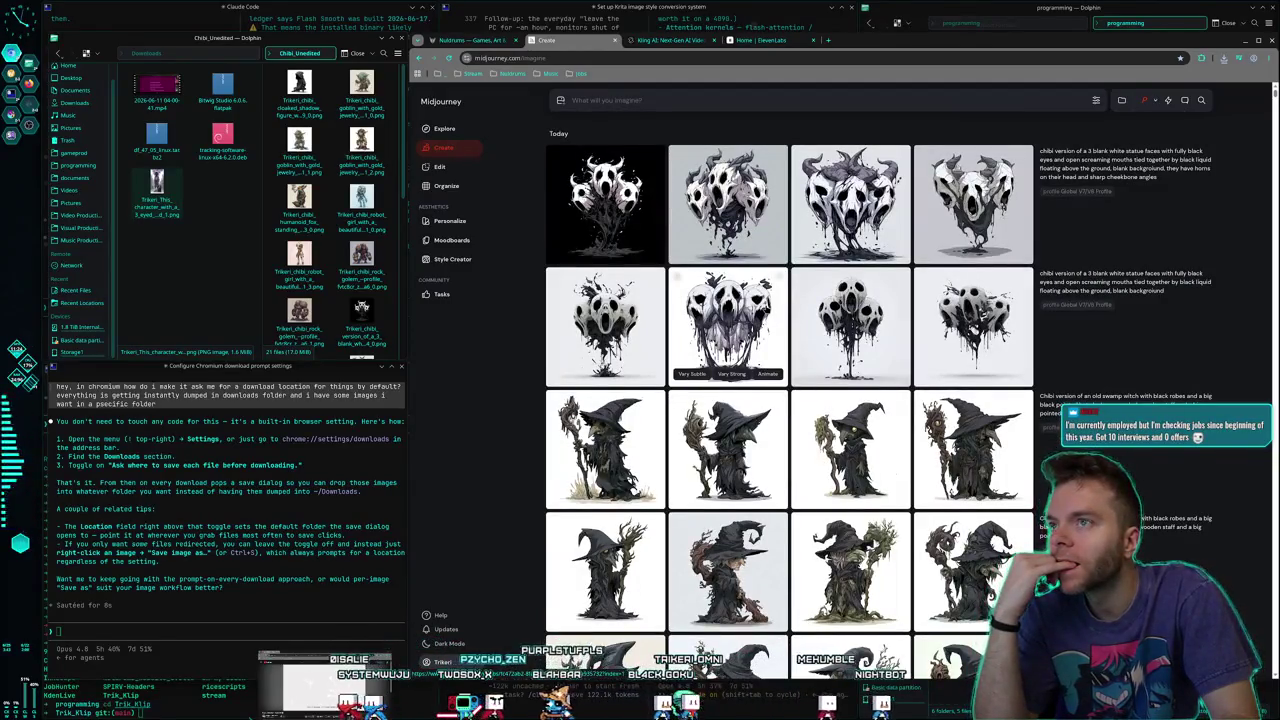
# Save the pipe-smoking fox image into Chibi_Unedited
pyautogui.scroll(-12, 728, 330)
pyautogui.scroll(3, 788, 268)
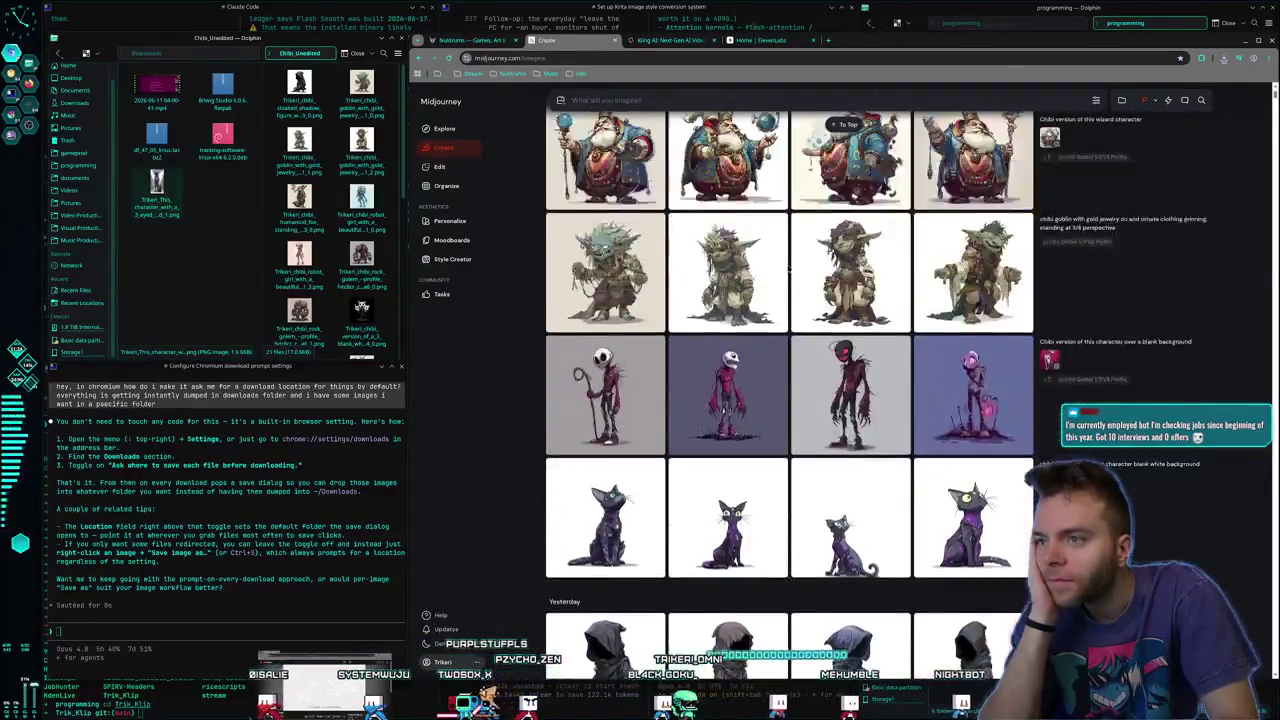
pyautogui.scroll(-4, 788, 268)
pyautogui.scroll(-3, 786, 269)
pyautogui.scroll(1, 785, 270)
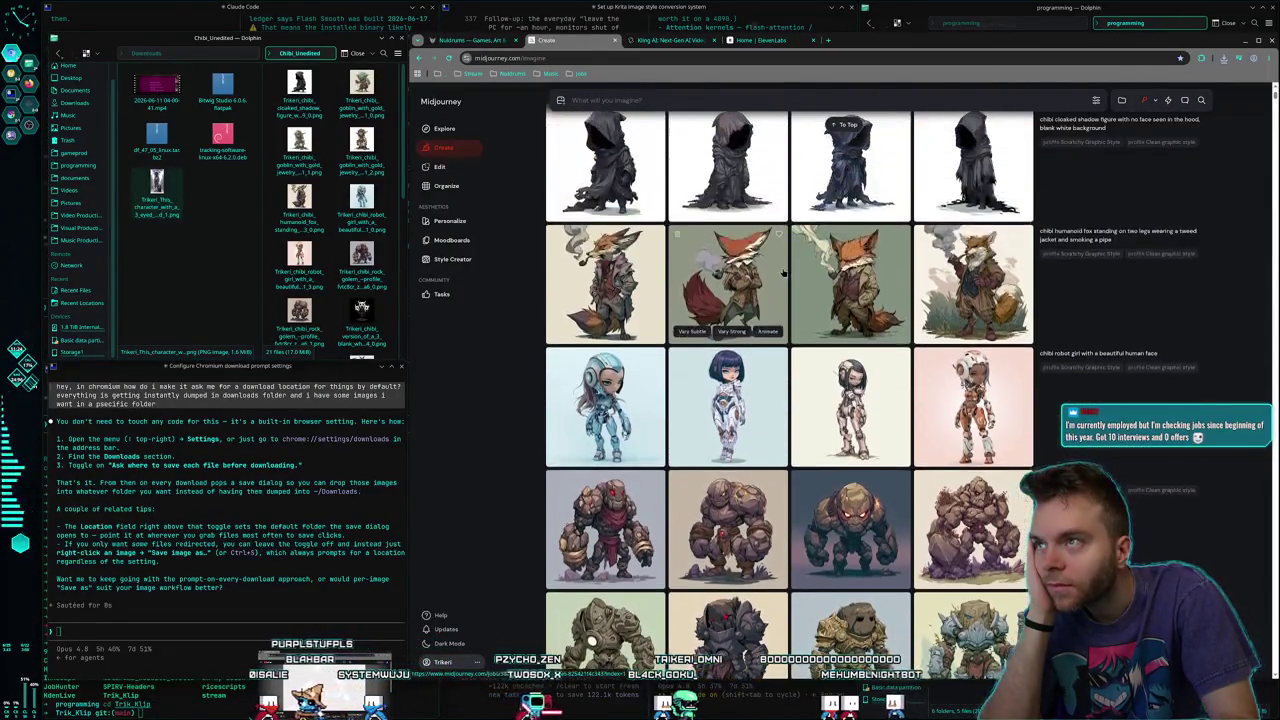
pyautogui.click(846, 294)
pyautogui.rightClick(838, 311)
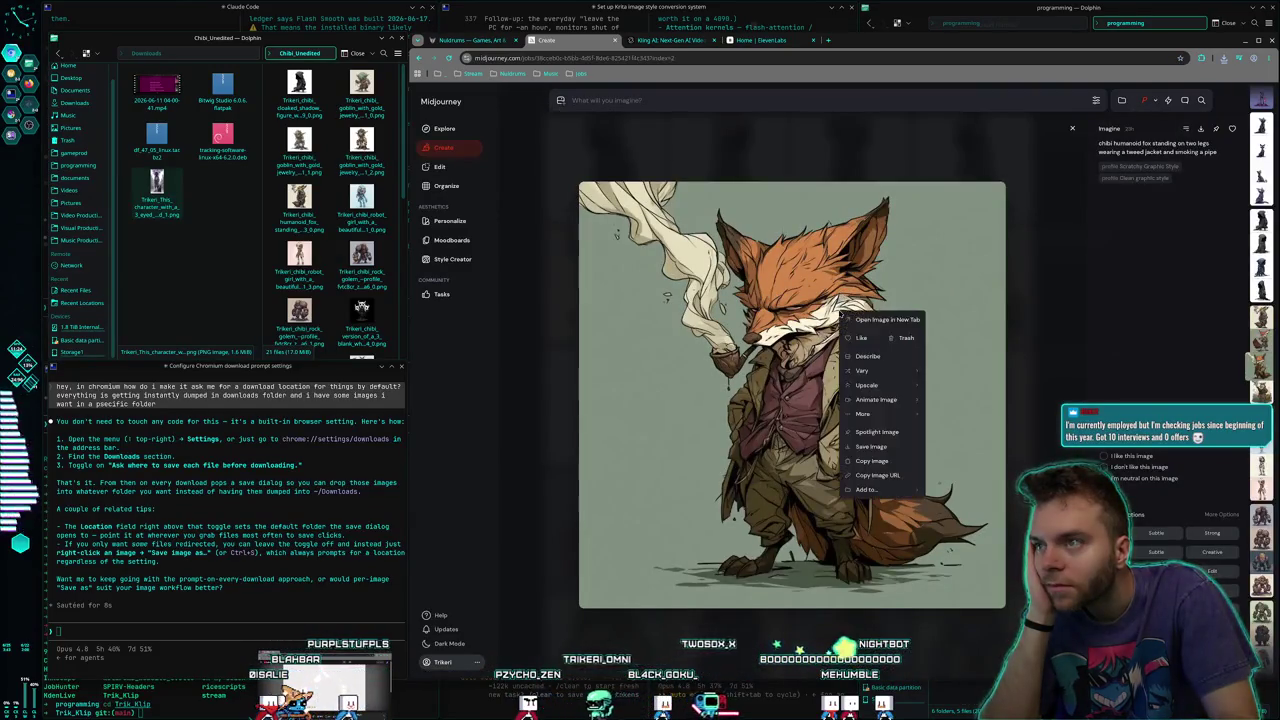
pyautogui.click(870, 446)
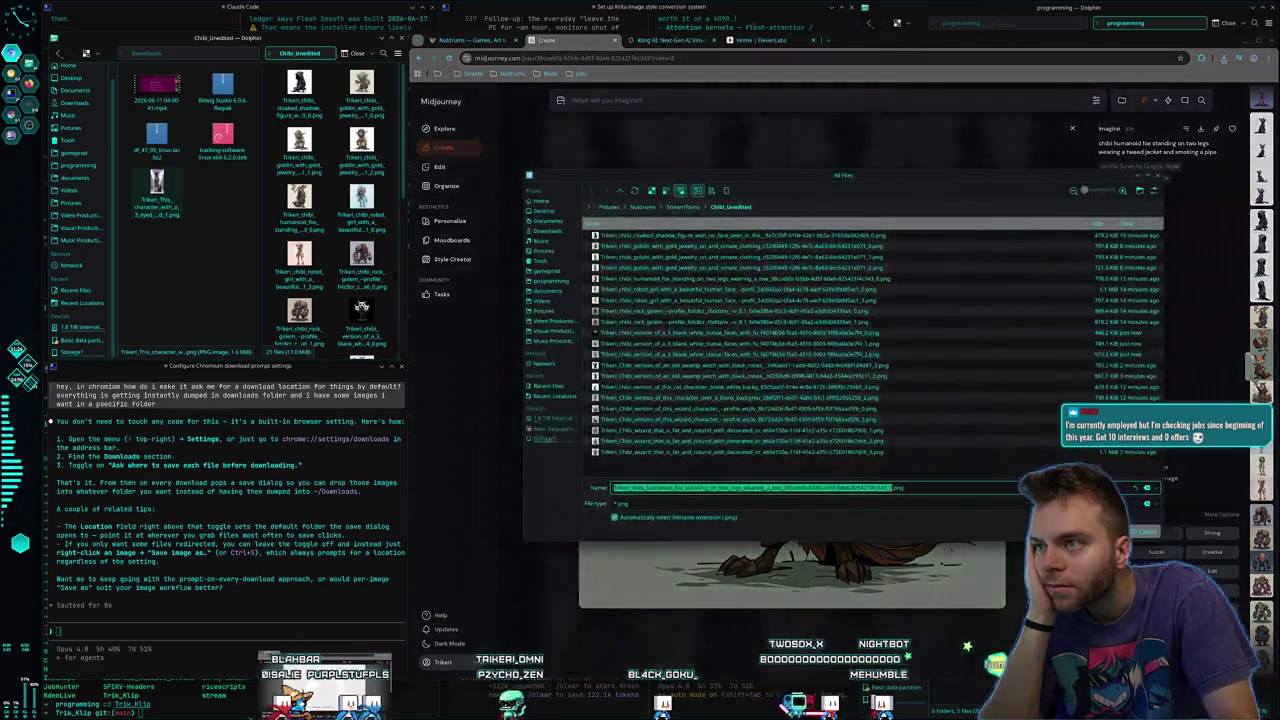
pyautogui.press('Return')
pyautogui.press('Escape')
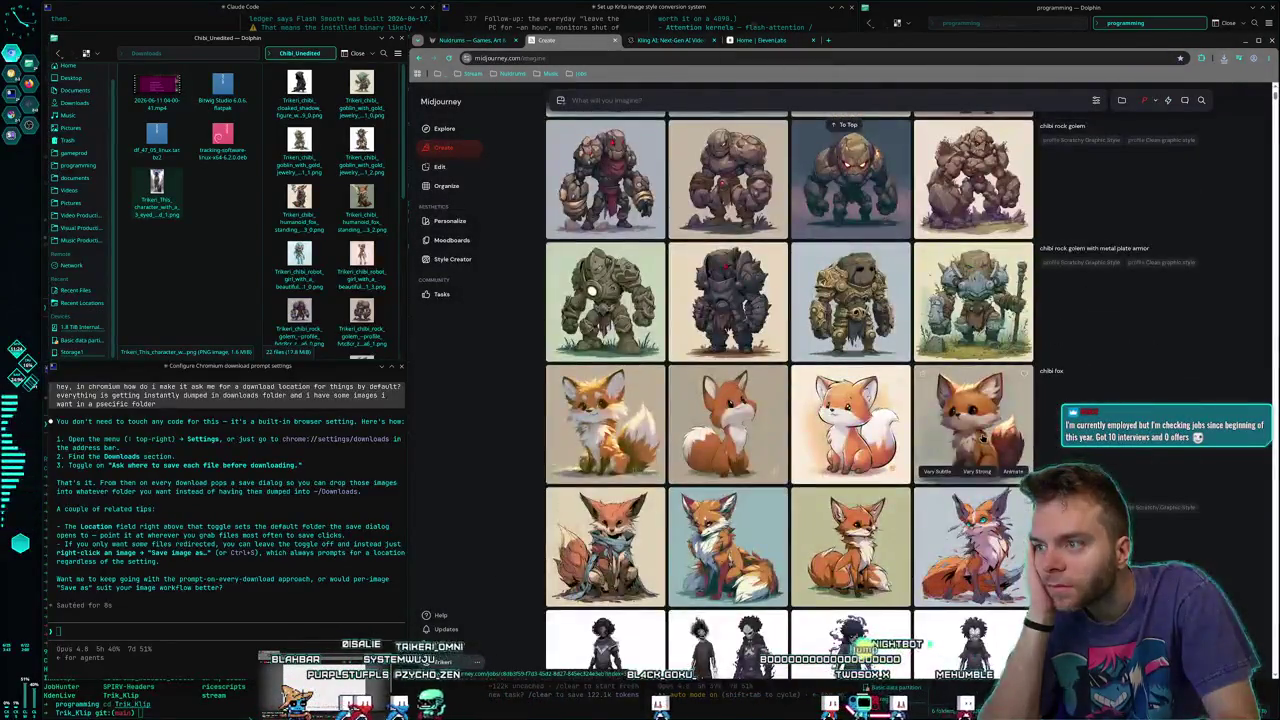
# Preview the purple-smoke character and the fourth character images
pyautogui.scroll(-3, 980, 432)
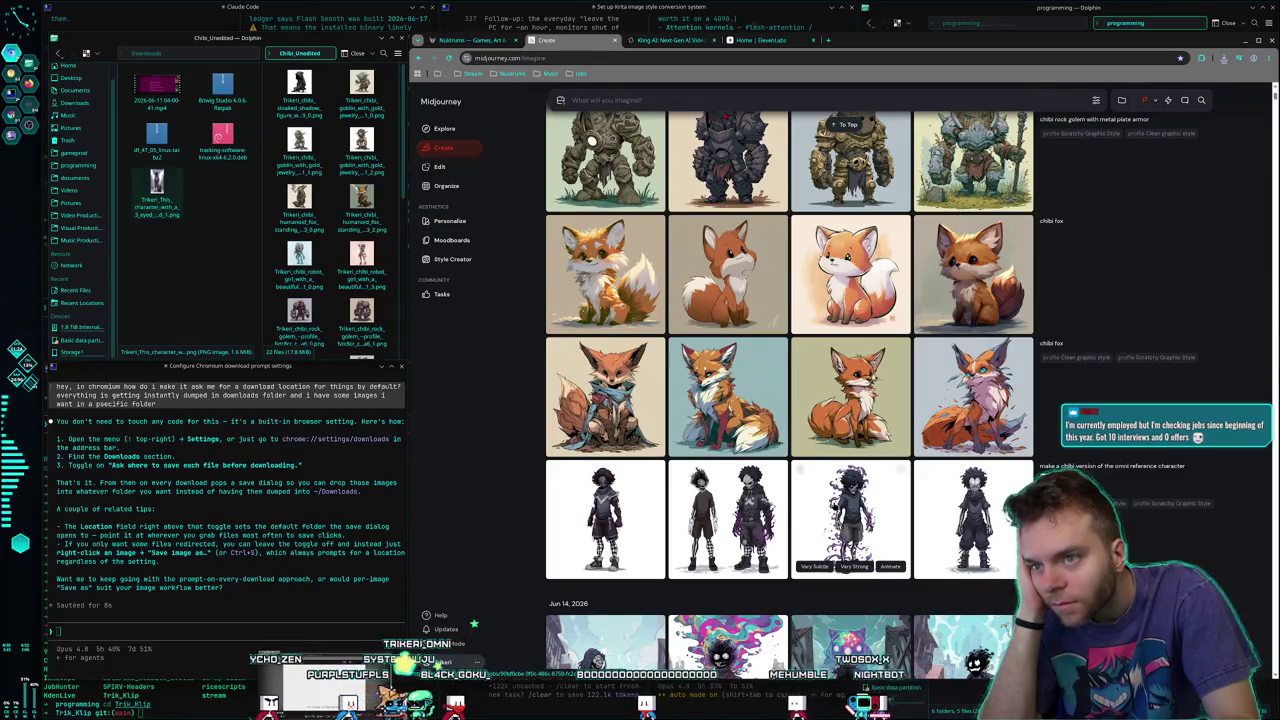
pyautogui.click(799, 506)
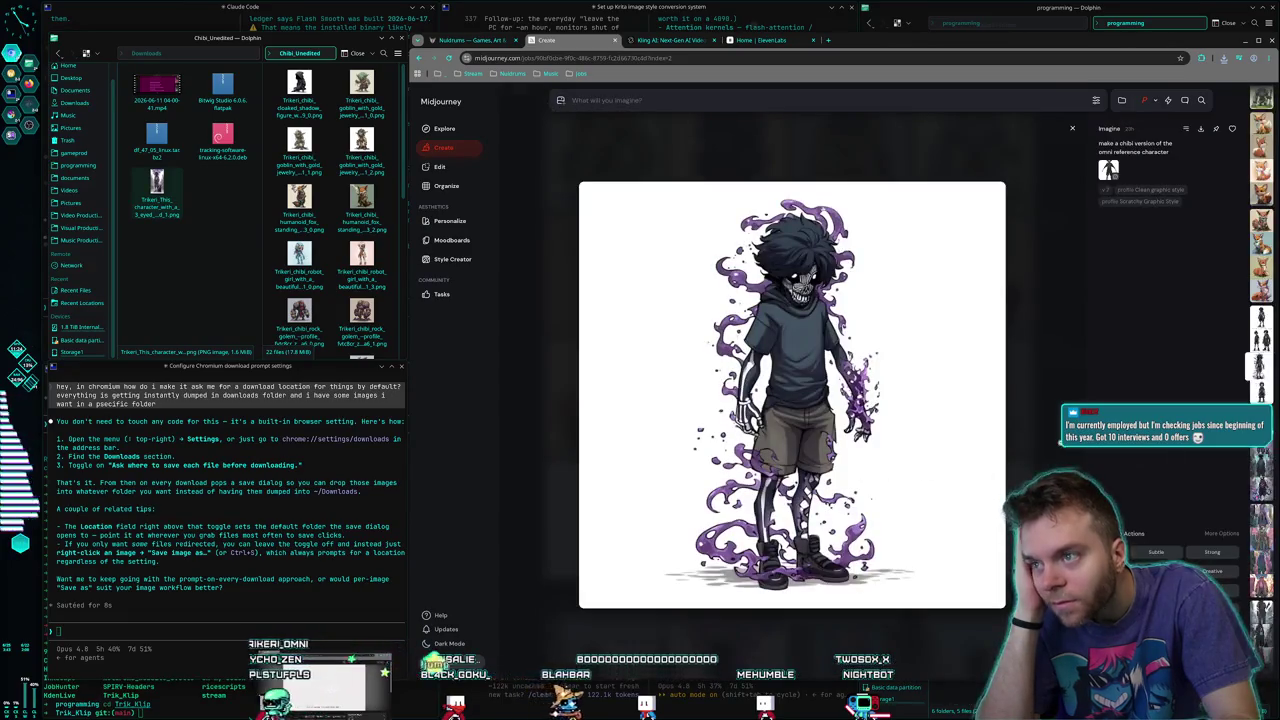
pyautogui.click(1030, 436)
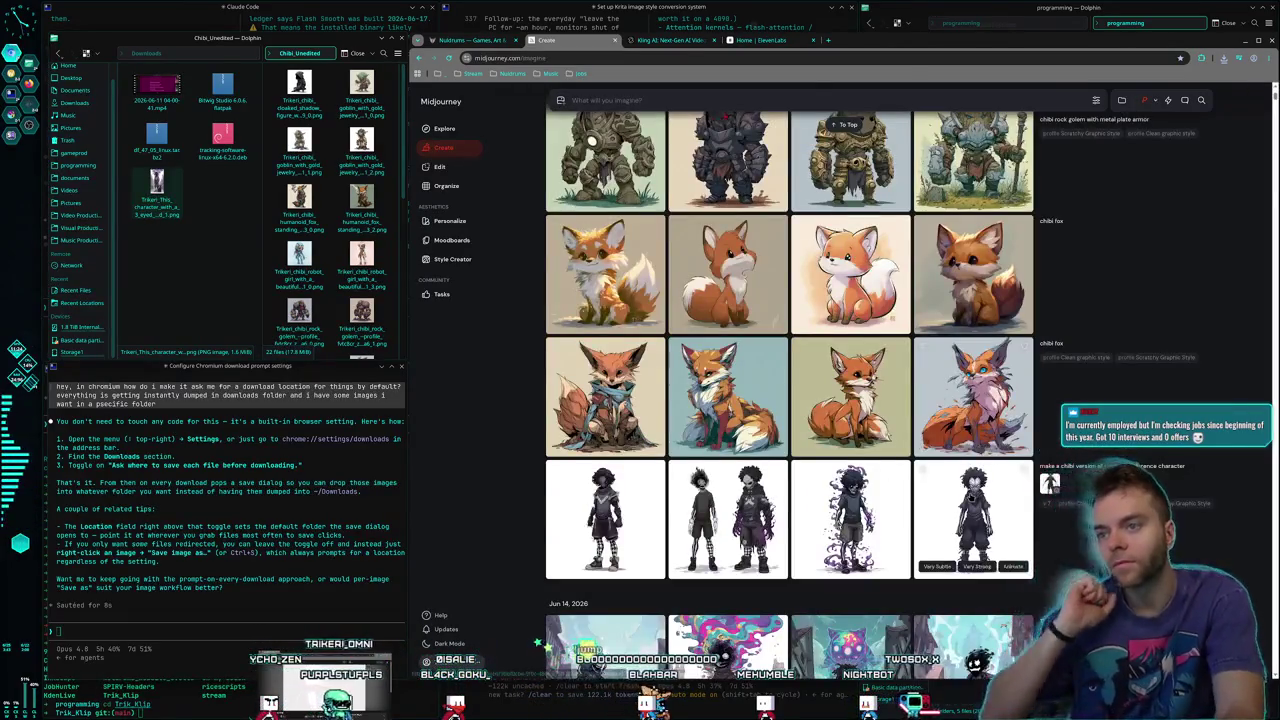
pyautogui.click(975, 510)
pyautogui.click(1051, 357)
# Save the dark armored omni-reference character image into Chibi_Unedited
pyautogui.scroll(-2, 633, 418)
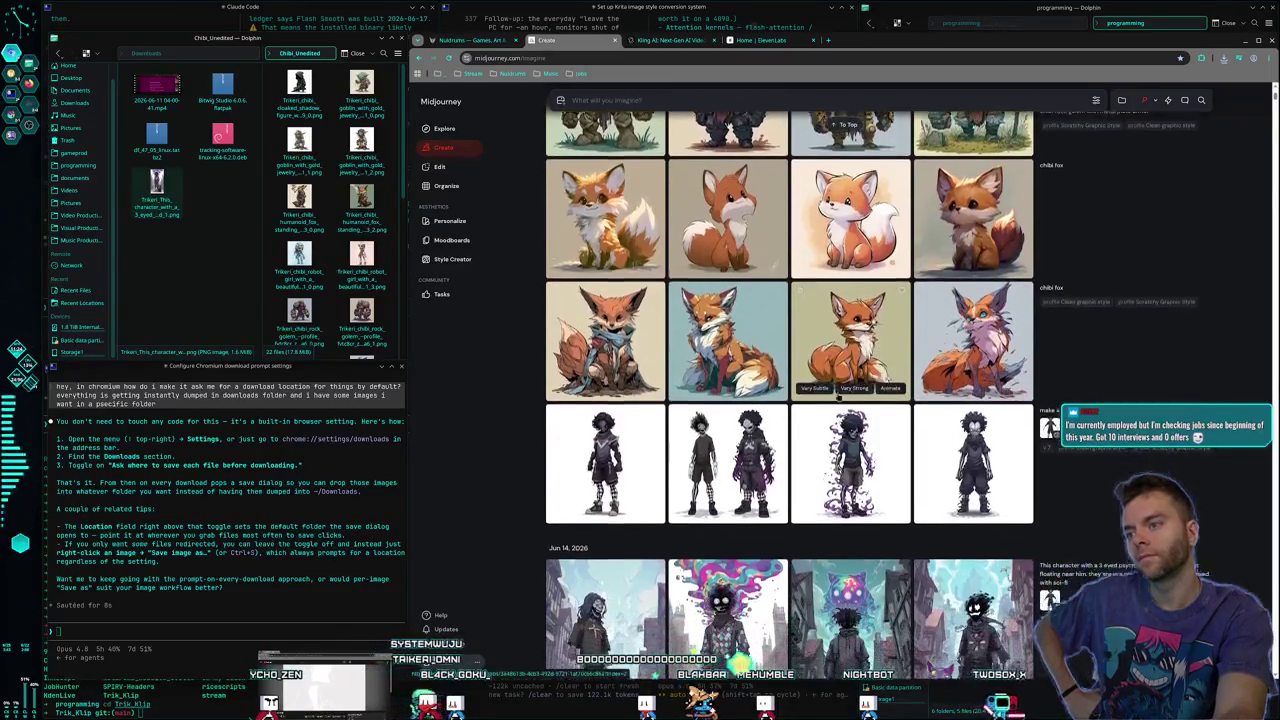
pyautogui.click(633, 418)
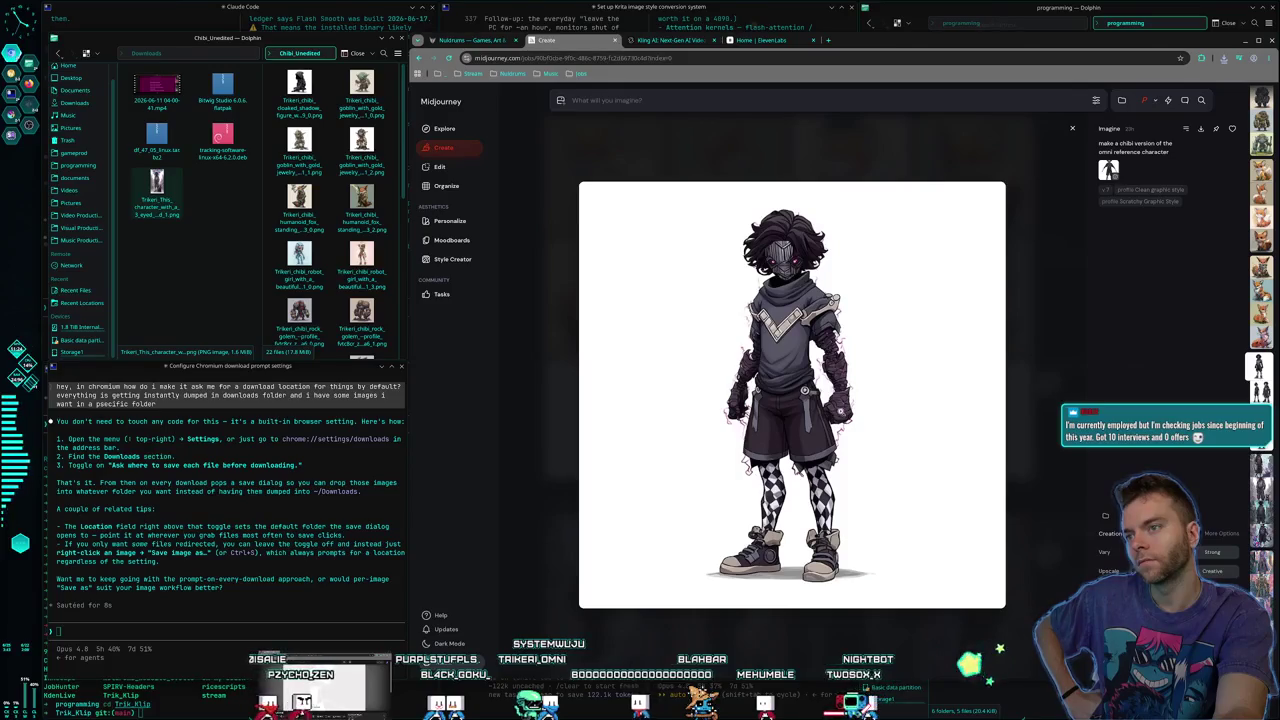
pyautogui.rightClick(838, 406)
pyautogui.click(878, 543)
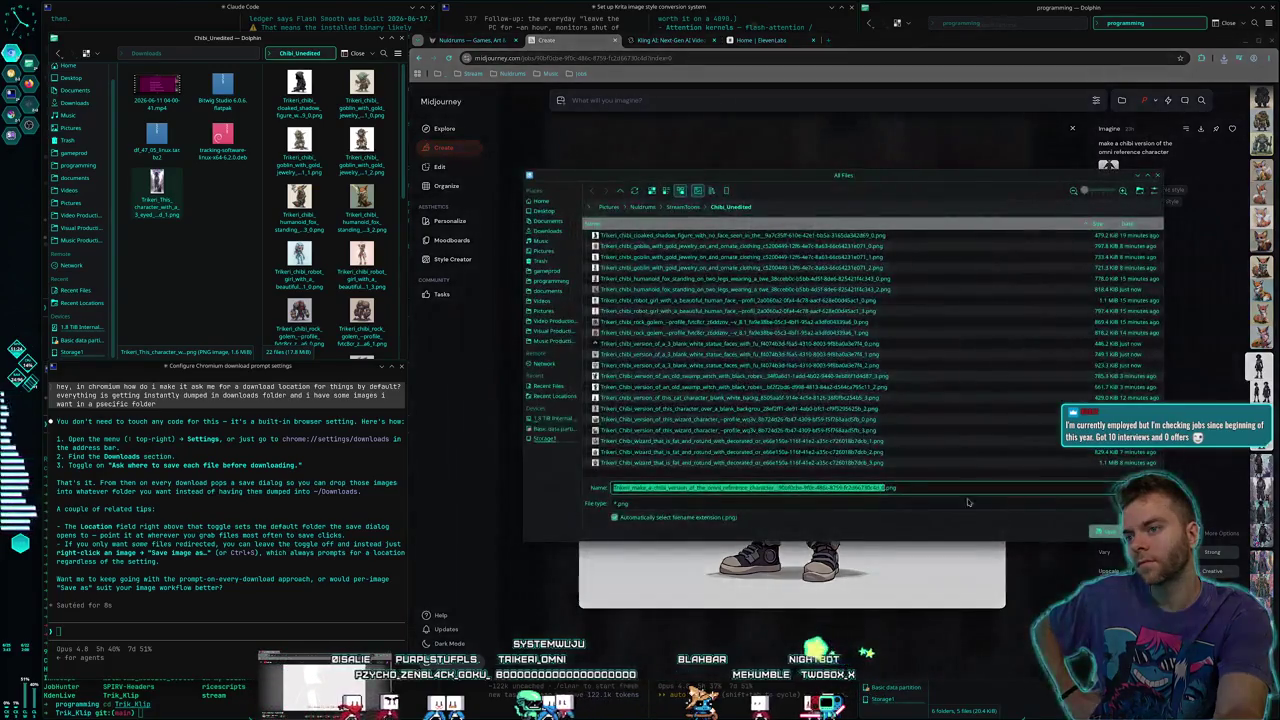
pyautogui.click(1101, 532)
pyautogui.press('Escape')
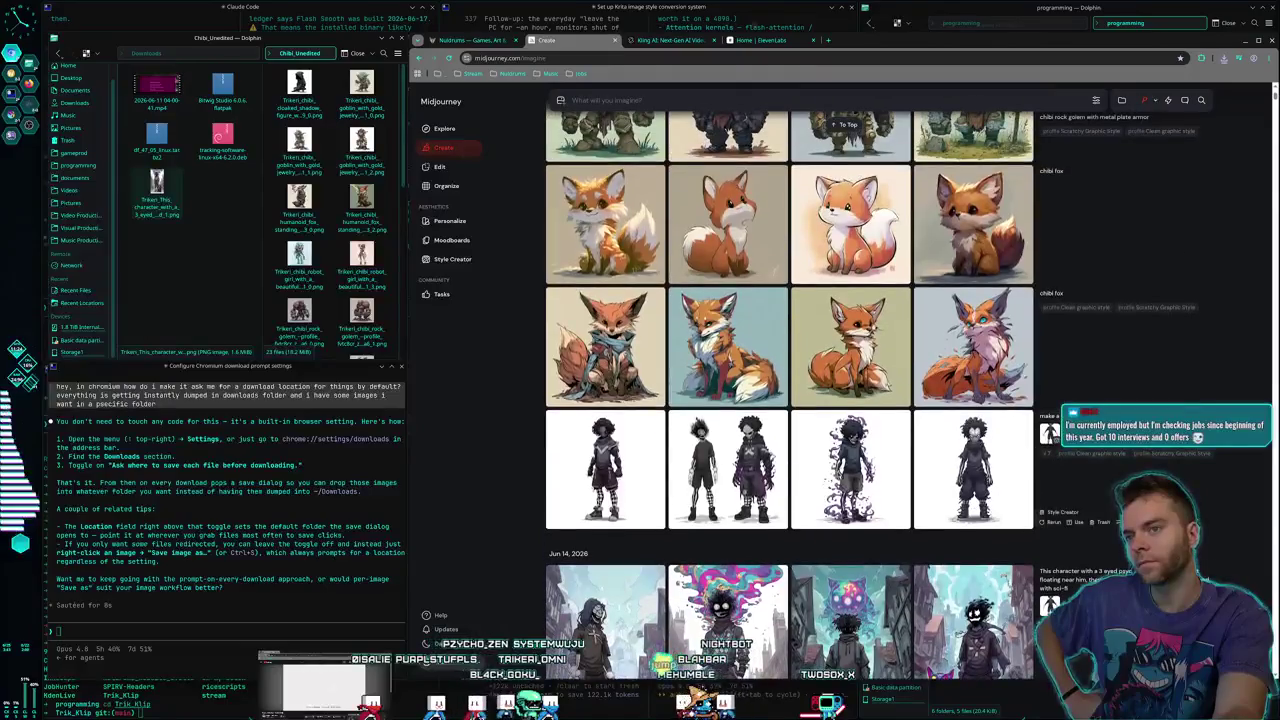
pyautogui.scroll(15, 1000, 420)
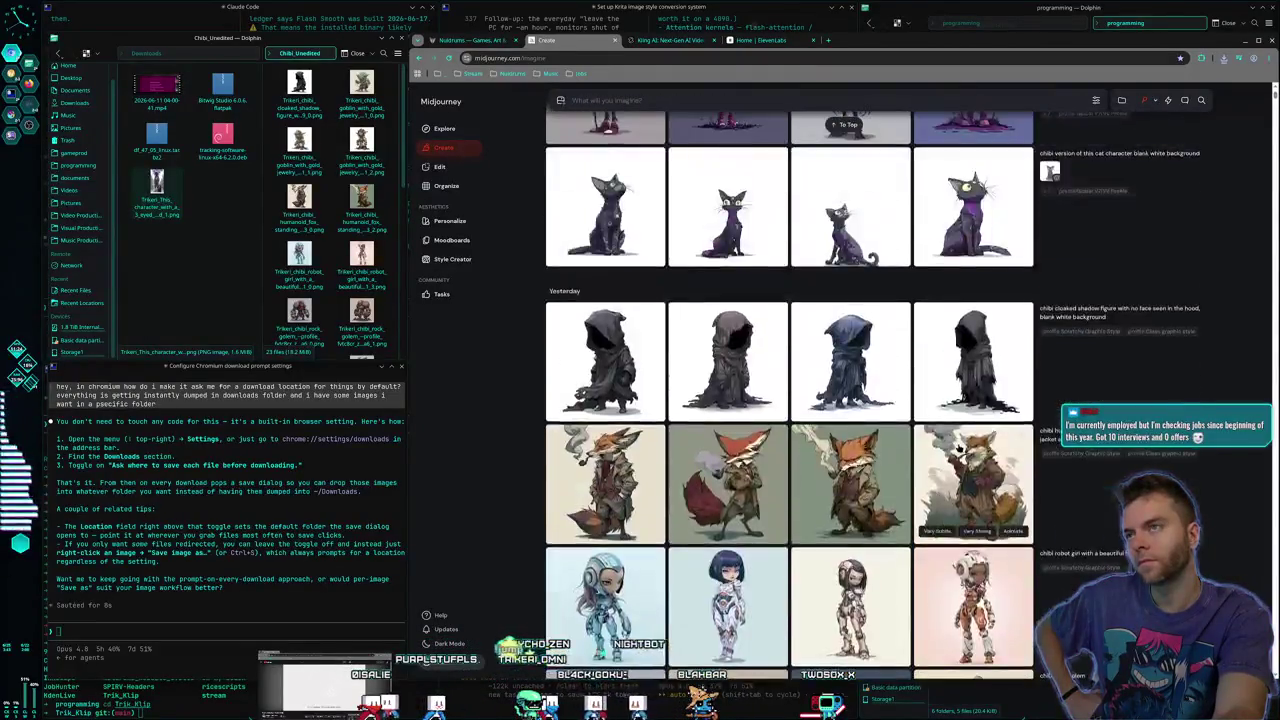
pyautogui.scroll(1, 949, 446)
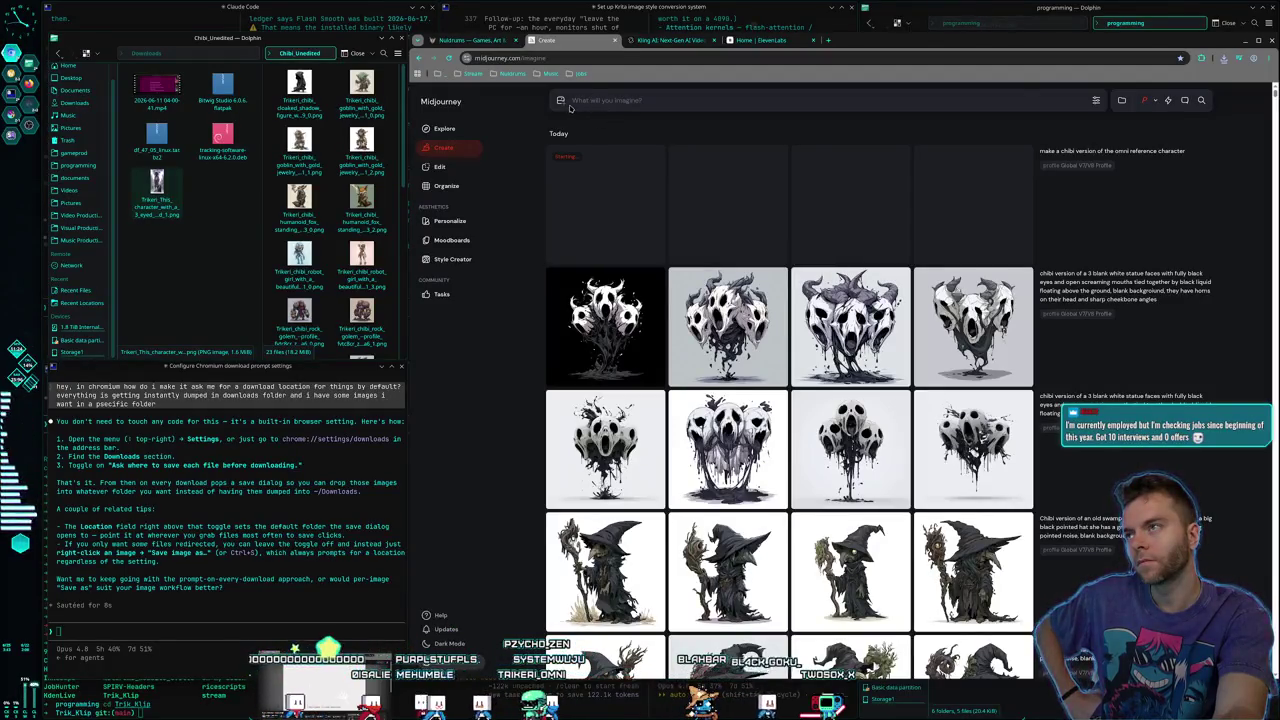
# Set an earlier character thumbnail as Omni Reference and submit 'chibi version of this character'
pyautogui.click(561, 101)
pyautogui.moveTo(684, 180)
pyautogui.mouseDown()
pyautogui.moveTo(1081, 168)
pyautogui.moveTo(1181, 127)
pyautogui.mouseUp()
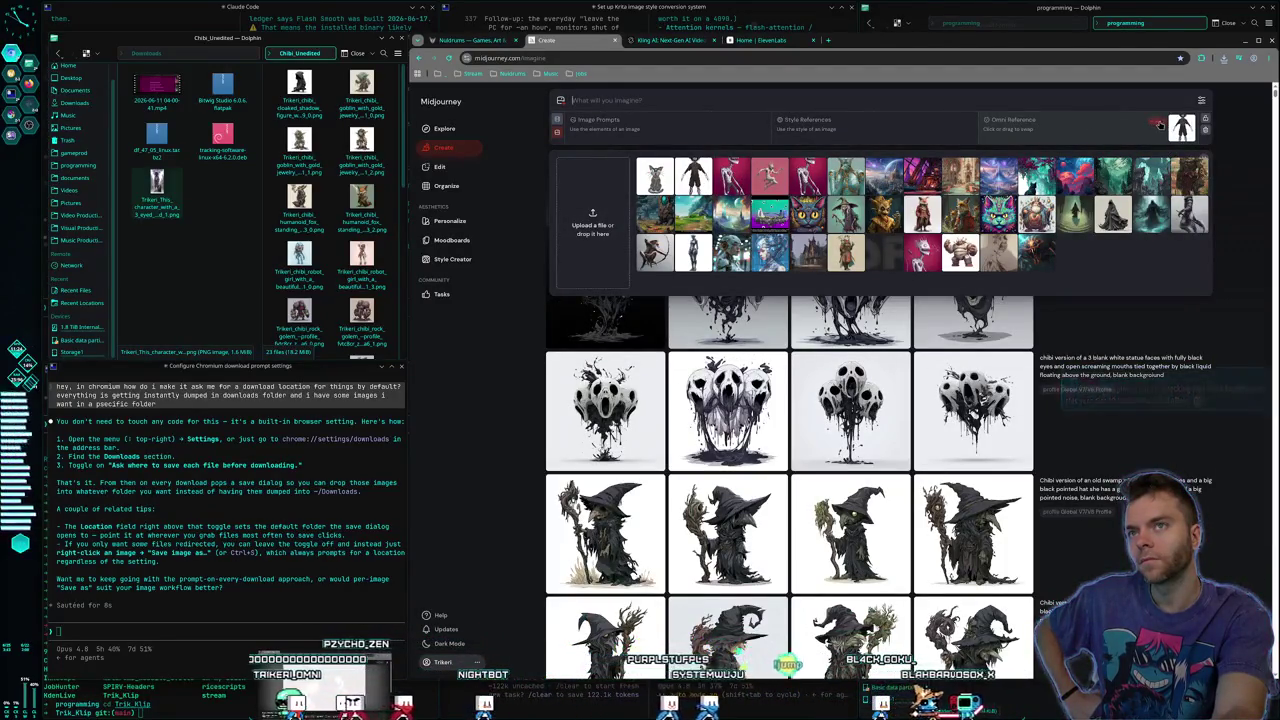
pyautogui.click(1158, 125)
pyautogui.write('chibi version of this charact')
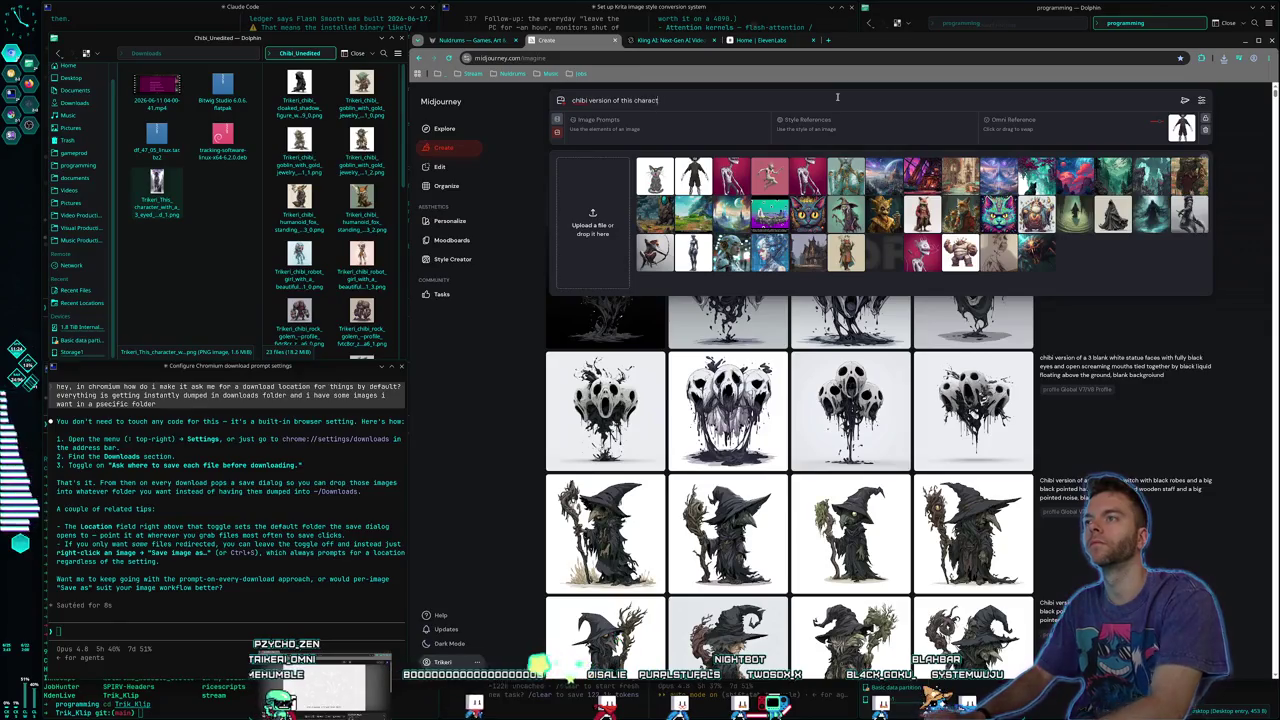
pyautogui.press('Return')
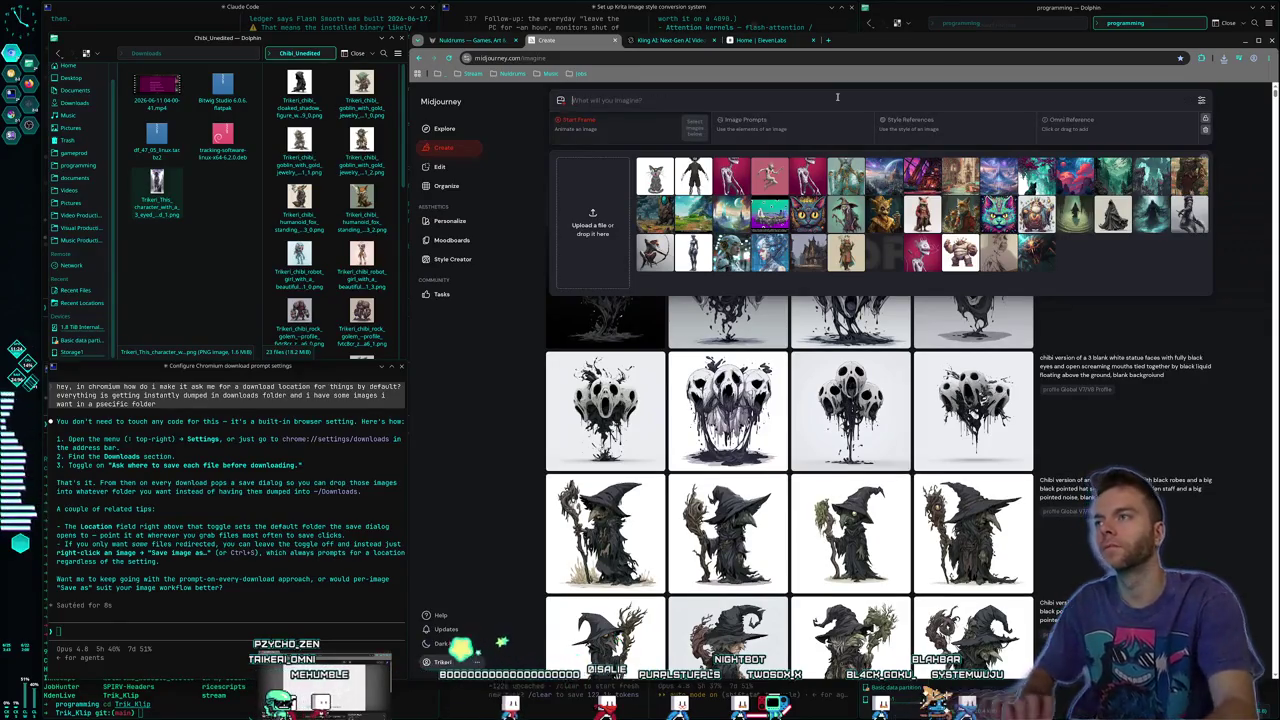
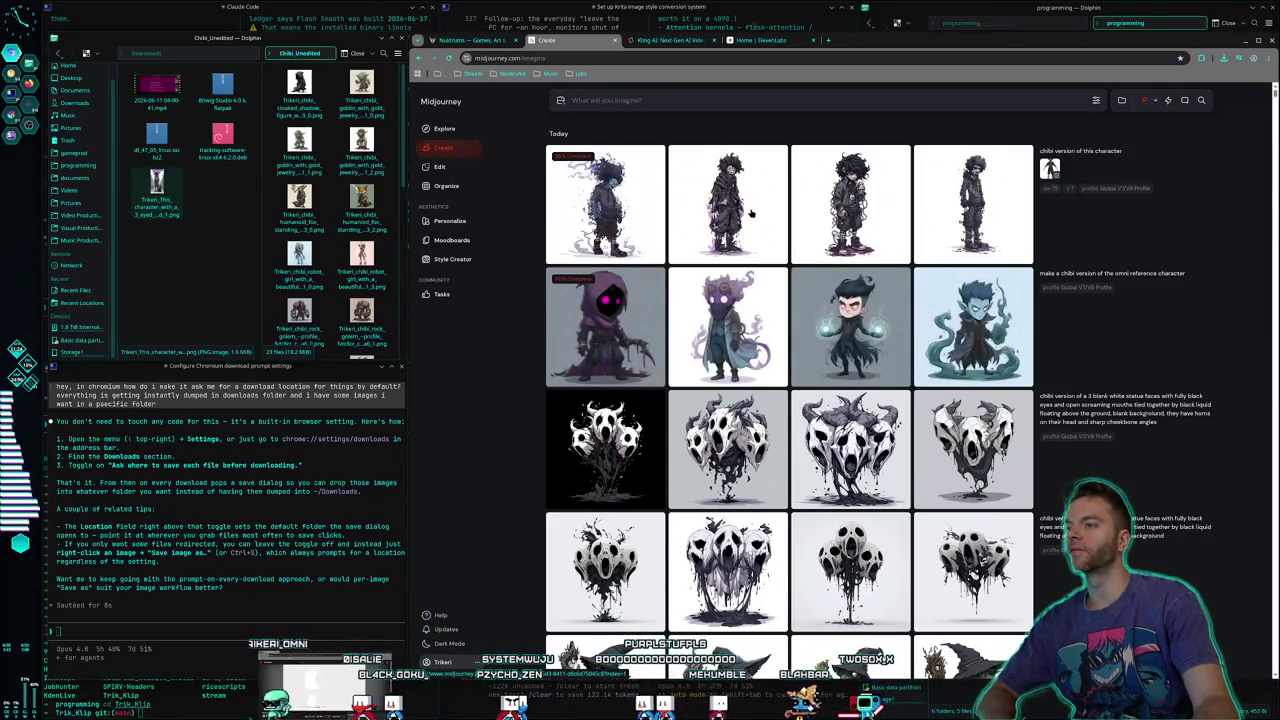
# Preview the second top-row chibi, then save the purple chibi image to disk
pyautogui.moveTo(746, 216)
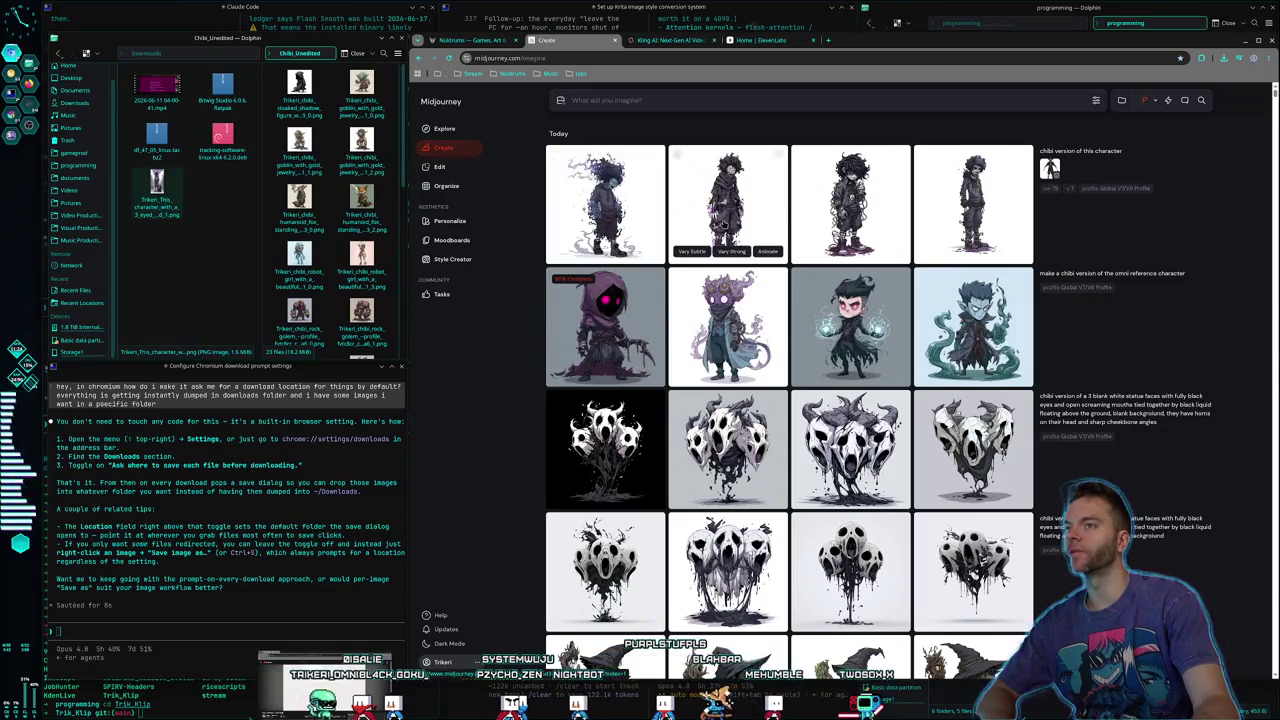
pyautogui.click(712, 214)
pyautogui.press('Escape')
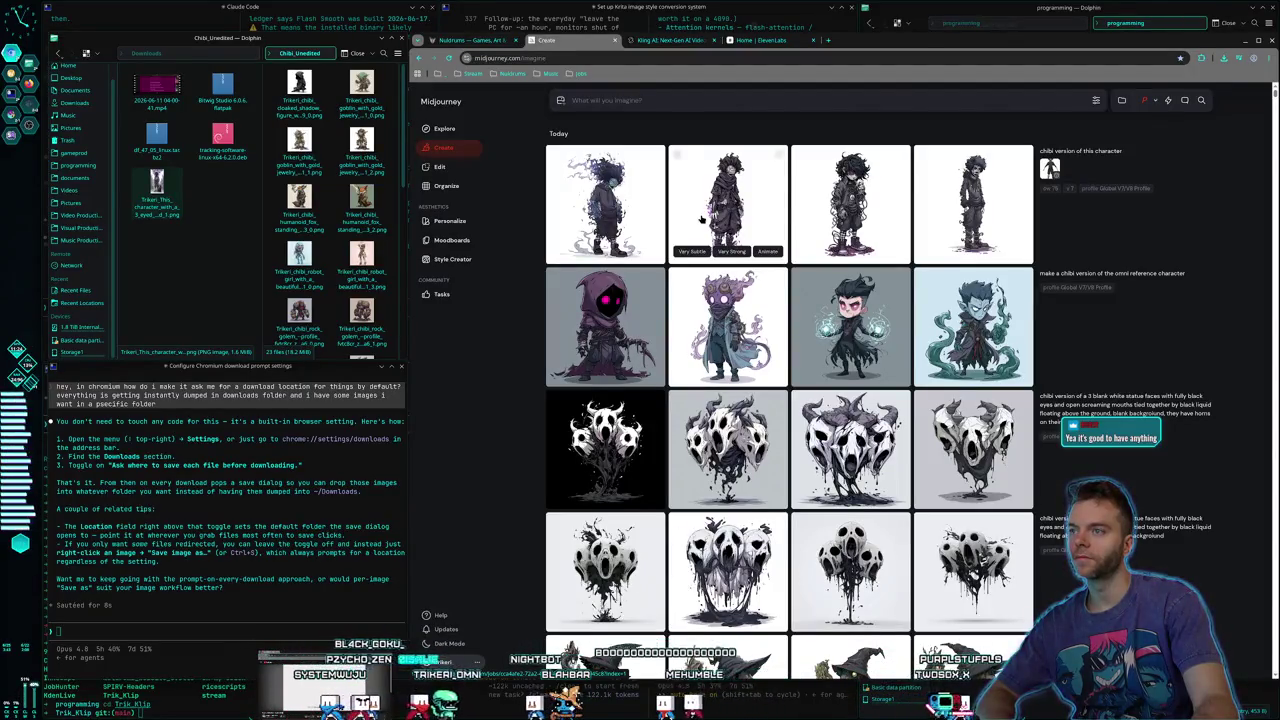
pyautogui.click(712, 332)
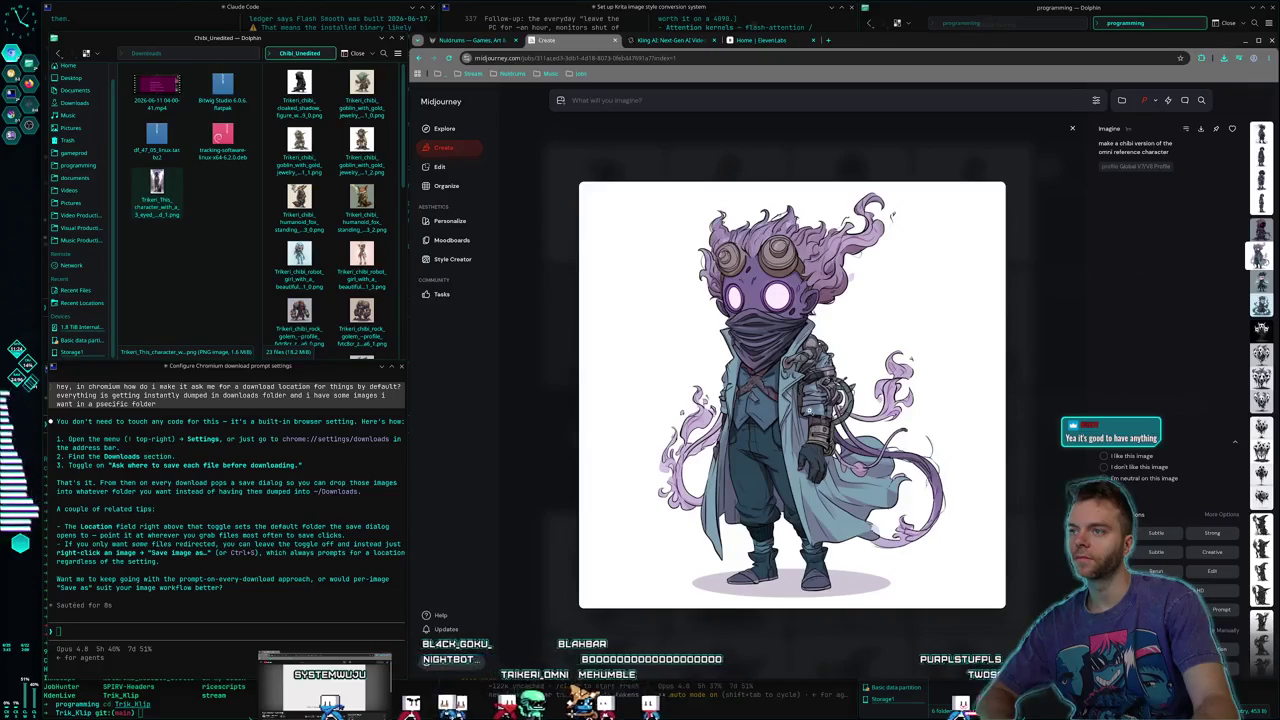
pyautogui.rightClick(806, 410)
pyautogui.click(865, 548)
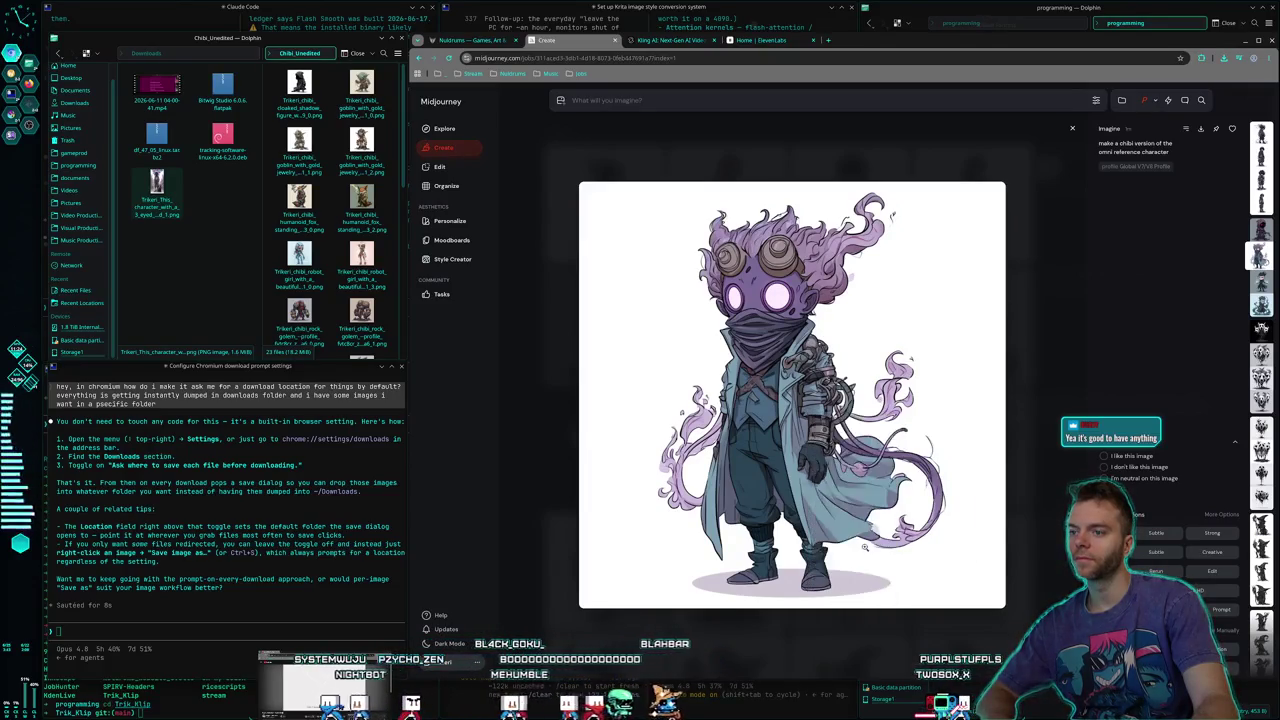
pyautogui.press('Return')
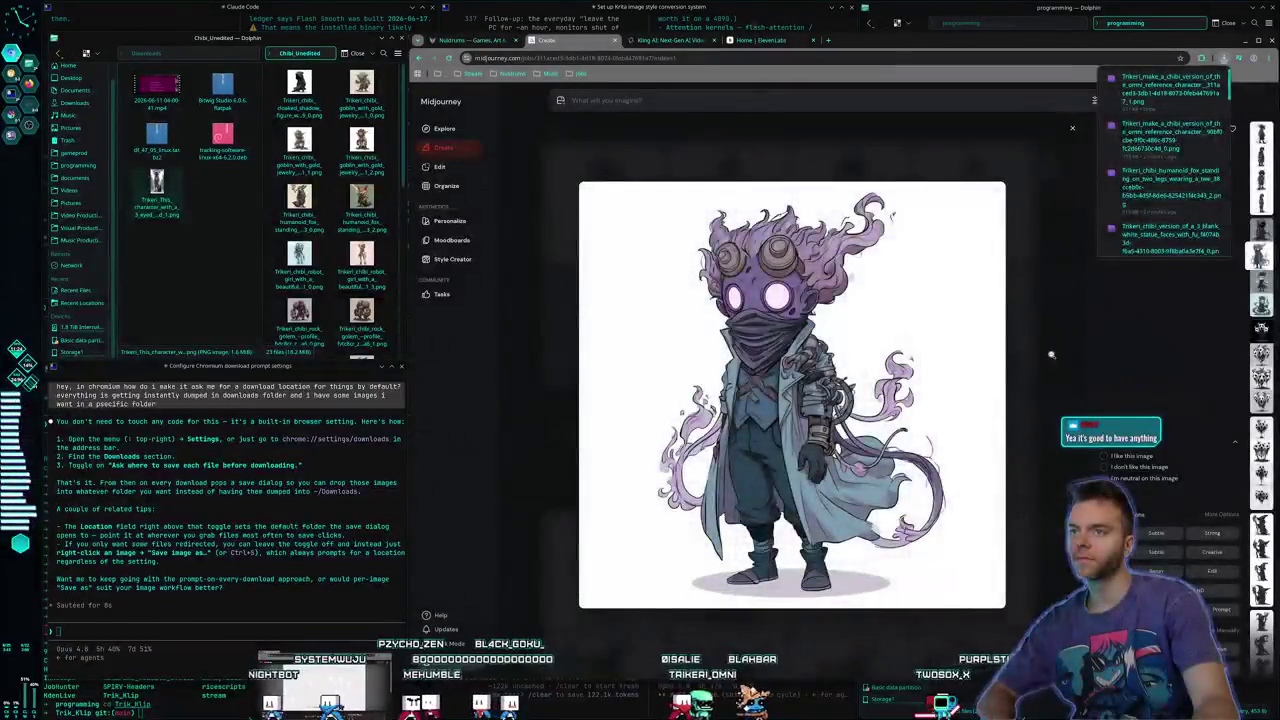
pyautogui.press('Escape')
# Save the dark-haired chibi image to disk and return to the gallery
pyautogui.click(752, 234)
pyautogui.rightClick(850, 468)
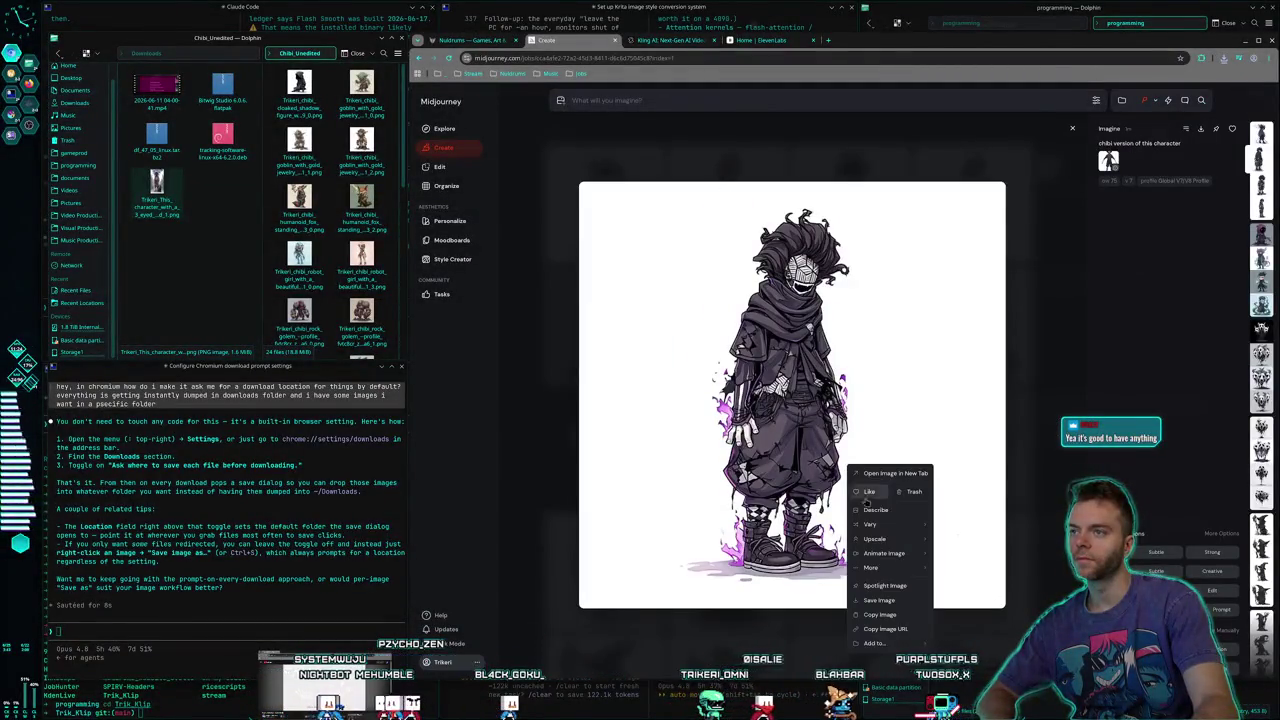
pyautogui.click(880, 600)
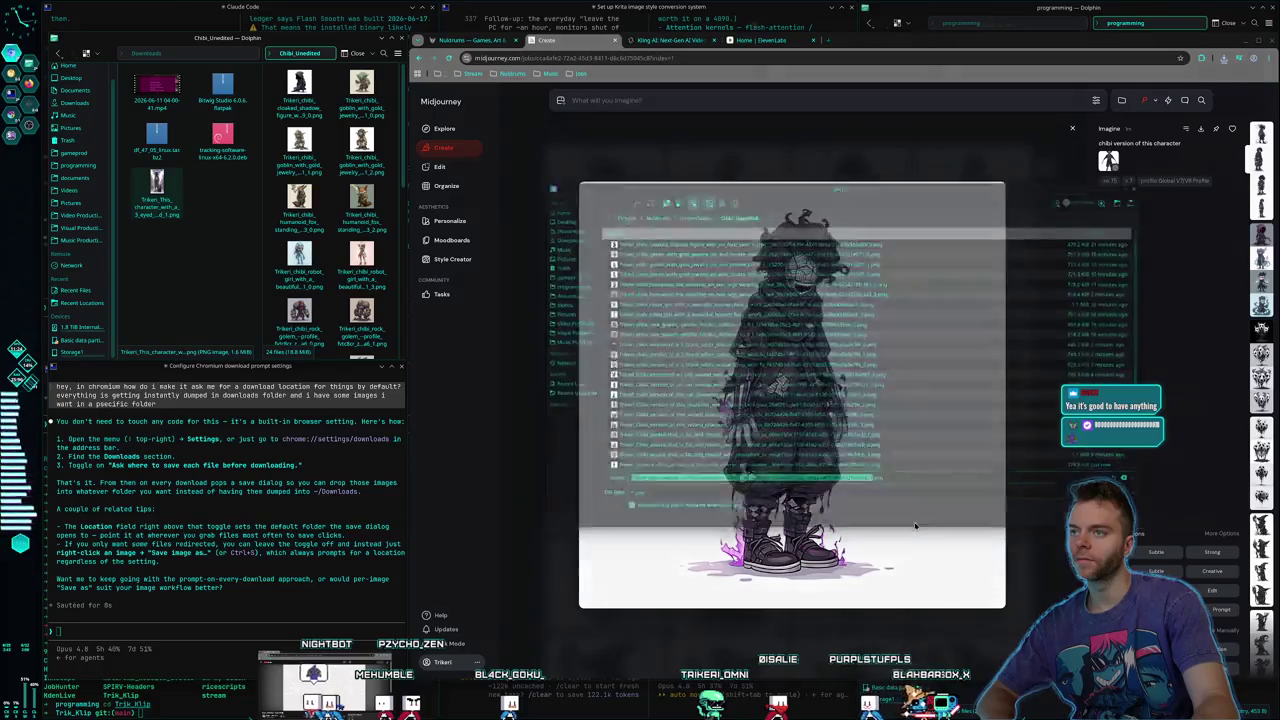
pyautogui.press('Return')
pyautogui.press('Escape')
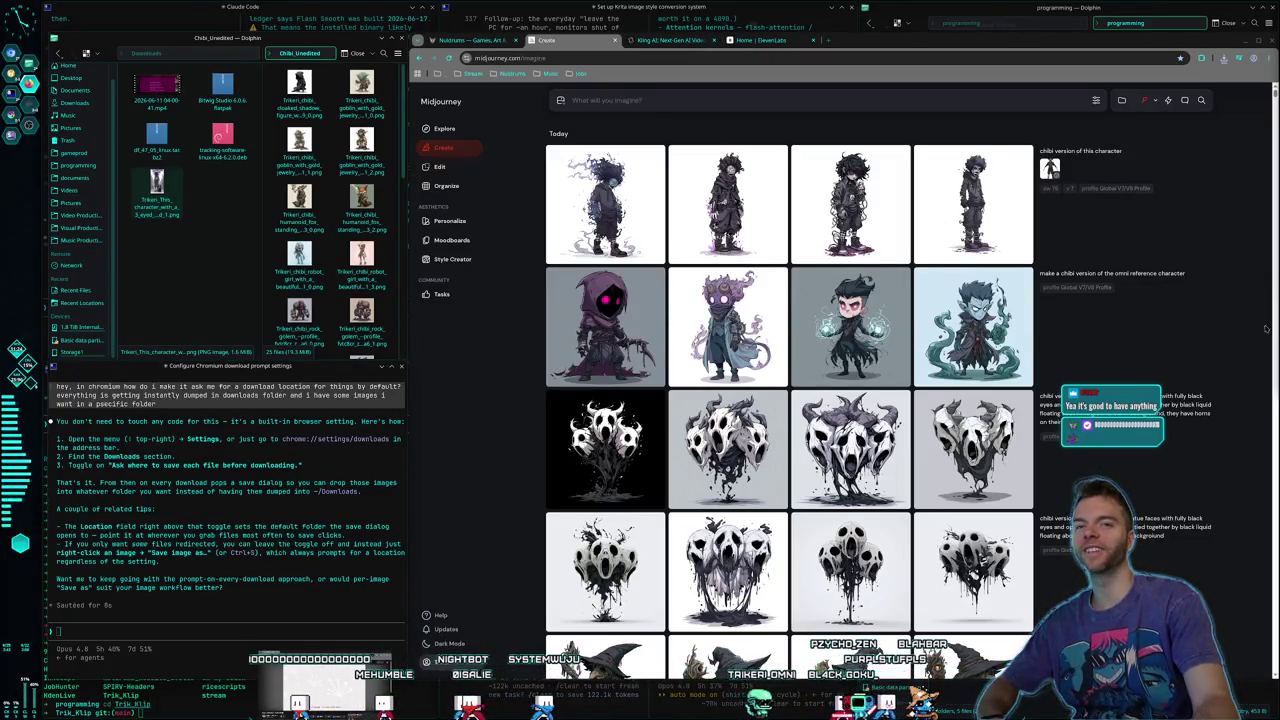
# Scroll past a witch image, open the purple-haired robot girl, and step to the blue-armored variant
pyautogui.scroll(-3, 730, 285)
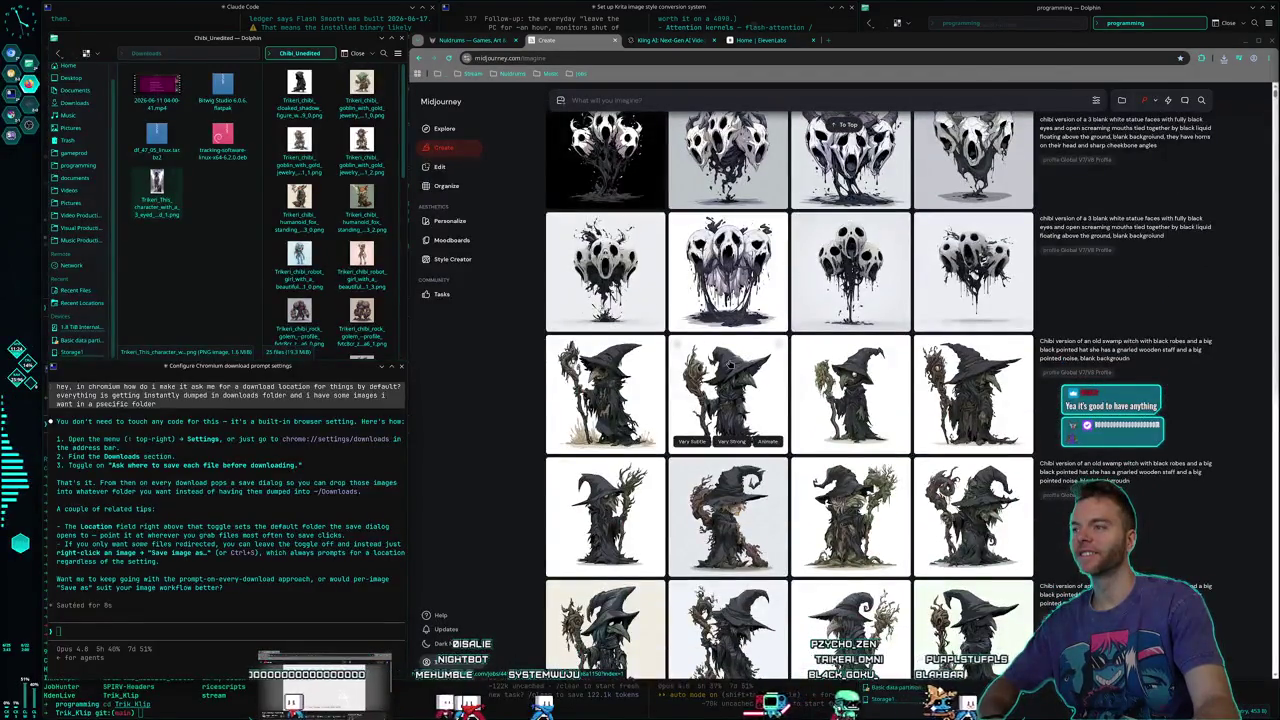
pyautogui.scroll(-2, 866, 406)
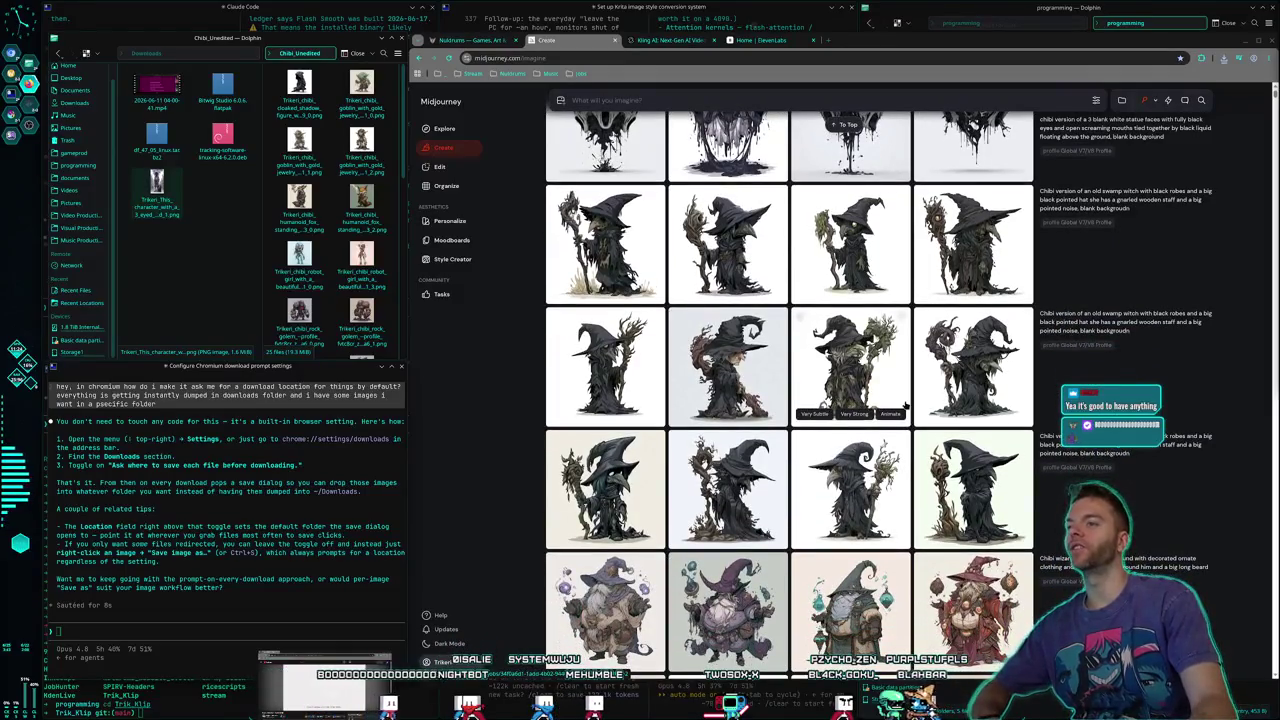
pyautogui.scroll(-1, 906, 406)
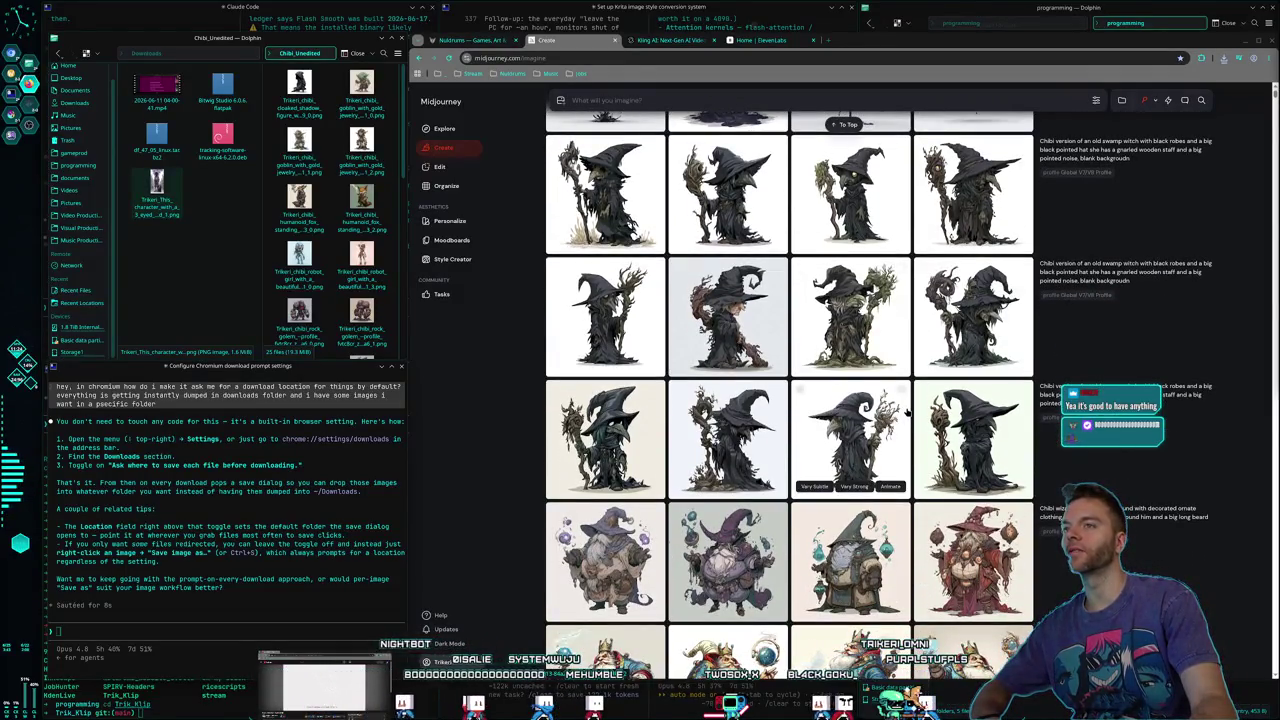
pyautogui.scroll(2, 906, 410)
pyautogui.click(950, 420)
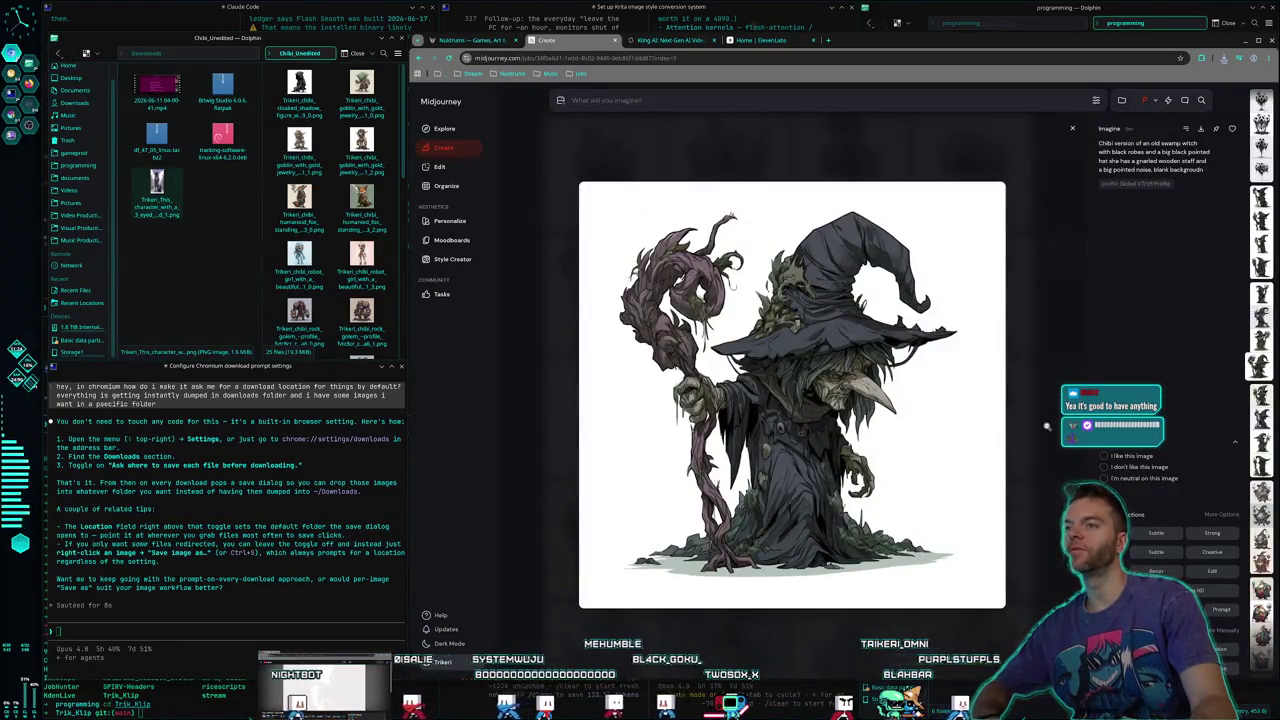
pyautogui.click(1051, 424)
pyautogui.scroll(-8, 879, 354)
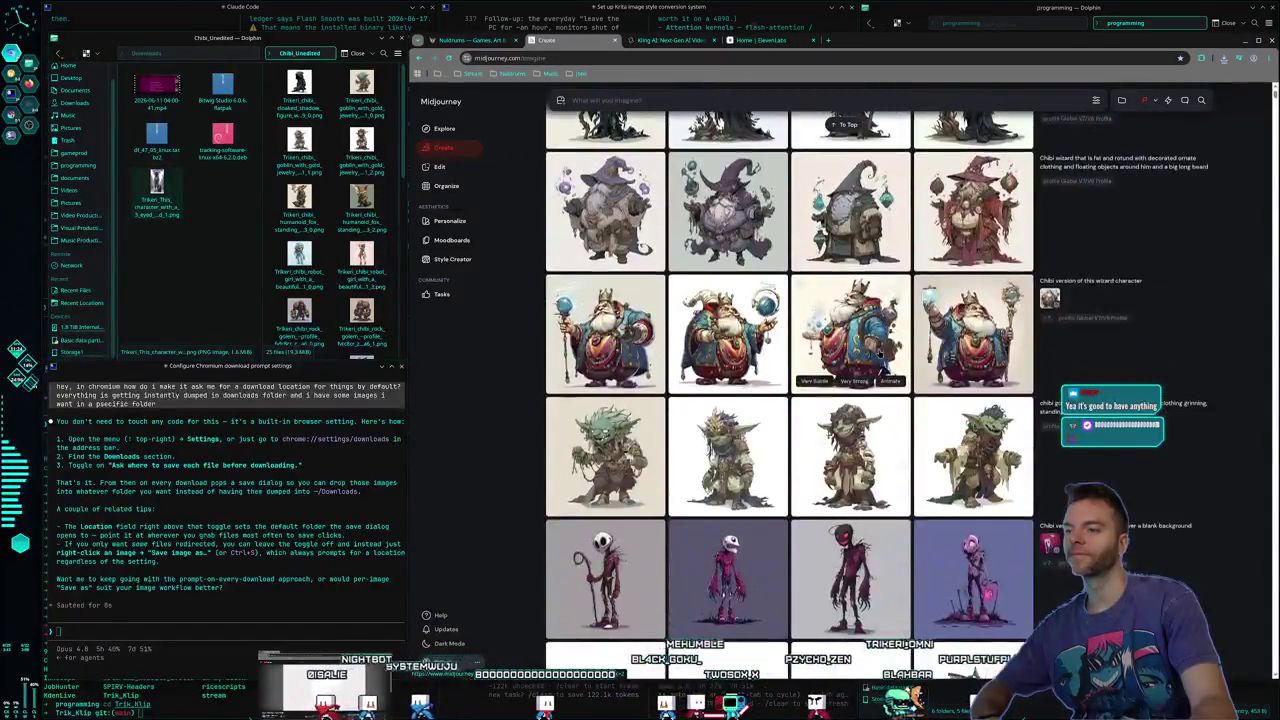
pyautogui.scroll(-2, 879, 354)
pyautogui.scroll(-3, 879, 354)
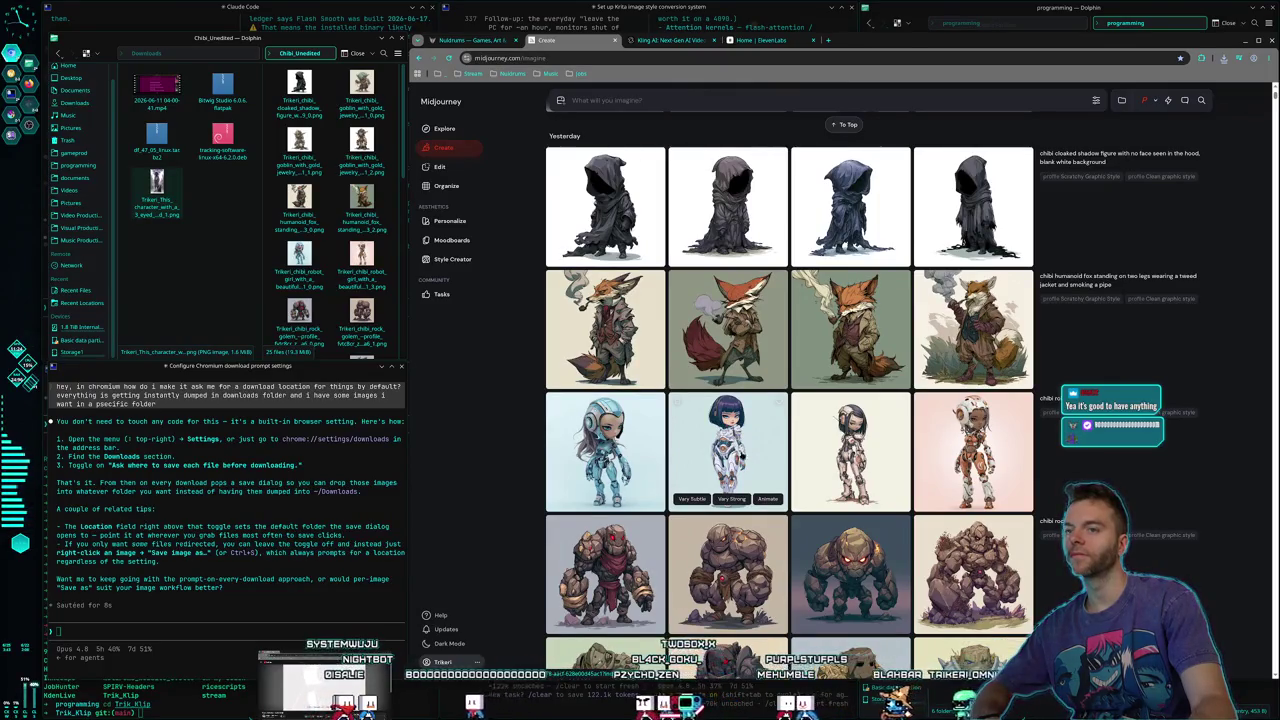
pyautogui.click(731, 453)
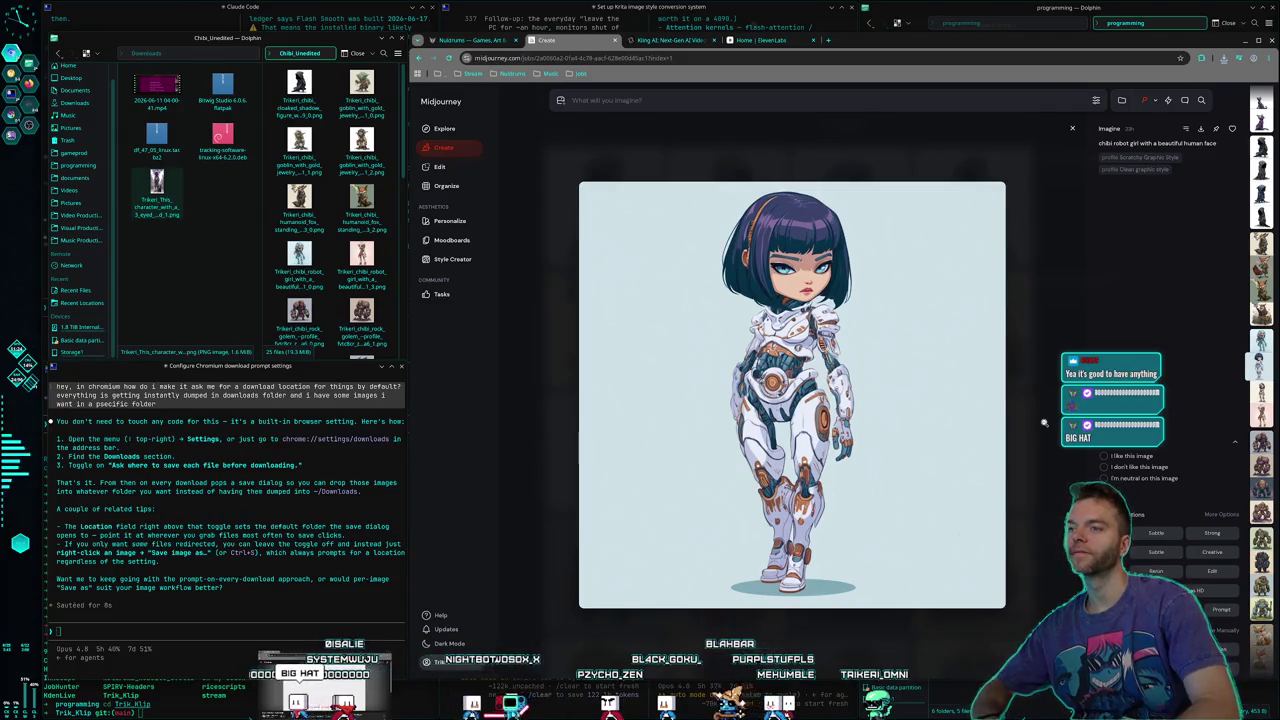
pyautogui.press('Down')
pyautogui.press('Down')
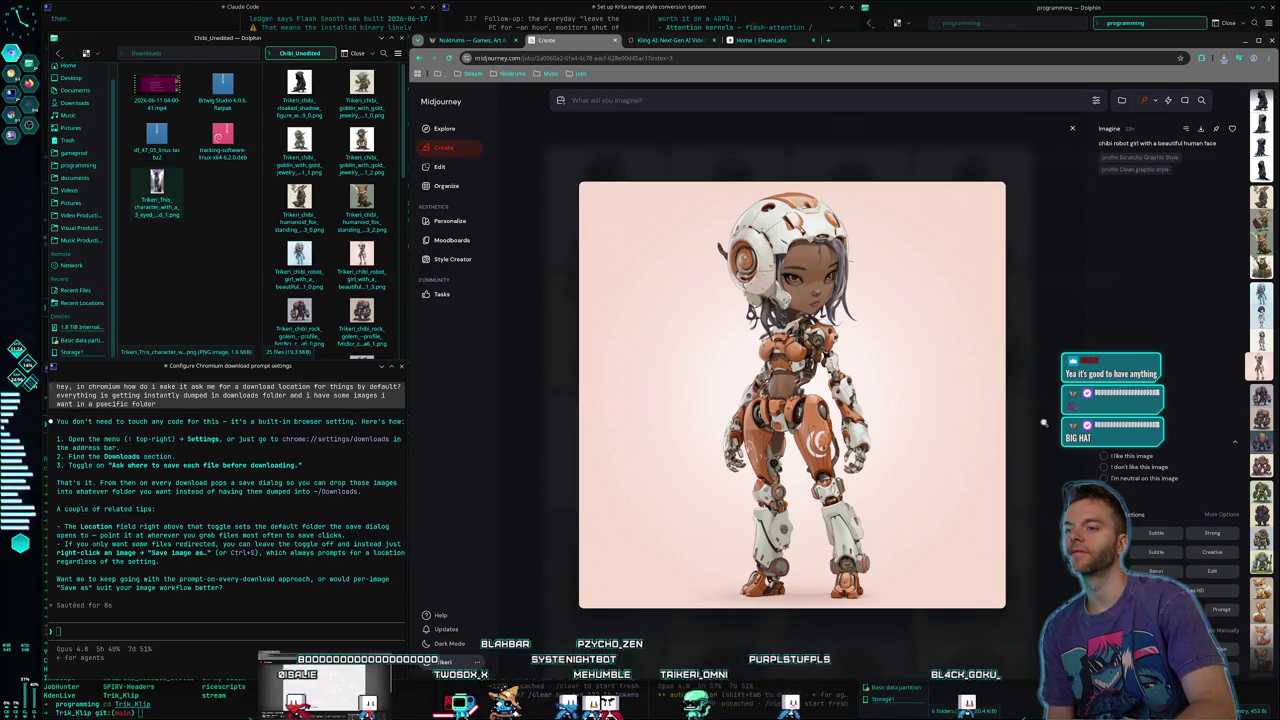
pyautogui.press('Down')
pyautogui.press('Down')
pyautogui.press('Down')
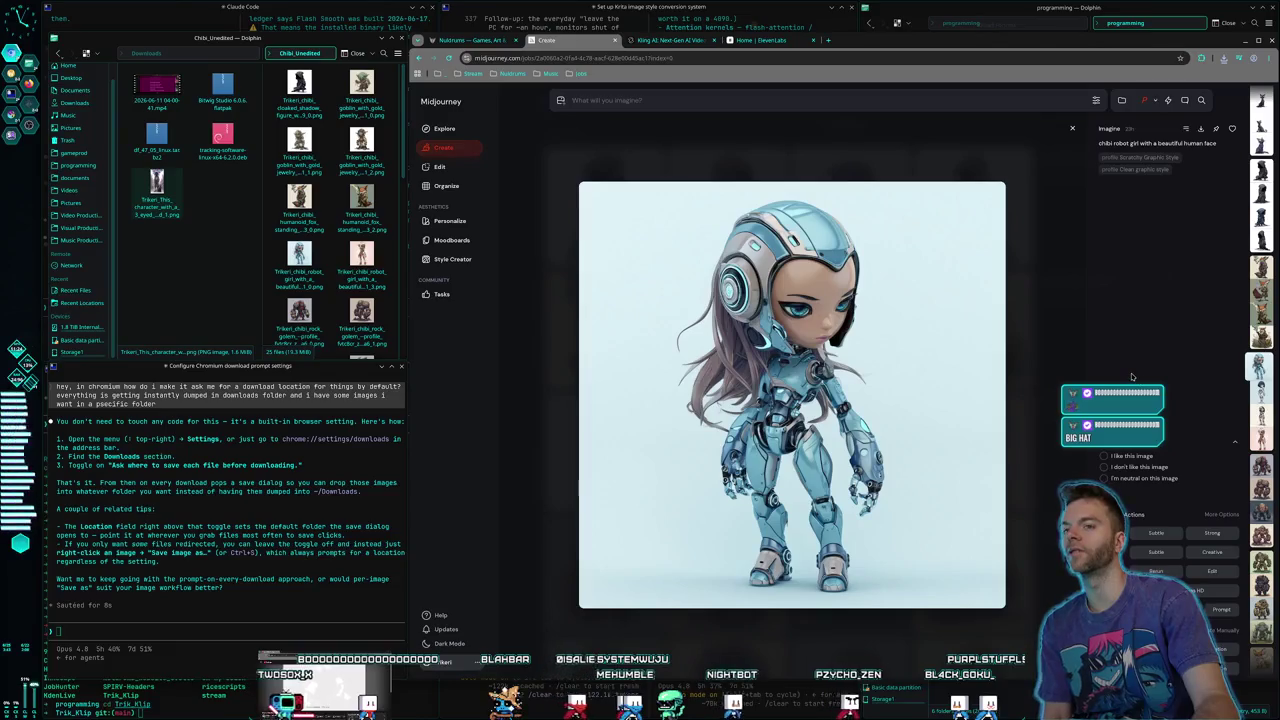
pyautogui.click(1037, 380)
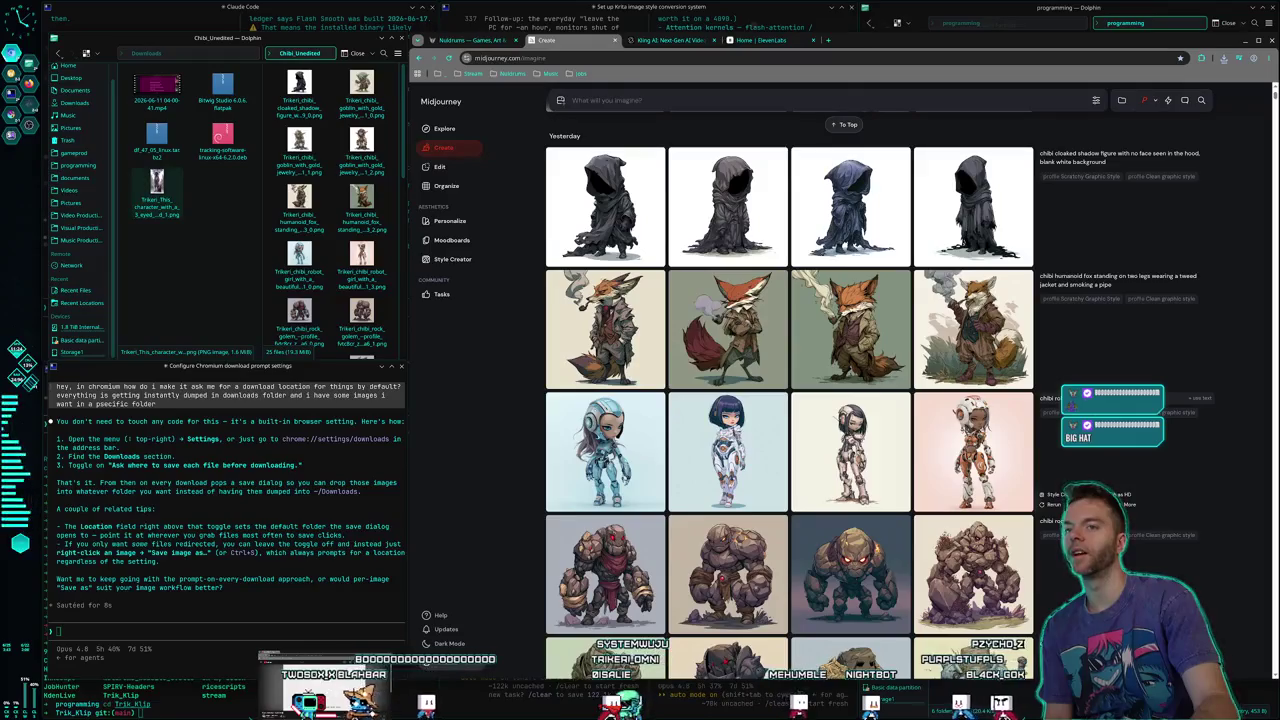
pyautogui.scroll(3, 947, 376)
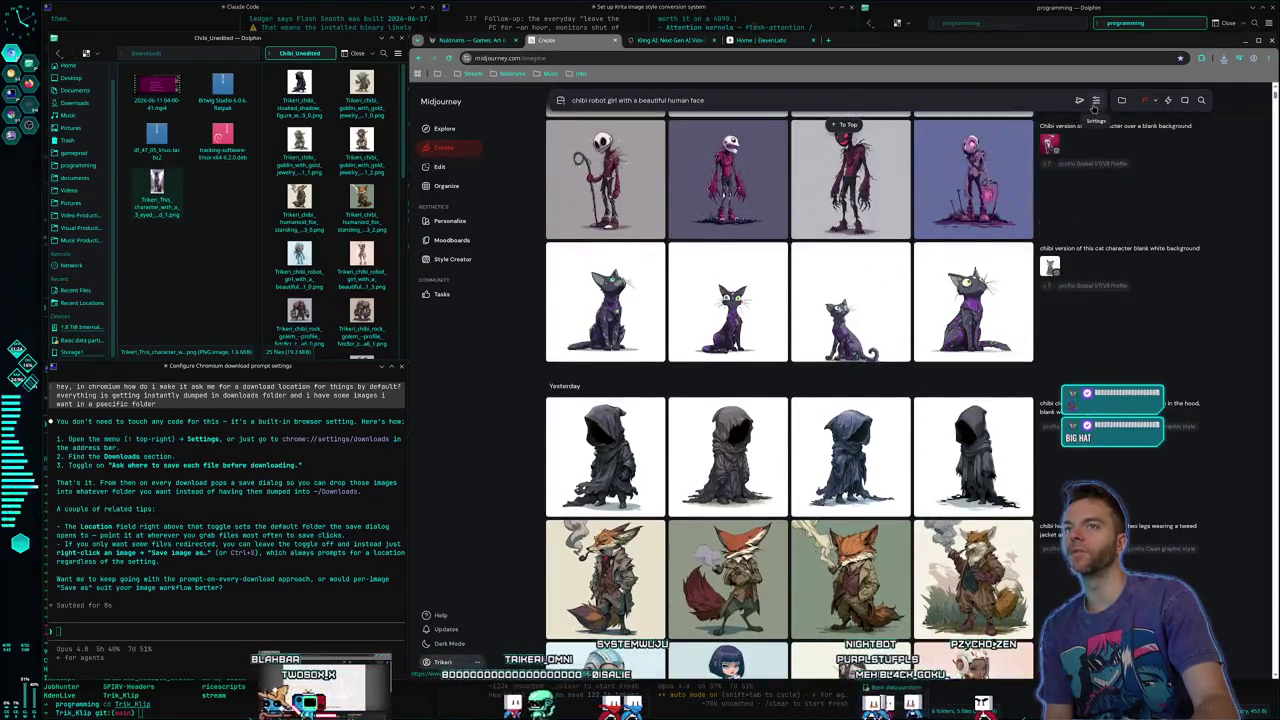
pyautogui.scroll(-2, 947, 376)
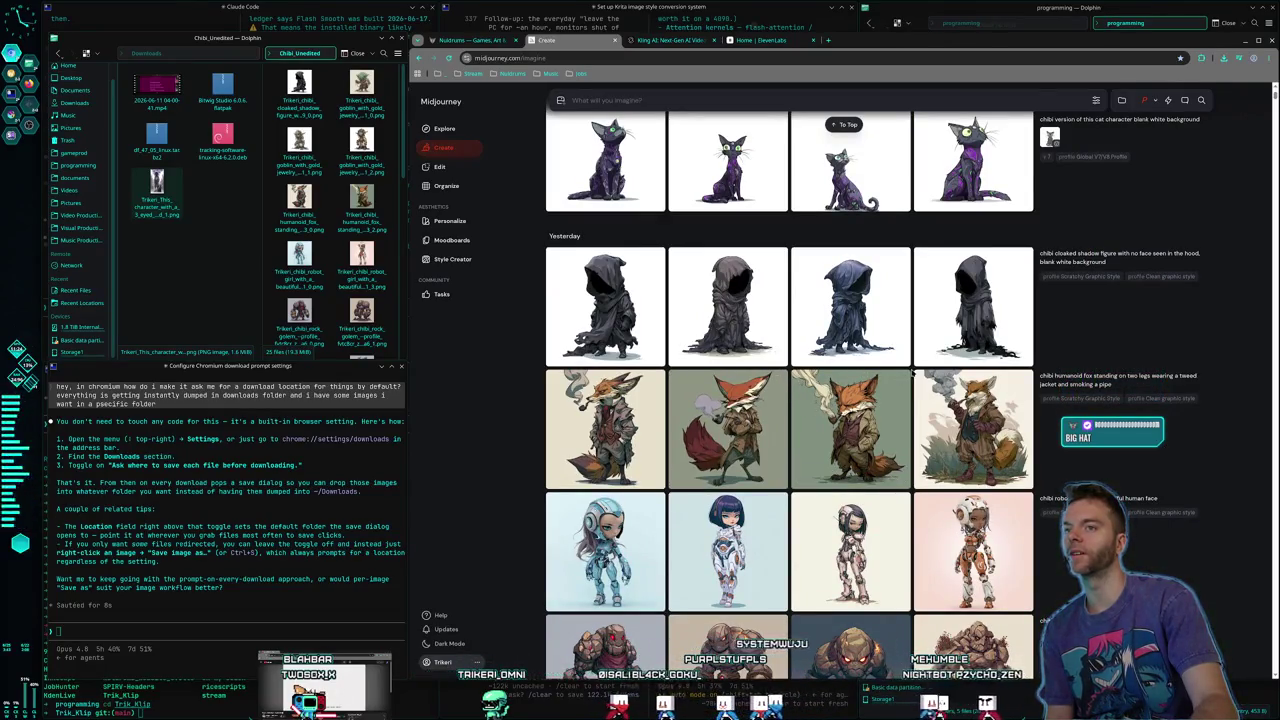
pyautogui.click(971, 320)
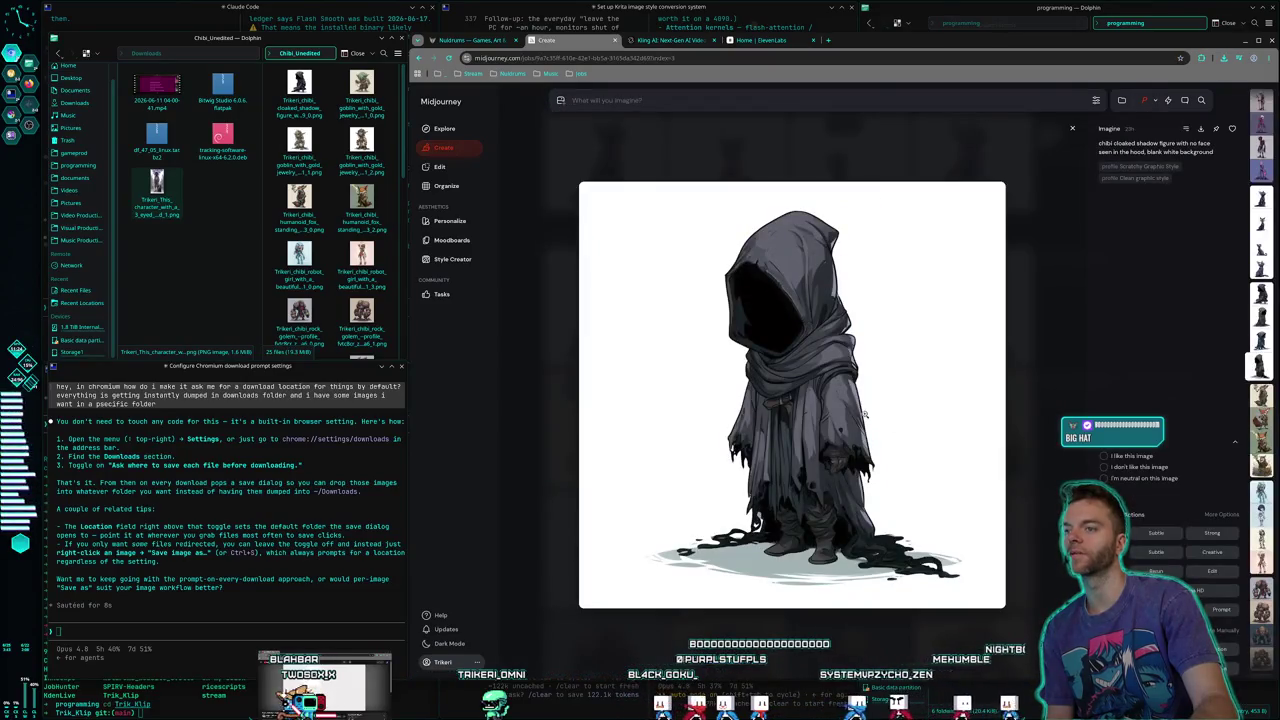
pyautogui.rightClick(864, 411)
pyautogui.click(847, 473)
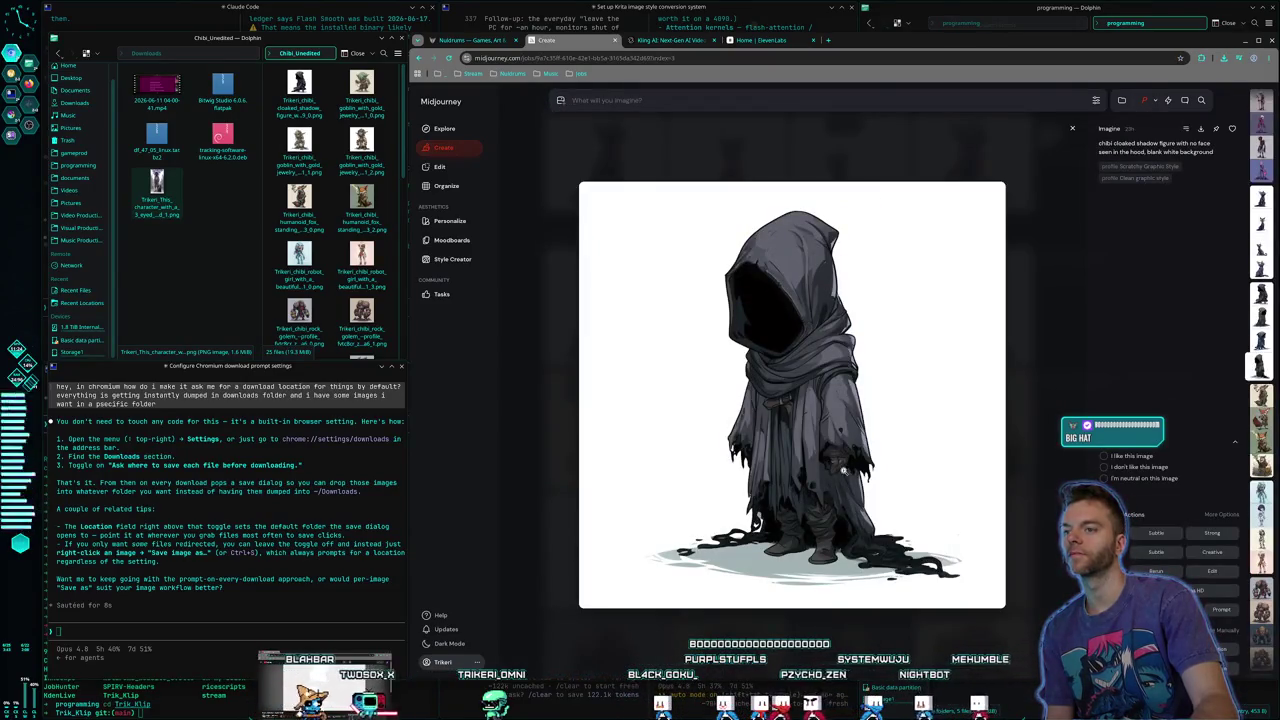
pyautogui.press('Return')
pyautogui.click(1015, 437)
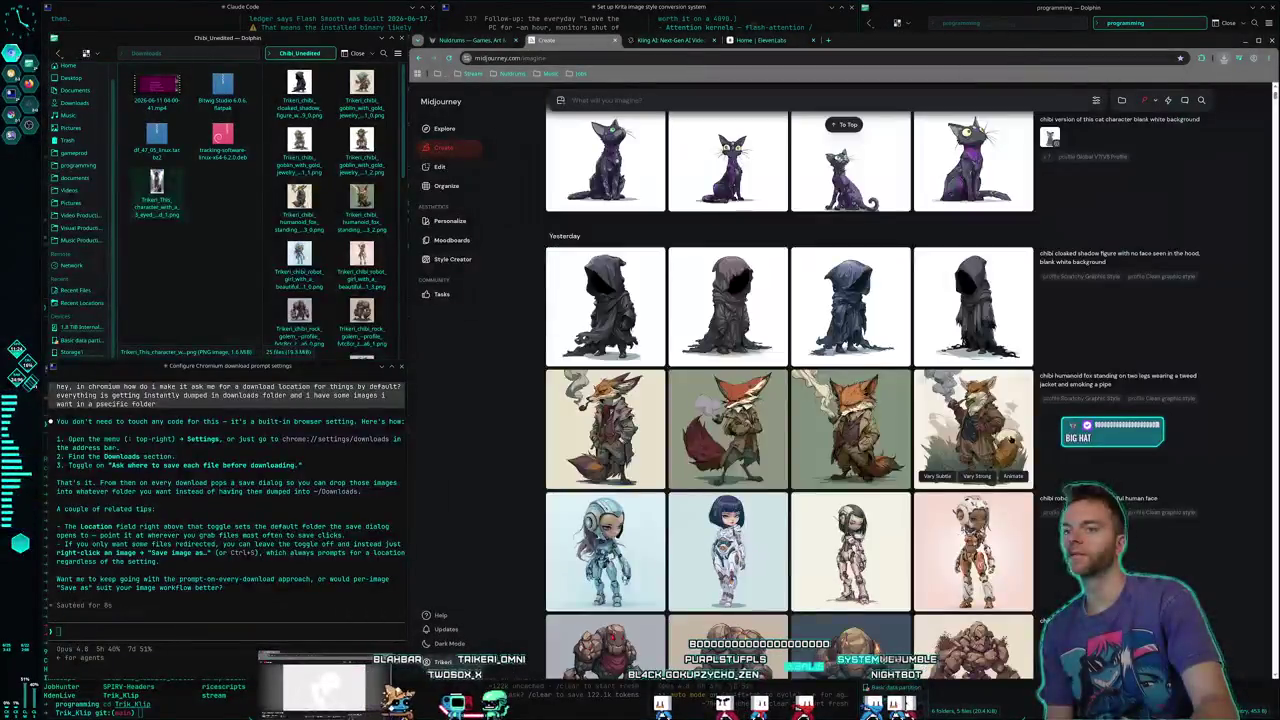
pyautogui.scroll(3, 1015, 437)
pyautogui.click(972, 471)
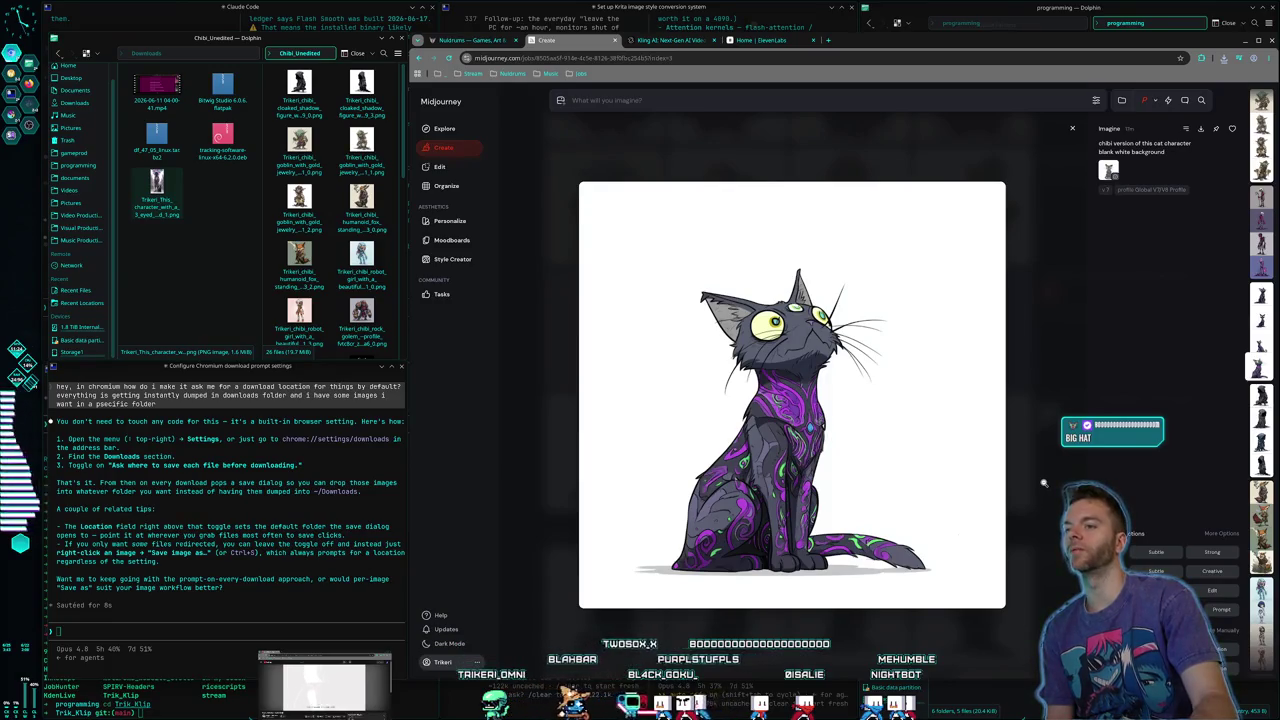
pyautogui.click(1043, 483)
pyautogui.scroll(3, 848, 336)
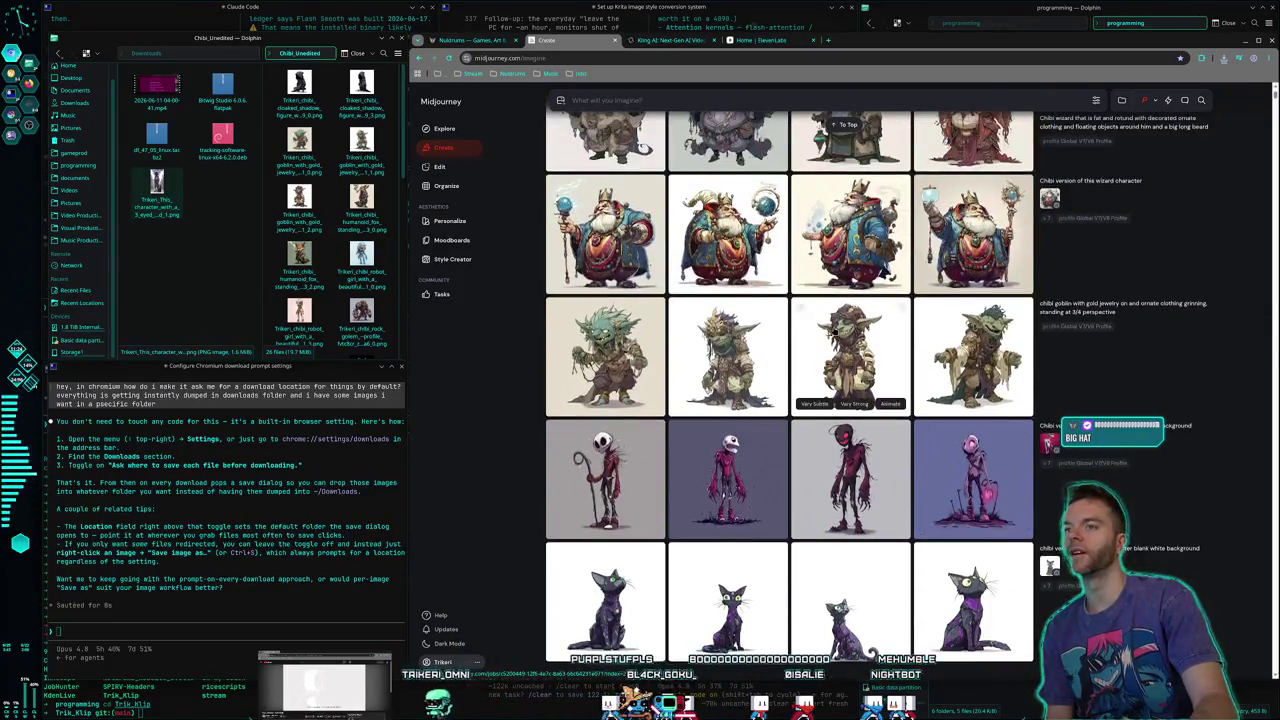
pyautogui.click(848, 336)
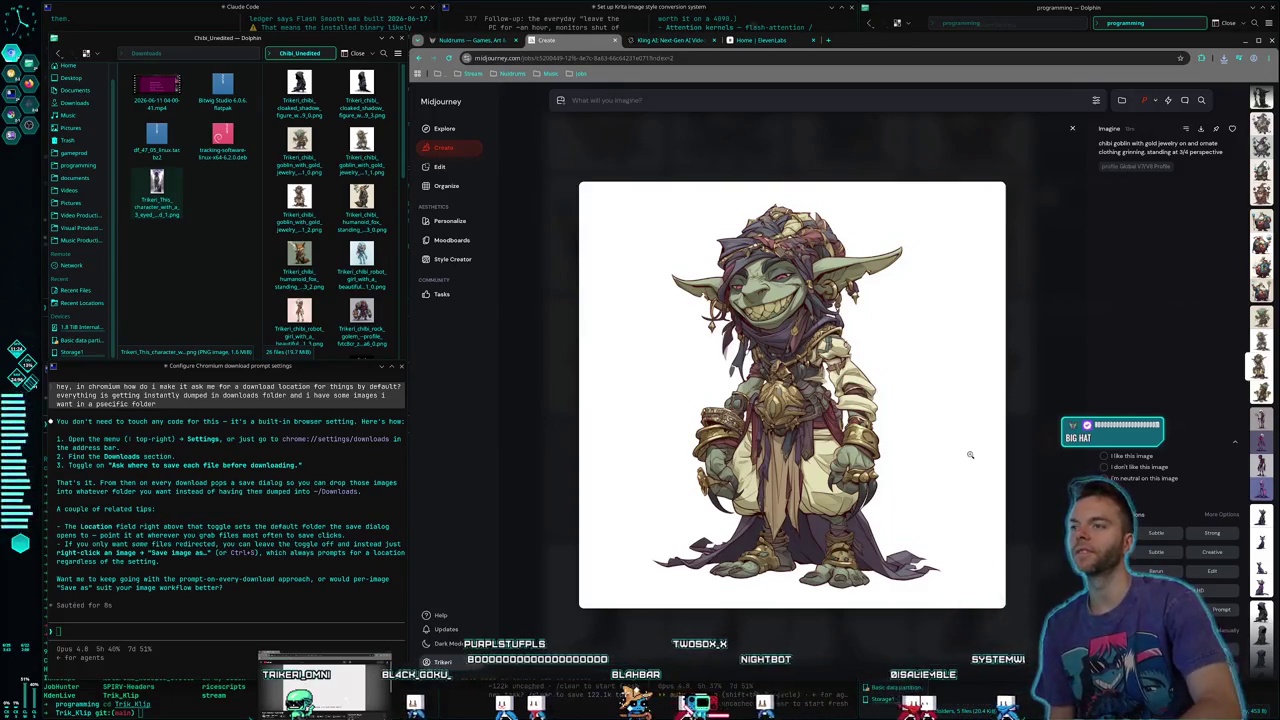
pyautogui.press('Right')
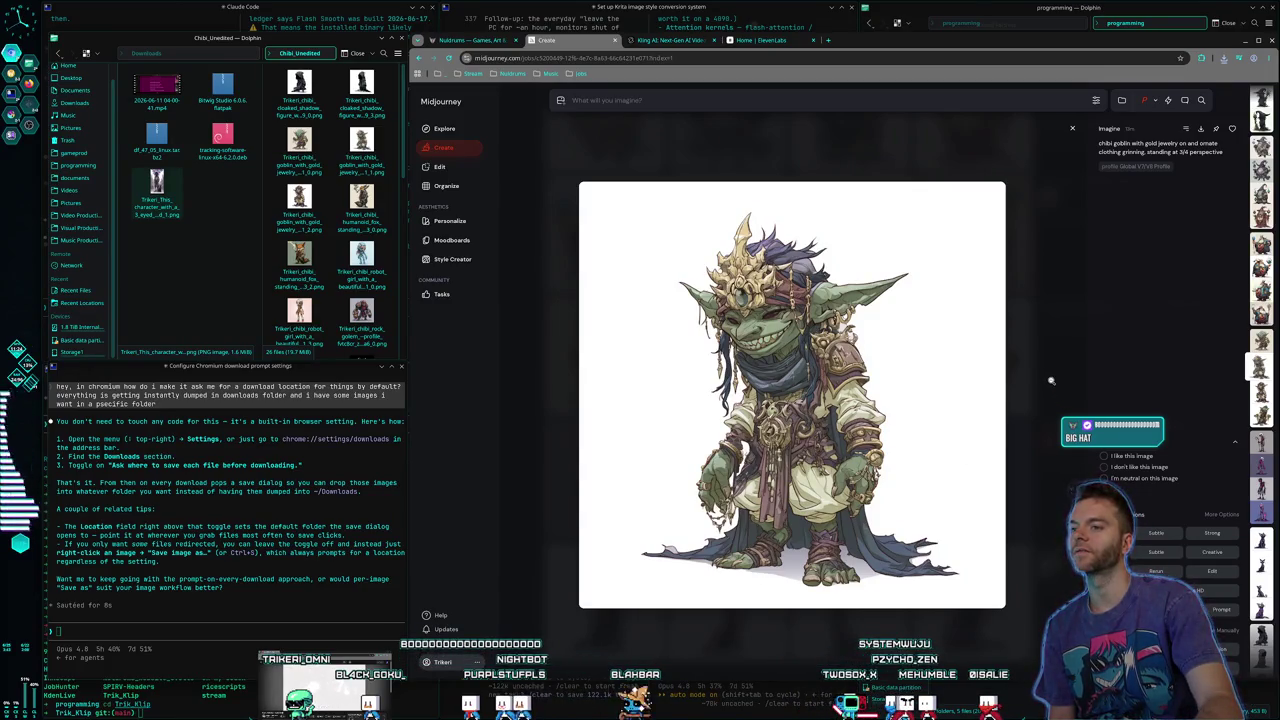
pyautogui.press('Escape')
pyautogui.scroll(15, 979, 397)
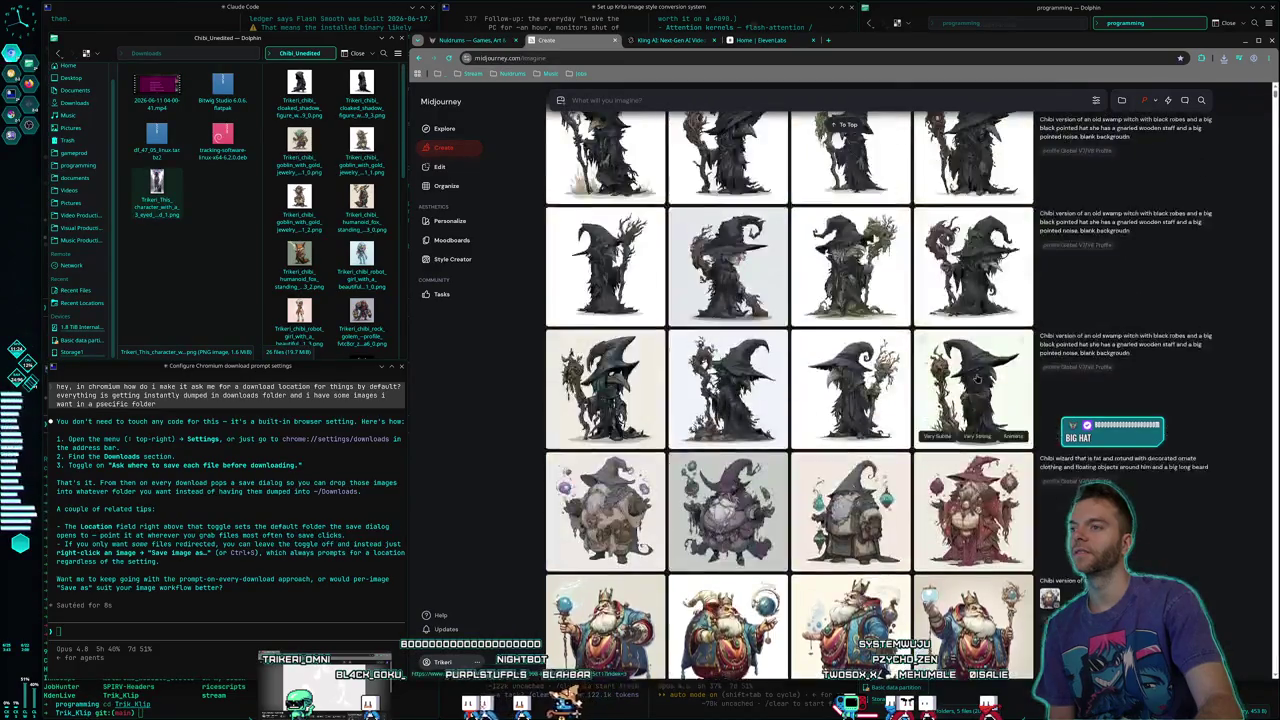
pyautogui.scroll(-4, 990, 415)
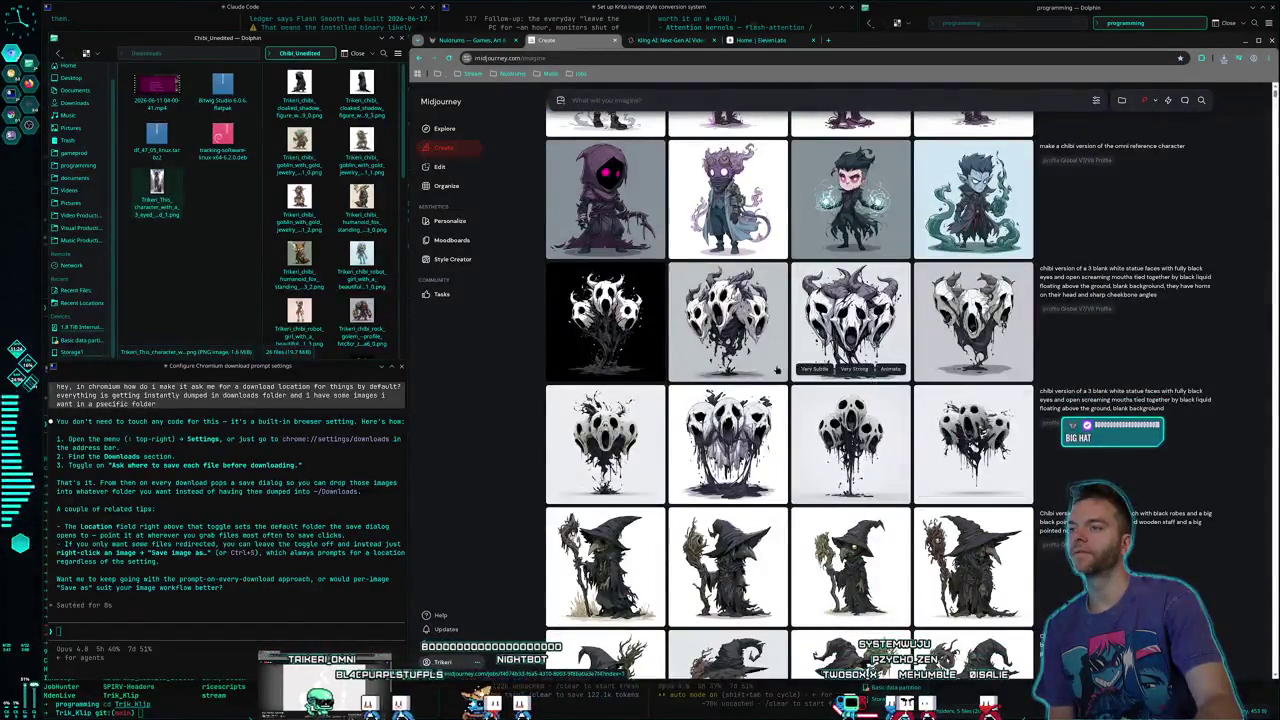
pyautogui.click(1008, 432)
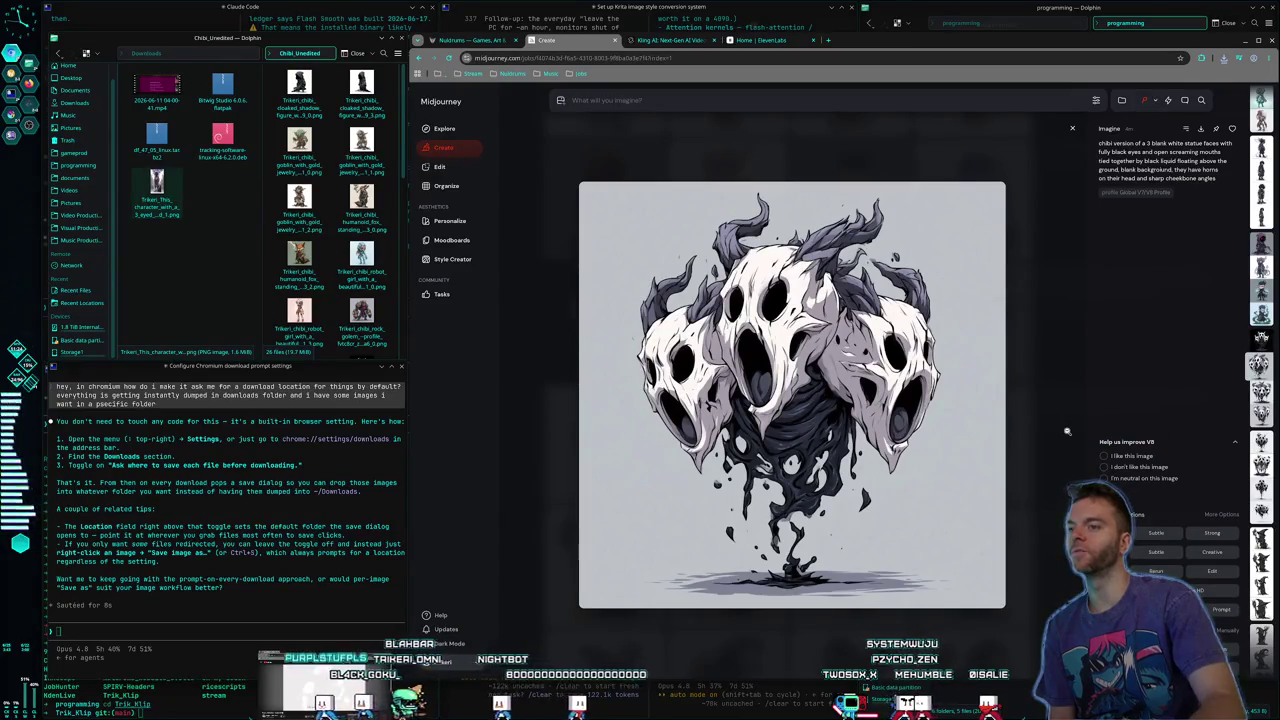
pyautogui.press('Right')
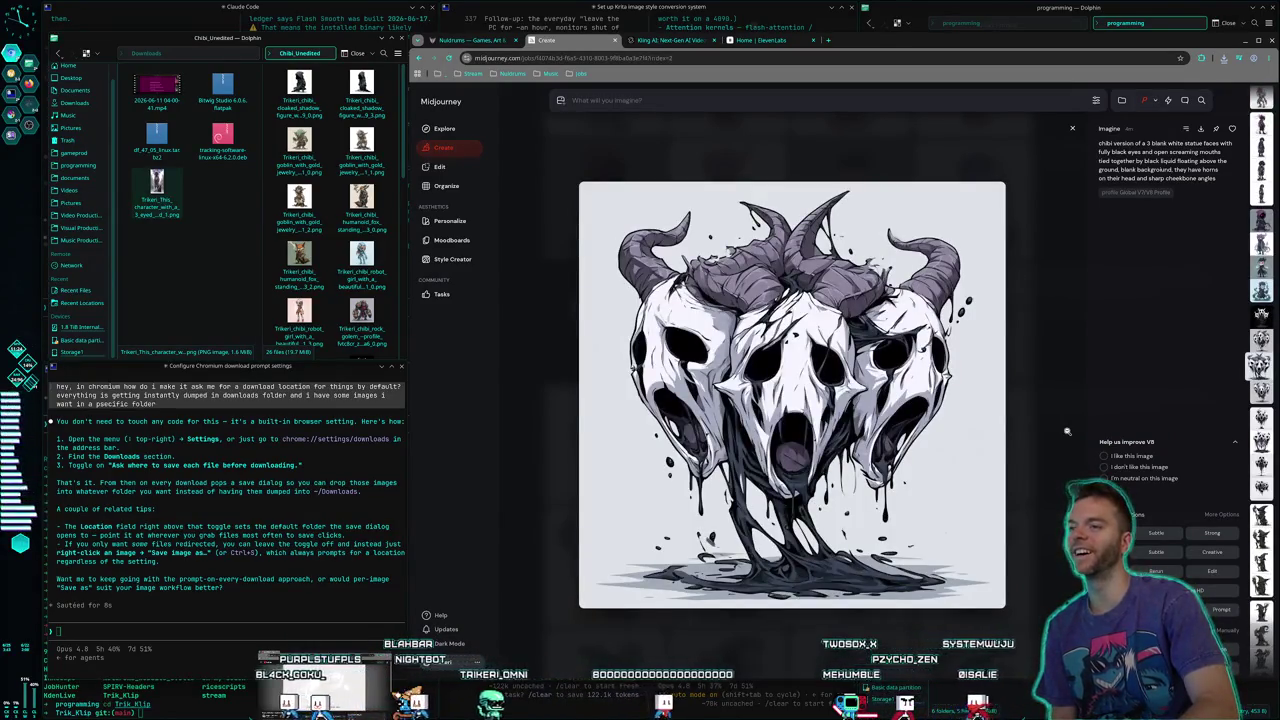
pyautogui.press('Right')
pyautogui.press('Right')
pyautogui.press('Right')
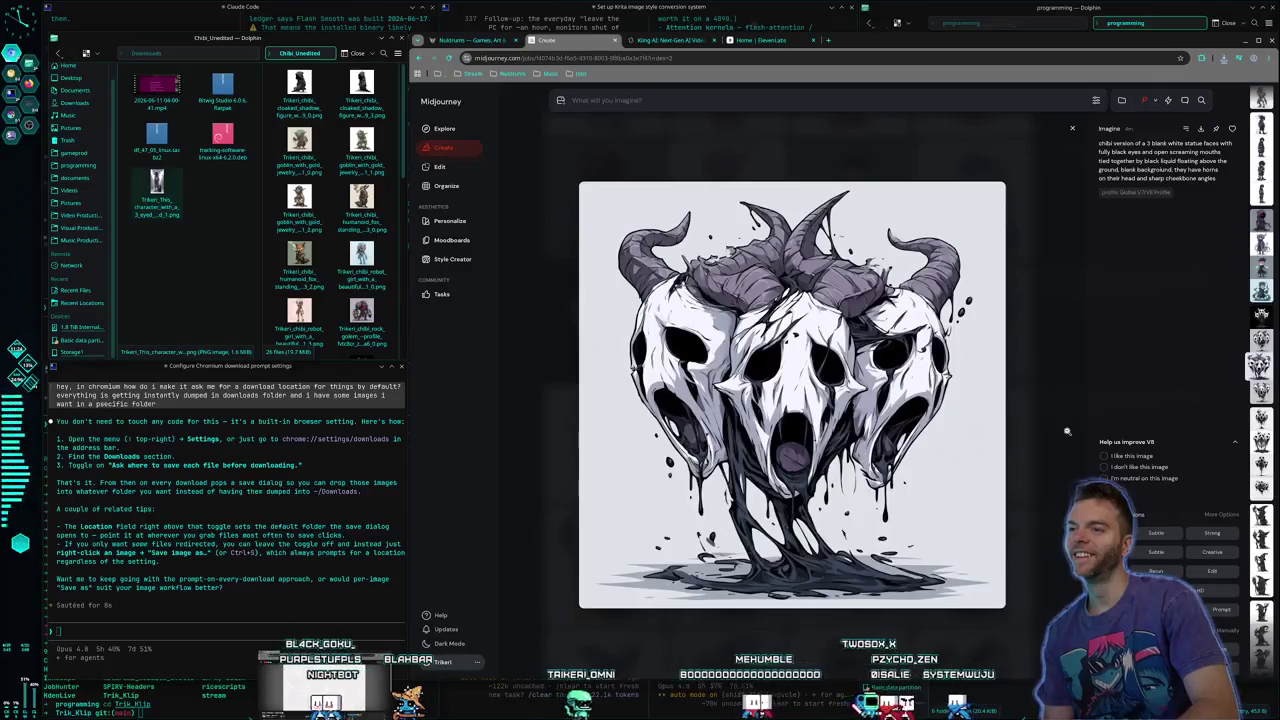
pyautogui.press('Right')
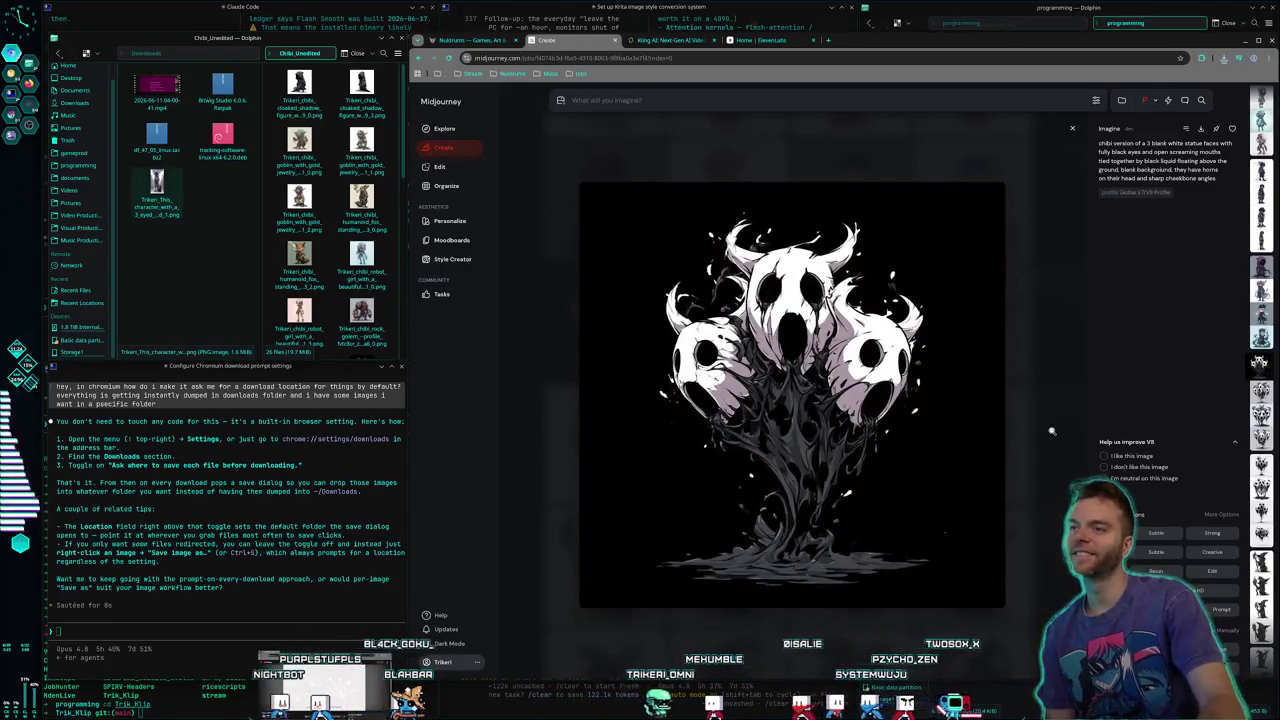
pyautogui.press('Escape')
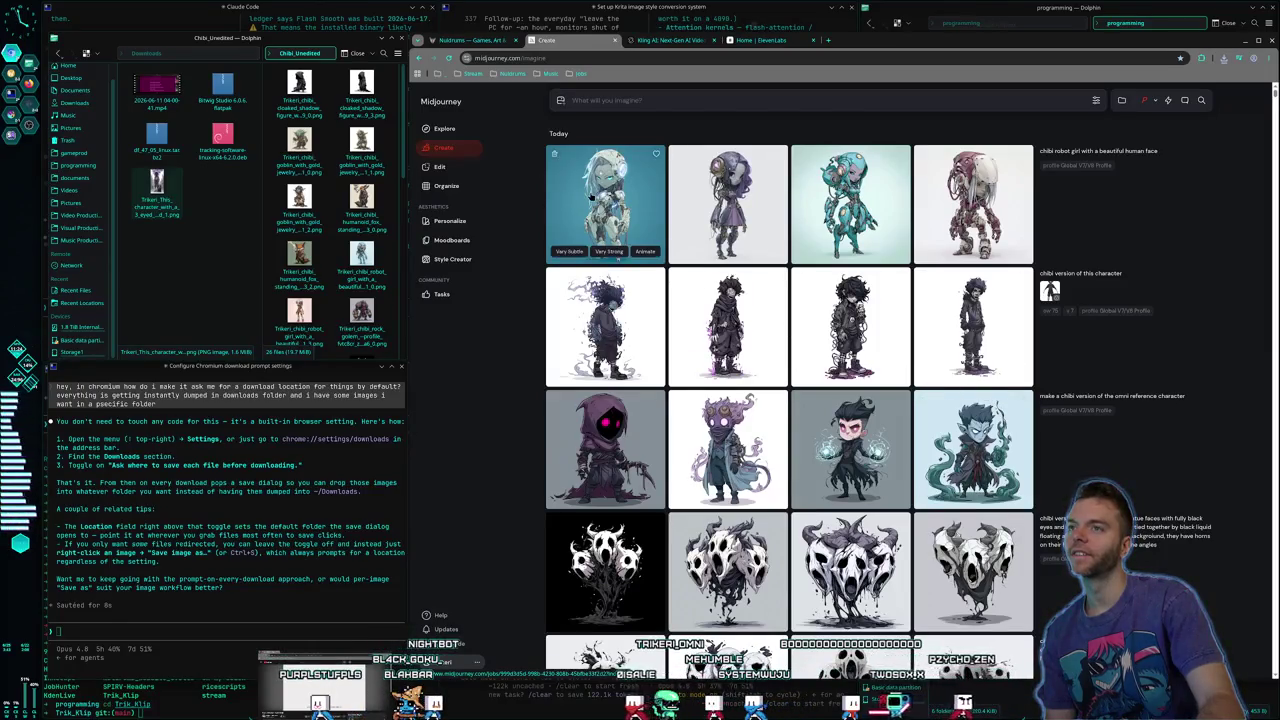
# Preview the pink robot girl, then save the teal robot image into Chibi_Unedited
pyautogui.click(941, 186)
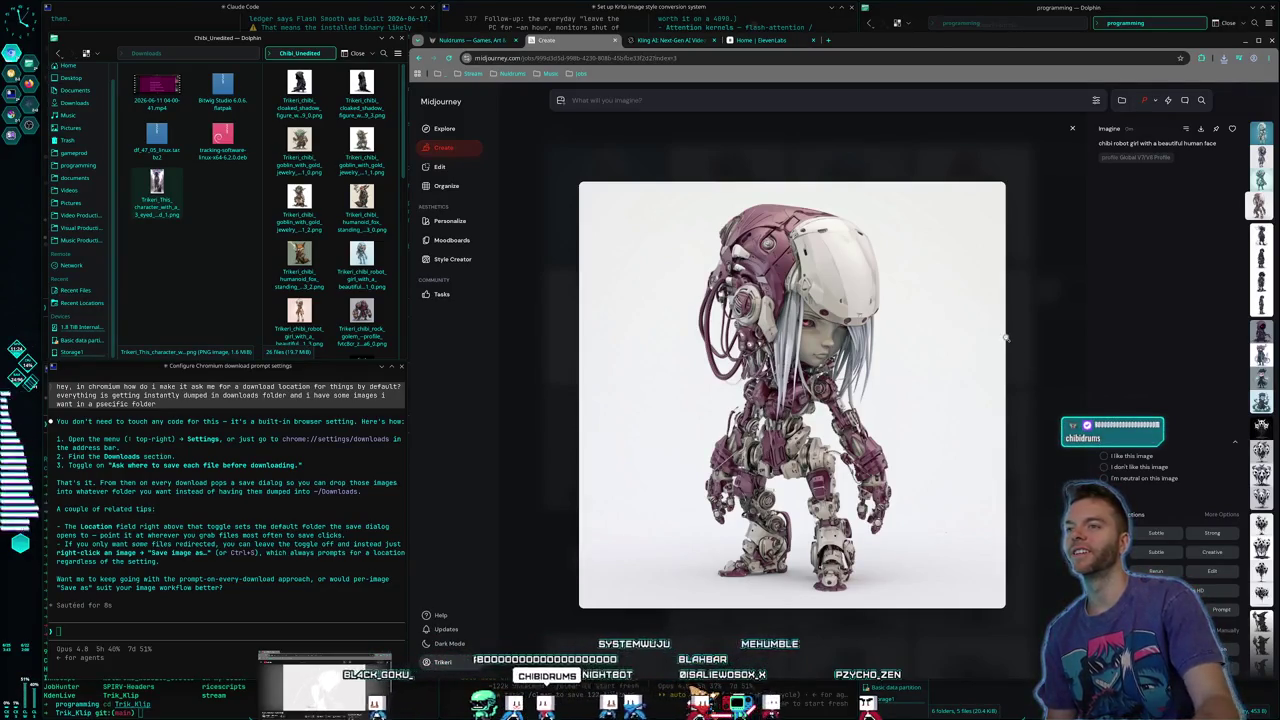
pyautogui.click(1035, 337)
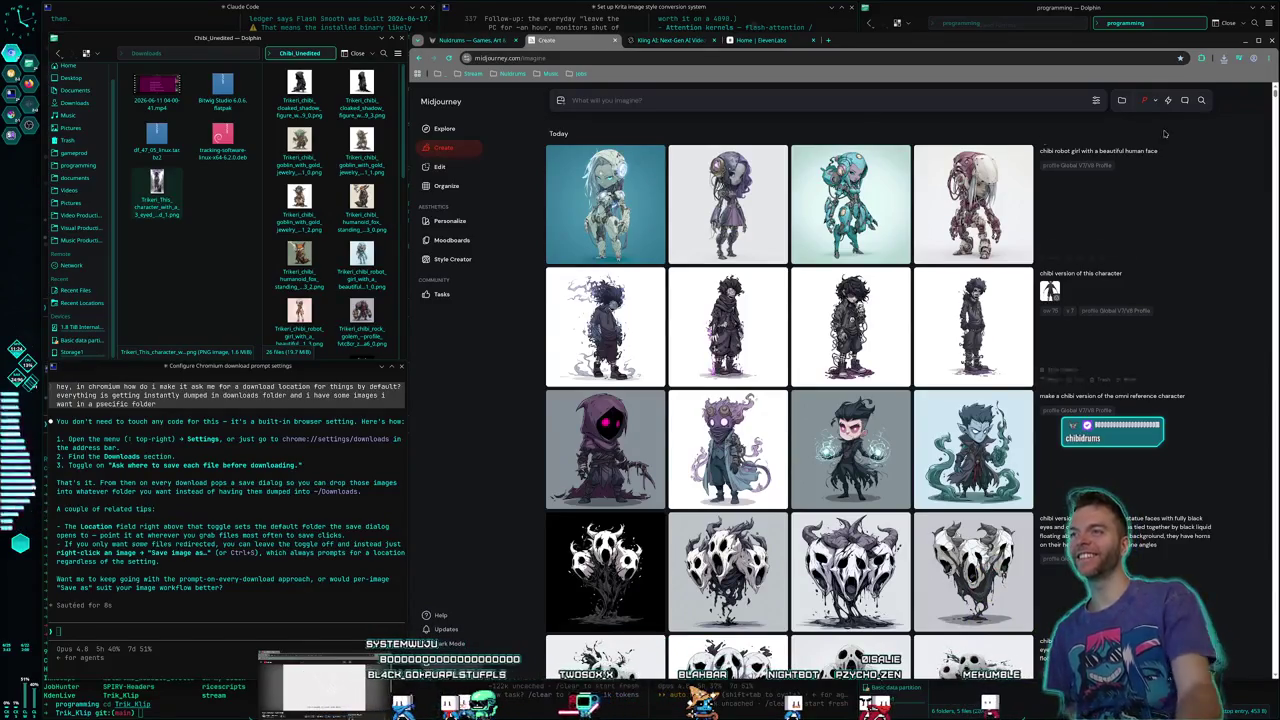
pyautogui.click(818, 239)
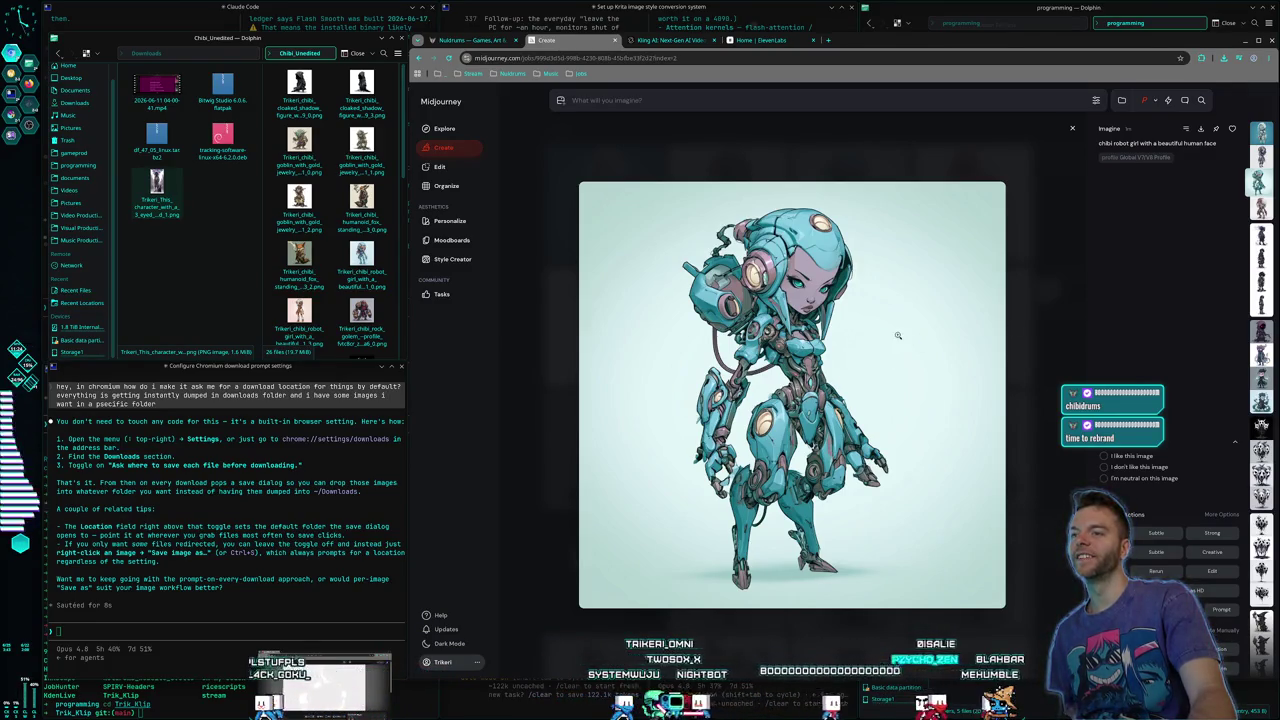
pyautogui.rightClick(816, 466)
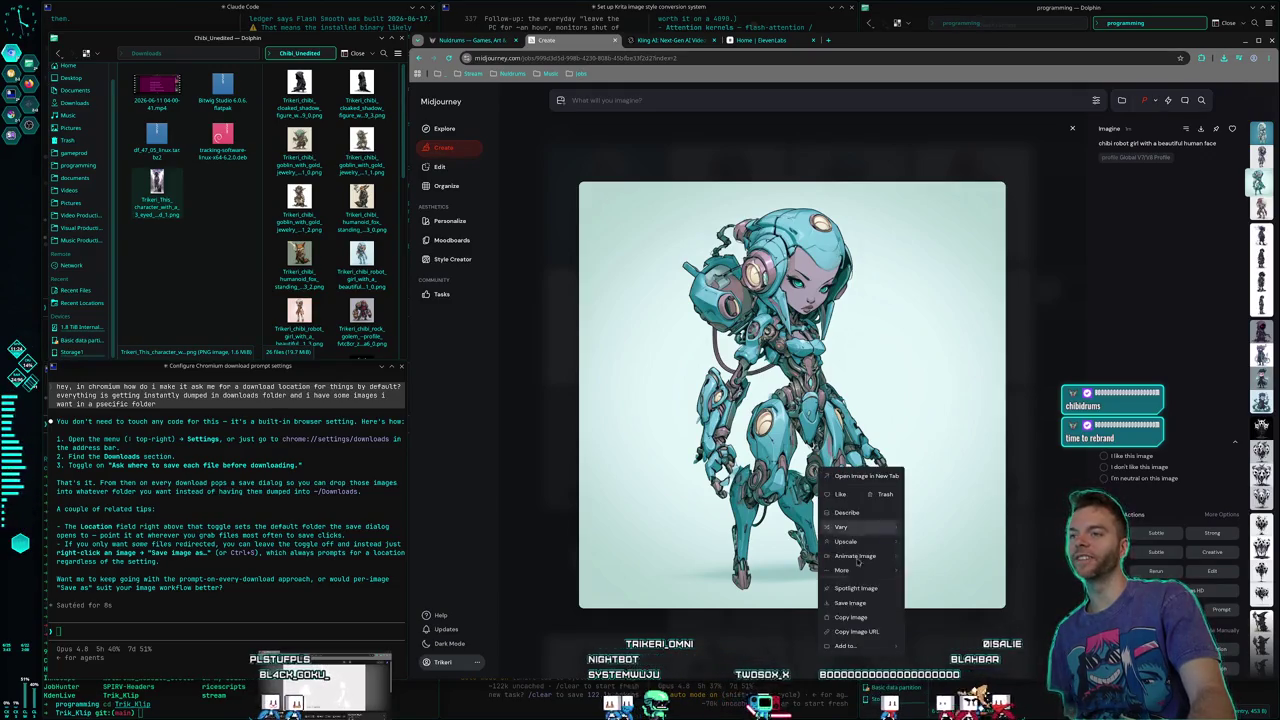
pyautogui.click(860, 600)
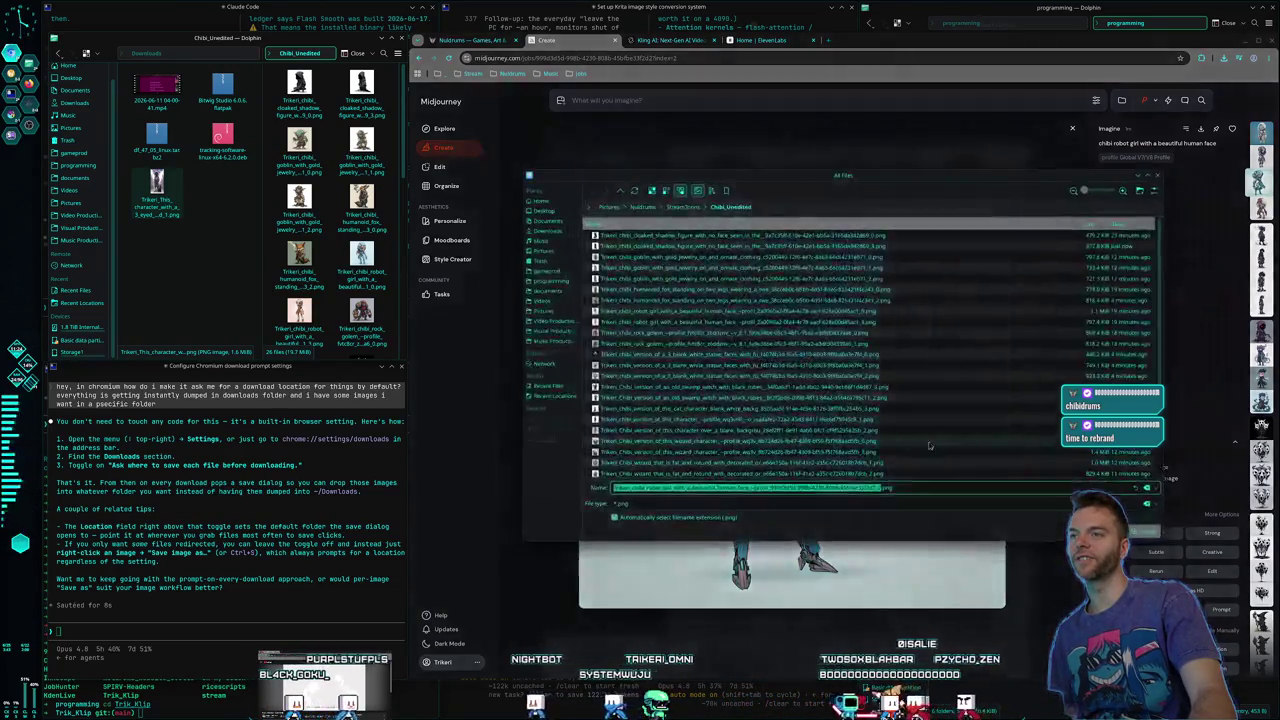
pyautogui.press('Return')
pyautogui.press('Escape')
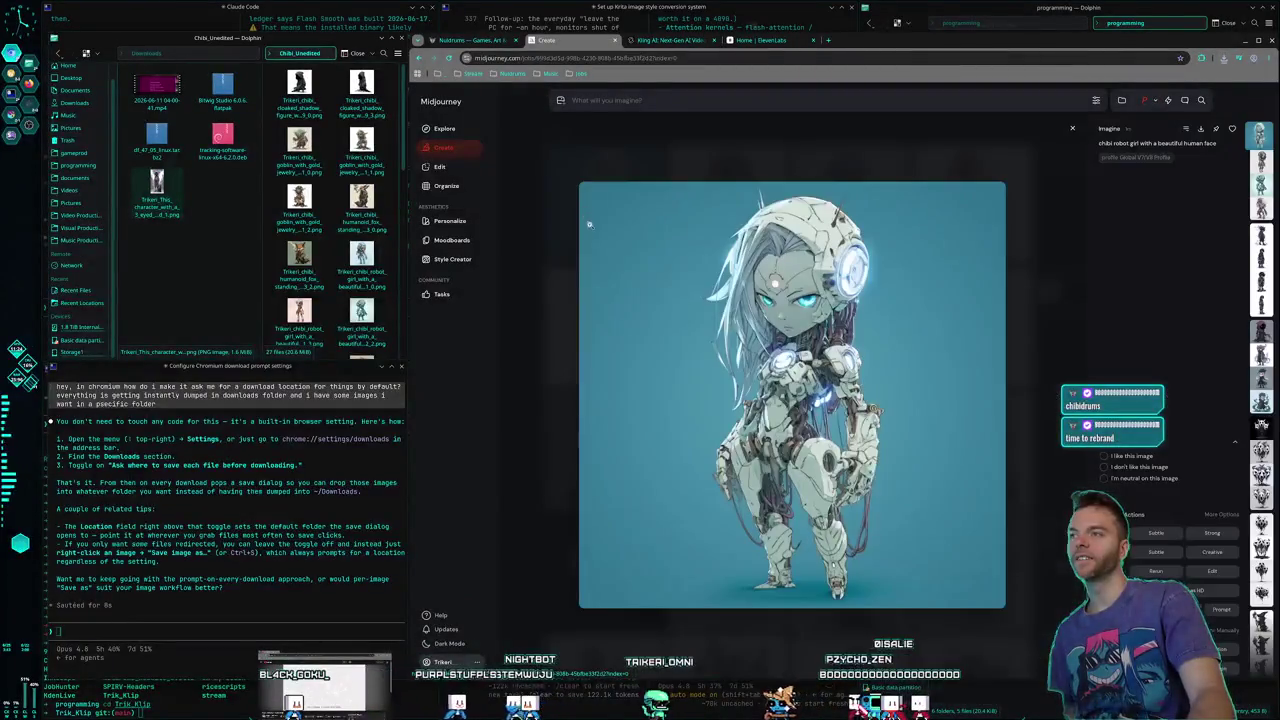
# Save the first robot girl image into Chibi_Unedited
pyautogui.click(605, 250)
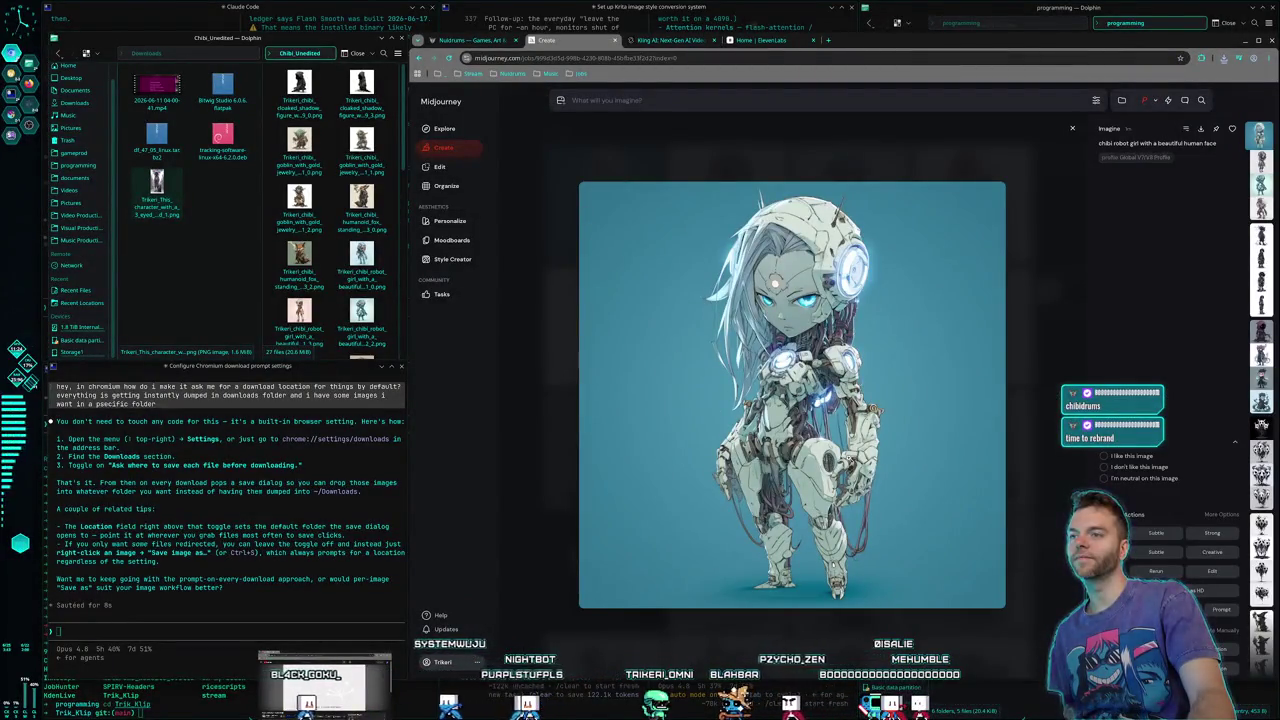
pyautogui.rightClick(894, 449)
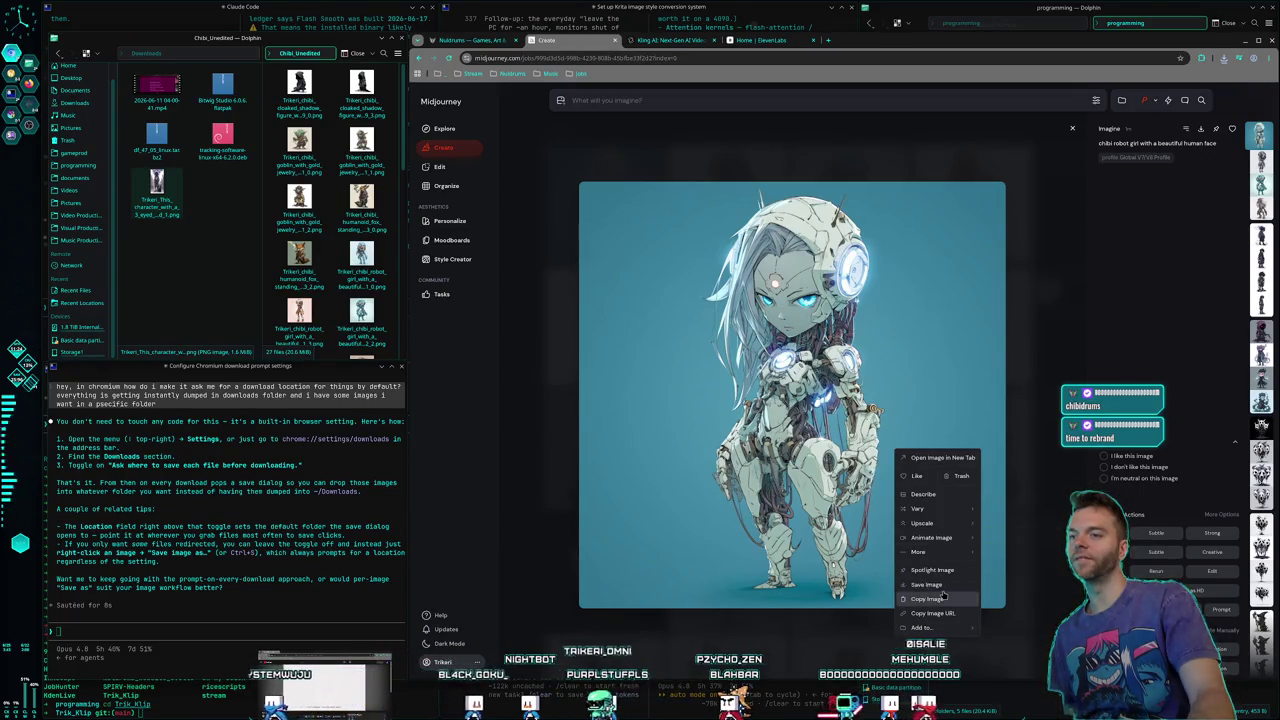
pyautogui.click(935, 495)
pyautogui.press('Return')
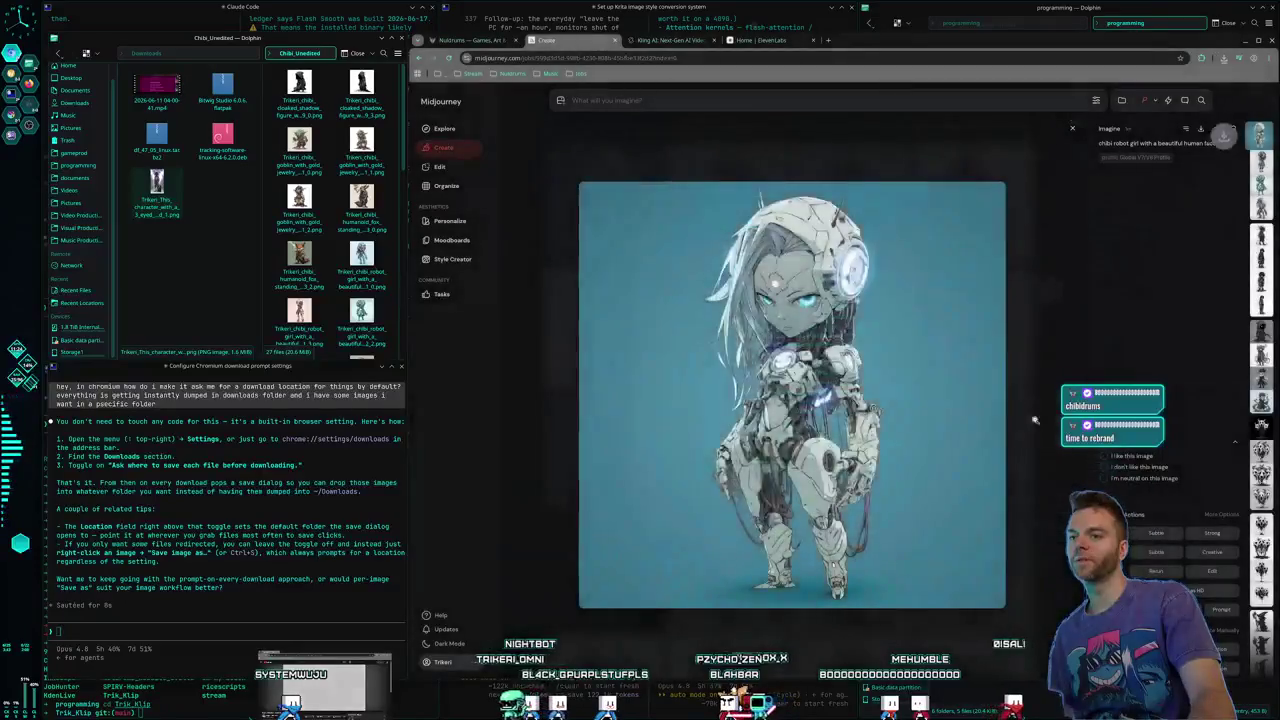
pyautogui.click(1022, 393)
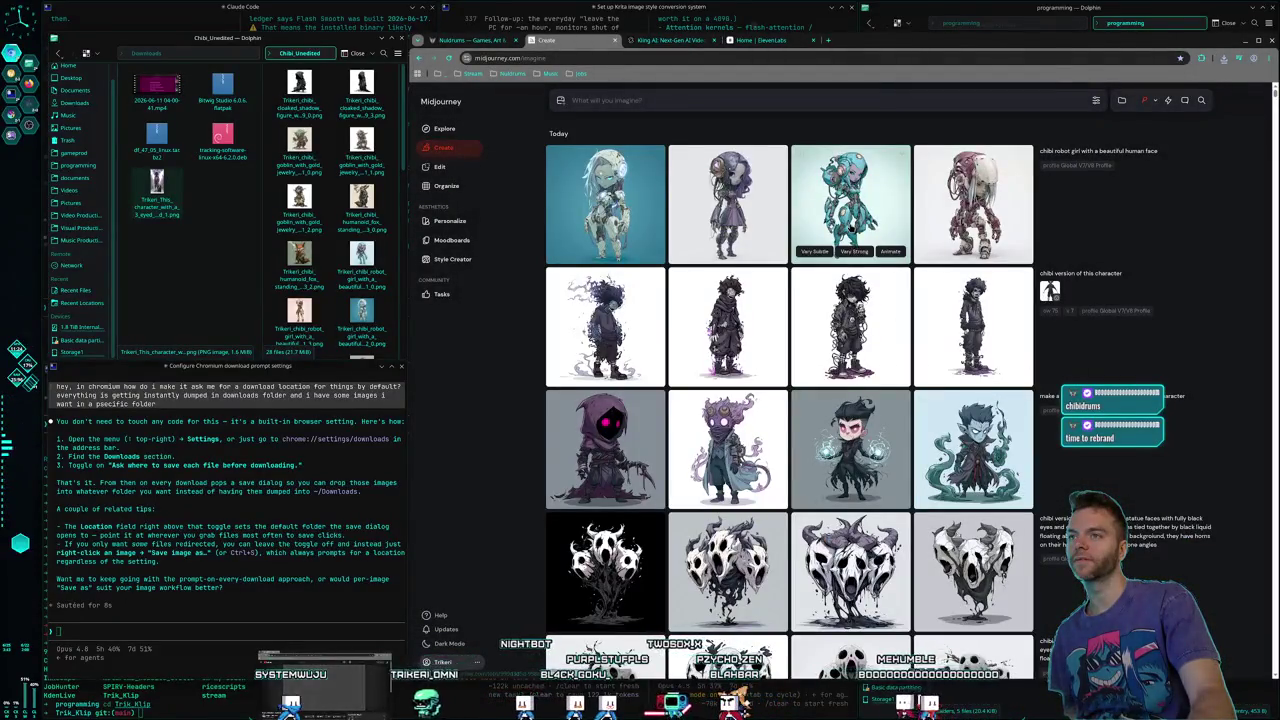
# Rerun the 'chibi robot girl with a beautiful human face' prompt for a new batch
pyautogui.click(760, 220)
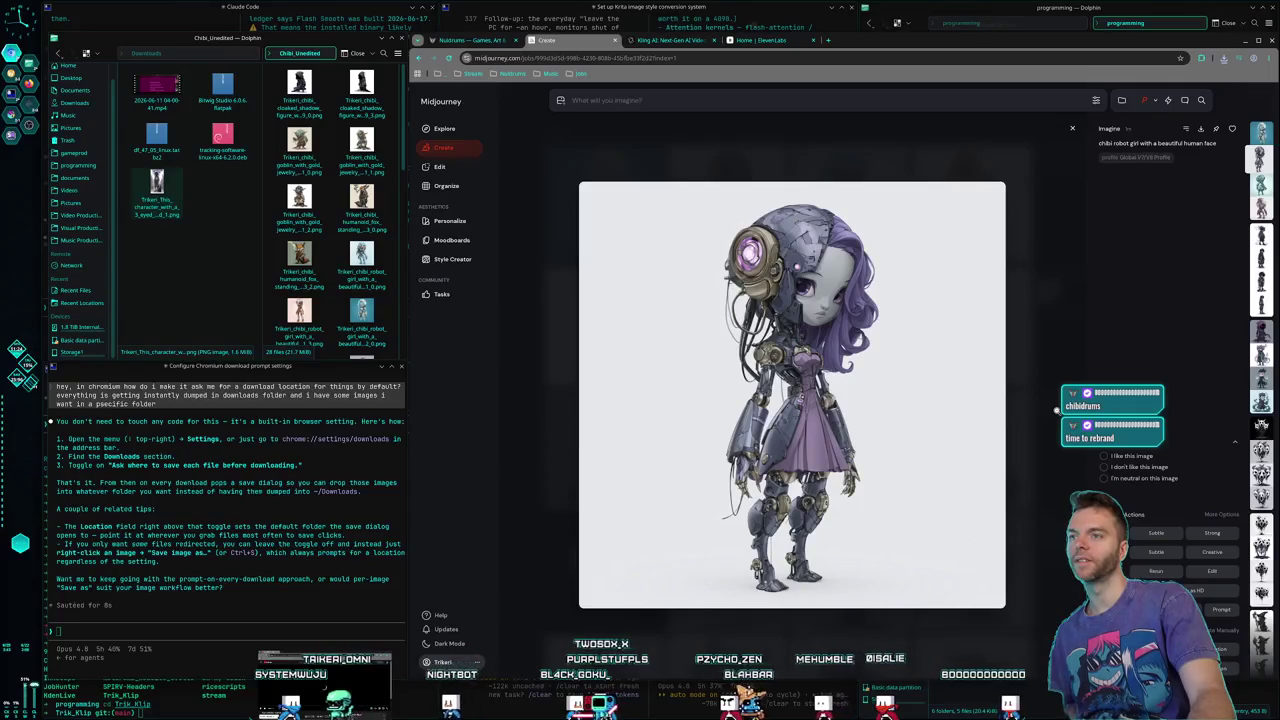
pyautogui.click(1089, 217)
pyautogui.click(1196, 149)
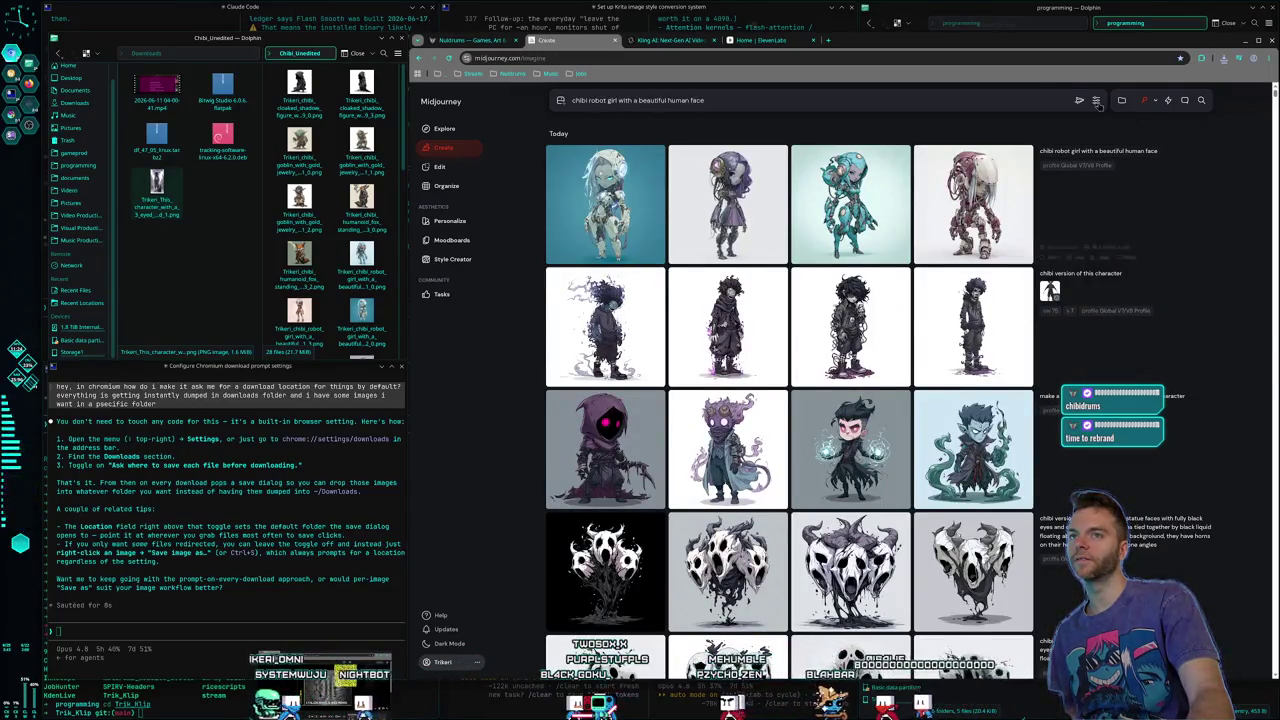
pyautogui.click(1078, 99)
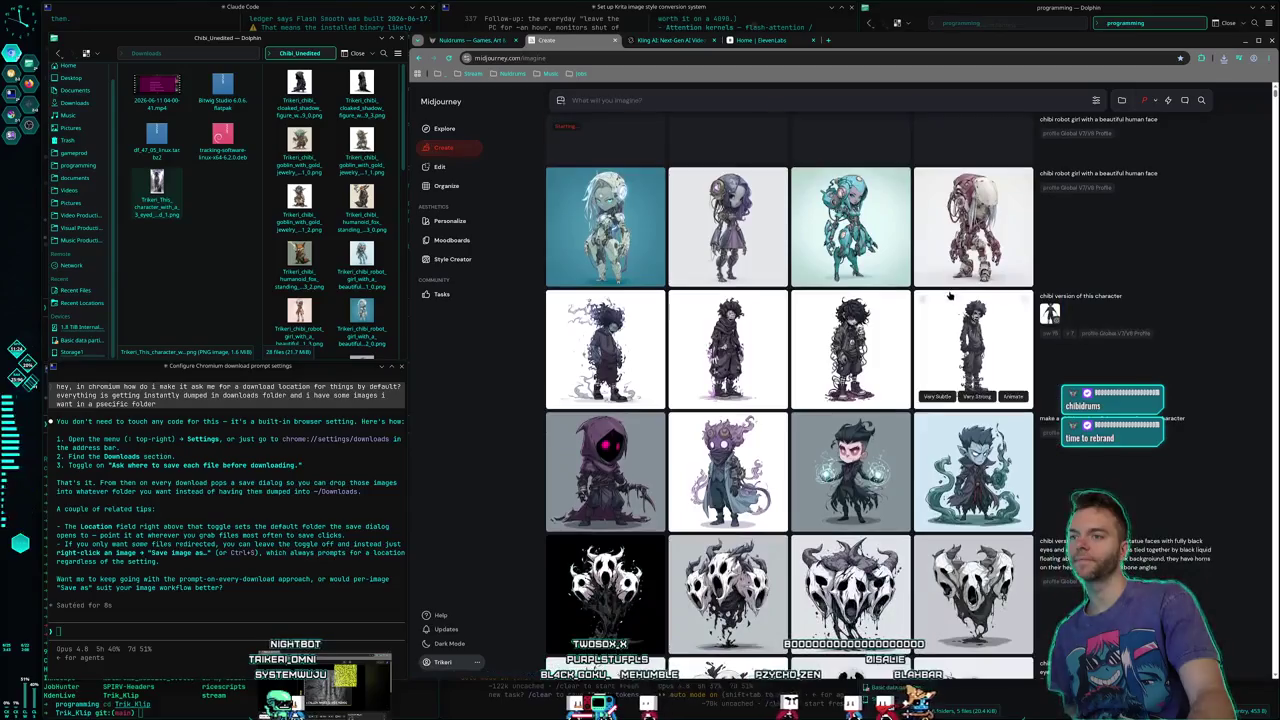
pyautogui.scroll(-1, 947, 300)
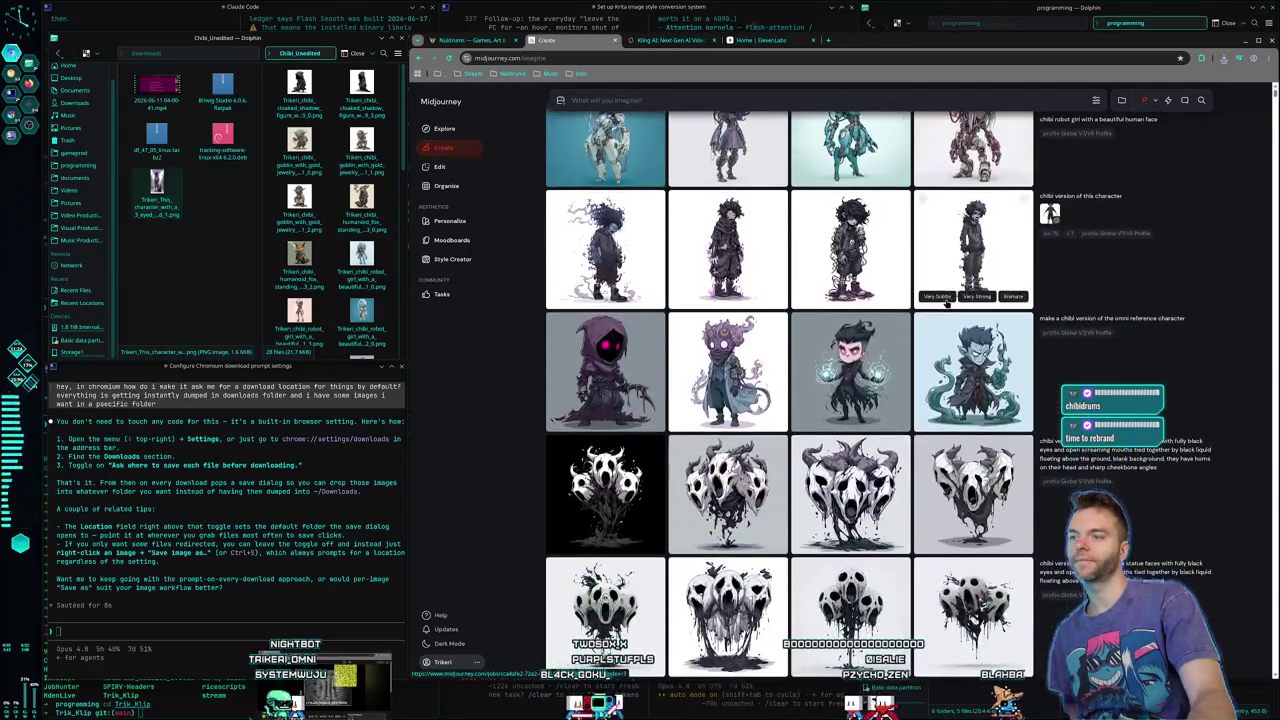
pyautogui.scroll(2, 945, 309)
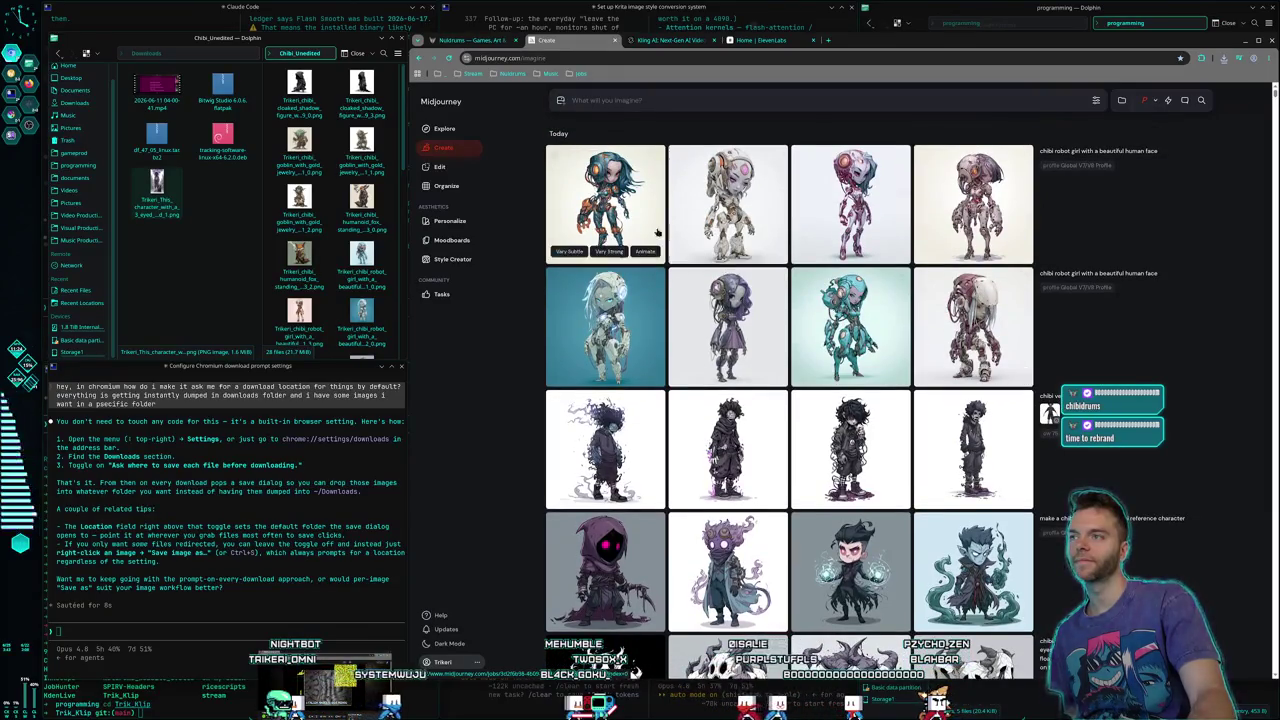
# Browse the new batch of robot girl variations in the viewer
pyautogui.click(634, 185)
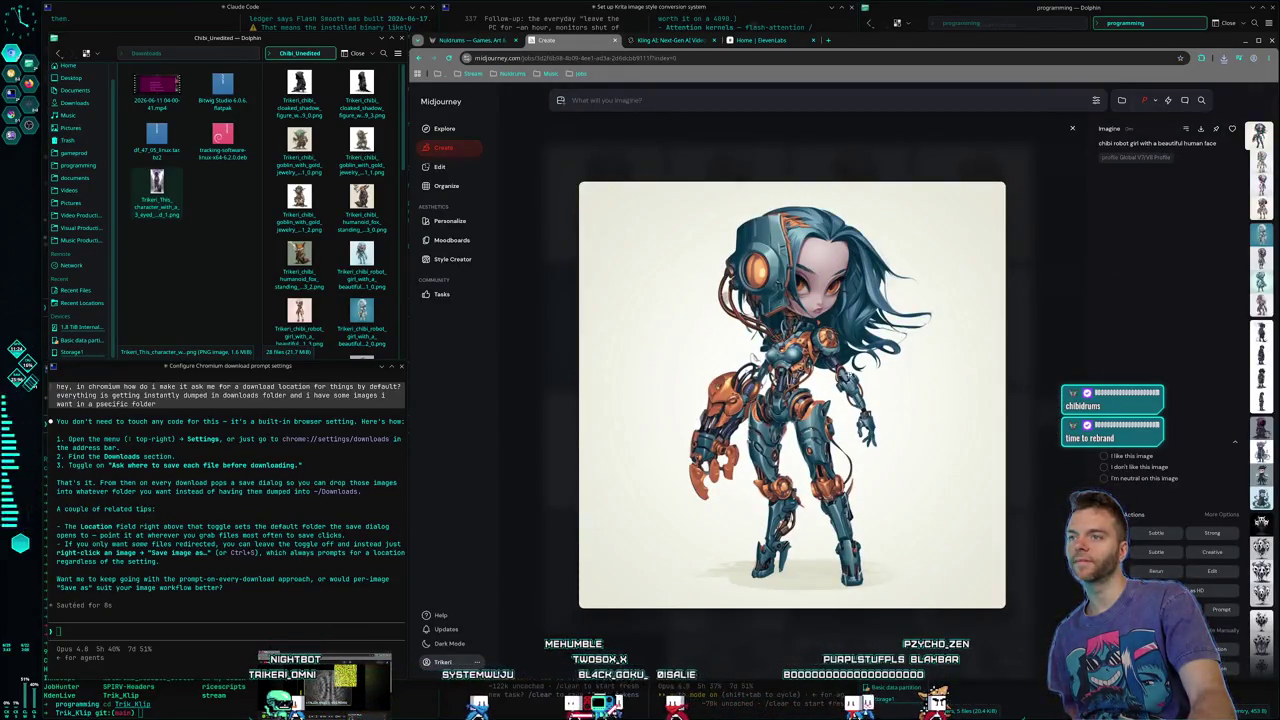
pyautogui.press('Escape')
pyautogui.click(730, 212)
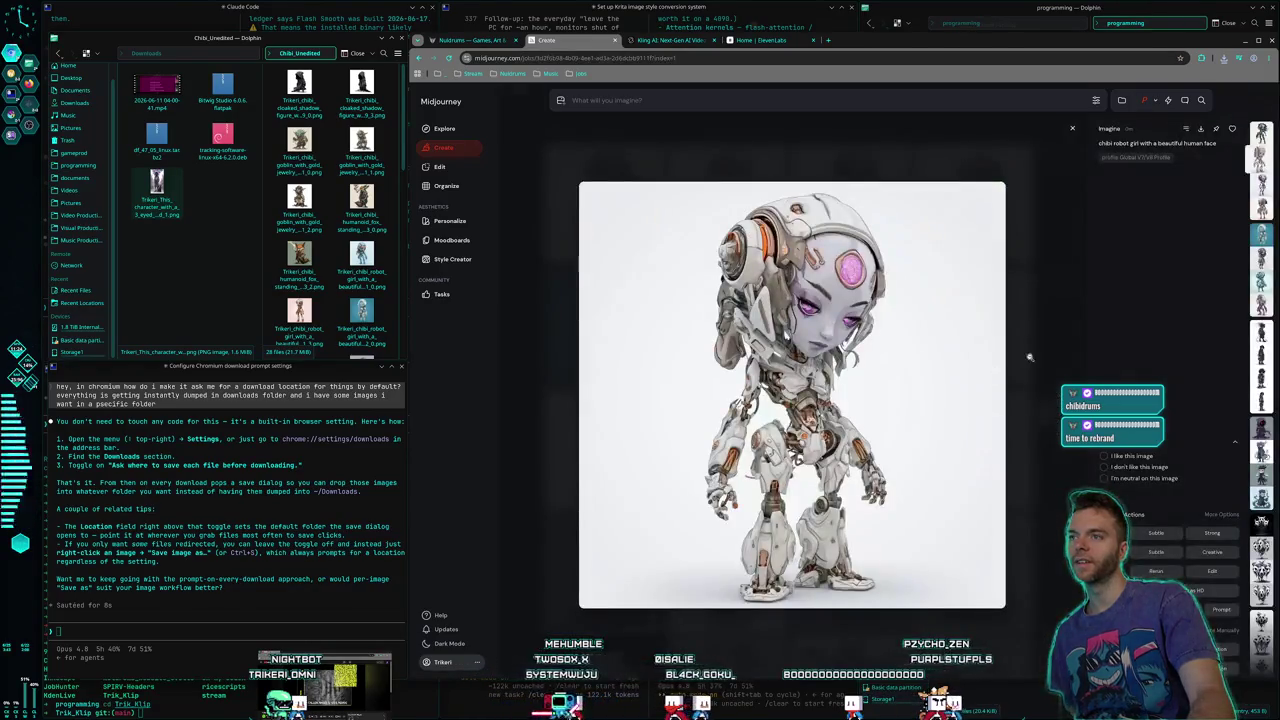
pyautogui.press('Escape')
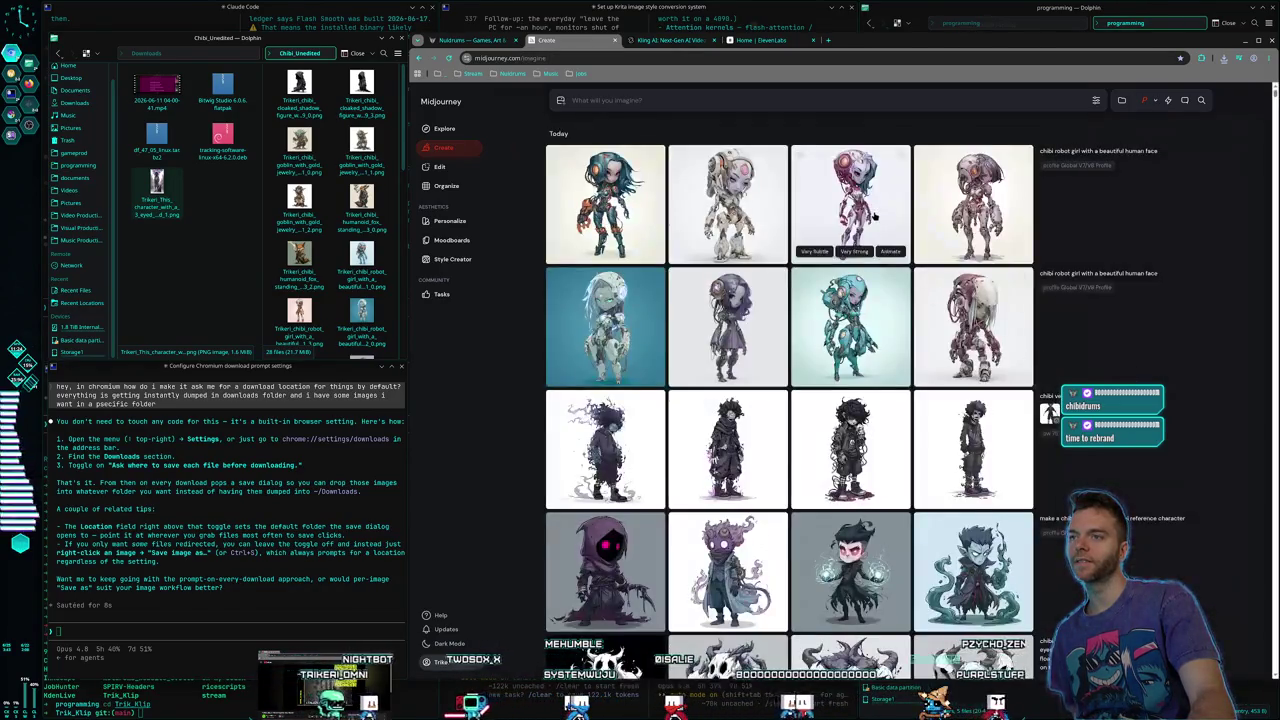
pyautogui.press('Return')
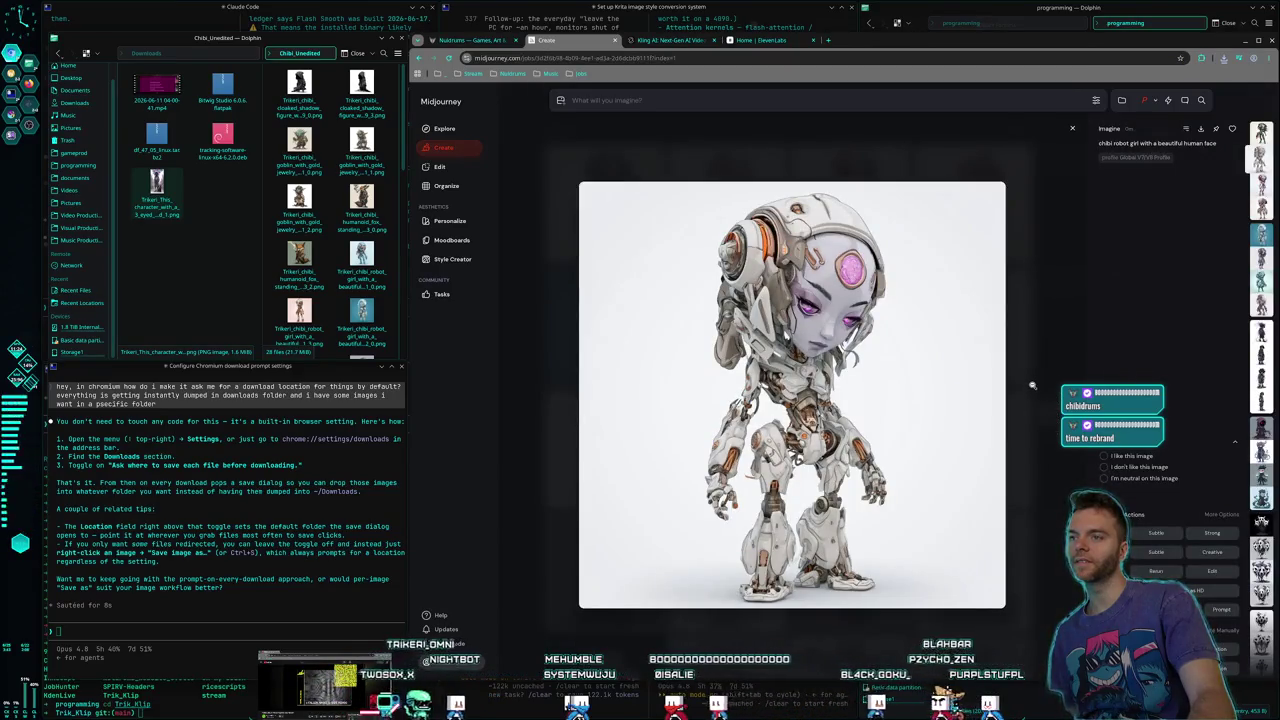
pyautogui.press('Escape')
pyautogui.press('Right')
pyautogui.press('Return')
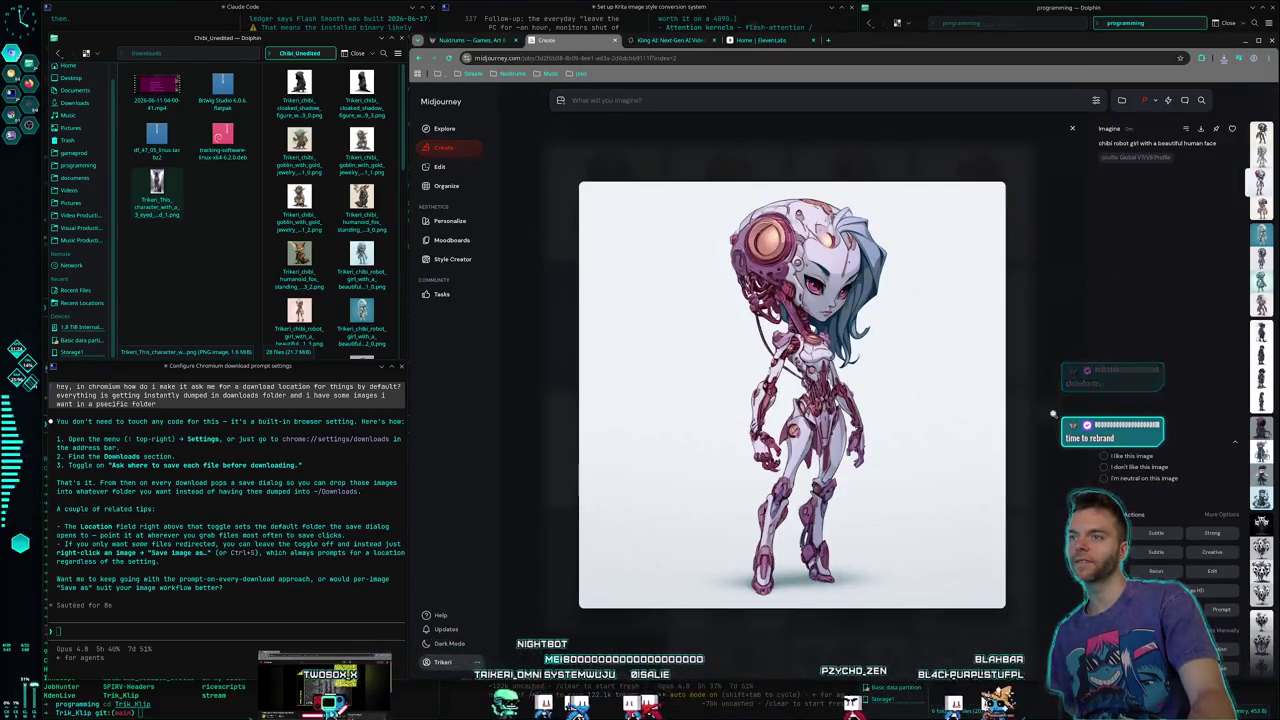
pyautogui.press('Escape')
# Go back to the pink robot girl and save it into Chibi_Unedited
pyautogui.click(964, 219)
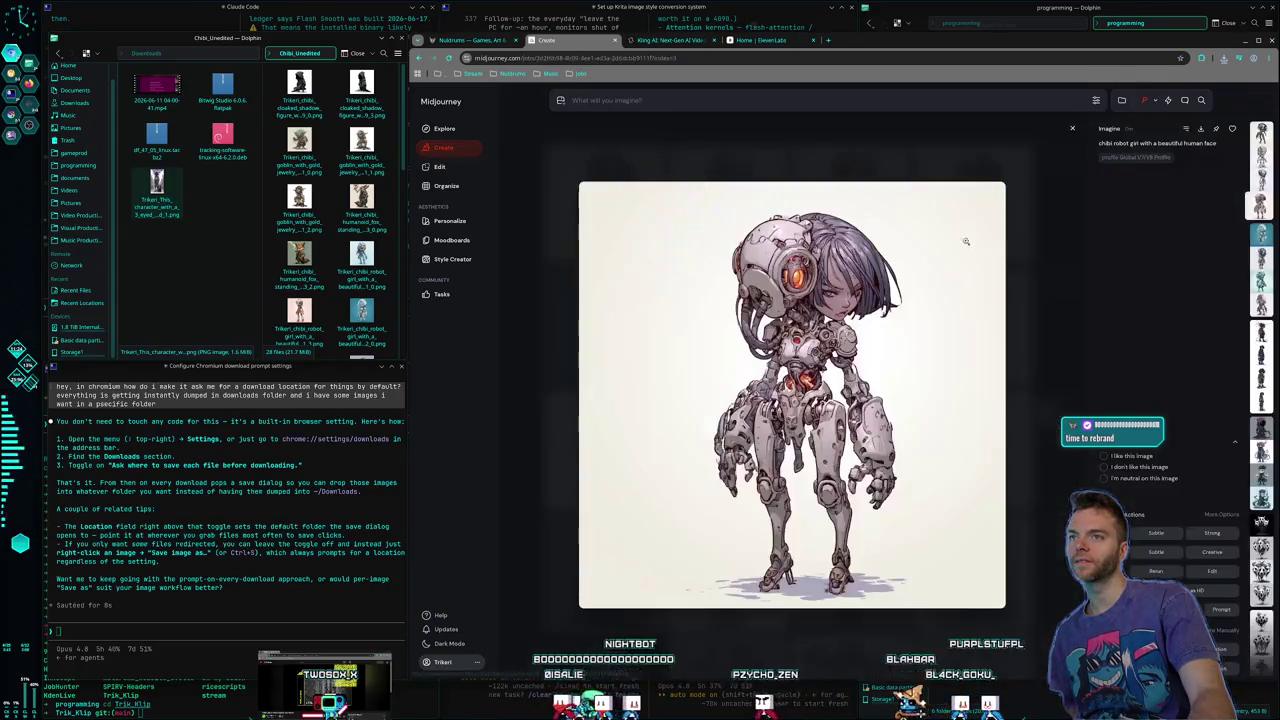
pyautogui.press('Escape')
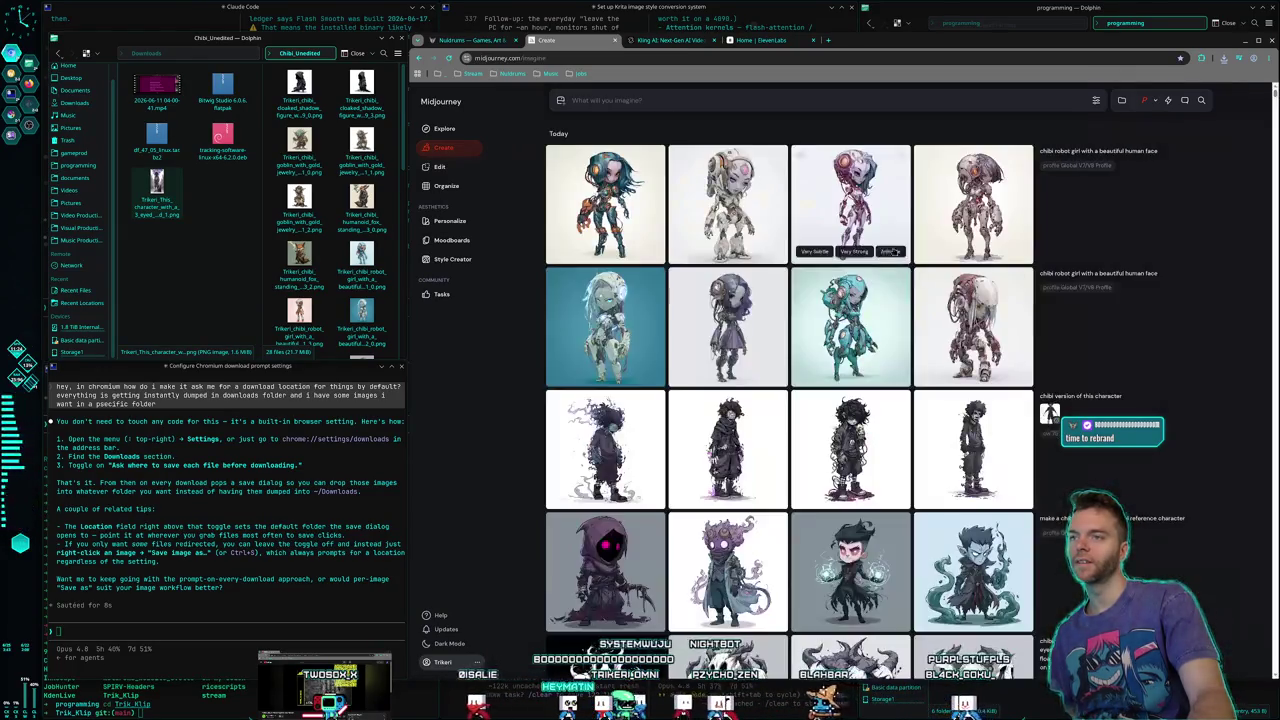
pyautogui.press('Right')
pyautogui.press('Return')
pyautogui.rightClick(853, 366)
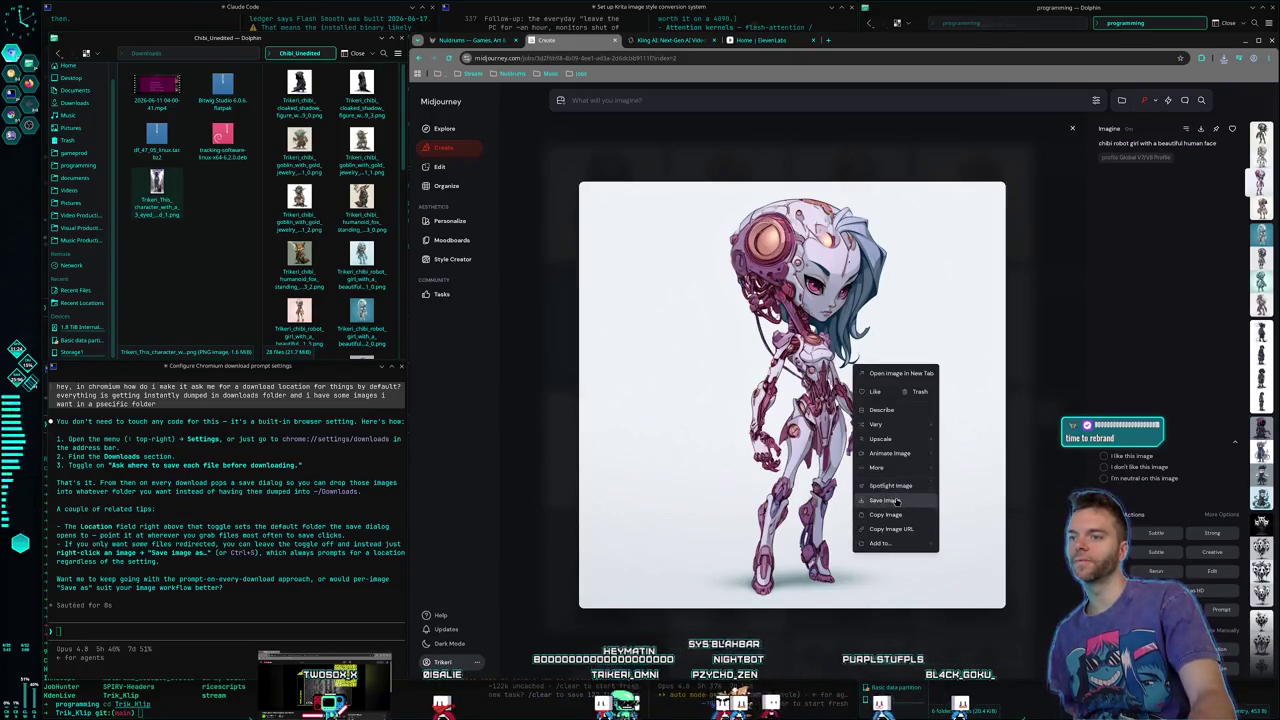
pyautogui.click(920, 477)
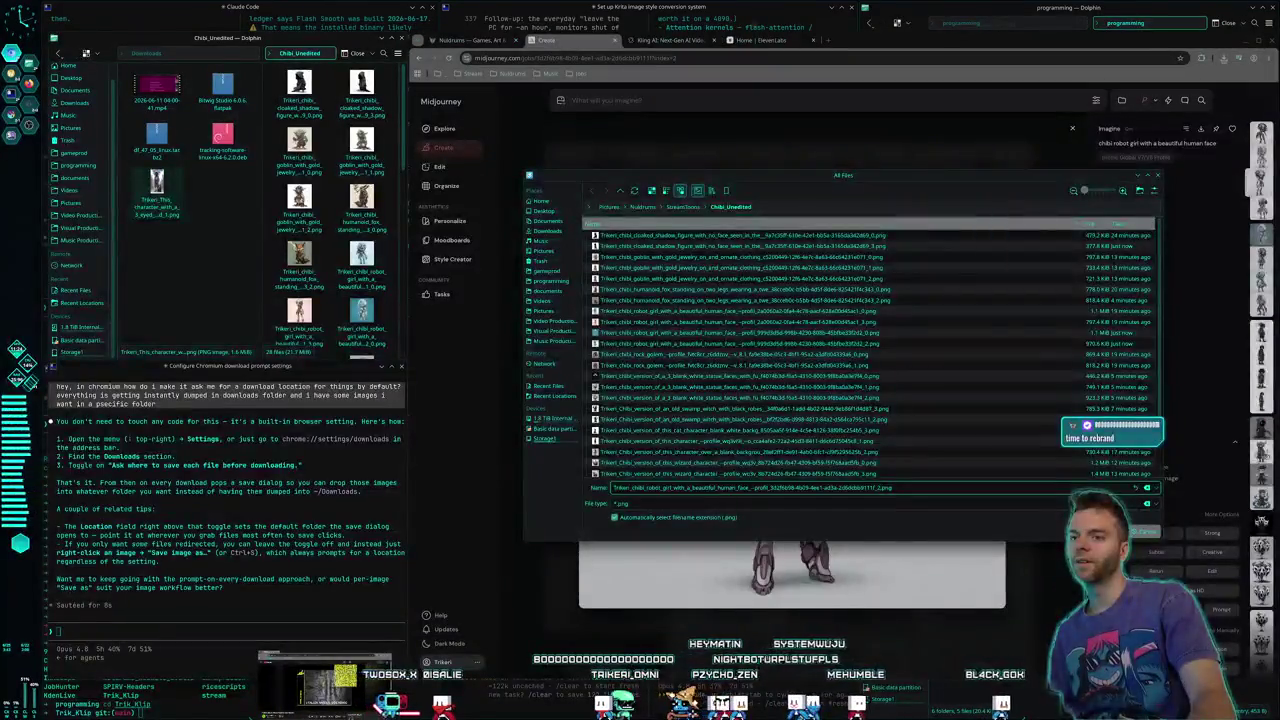
pyautogui.press('Return')
pyautogui.press('Escape')
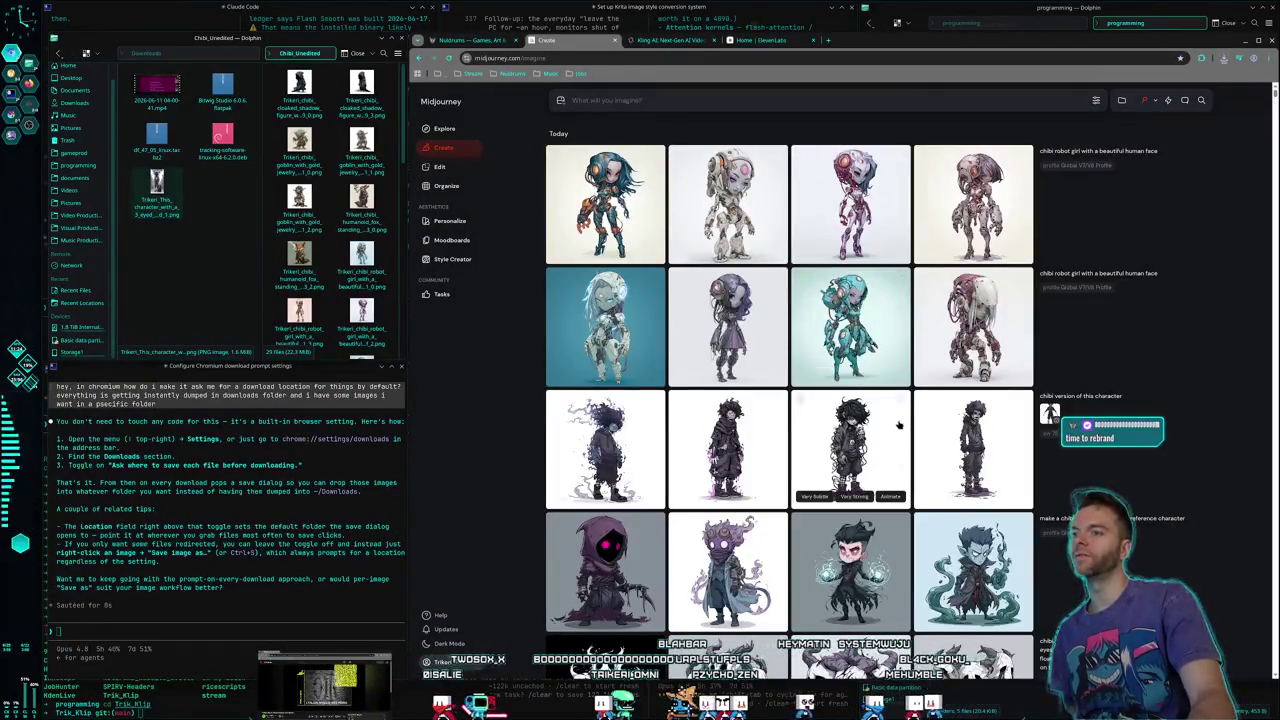
# Reload the blank-background chibi prompt into the imagine bar for reuse
pyautogui.scroll(-10, 880, 400)
pyautogui.scroll(-5, 862, 320)
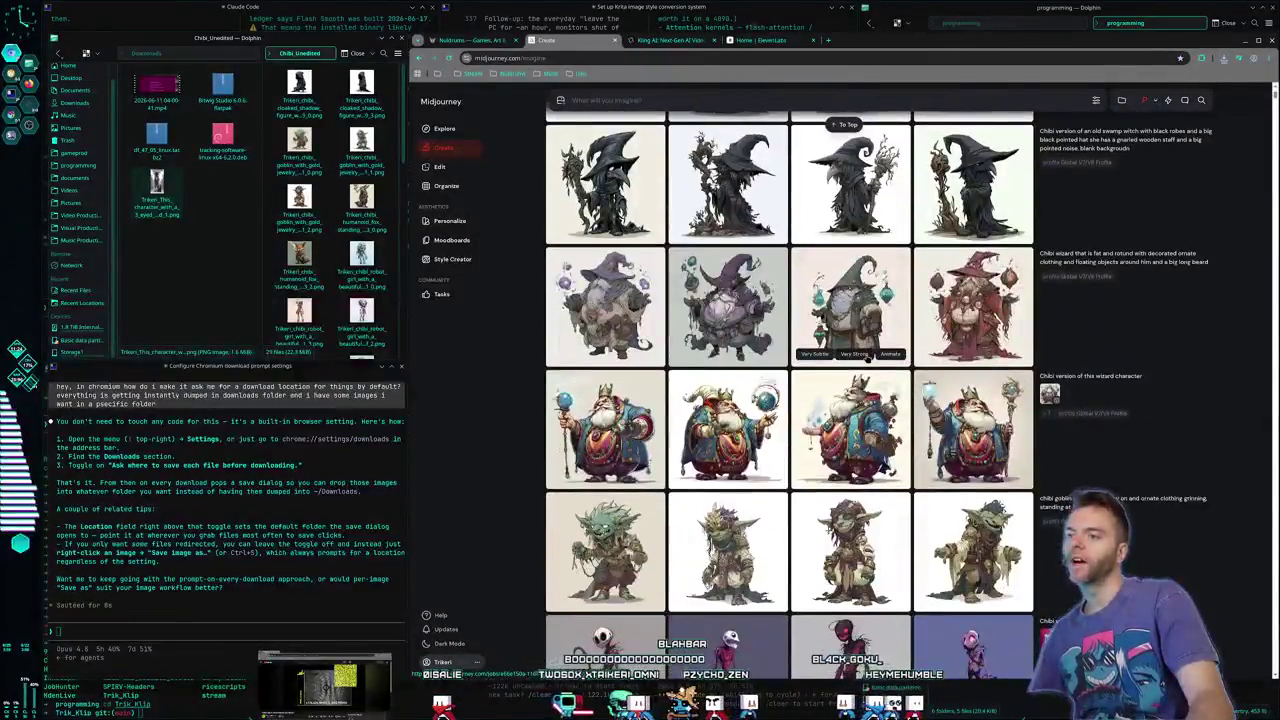
pyautogui.scroll(-5, 866, 370)
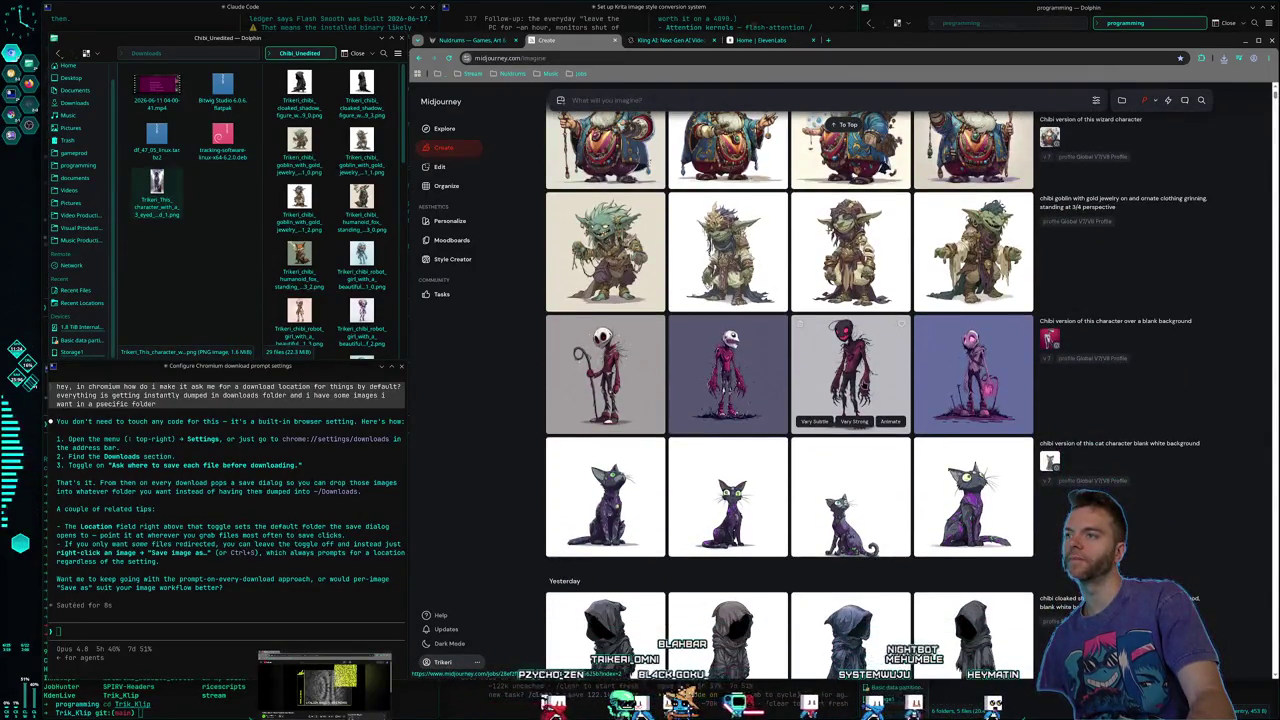
pyautogui.scroll(-2, 864, 386)
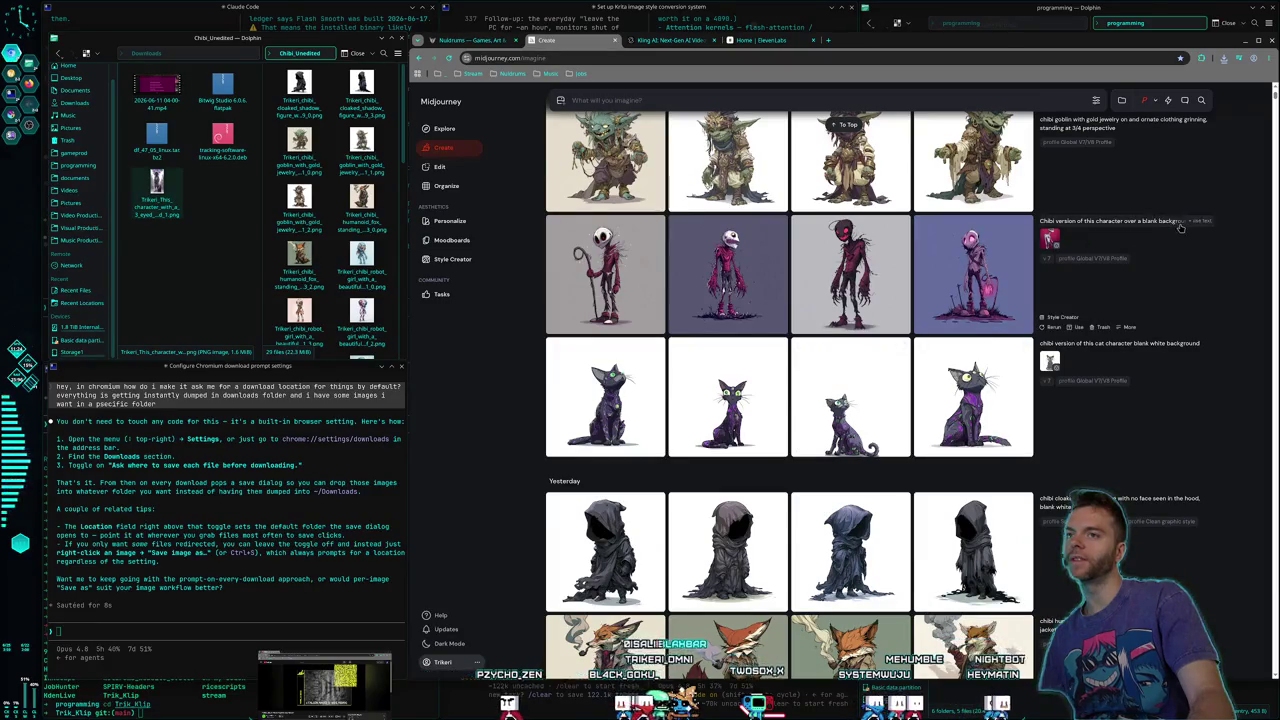
pyautogui.click(1203, 226)
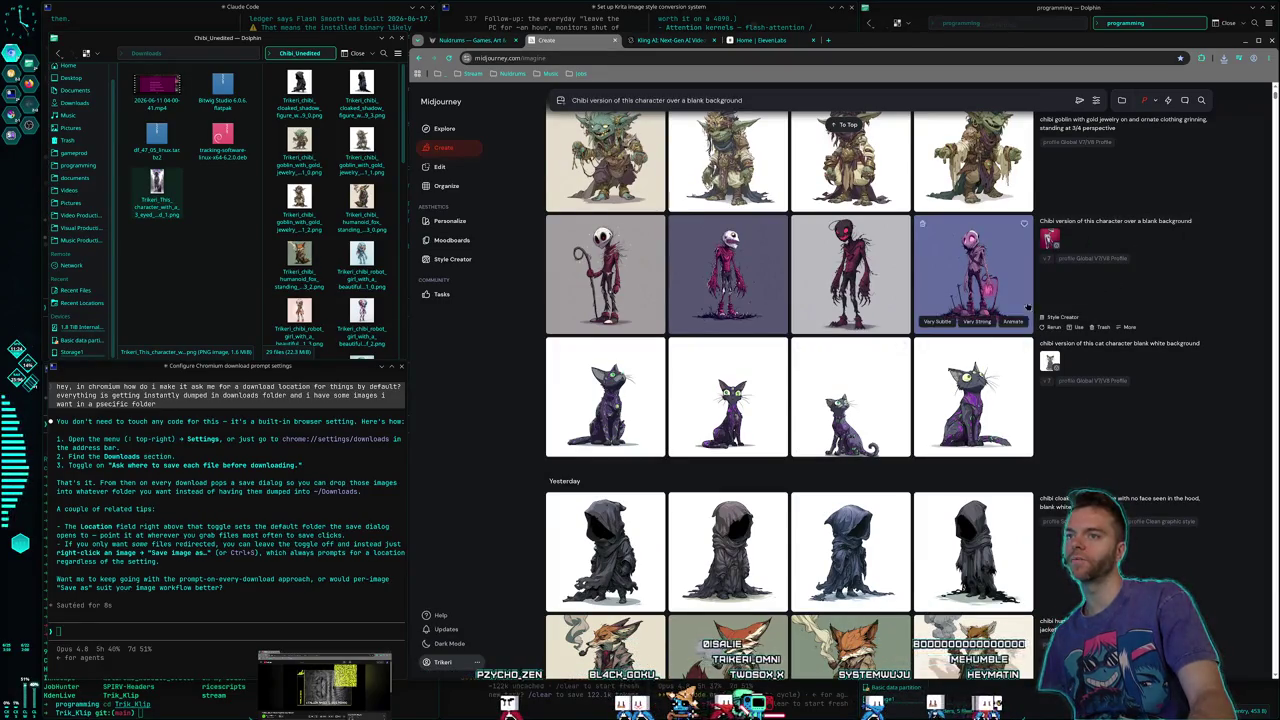
pyautogui.scroll(15, 967, 400)
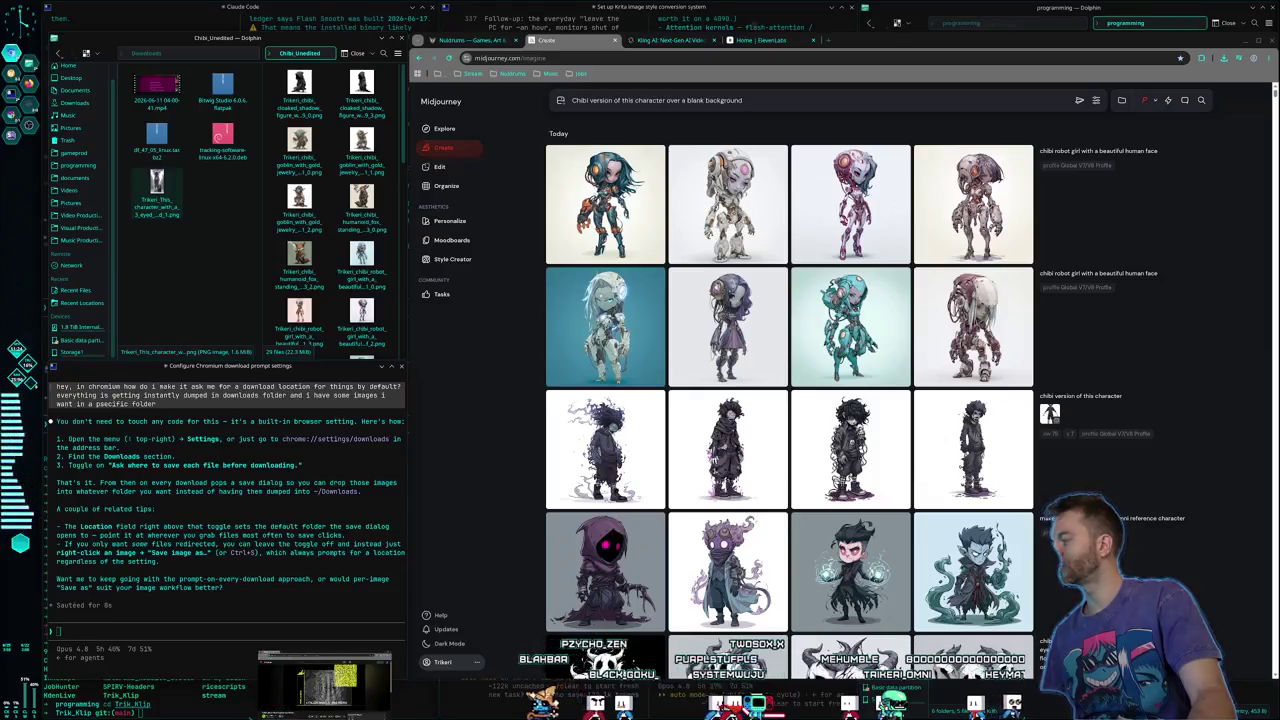
# Attach a saved image to the Claude Code prompt and type a note about it disappearing on YouTube
pyautogui.moveTo(157, 185); pyautogui.dragTo(860, 360)
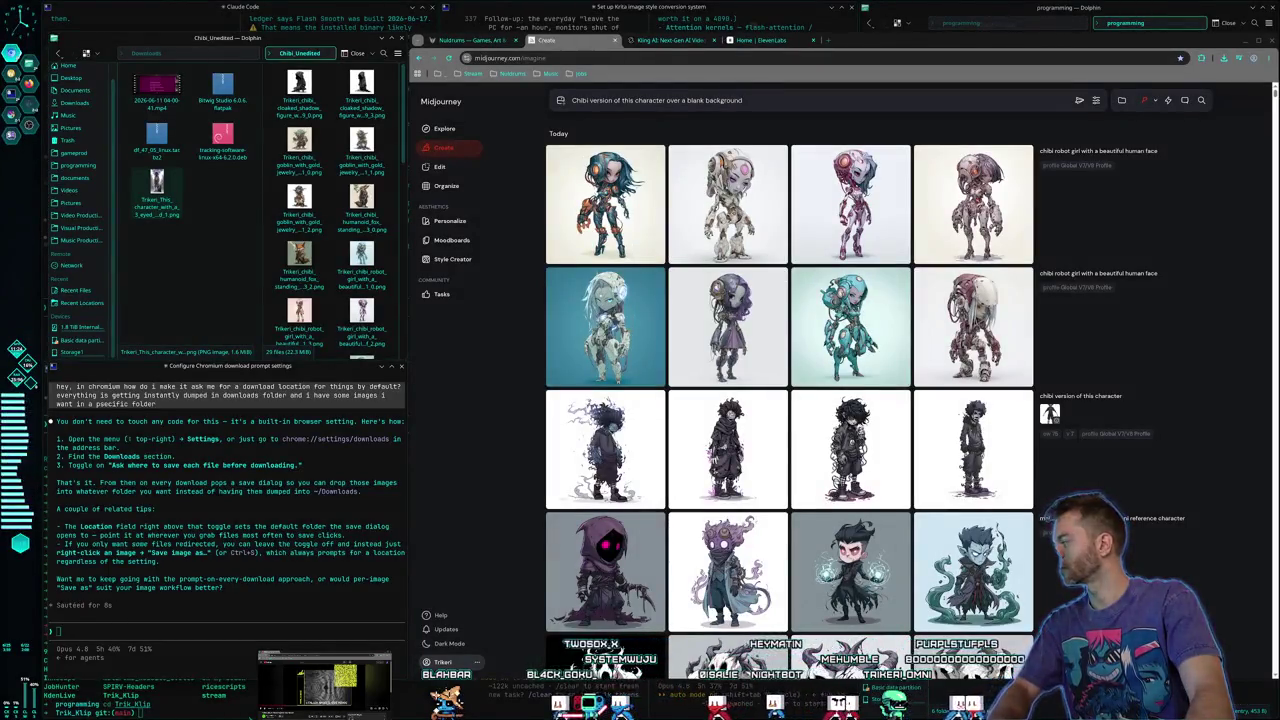
pyautogui.moveTo(640, 358); pyautogui.dragTo(643, 360)
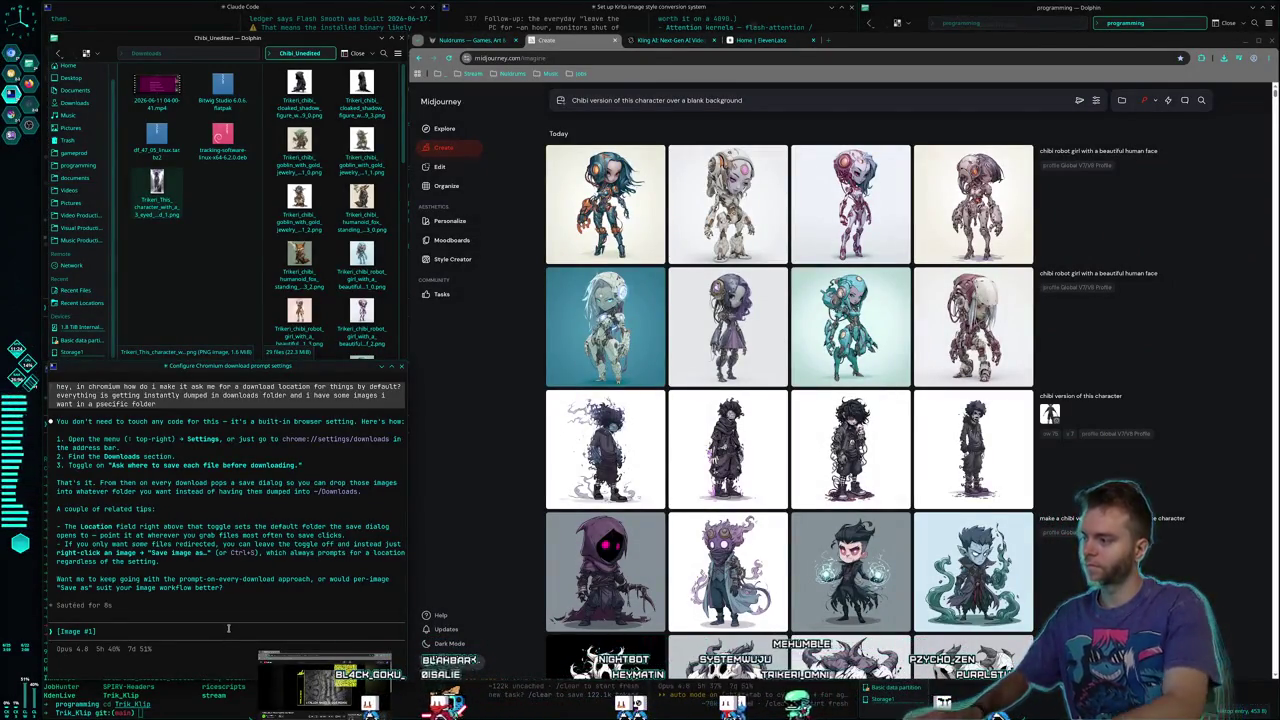
pyautogui.write('it m')
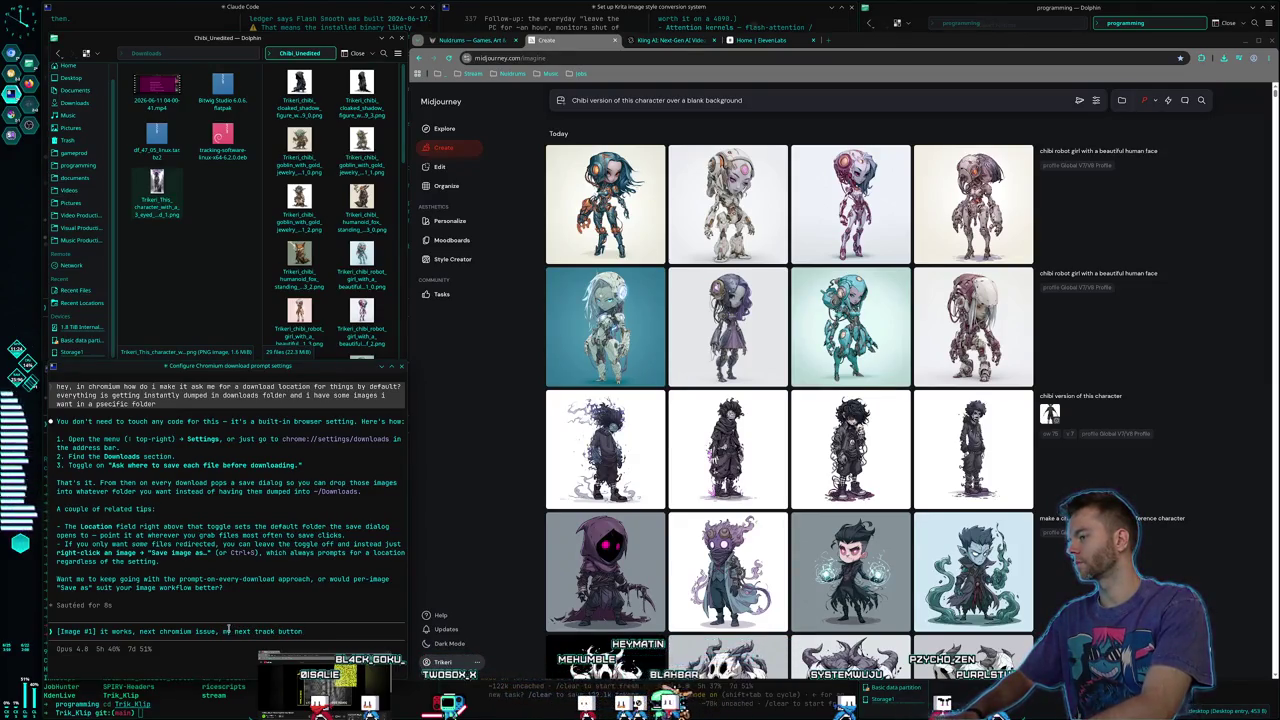
pyautogui.write('ms to have disa')
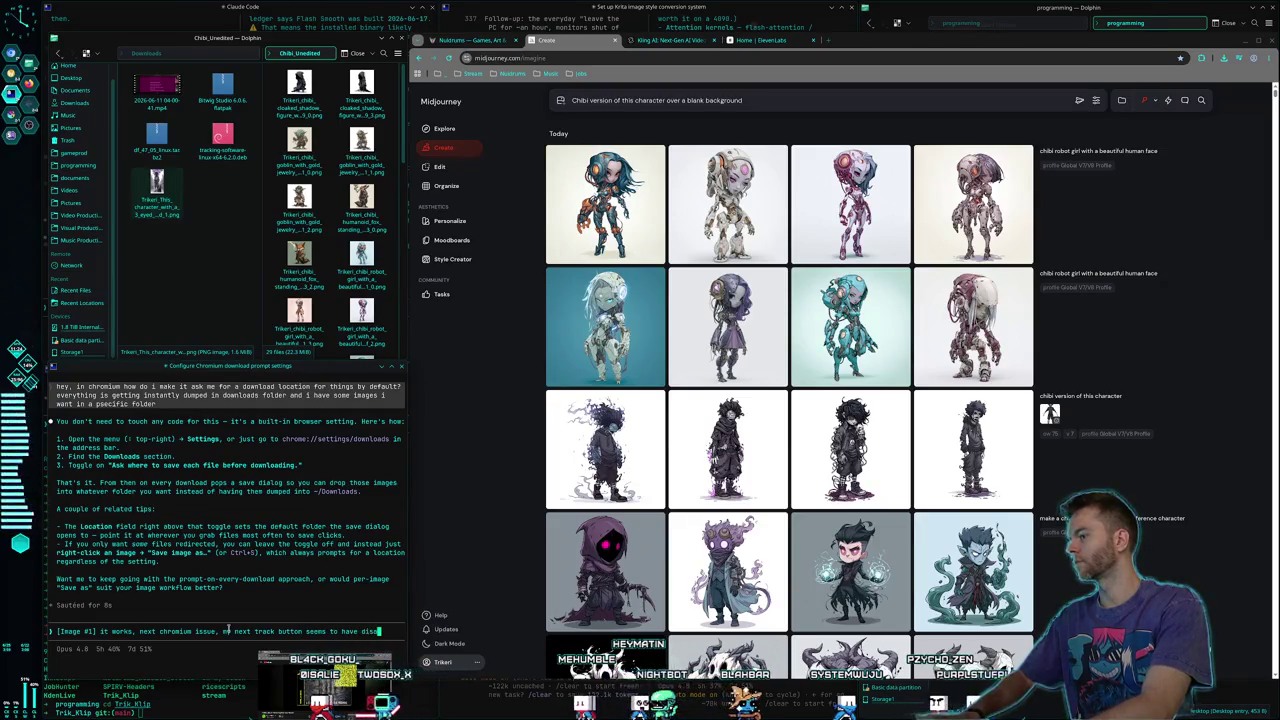
pyautogui.write('ppeared on youtub')
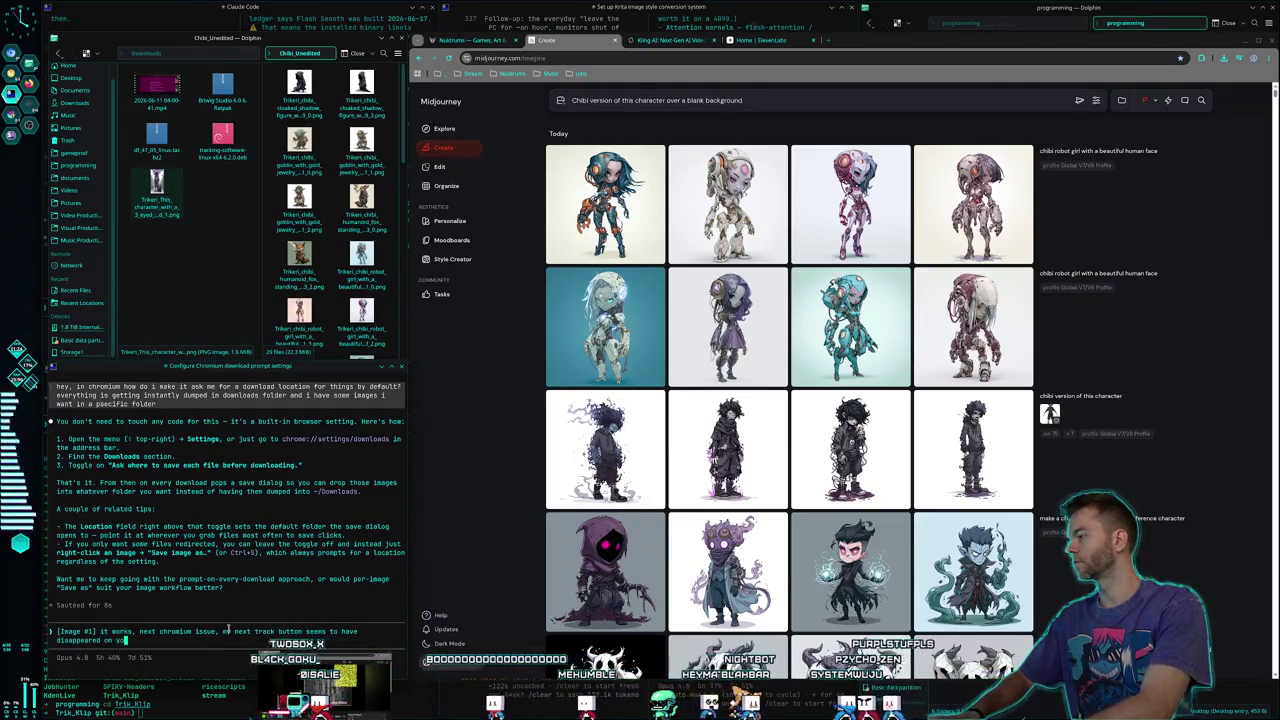
pyautogui.write('e? idk if')
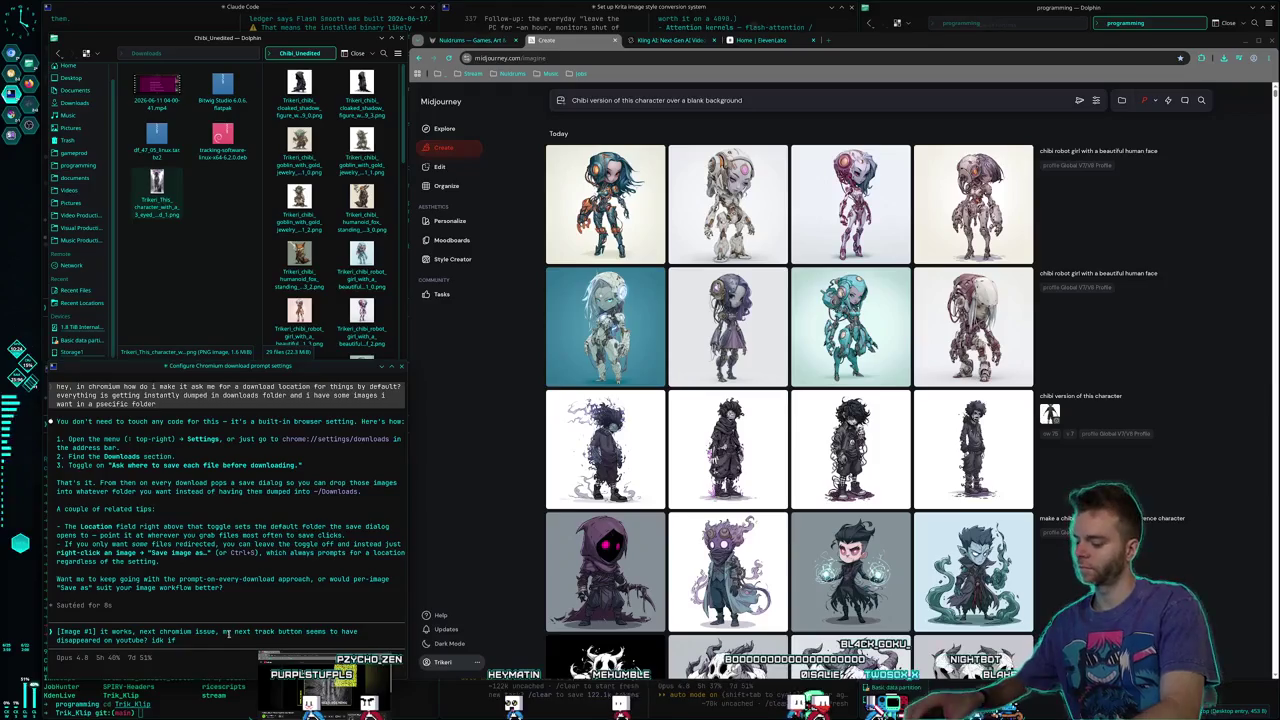
# Exit the Claude Code session and close the Chromium terminal
pyautogui.hotkey('ctrl', 'c')
pyautogui.hotkey('ctrl', 'c')
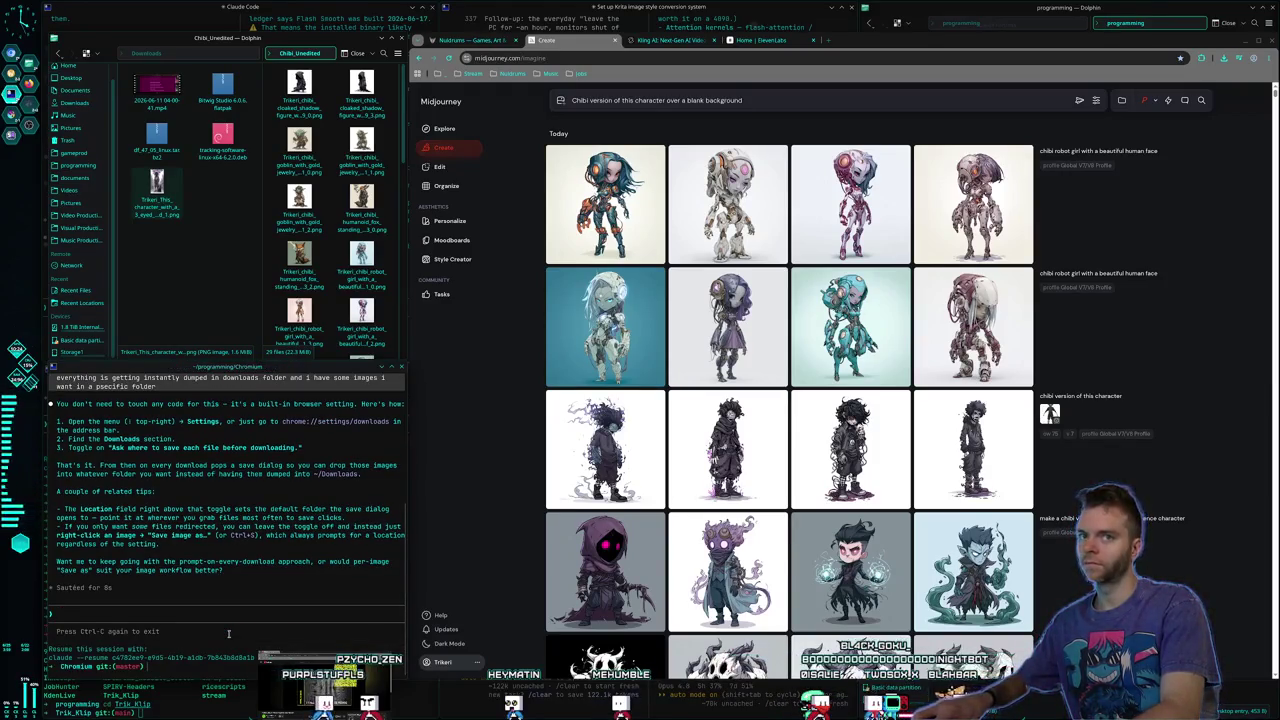
pyautogui.hotkey('alt', 'space')
pyautogui.press('Escape')
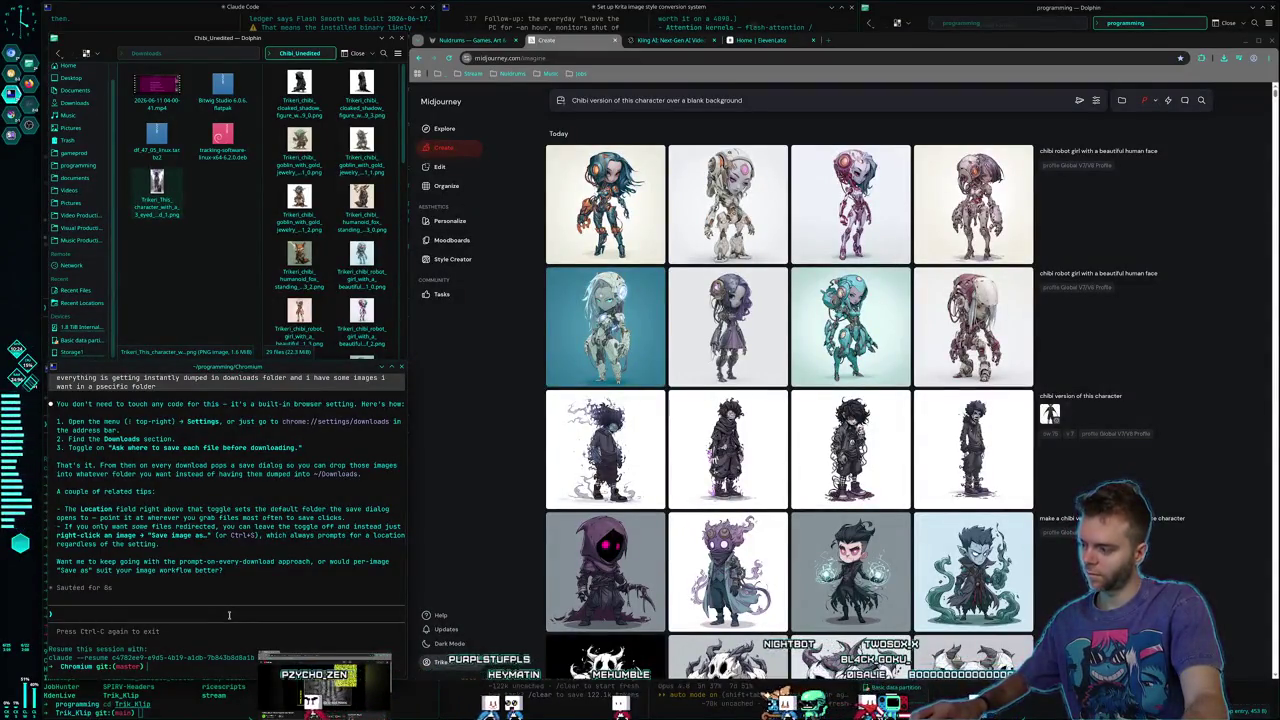
pyautogui.hotkey('ctrl', 'd')
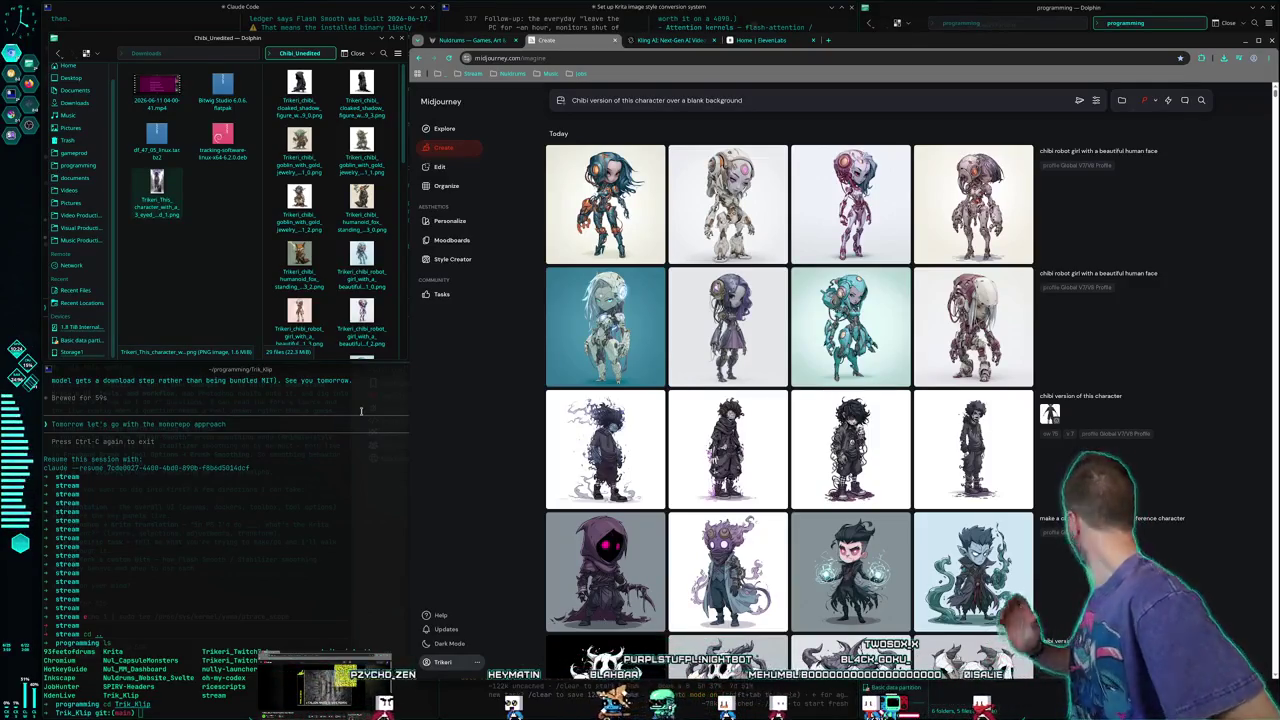
# Reuse the chibi cloaked shadow figure prompt and submit it for four new hooded figures
pyautogui.moveTo(757, 232)
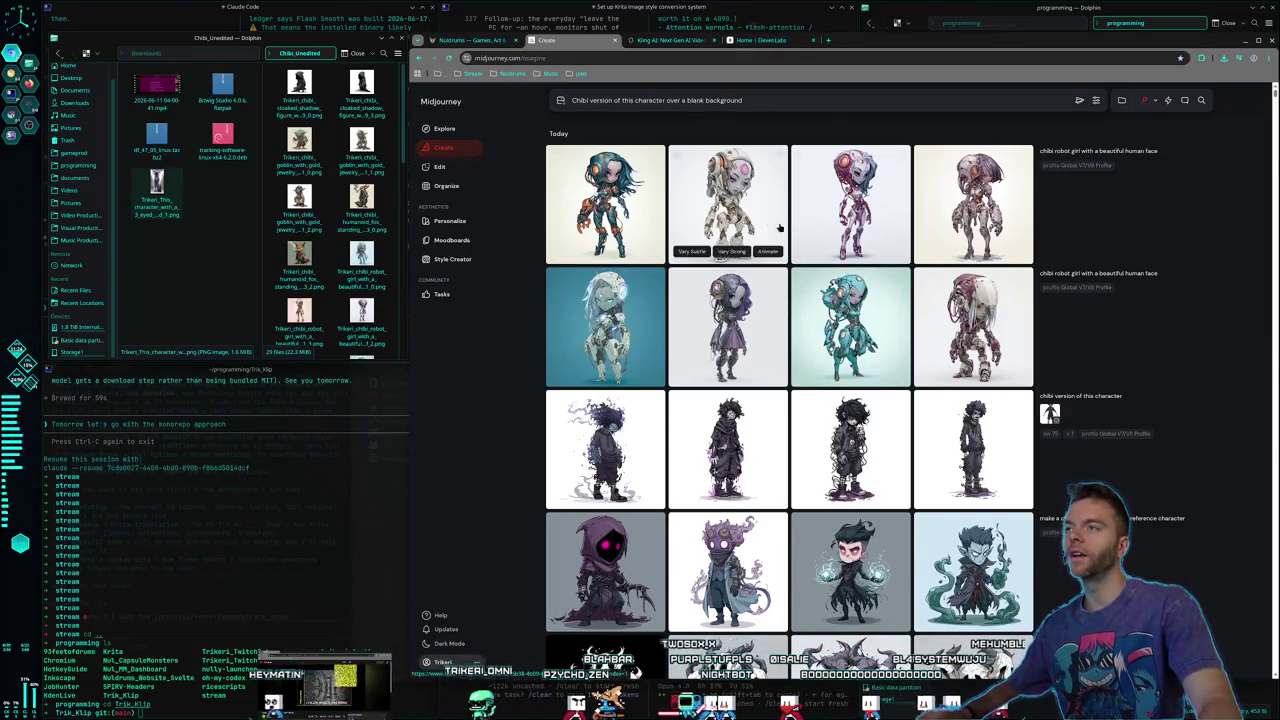
pyautogui.scroll(-10, 667, 229)
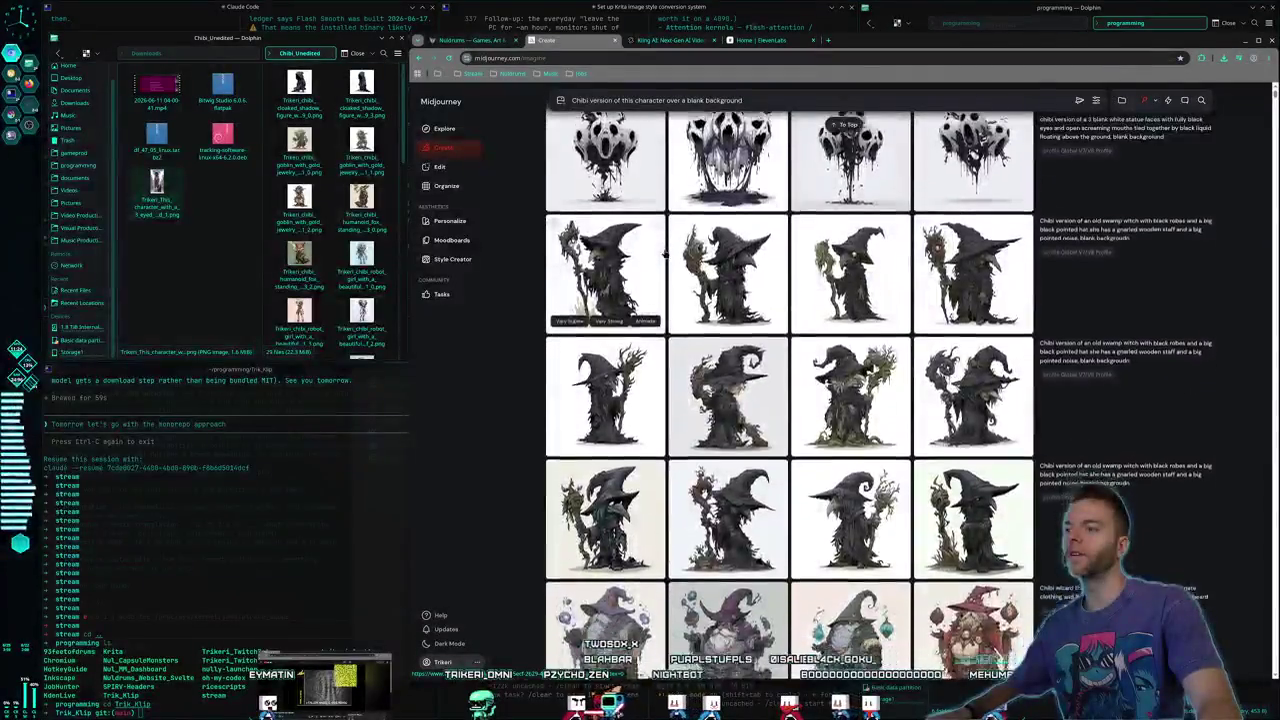
pyautogui.scroll(3, 766, 256)
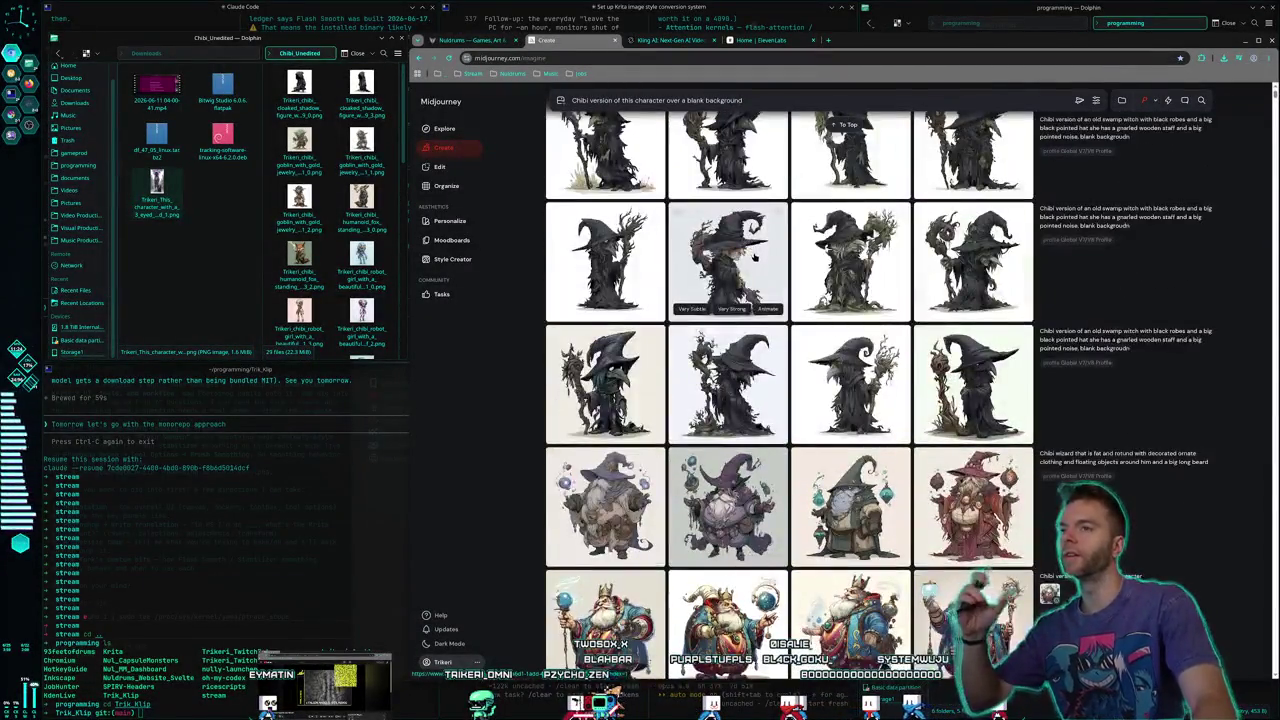
pyautogui.scroll(-4, 741, 258)
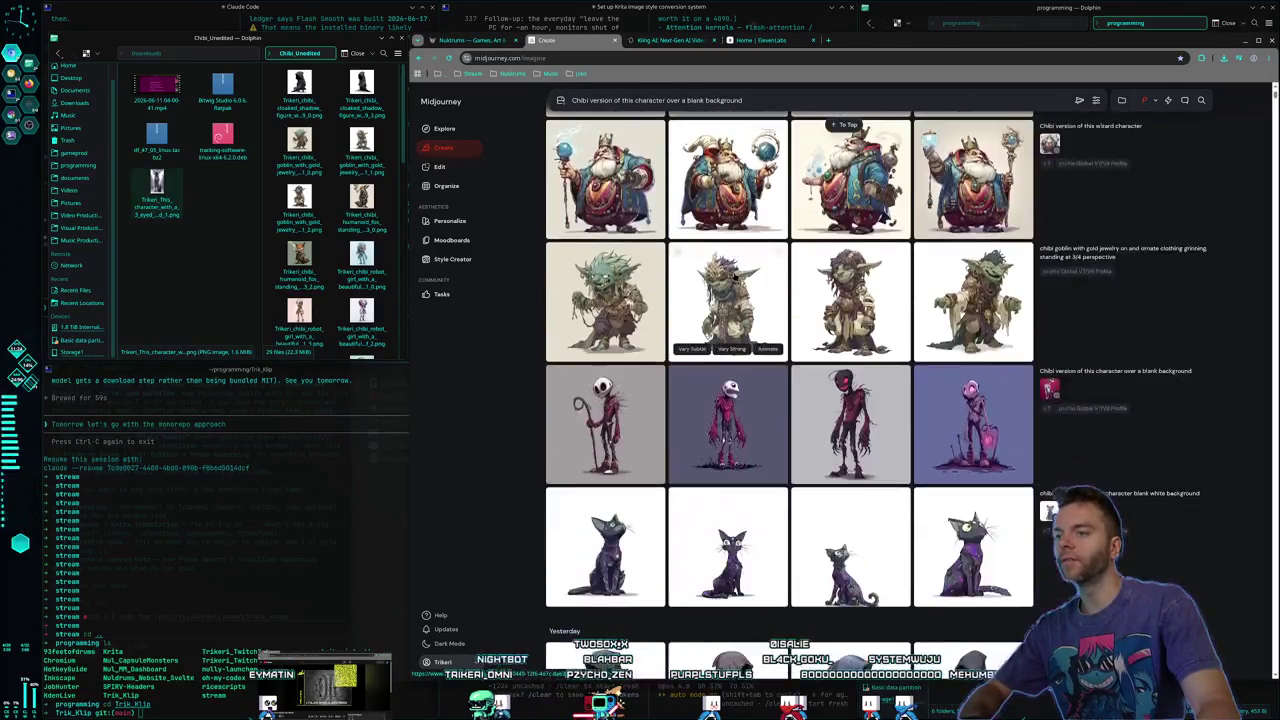
pyautogui.scroll(-2, 733, 278)
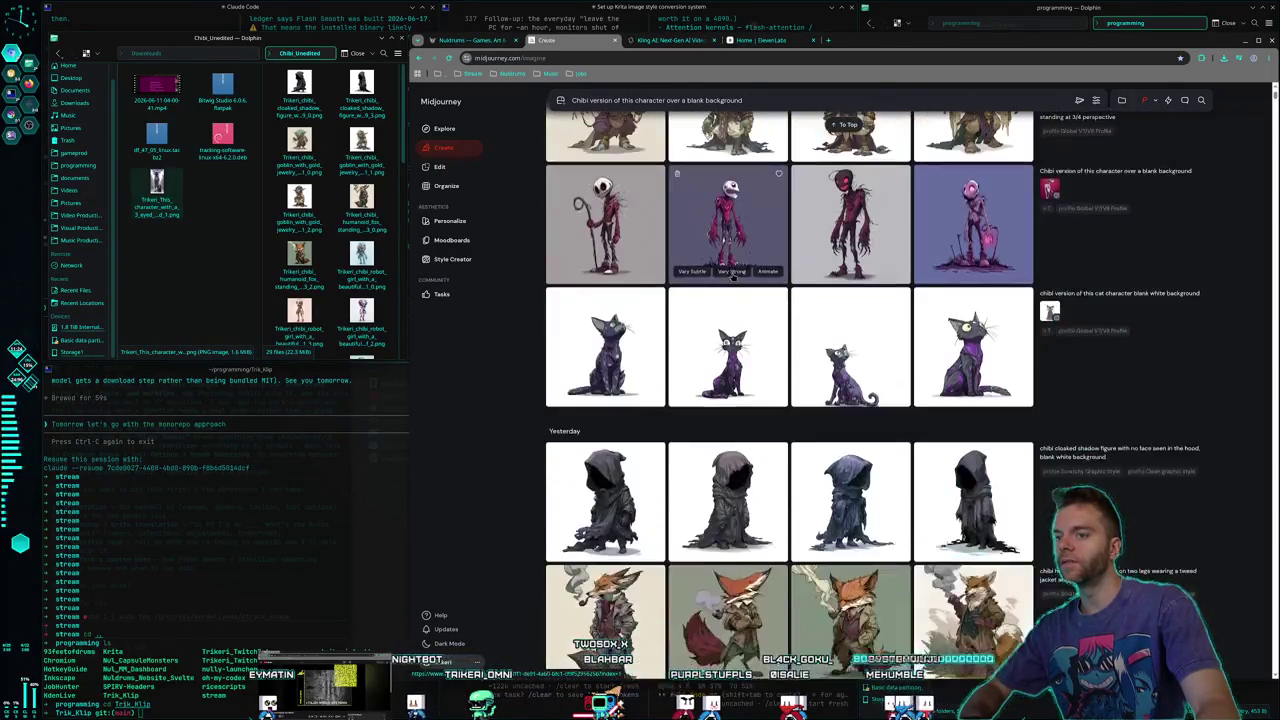
pyautogui.scroll(-1, 733, 278)
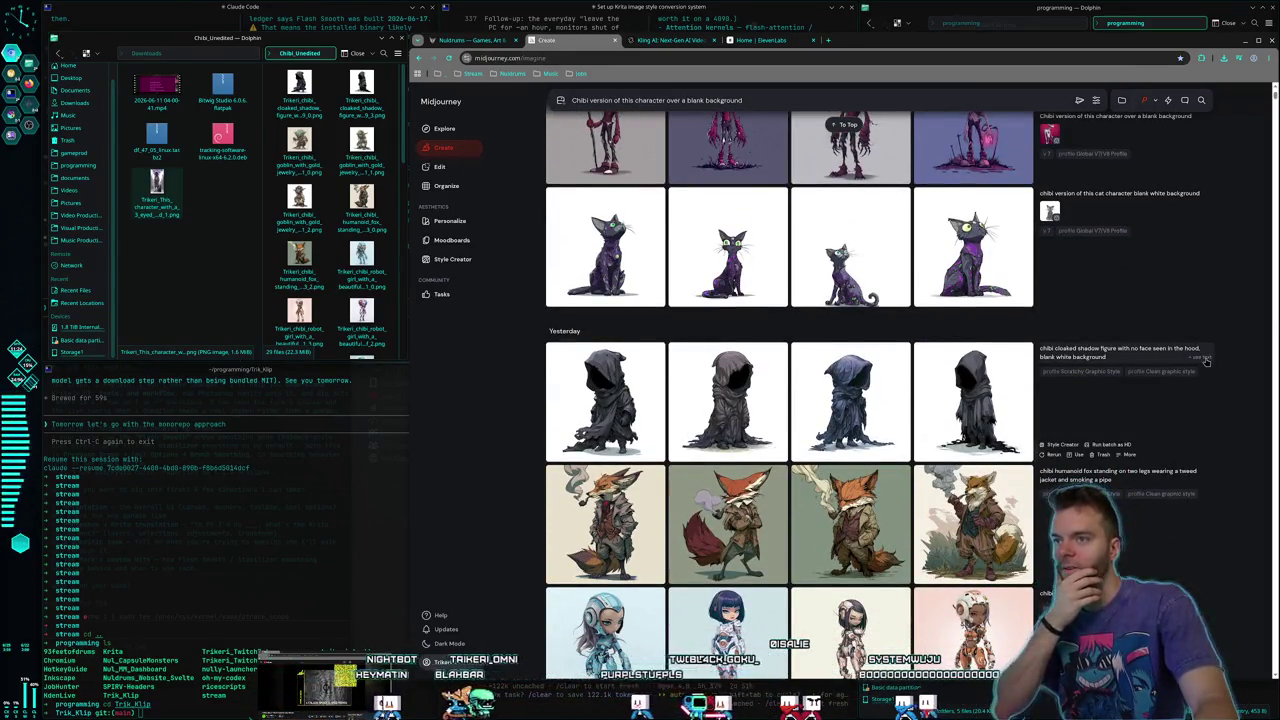
pyautogui.click(1206, 362)
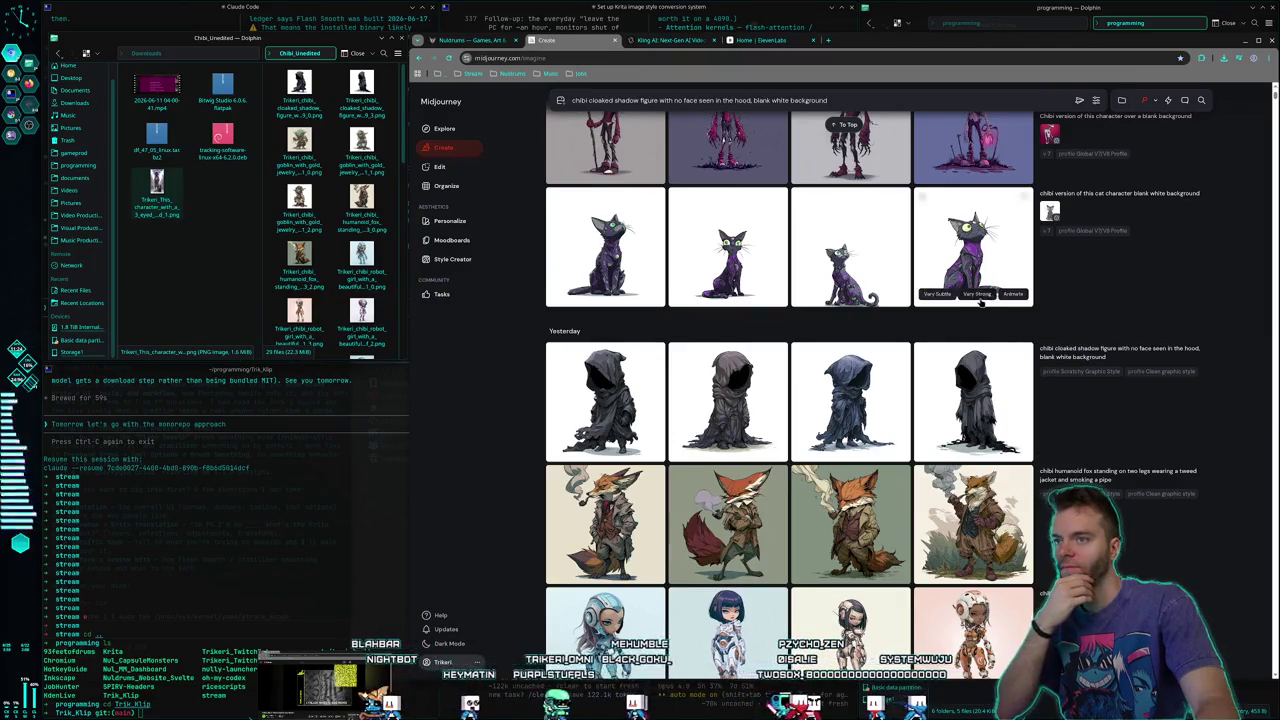
pyautogui.scroll(5, 983, 298)
pyautogui.scroll(5, 980, 360)
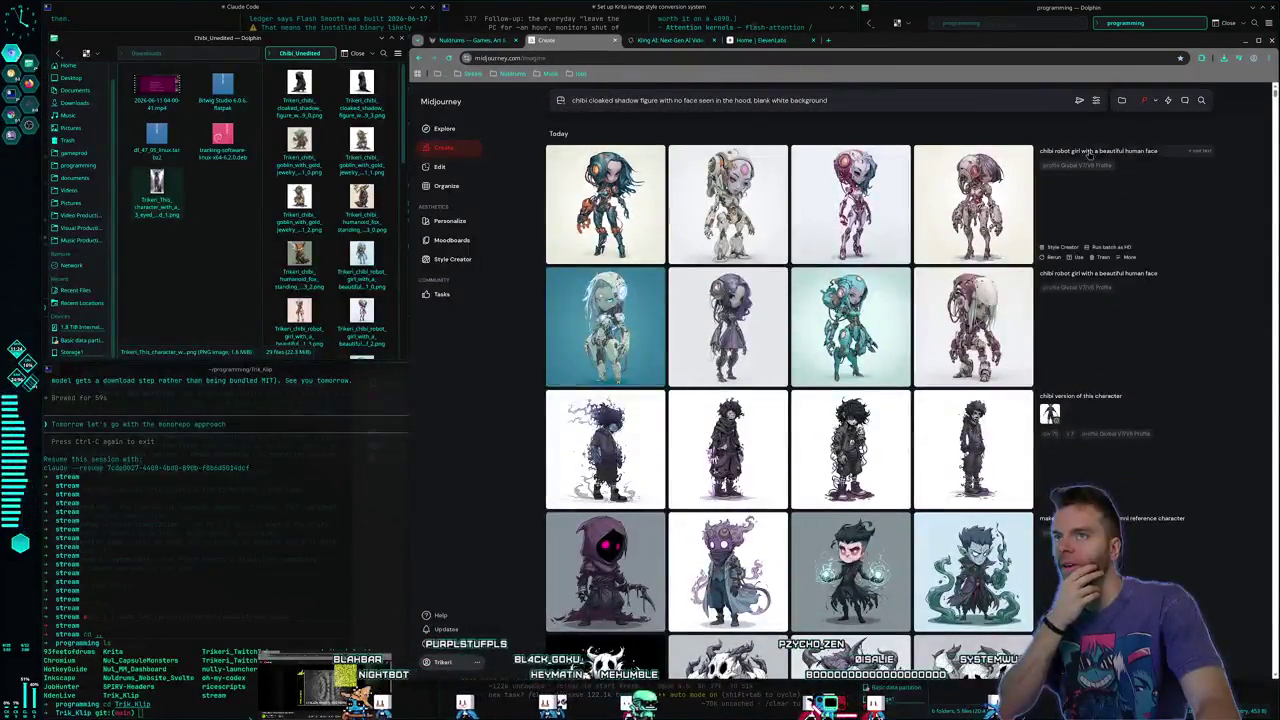
pyautogui.click(1079, 102)
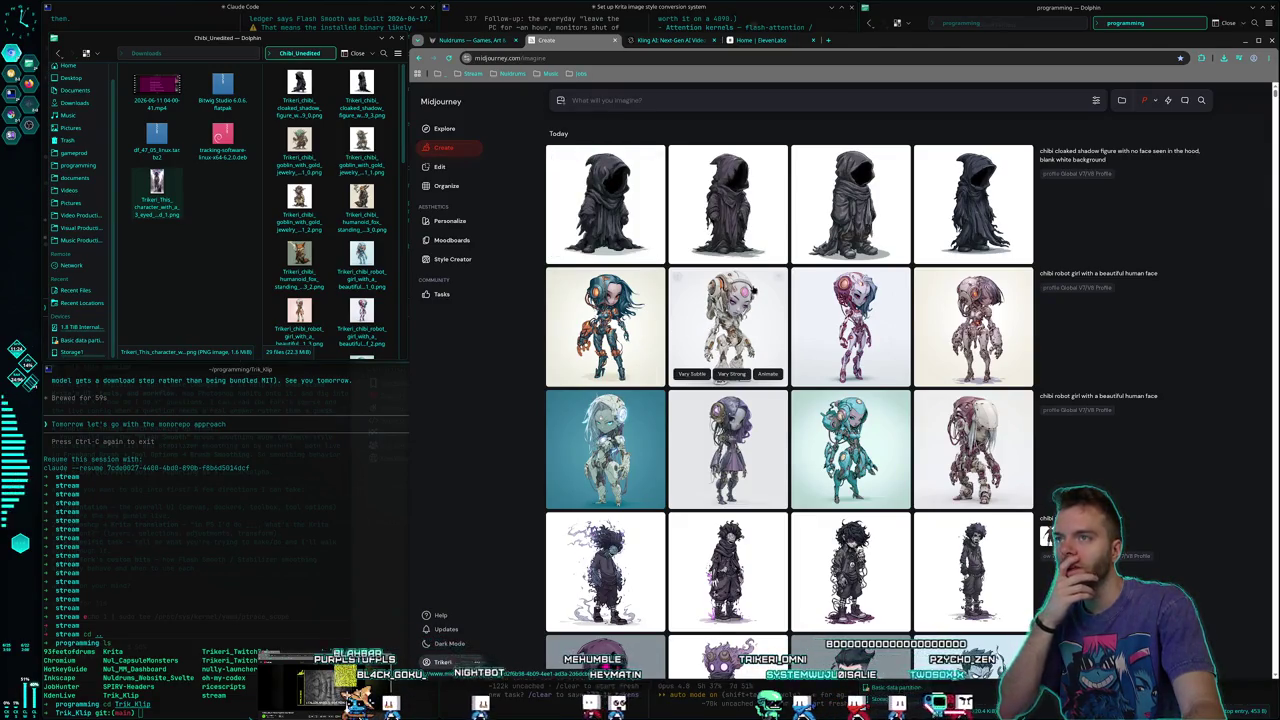
pyautogui.click(636, 228)
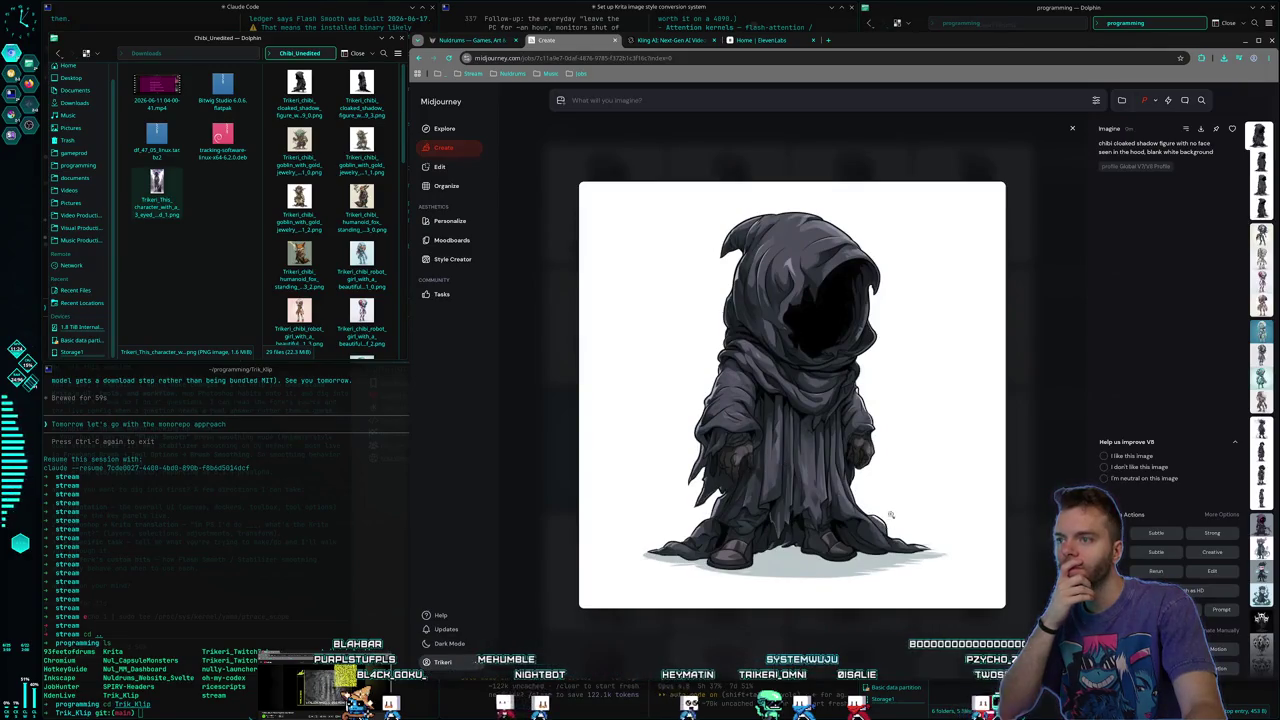
pyautogui.rightClick(874, 391)
pyautogui.click(900, 514)
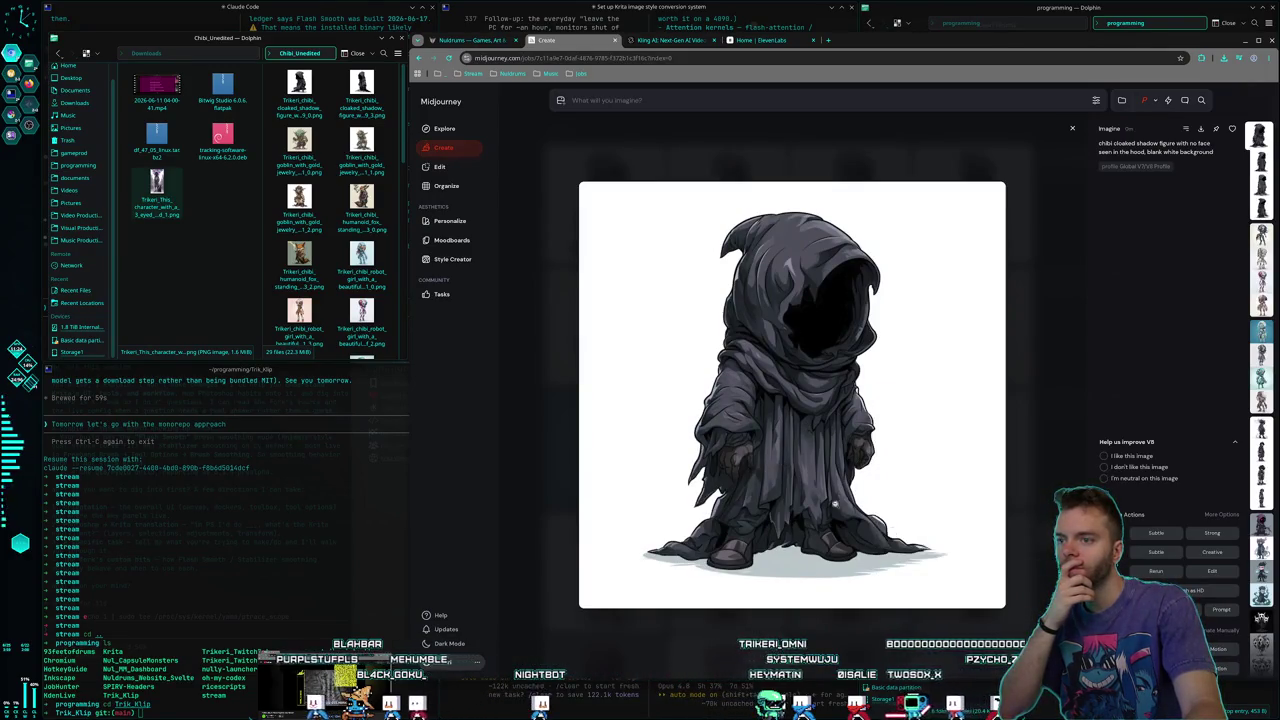
pyautogui.press('Return')
pyautogui.press('Escape')
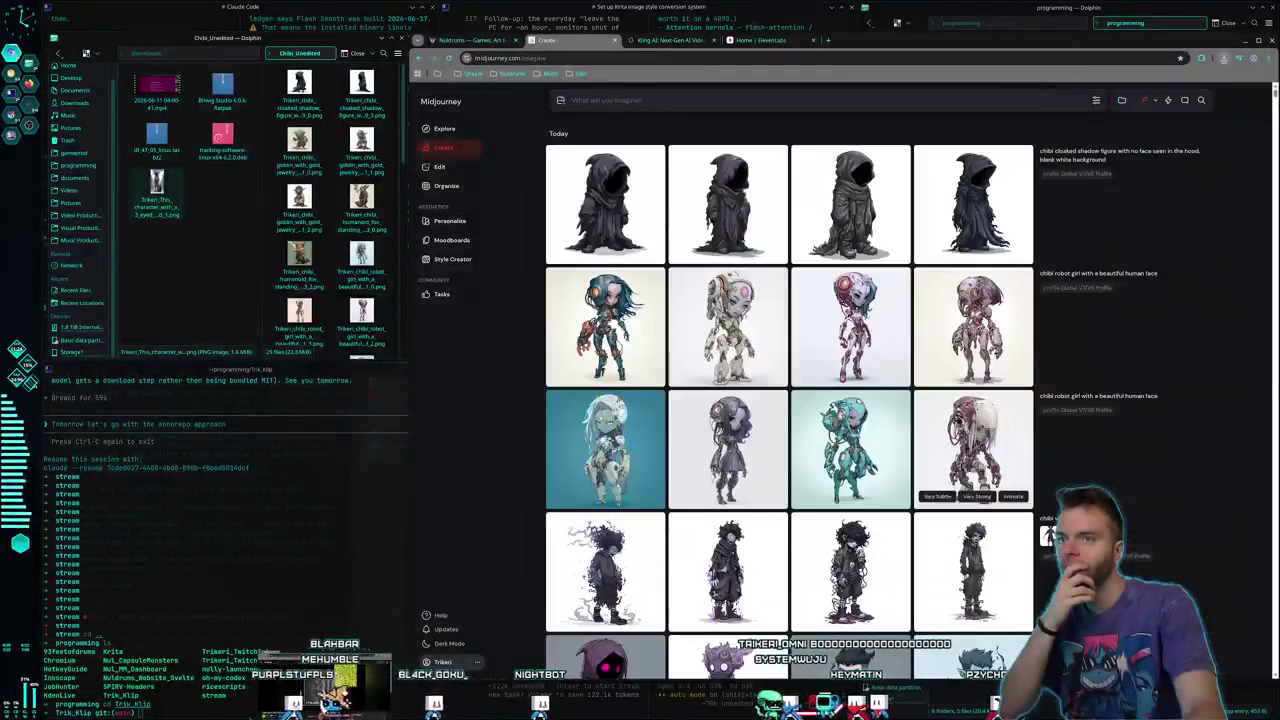
pyautogui.scroll(-15, 858, 397)
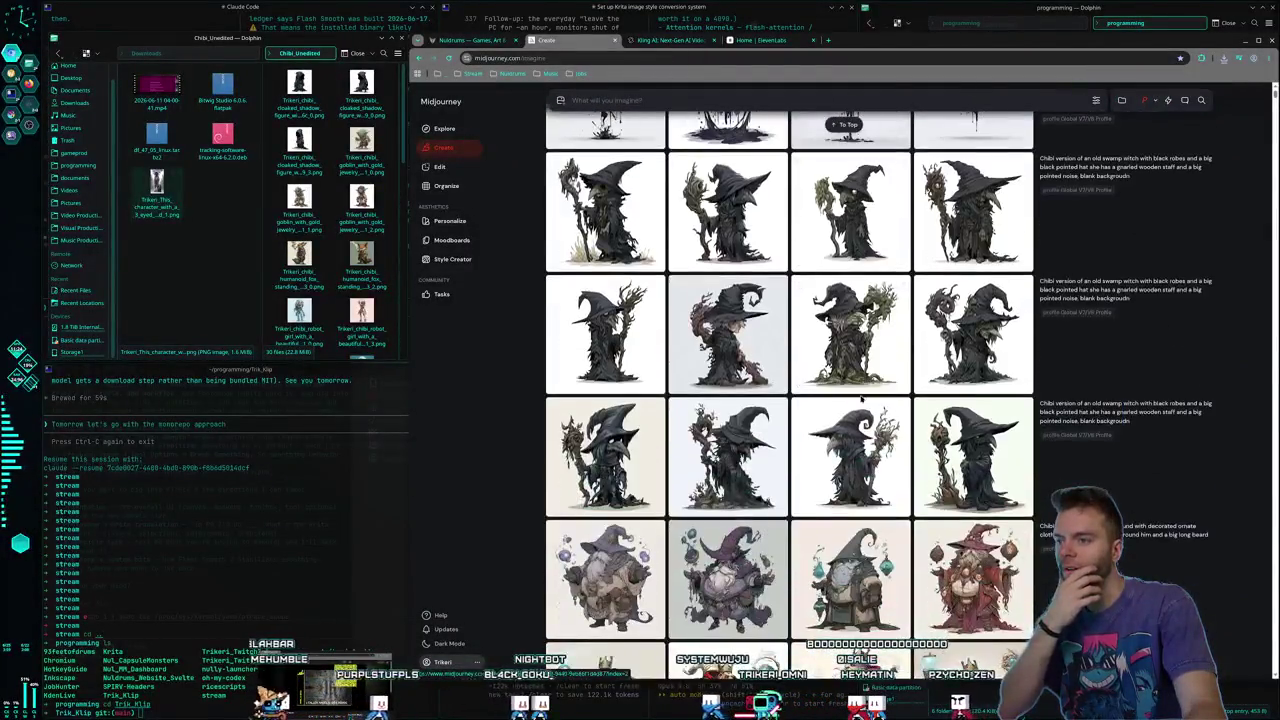
pyautogui.scroll(-5, 858, 400)
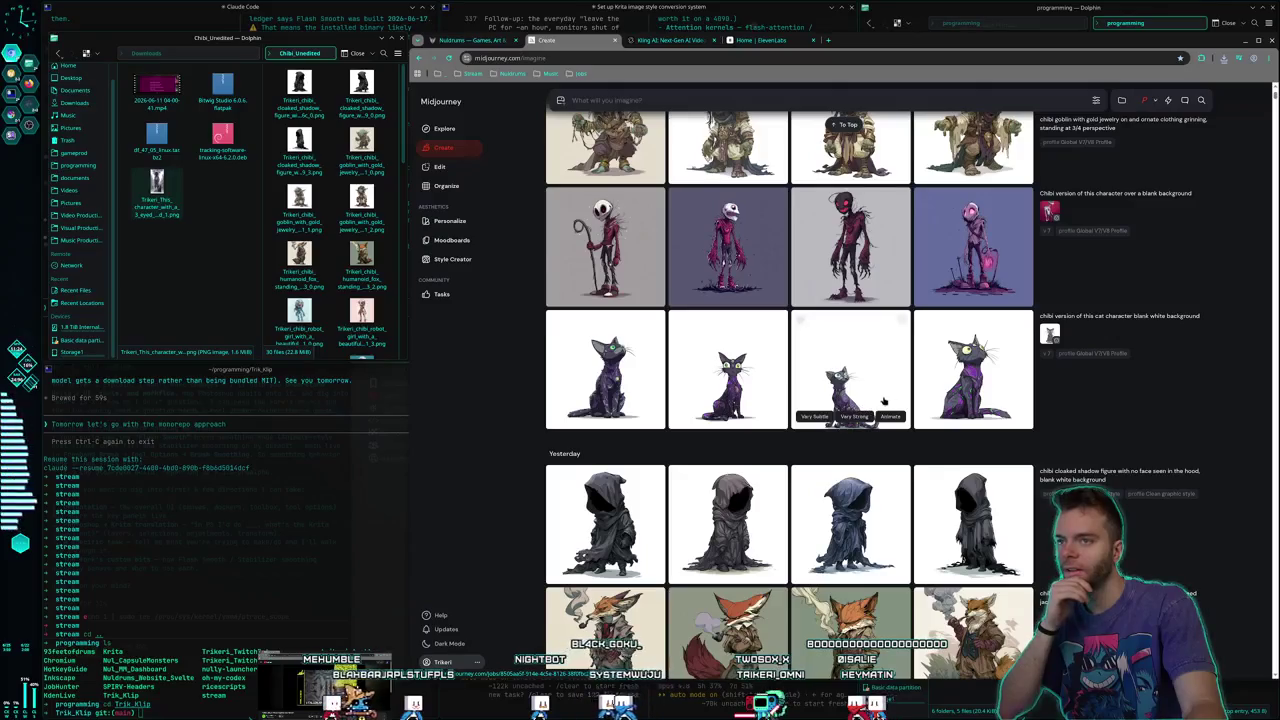
pyautogui.scroll(-2, 898, 399)
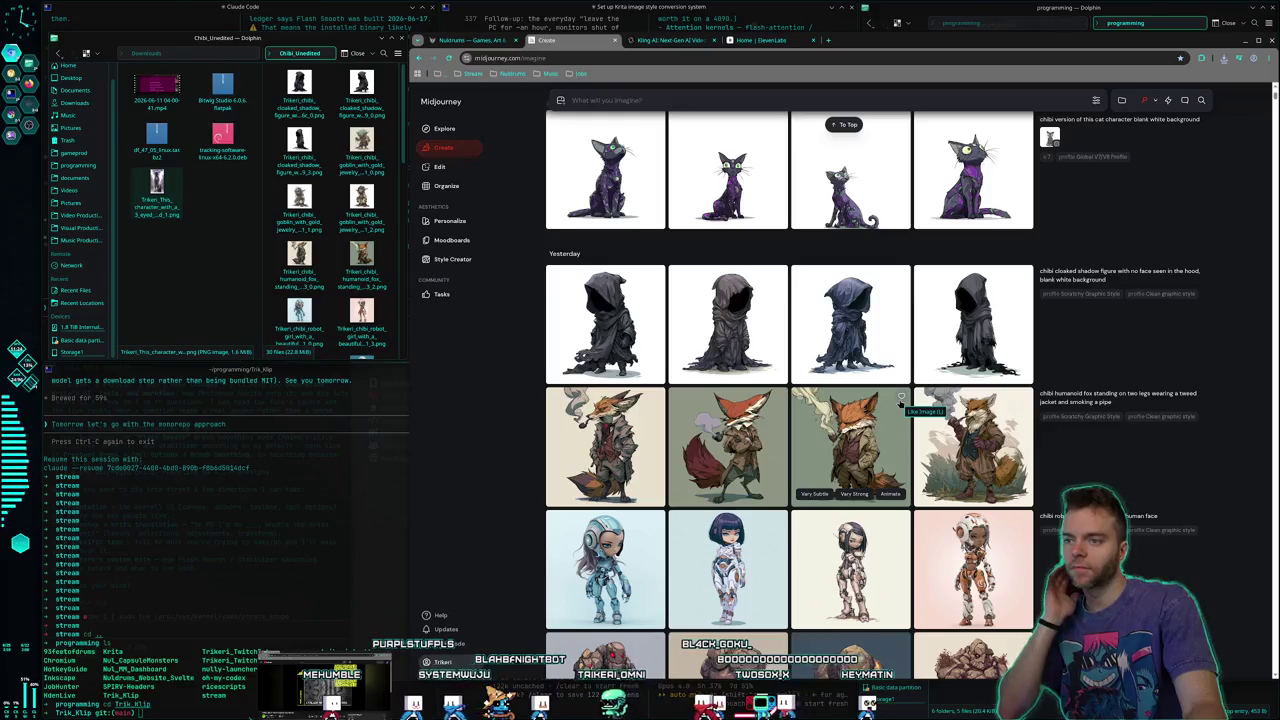
pyautogui.click(1180, 396)
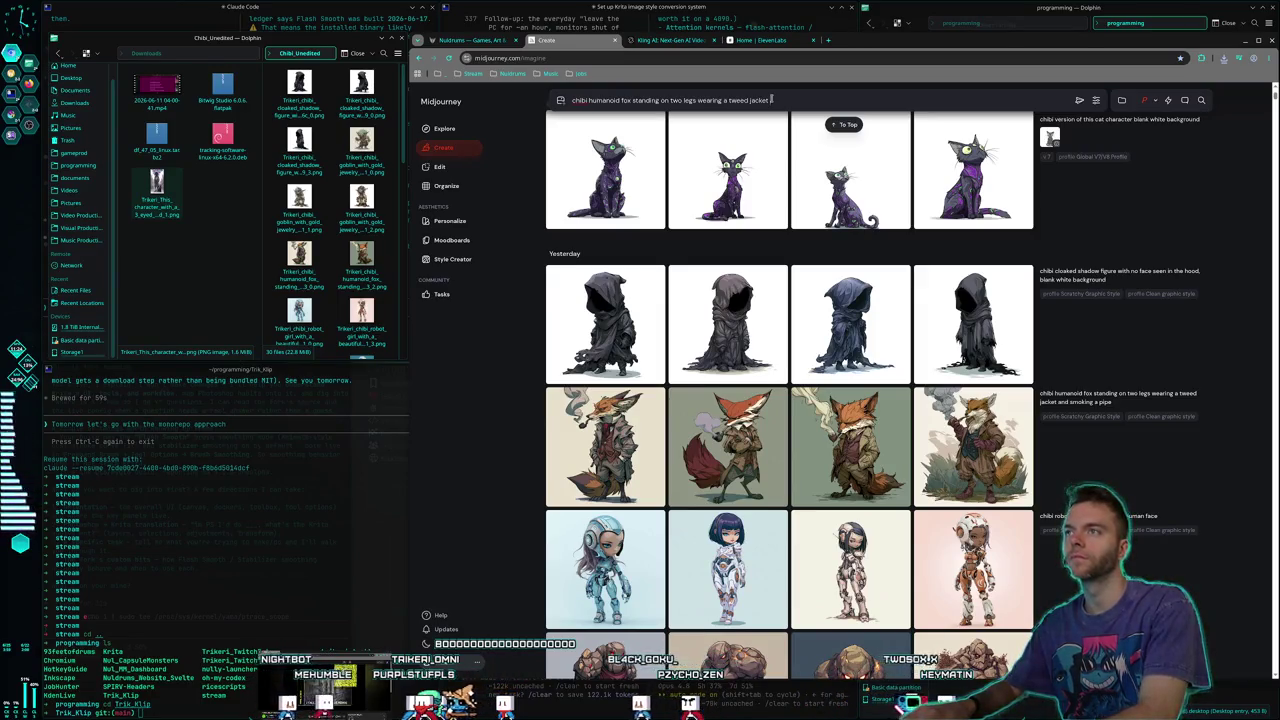
# Resubmit the trimmed tweed-jacket fox prompt and check the feed below the rock golems
pyautogui.press('Return')
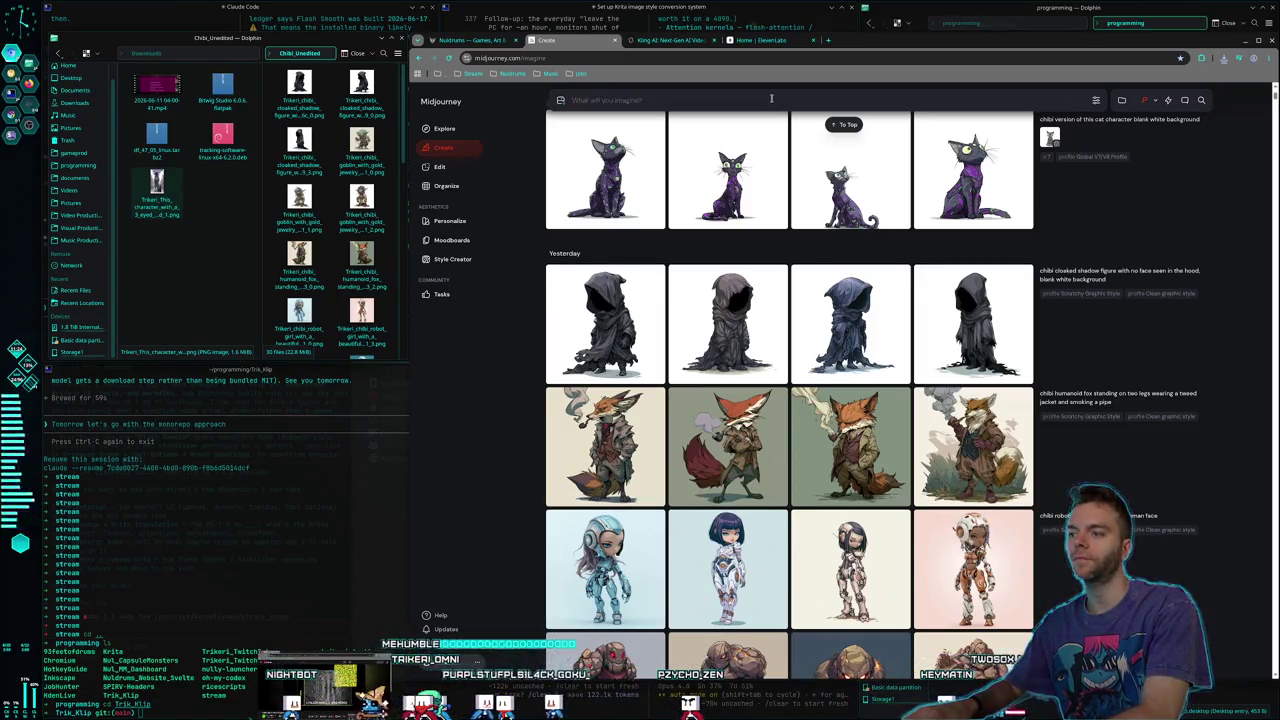
pyautogui.scroll(-3, 1203, 447)
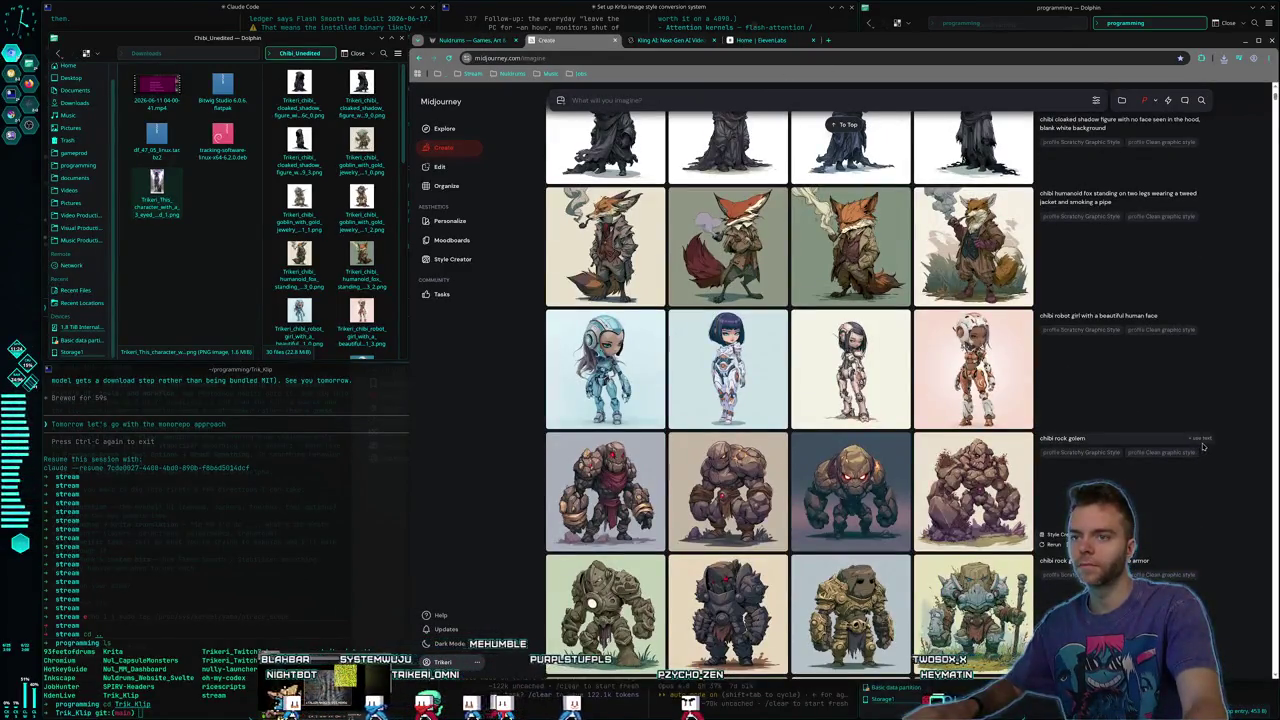
pyautogui.moveTo(1029, 385)
pyautogui.scroll(-3, 1029, 385)
pyautogui.scroll(10, 1005, 393)
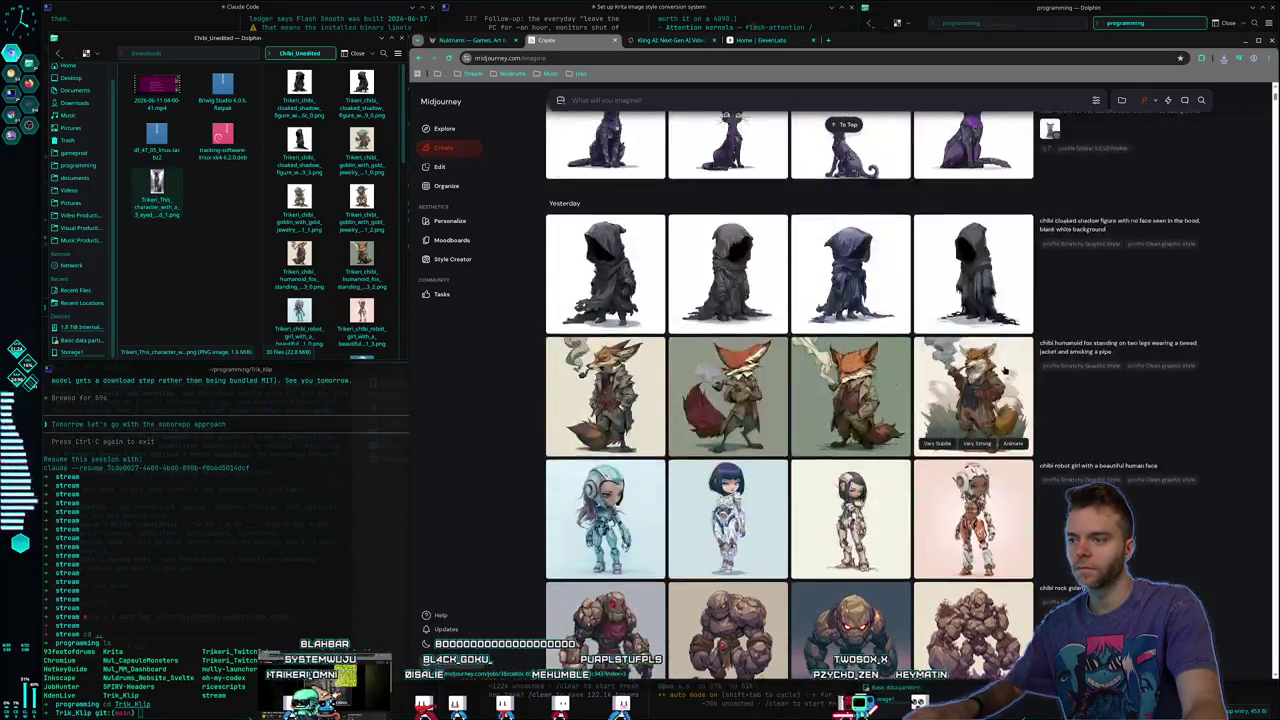
pyautogui.scroll(3, 1005, 393)
pyautogui.scroll(-12, 1000, 410)
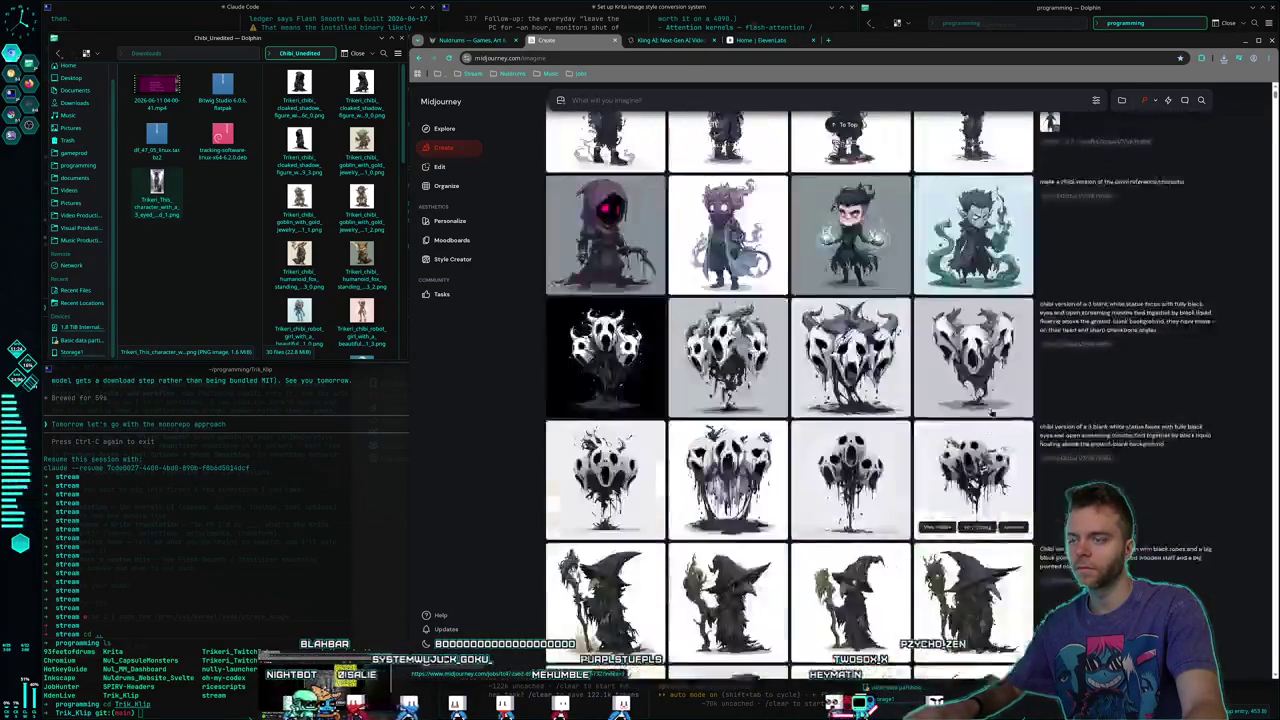
pyautogui.scroll(3, 996, 428)
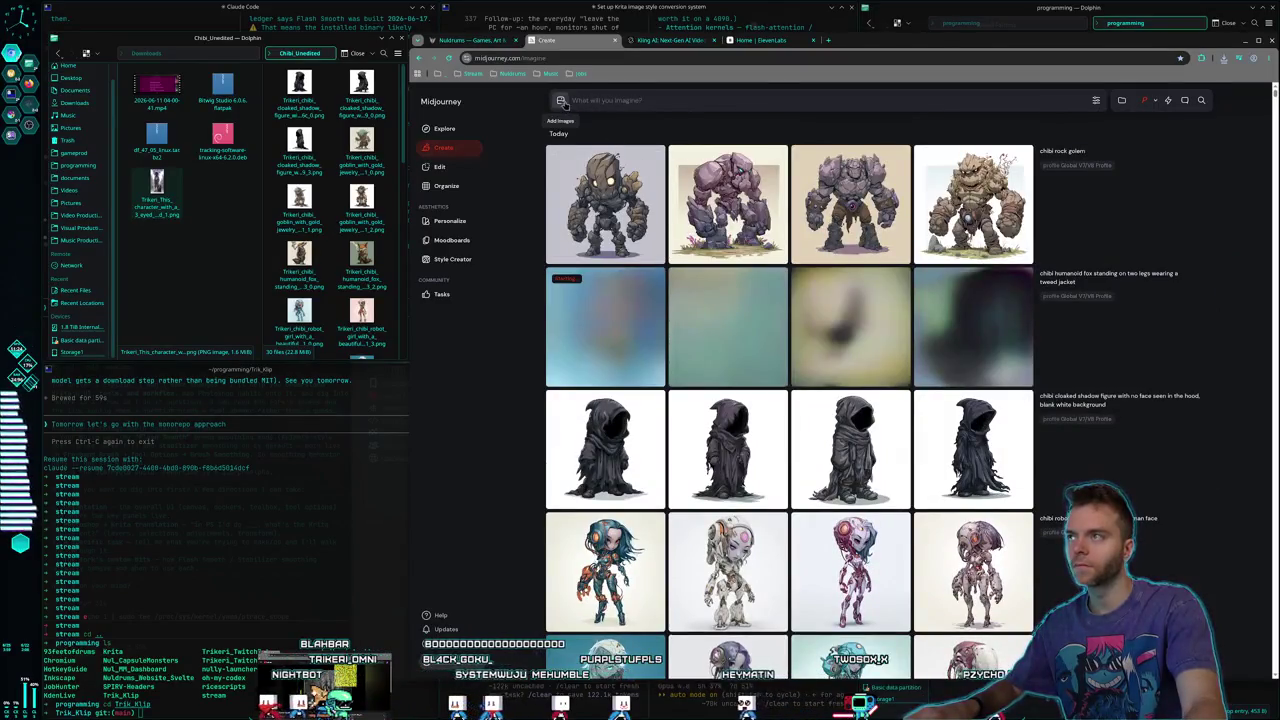
# Attach the pink character image as Omni Reference and submit 'chibi version of this character'
pyautogui.click(560, 100)
pyautogui.scroll(-1, 916, 258)
pyautogui.moveTo(916, 258); pyautogui.dragTo(1075, 135)
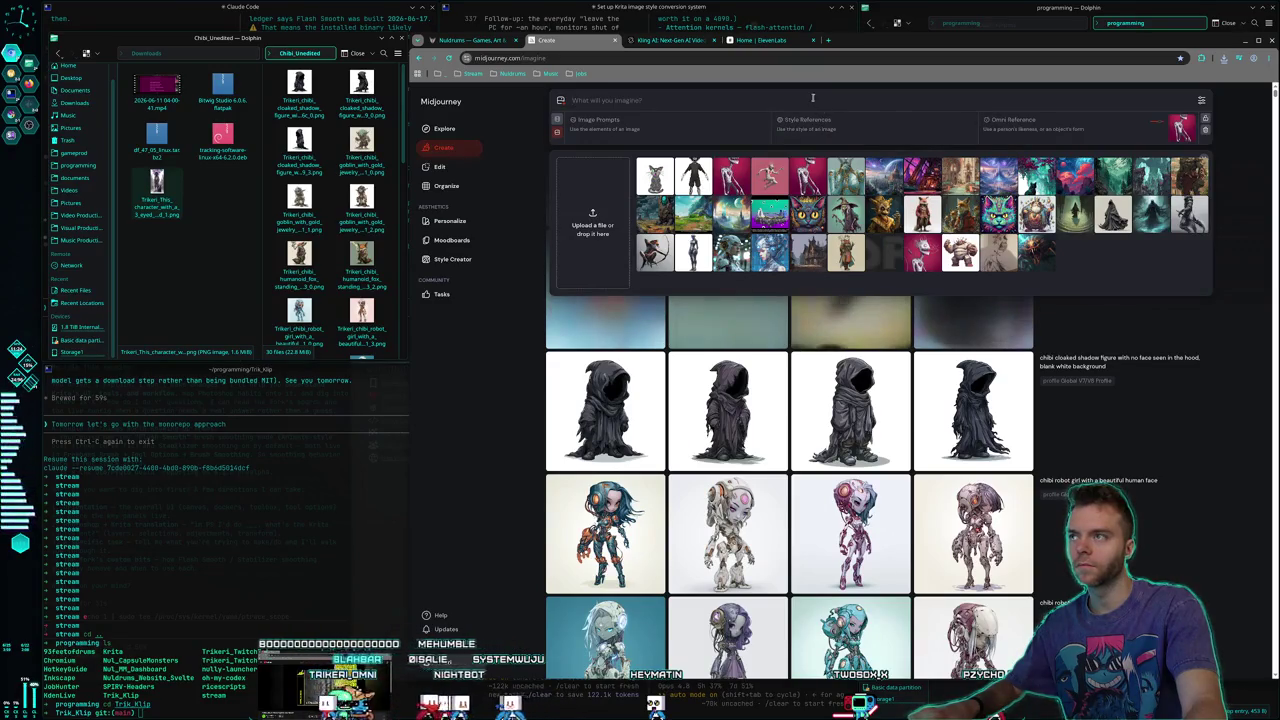
pyautogui.write('chibi version of thi')
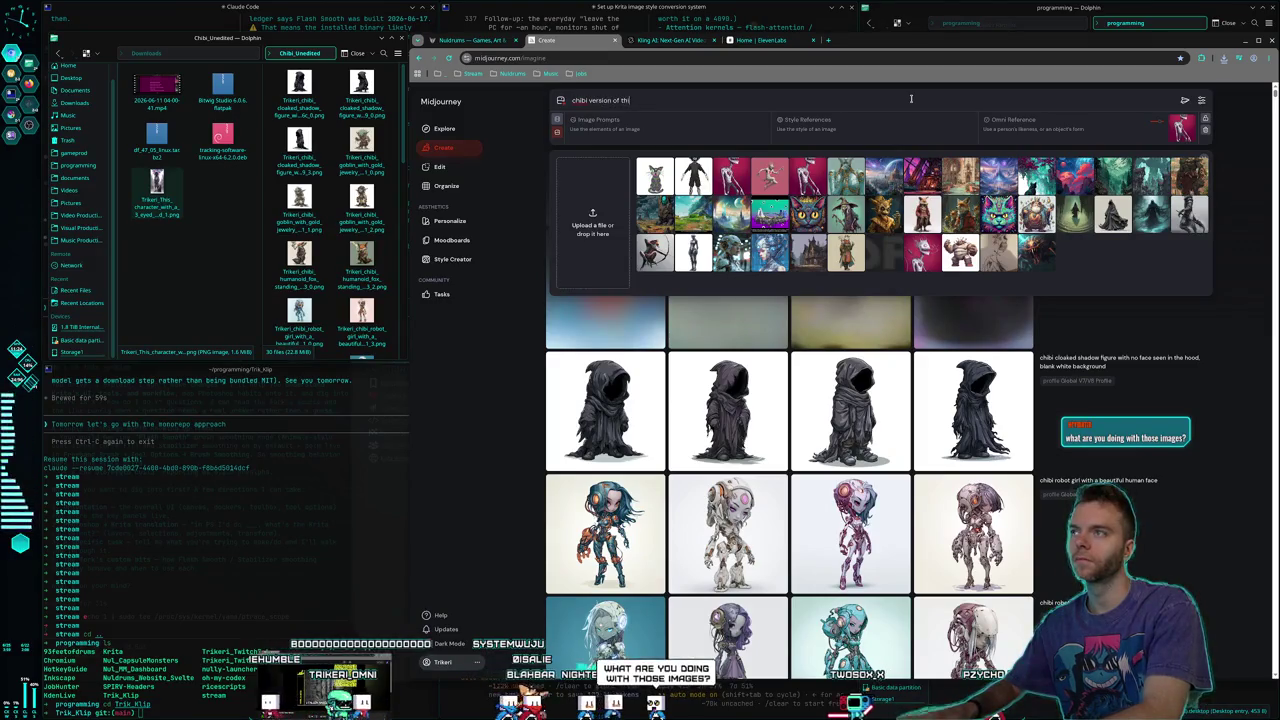
pyautogui.write('racte')
pyautogui.press('Return')
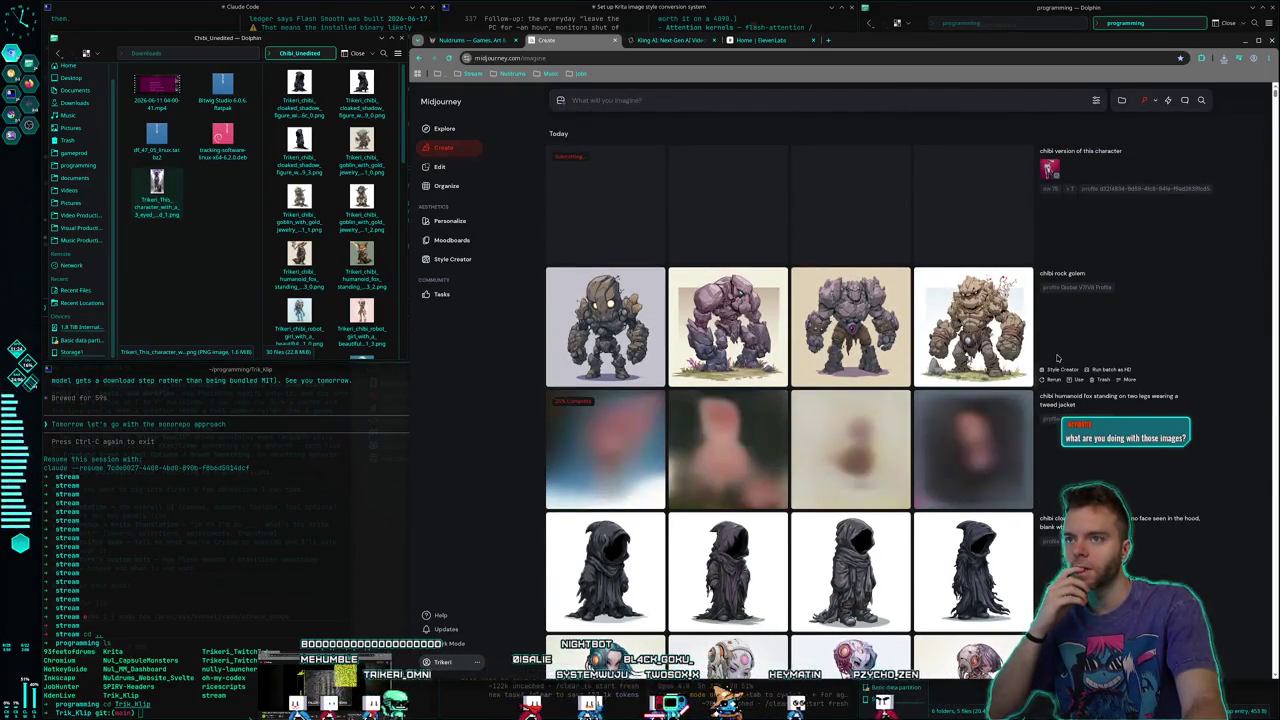
pyautogui.scroll(-1, 998, 346)
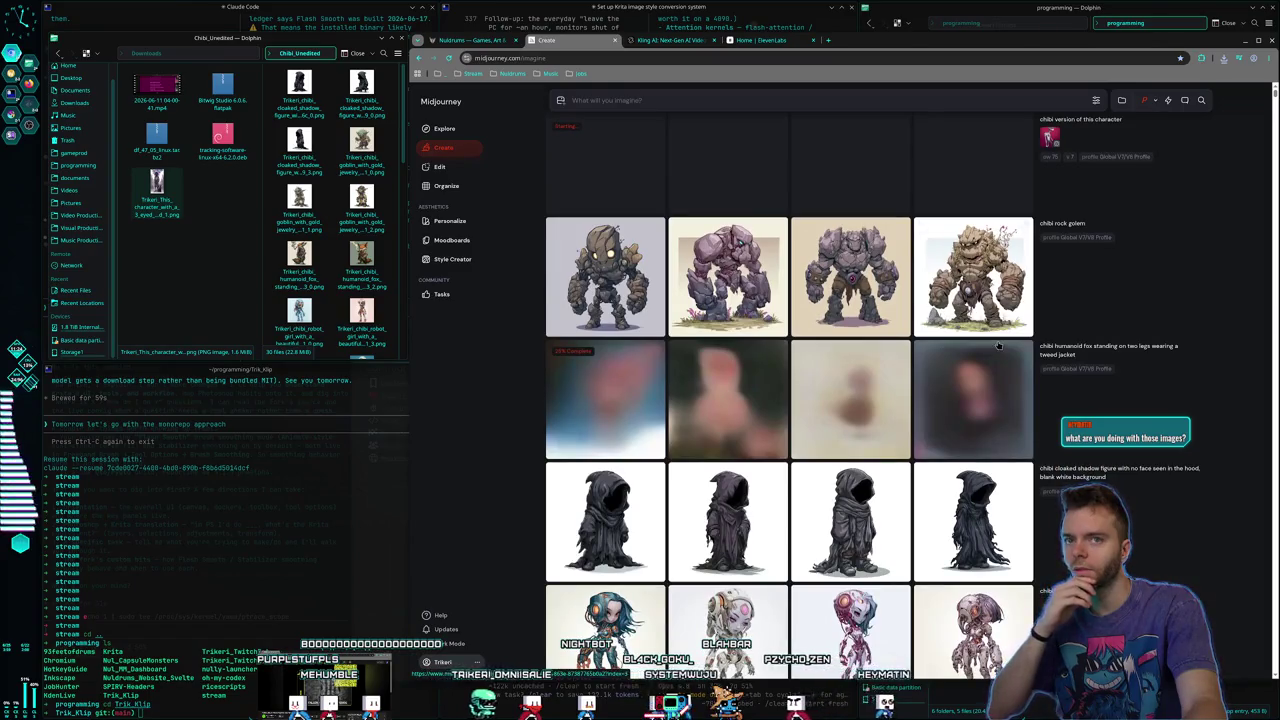
# Scroll back to the top of the feed while the chibi character row generates
pyautogui.scroll(1, 998, 346)
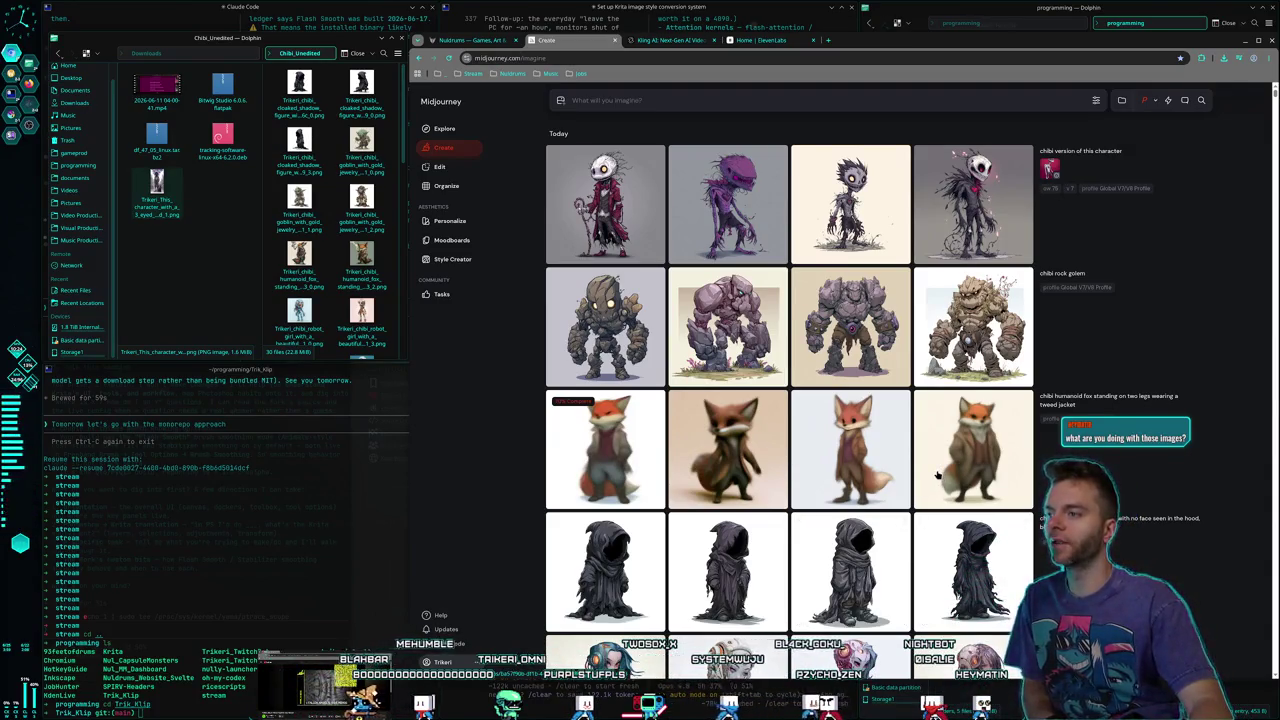
# Preview the fox images, then resubmit the tweed-jacket fox prompt extended with 'and smiling'
pyautogui.scroll(-2, 937, 476)
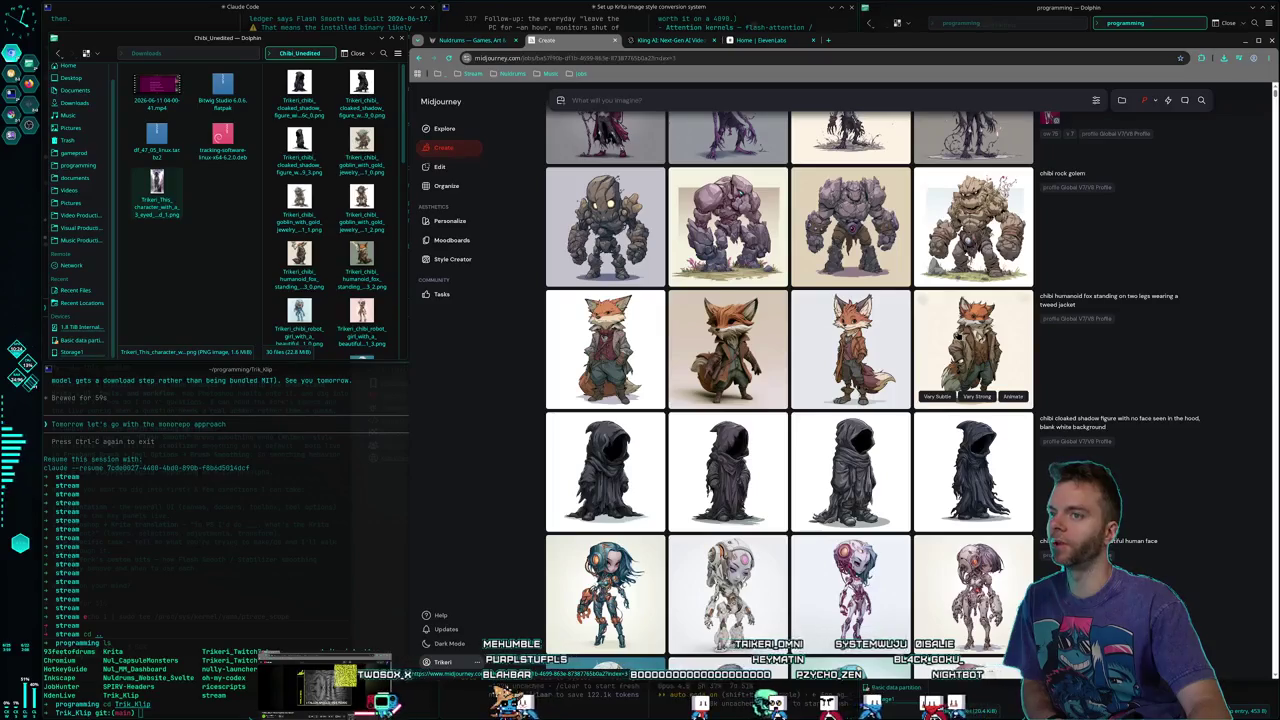
pyautogui.click(970, 340)
pyautogui.click(930, 634)
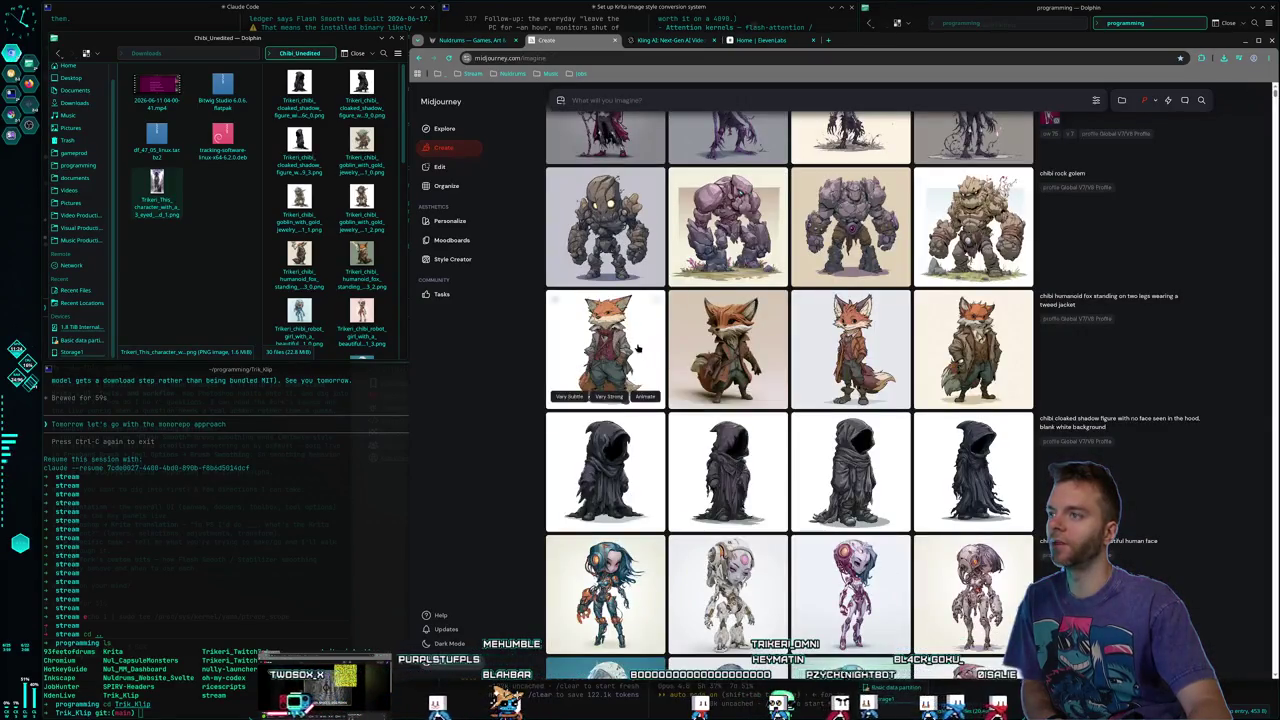
pyautogui.click(605, 350)
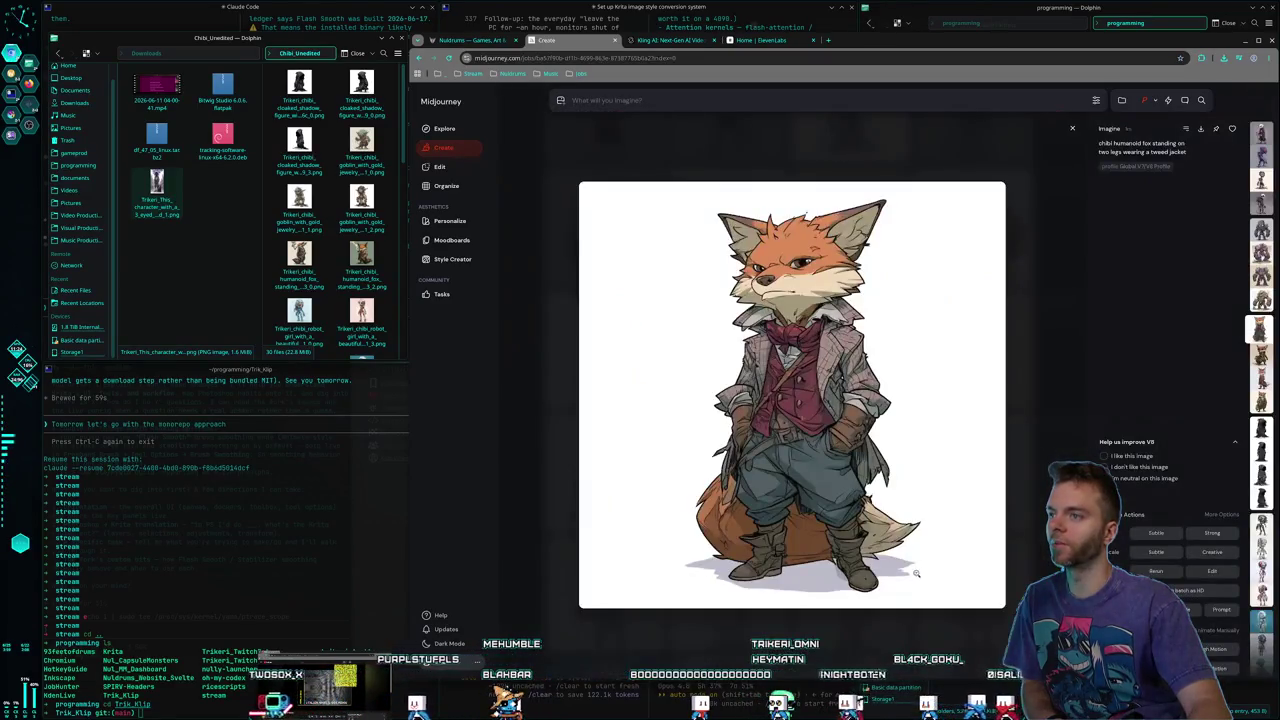
pyautogui.click(954, 634)
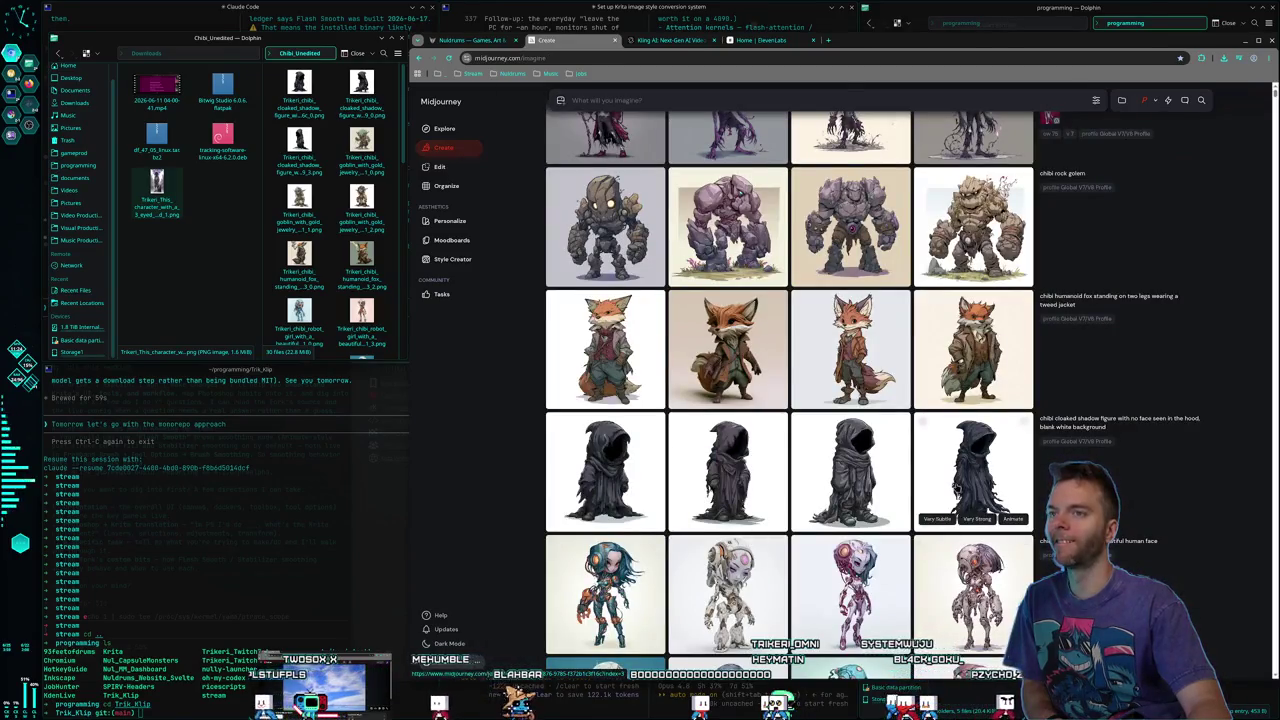
pyautogui.click(1105, 298)
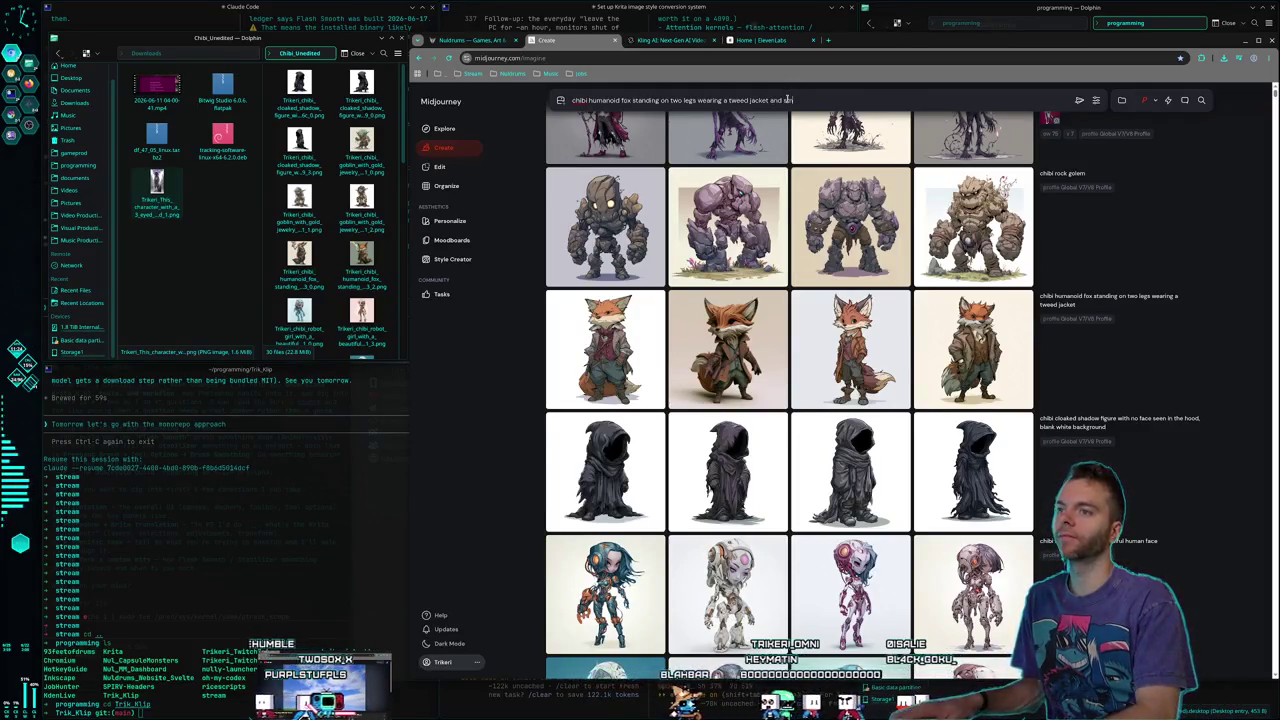
pyautogui.press('Return')
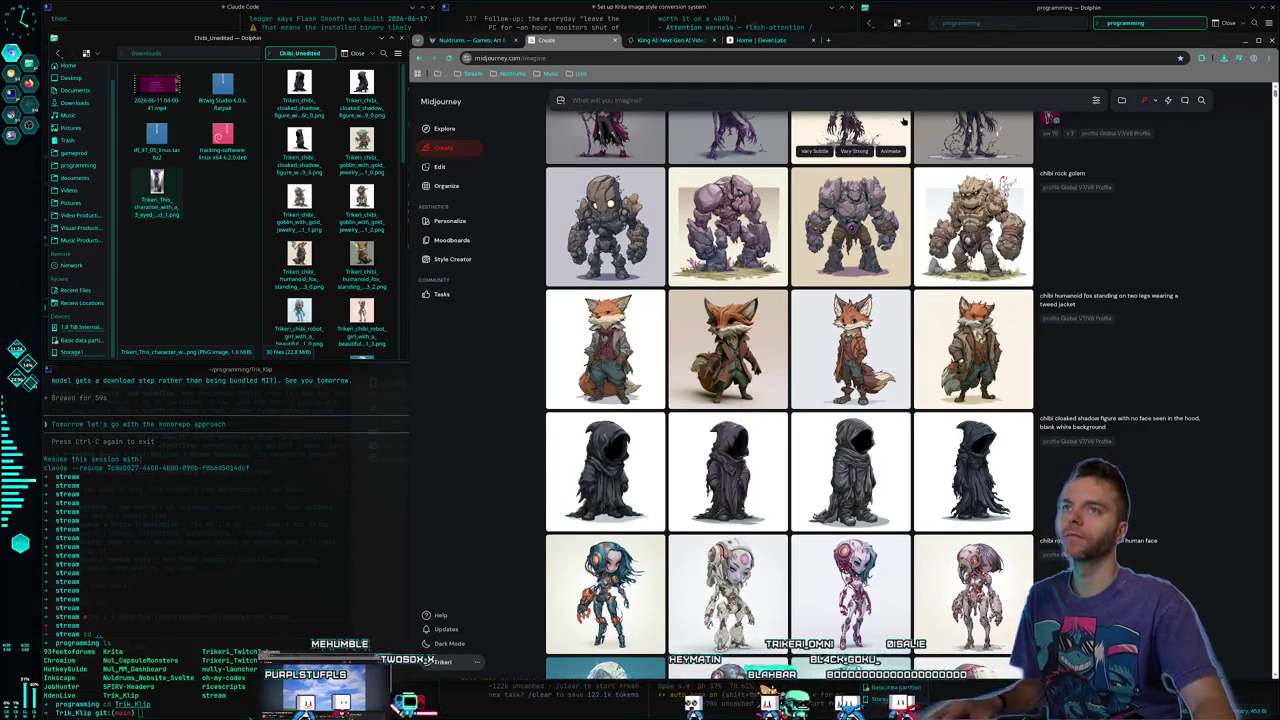
# Save the red-vest fox image into the Chibi_Unedited folder
pyautogui.scroll(-4, 910, 483)
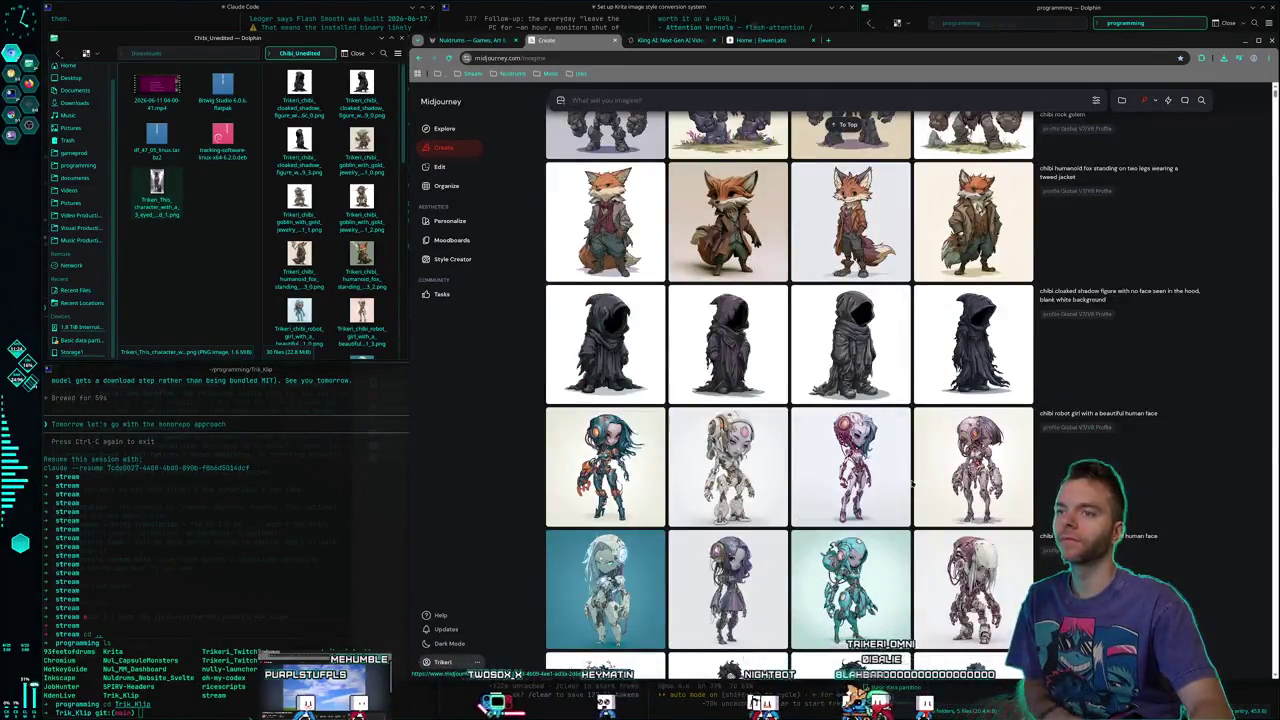
pyautogui.click(985, 375)
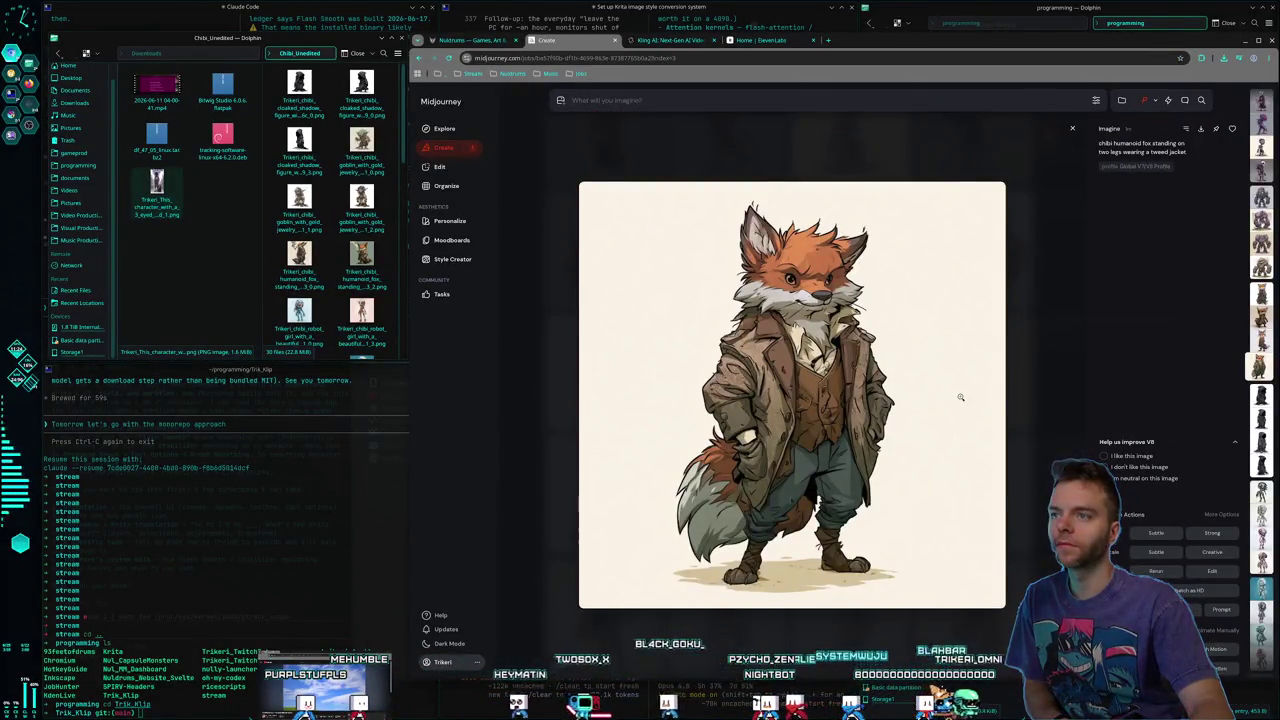
pyautogui.click(1044, 391)
pyautogui.click(860, 371)
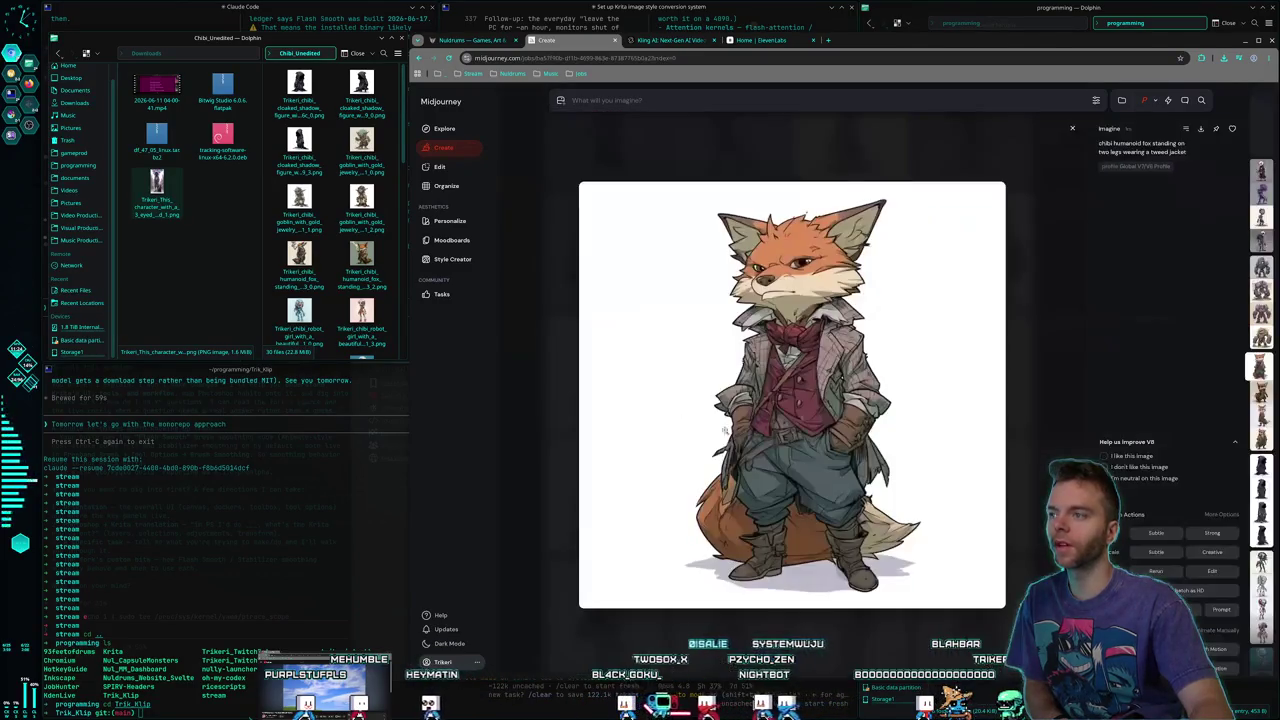
pyautogui.rightClick(803, 415)
pyautogui.click(835, 548)
pyautogui.press('Return')
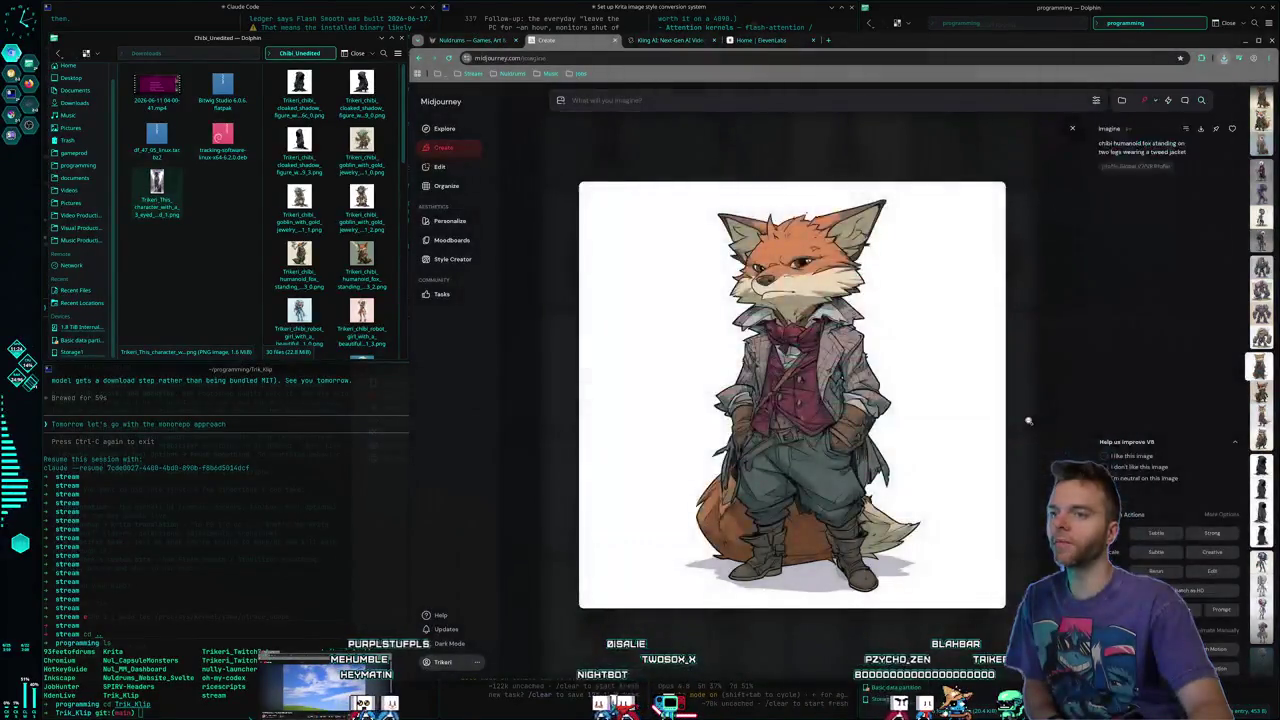
pyautogui.press('Escape')
pyautogui.scroll(2, 920, 484)
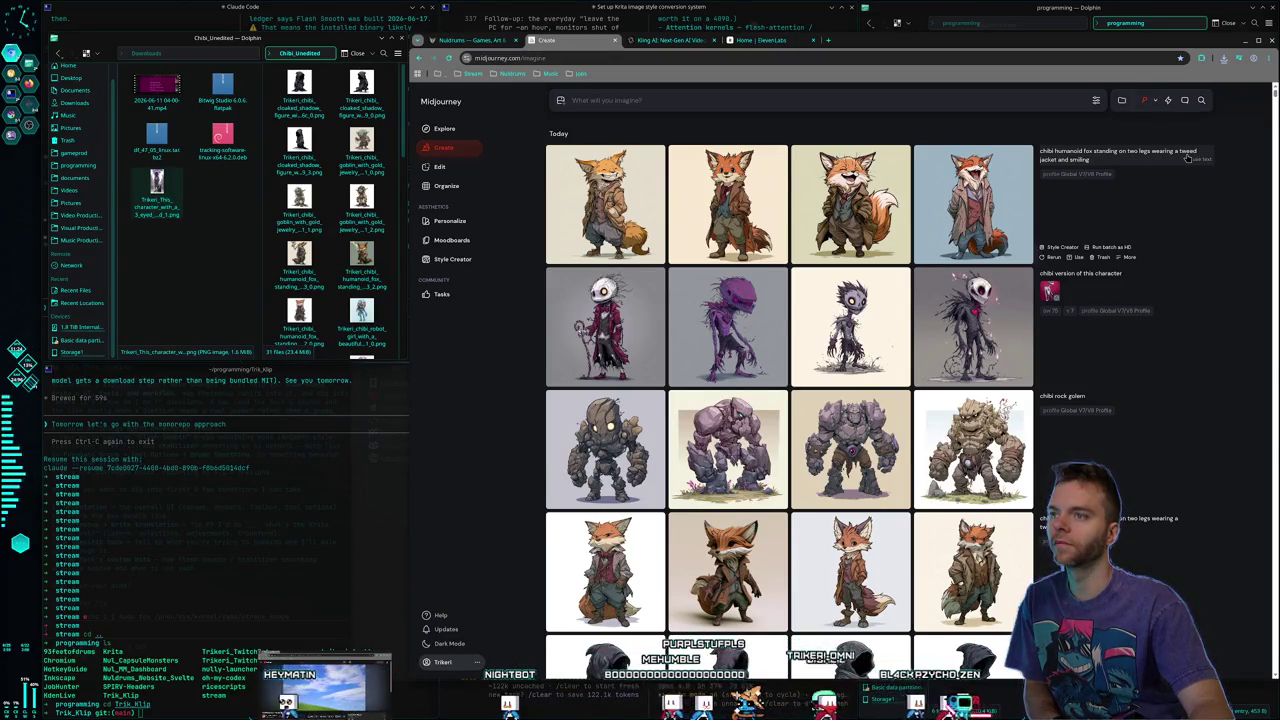
# Save the spiky-haired chibi creature image into the Chibi_Unedited folder
pyautogui.click(890, 368)
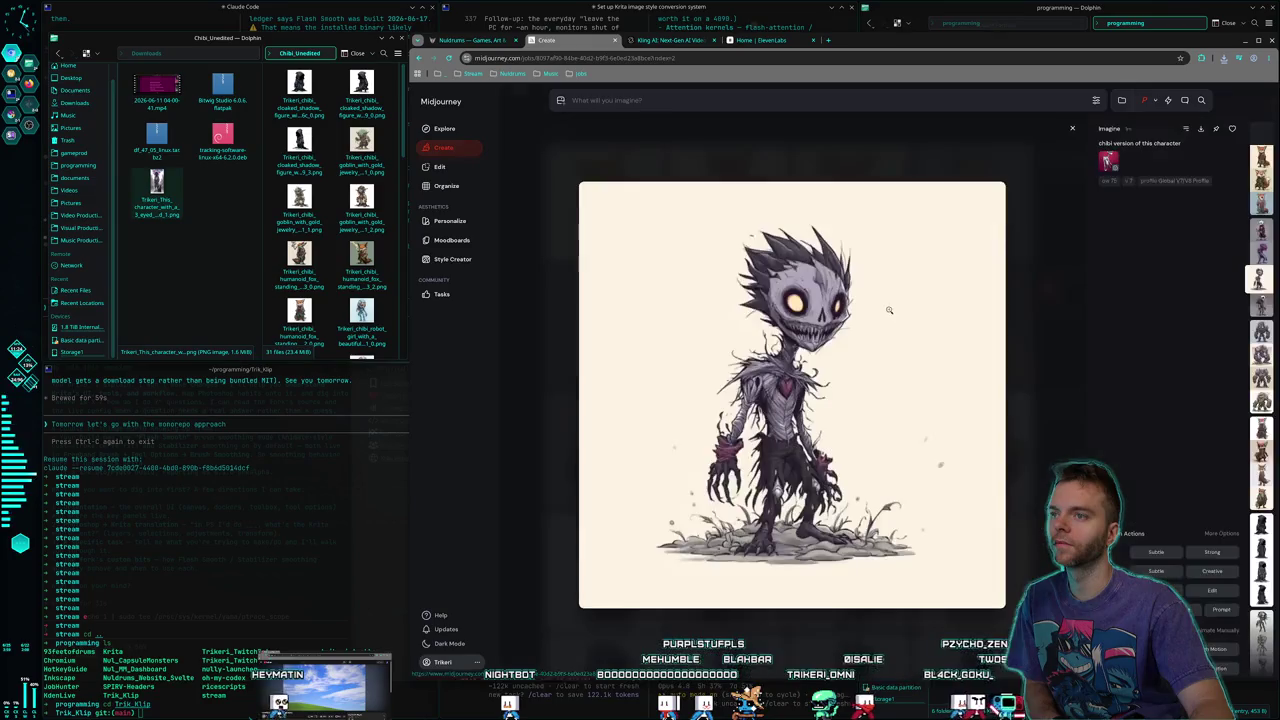
pyautogui.rightClick(921, 371)
pyautogui.click(940, 507)
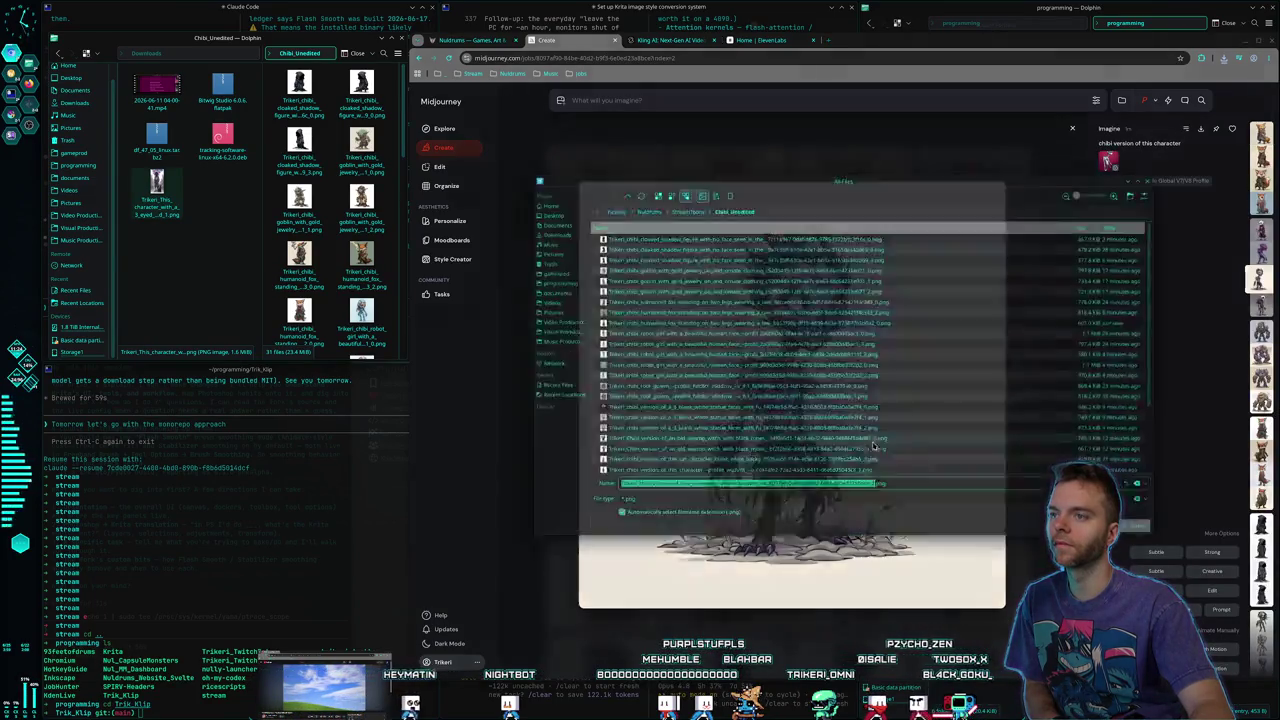
pyautogui.press('Return')
pyautogui.click(1018, 414)
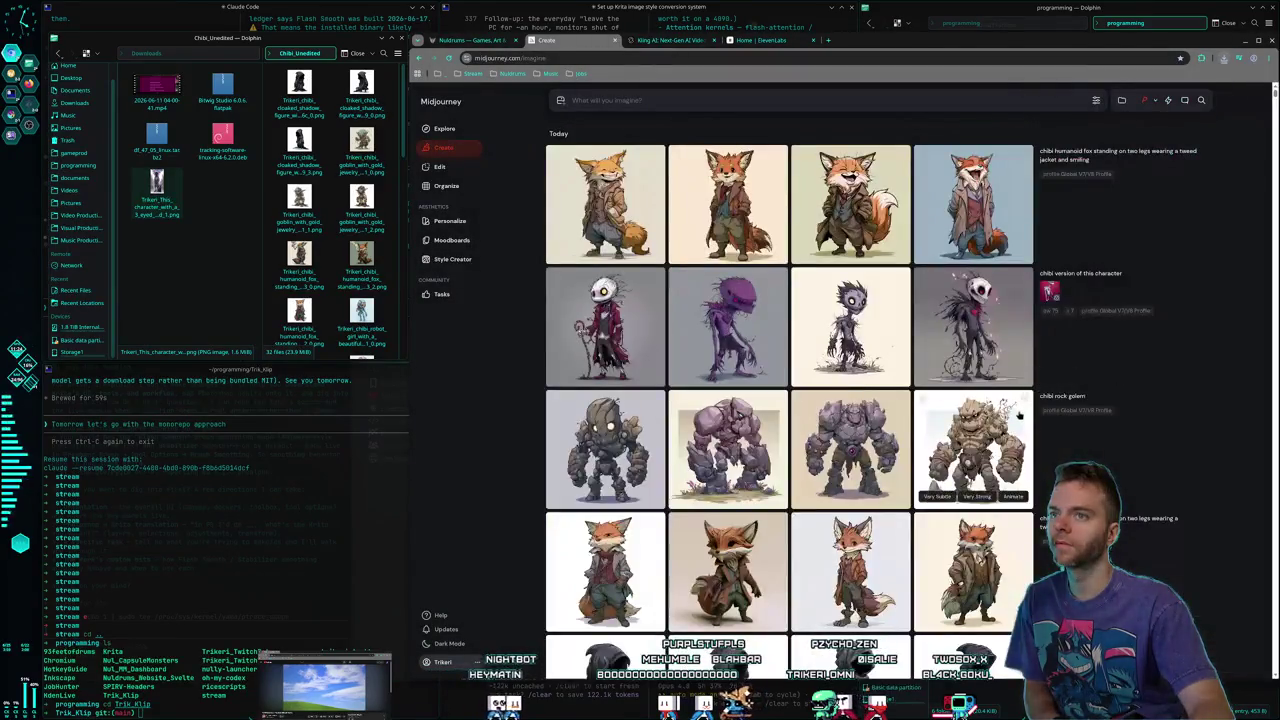
# Preview the skeleton and purple creature images without saving them
pyautogui.click(973, 340)
pyautogui.click(1018, 360)
pyautogui.click(728, 340)
pyautogui.press('Escape')
pyautogui.click(605, 325)
pyautogui.press('Escape')
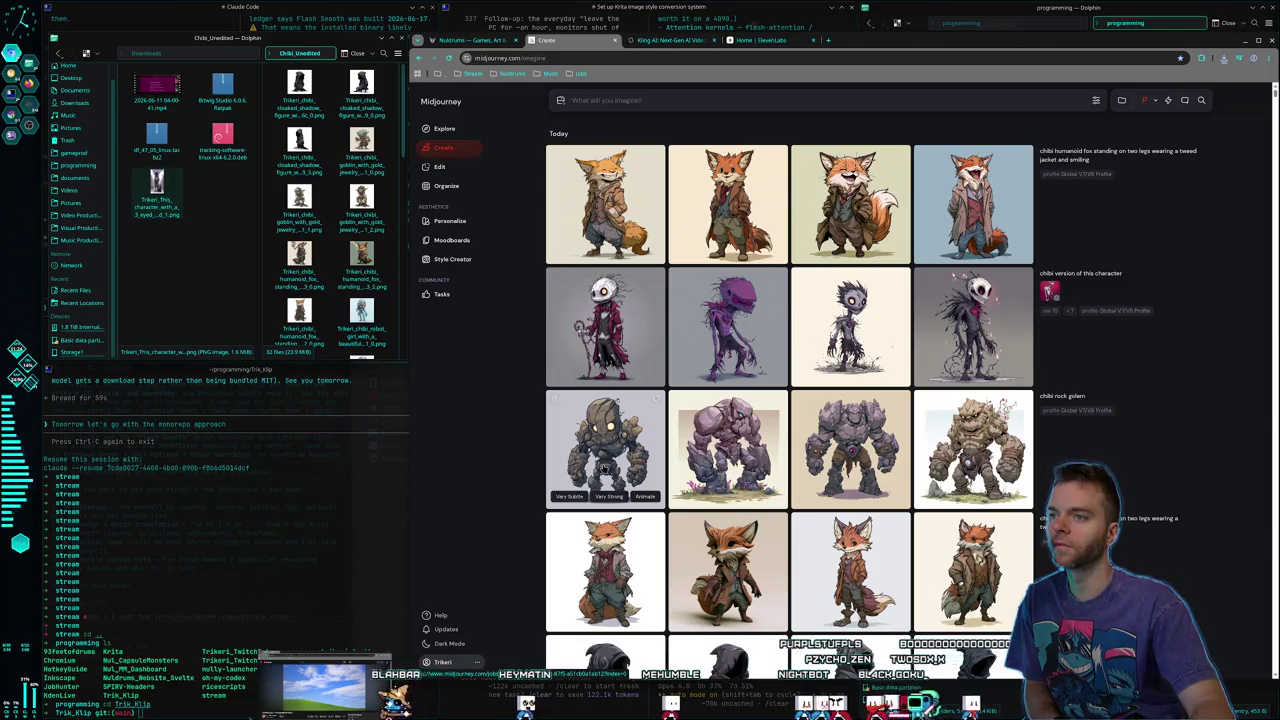
# Save the grey rock golem image into Chibi_Unedited, bringing the folder to 33 files
pyautogui.click(605, 445)
pyautogui.rightClick(817, 372)
pyautogui.click(850, 500)
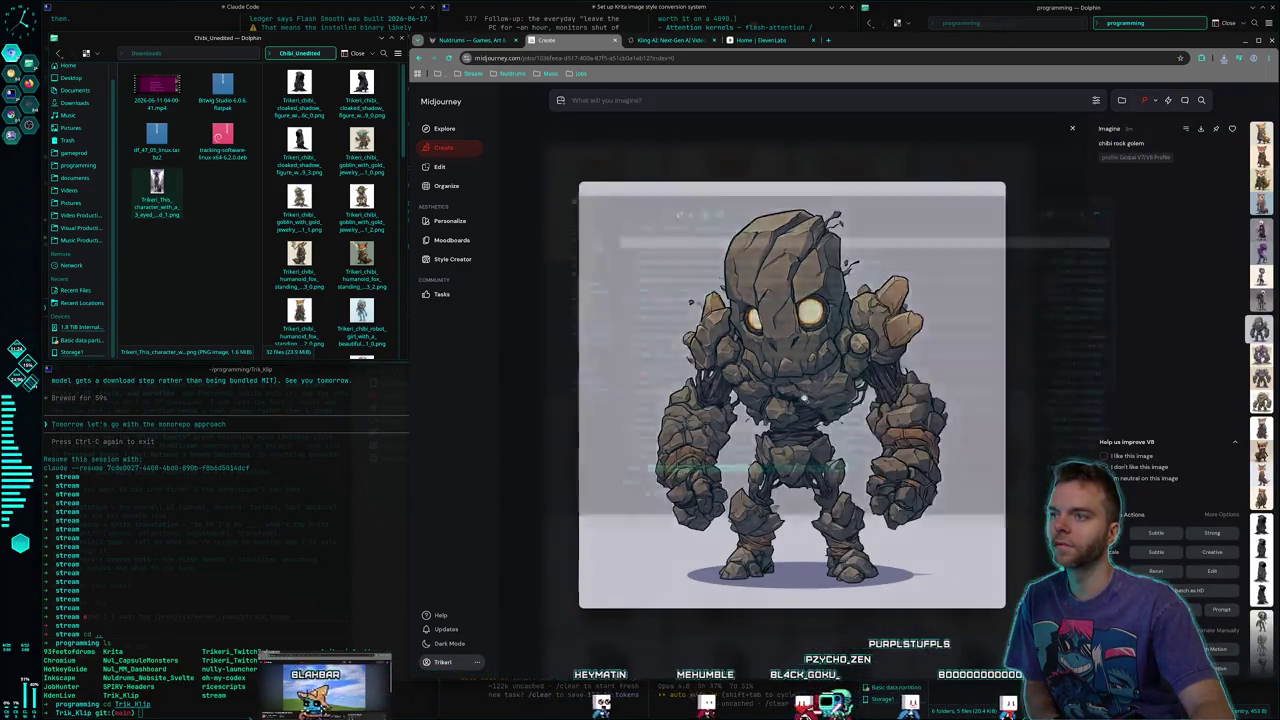
pyautogui.press('Return')
pyautogui.press('Escape')
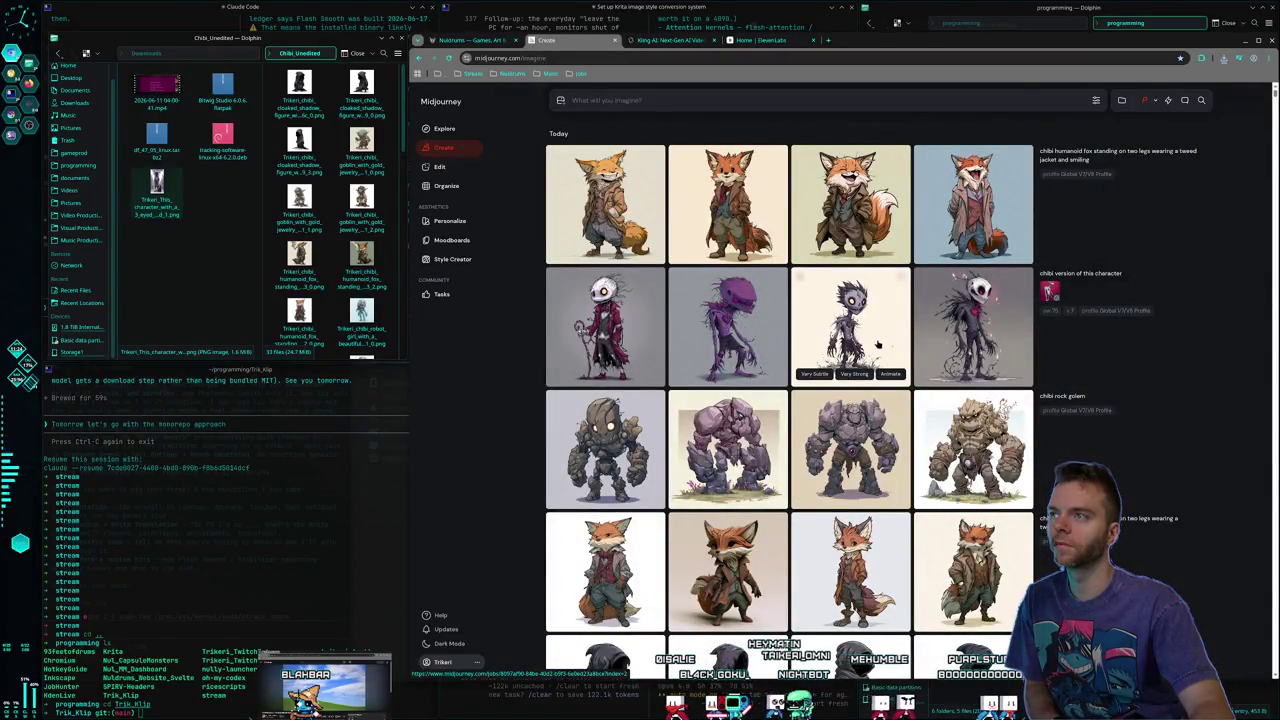
# Save the blue-background chibi fox image alongside the other unedited chibi downloads
pyautogui.scroll(-2, 877, 344)
pyautogui.scroll(2, 877, 344)
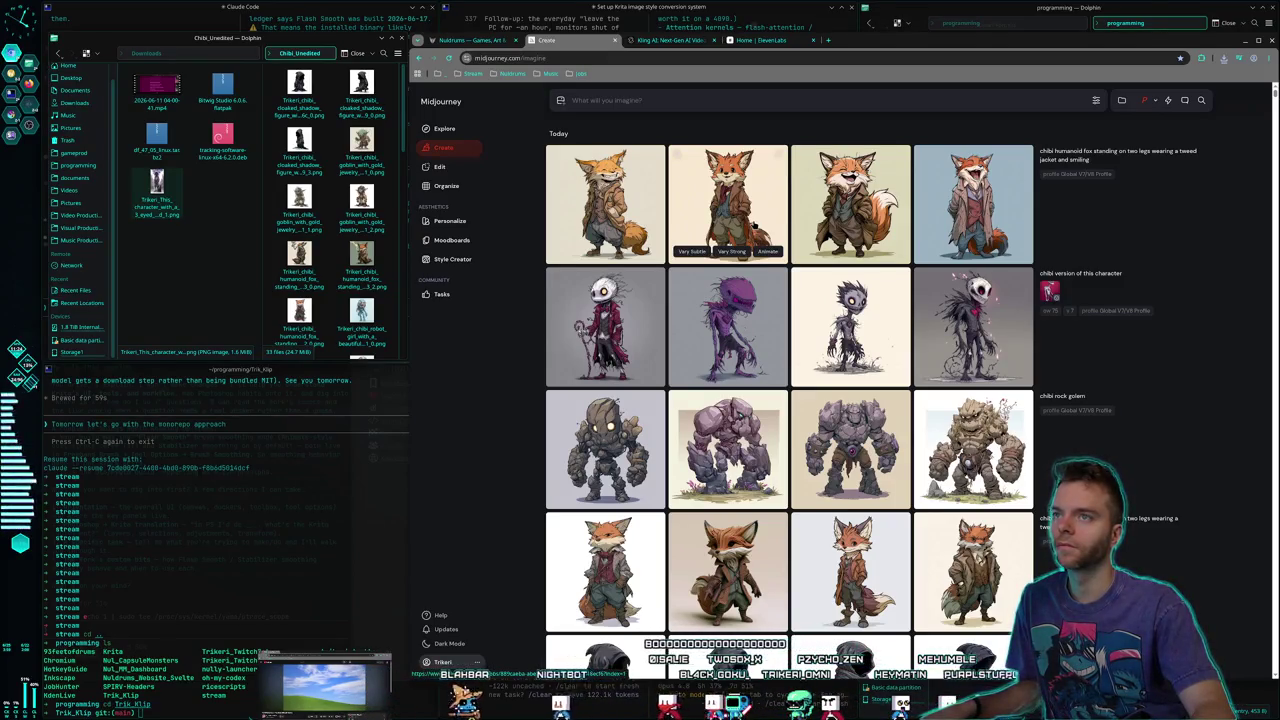
pyautogui.click(970, 218)
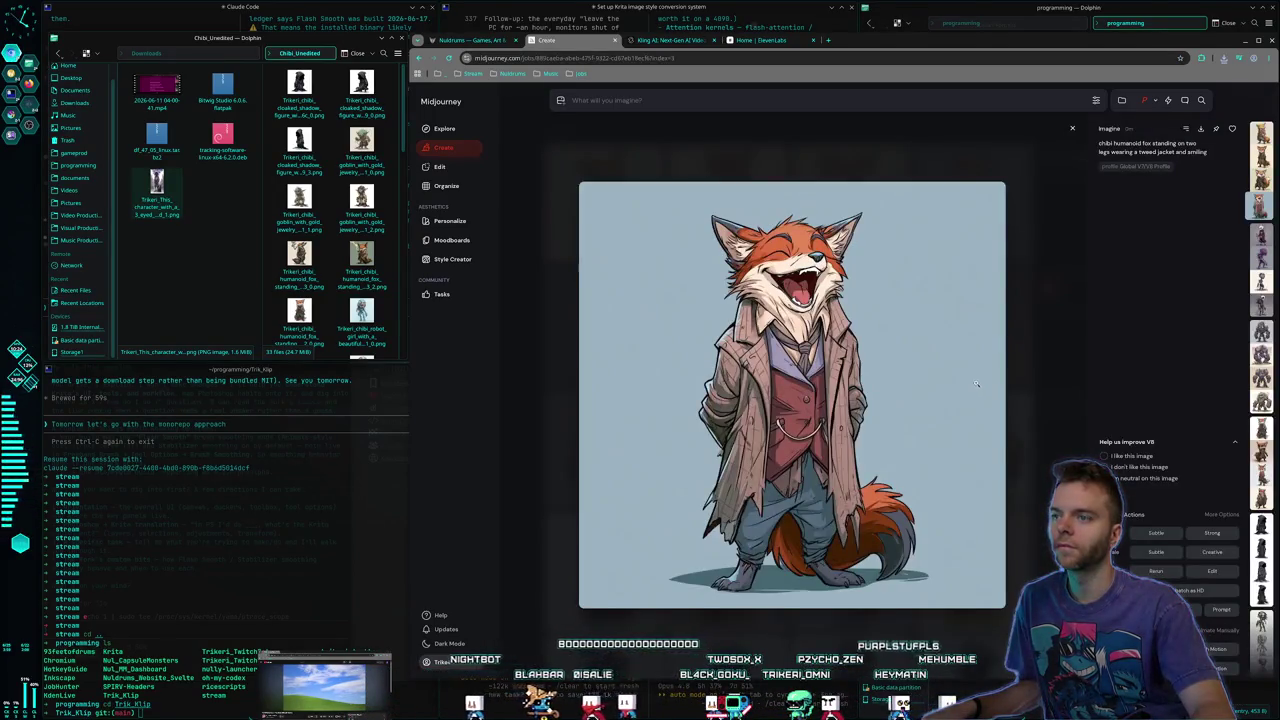
pyautogui.click(1052, 365)
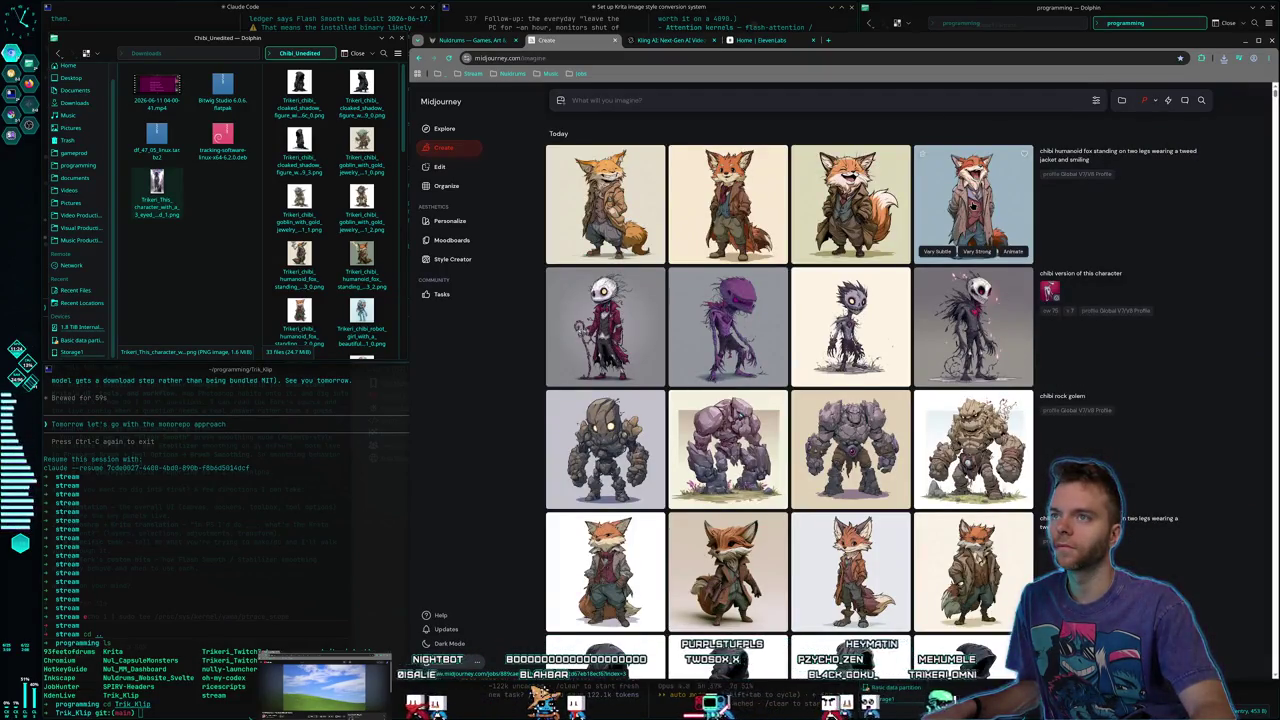
pyautogui.click(970, 205)
pyautogui.rightClick(770, 360)
pyautogui.click(812, 505)
pyautogui.press('Return')
pyautogui.press('Escape')
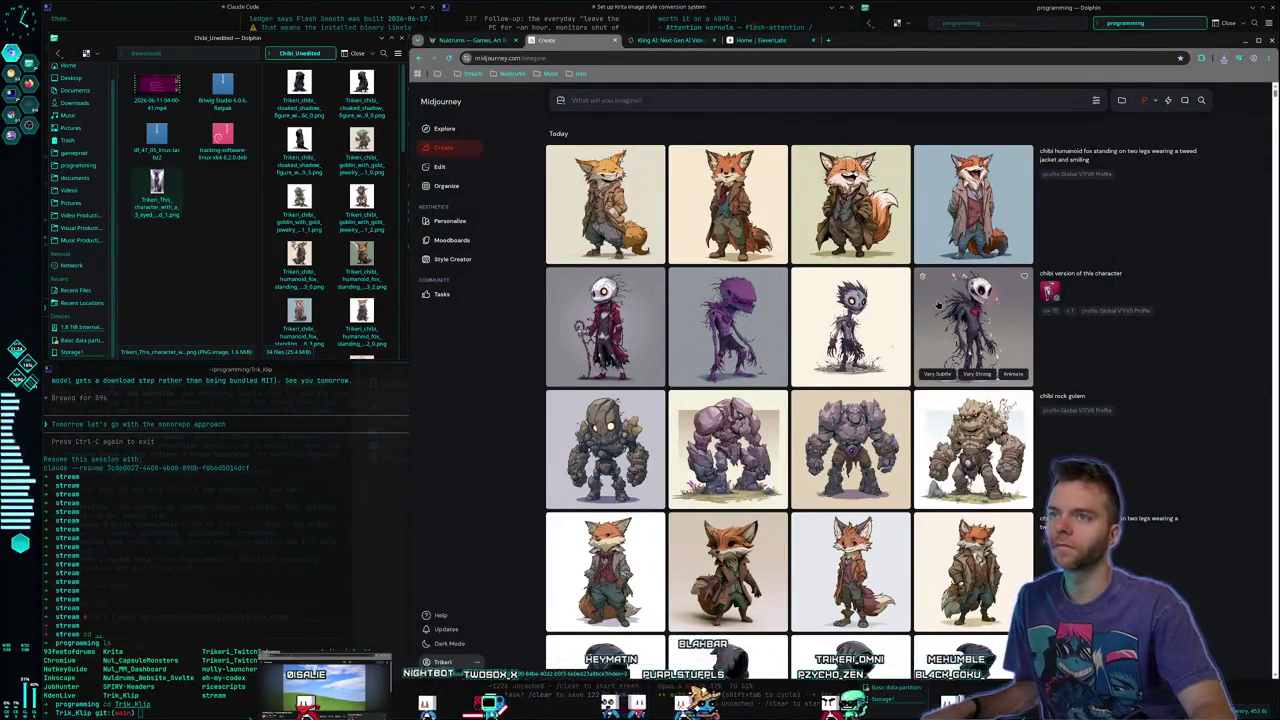
# Review the hooded pink-eyed figure, the blue elf and the glowing-hands chibi images
pyautogui.scroll(-5, 928, 320)
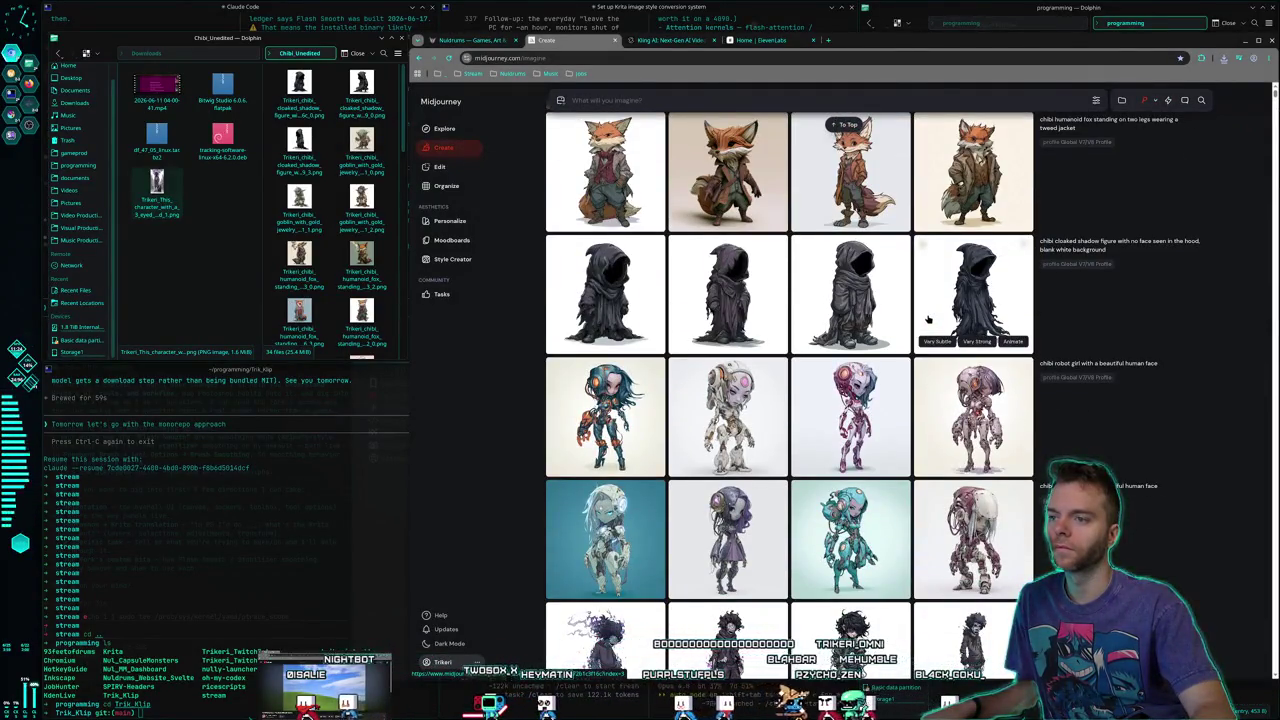
pyautogui.scroll(-3, 928, 320)
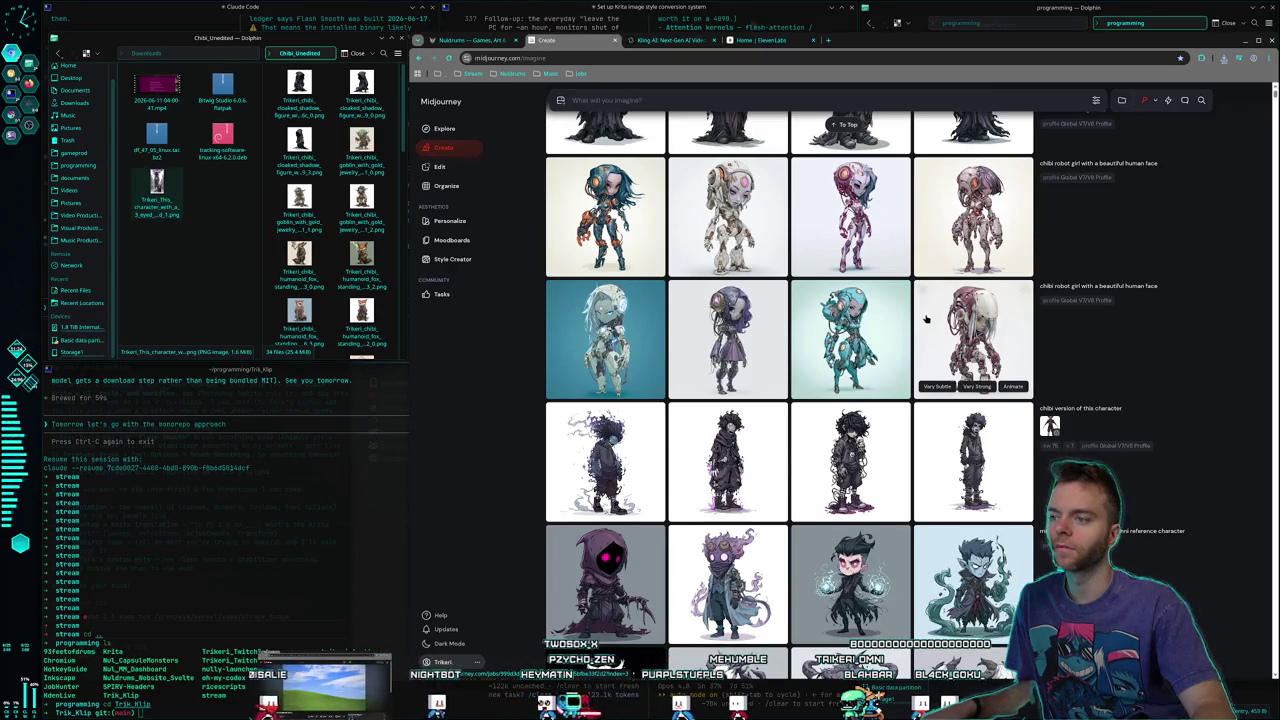
pyautogui.scroll(-2, 926, 319)
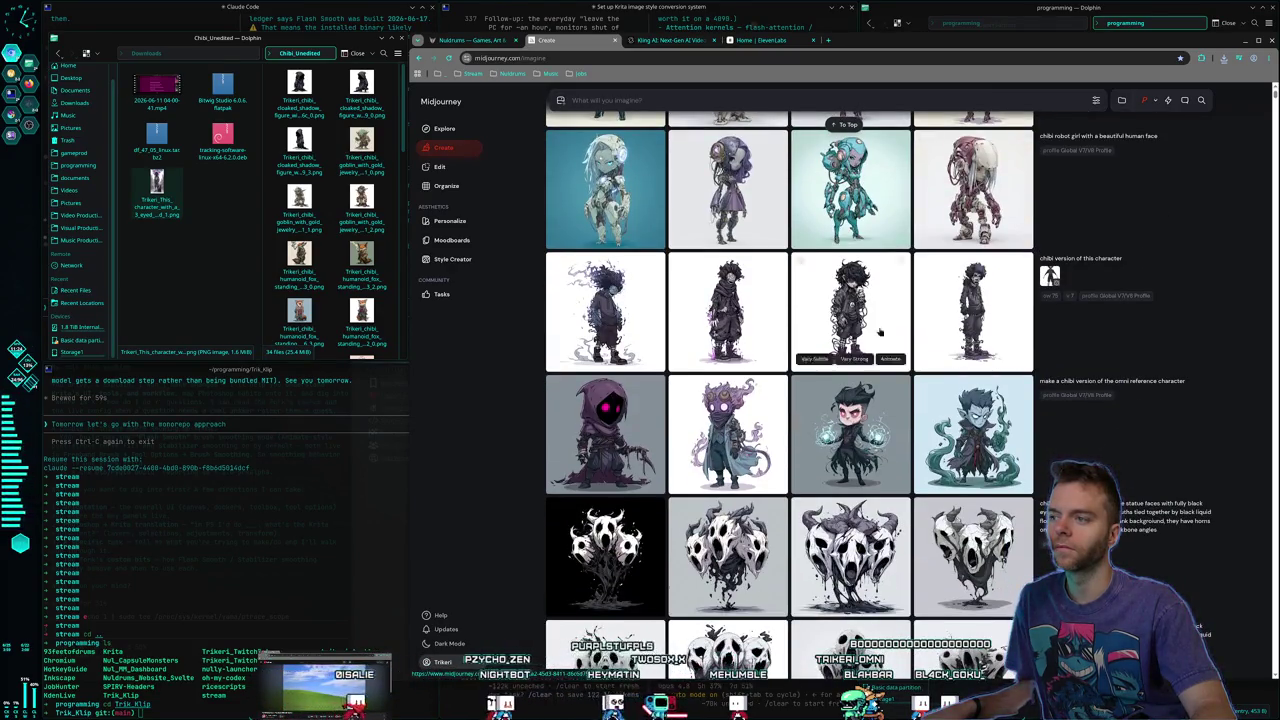
pyautogui.click(605, 433)
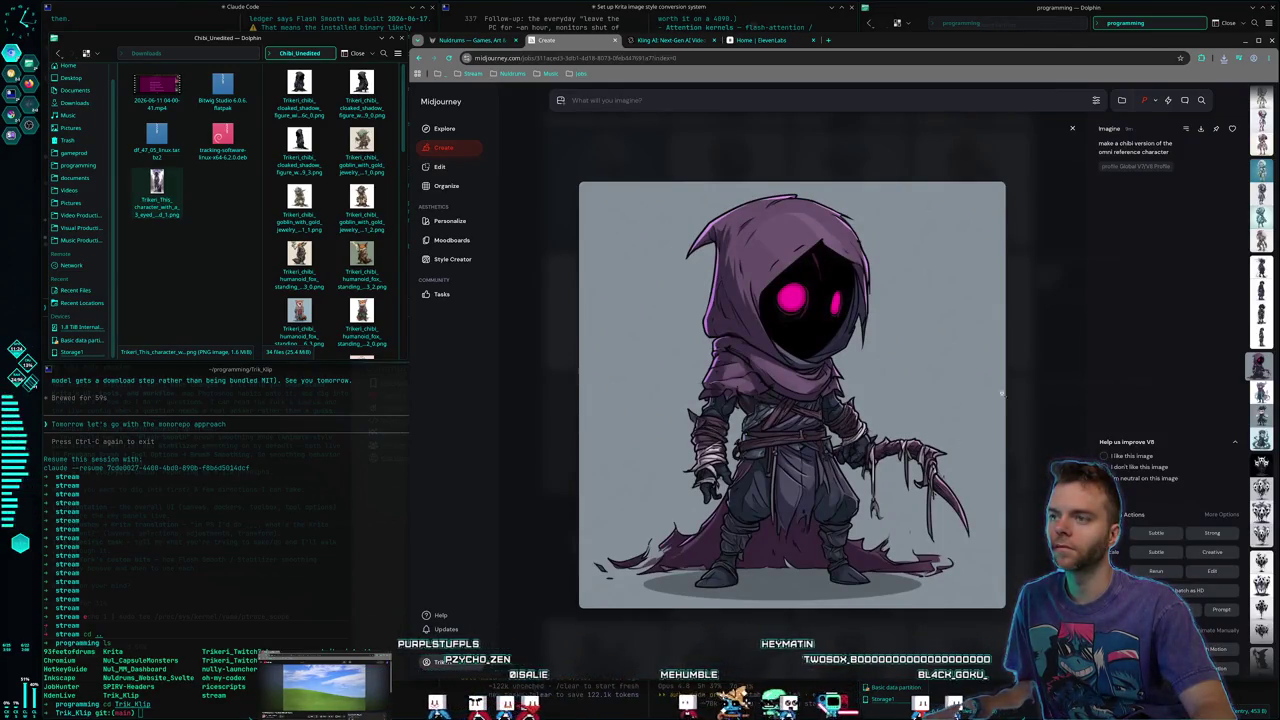
pyautogui.press('Escape')
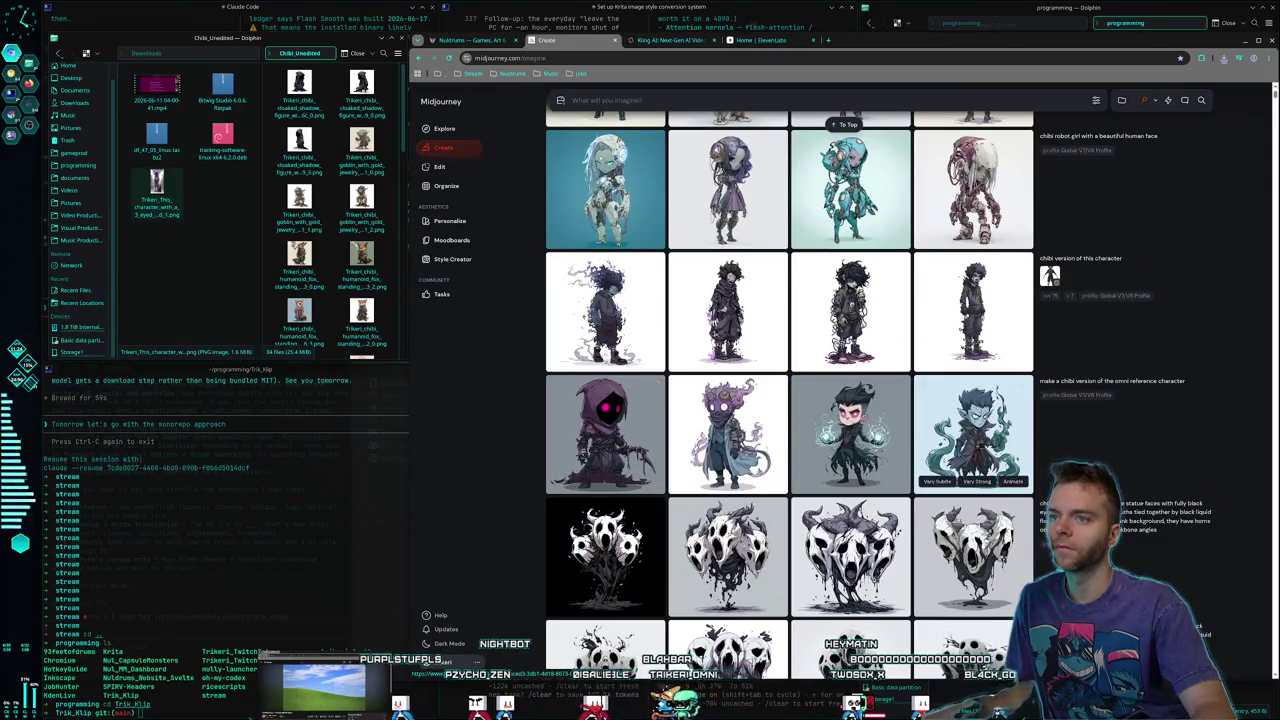
pyautogui.click(963, 437)
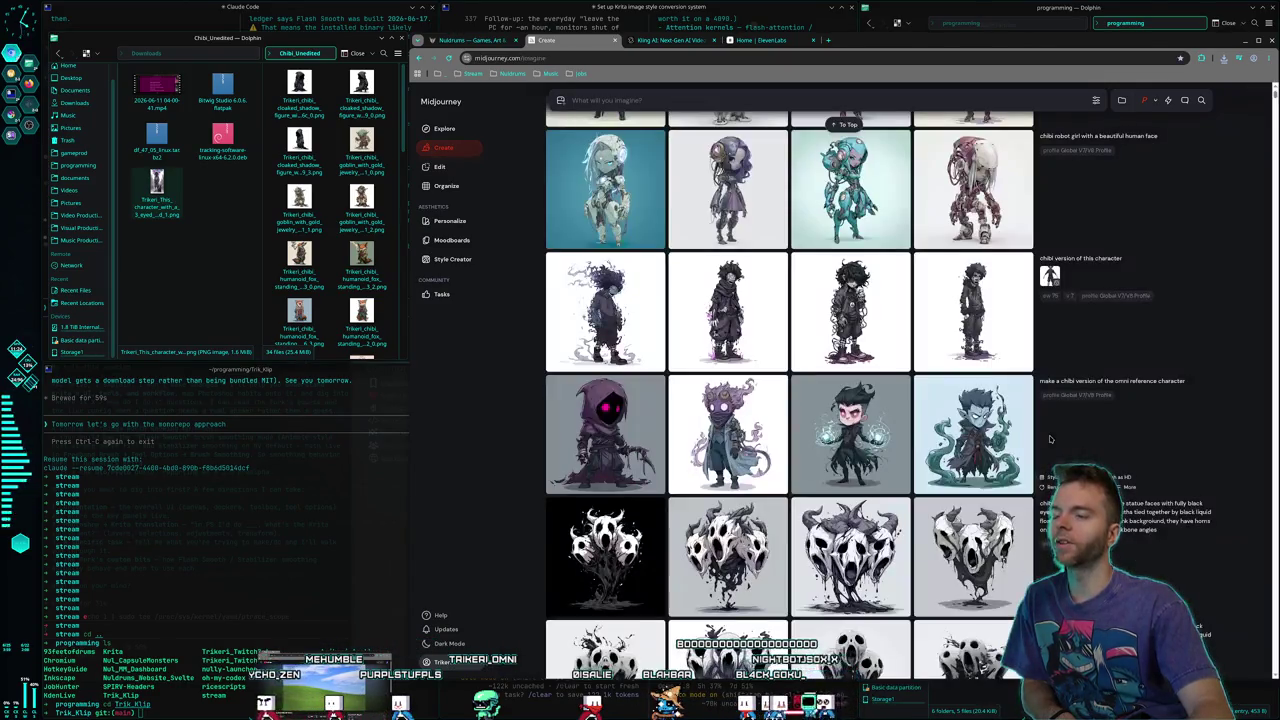
pyautogui.click(1049, 436)
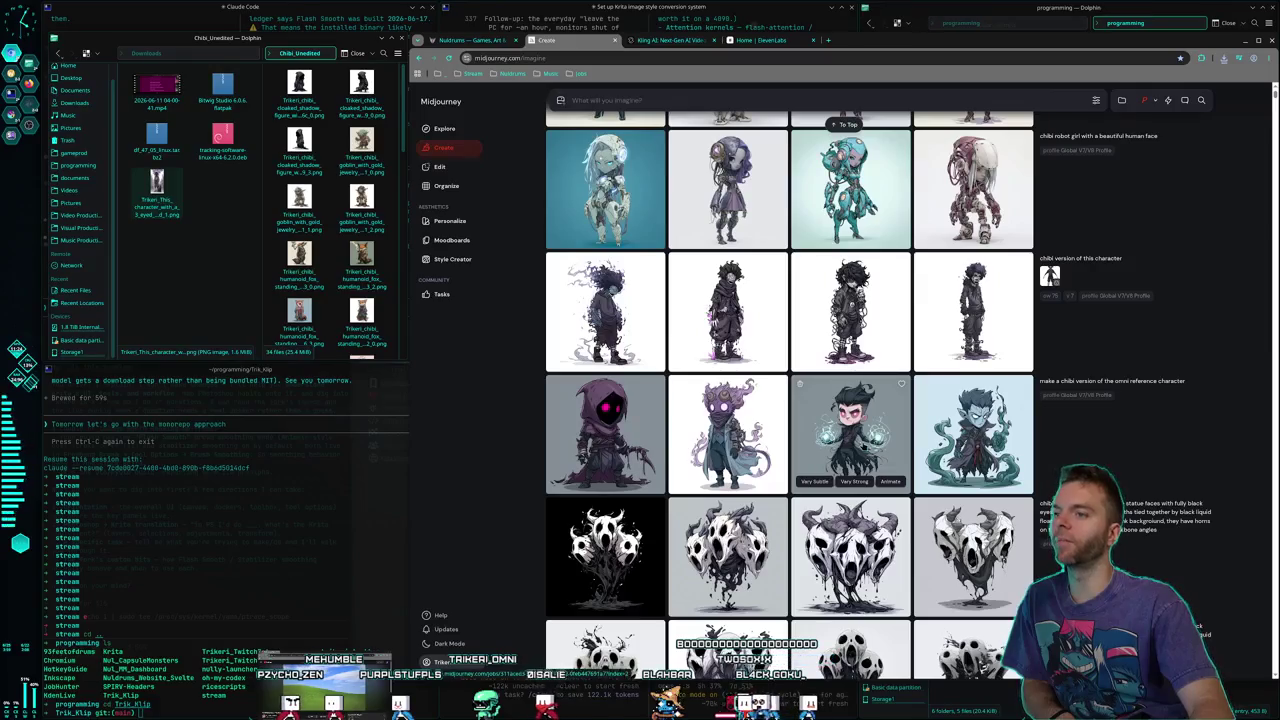
pyautogui.click(850, 430)
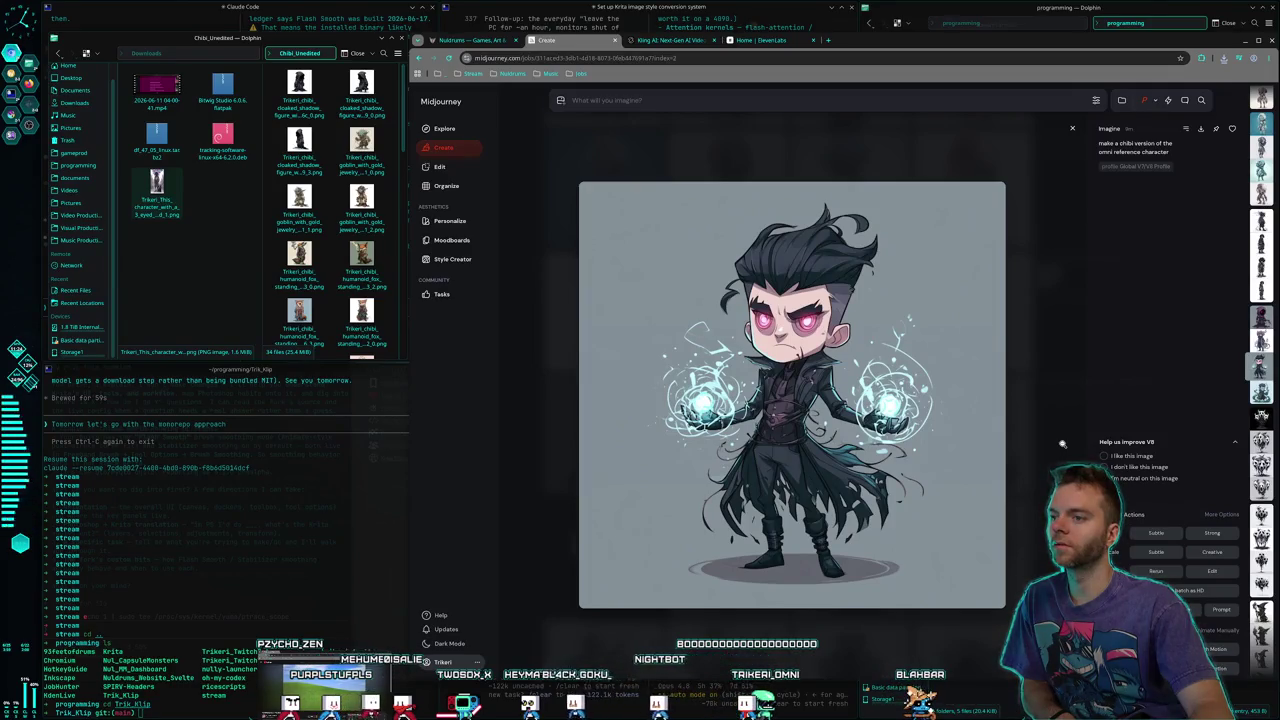
pyautogui.click(1062, 443)
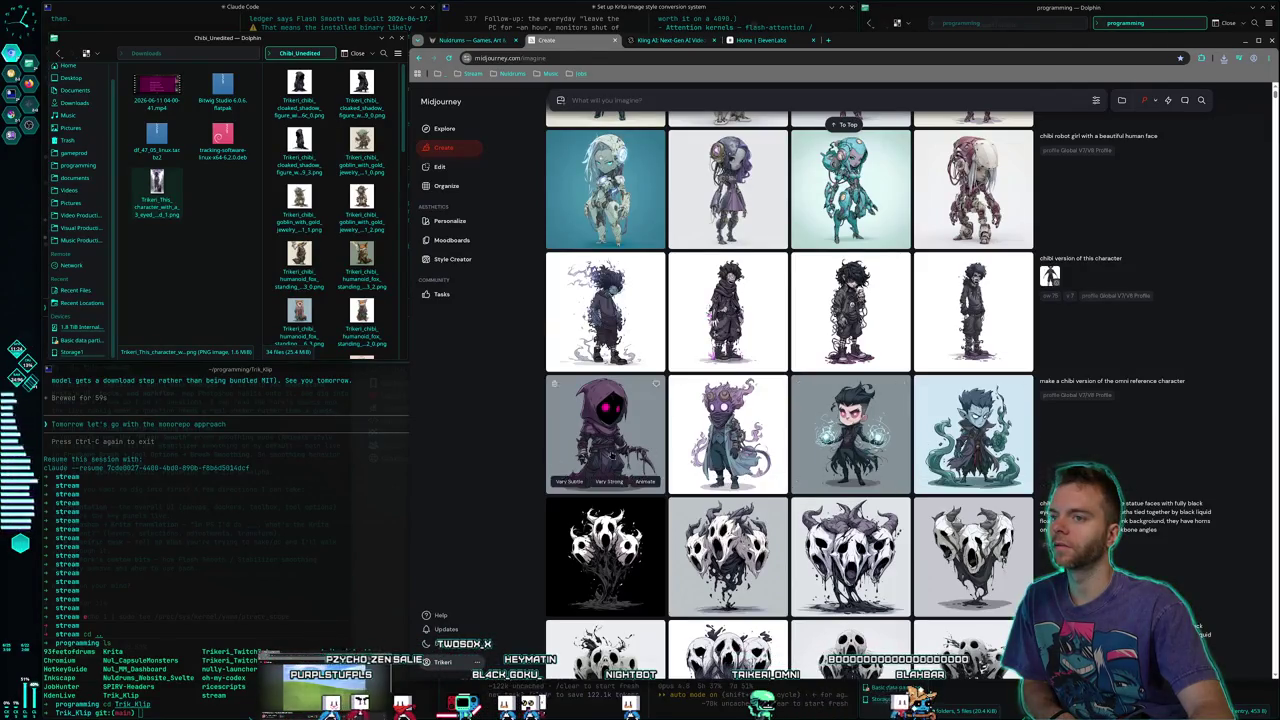
# Look again at the hooded purple character and the blue elf before moving to Krita
pyautogui.click(608, 430)
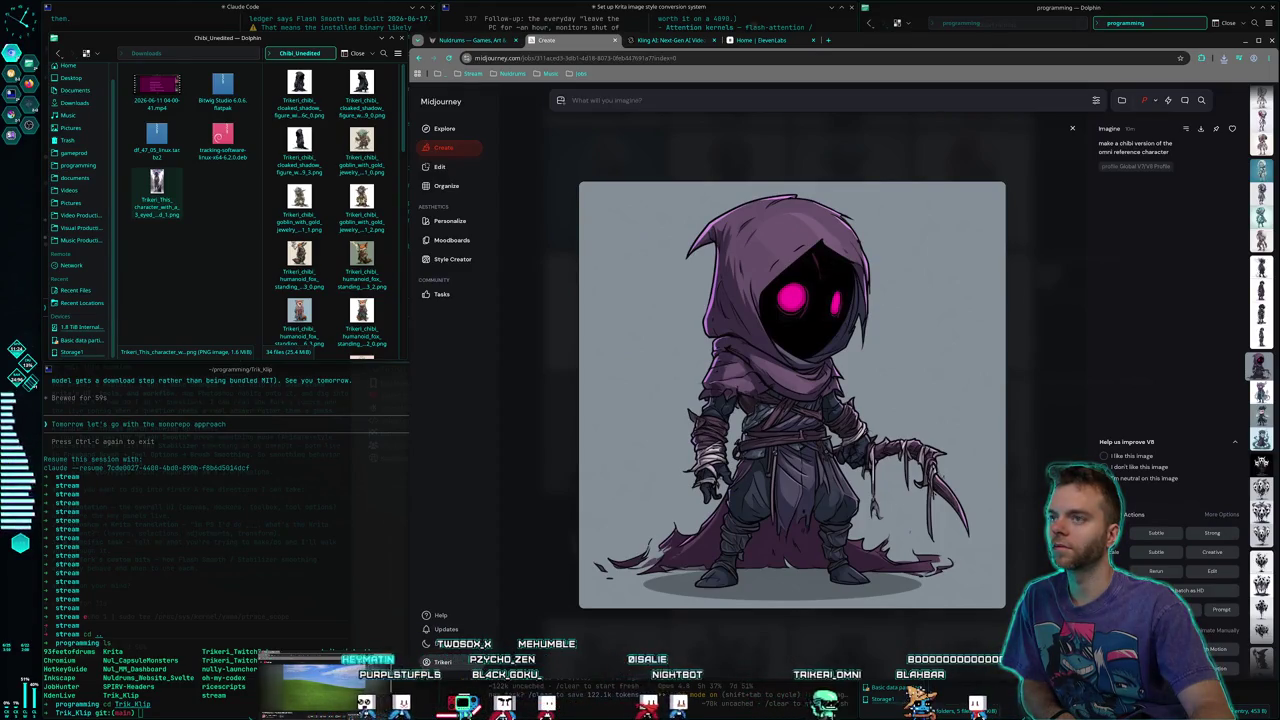
pyautogui.press('Escape')
pyautogui.click(946, 418)
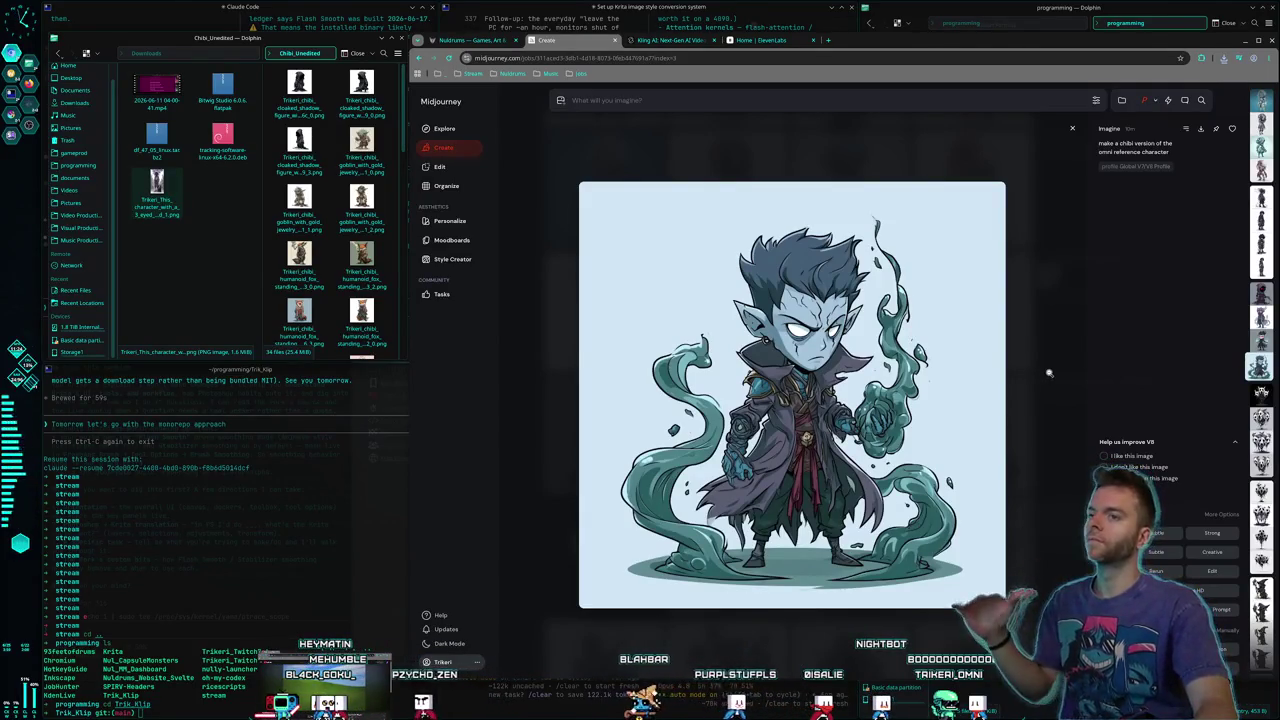
pyautogui.click(1048, 374)
pyautogui.scroll(5, 900, 300)
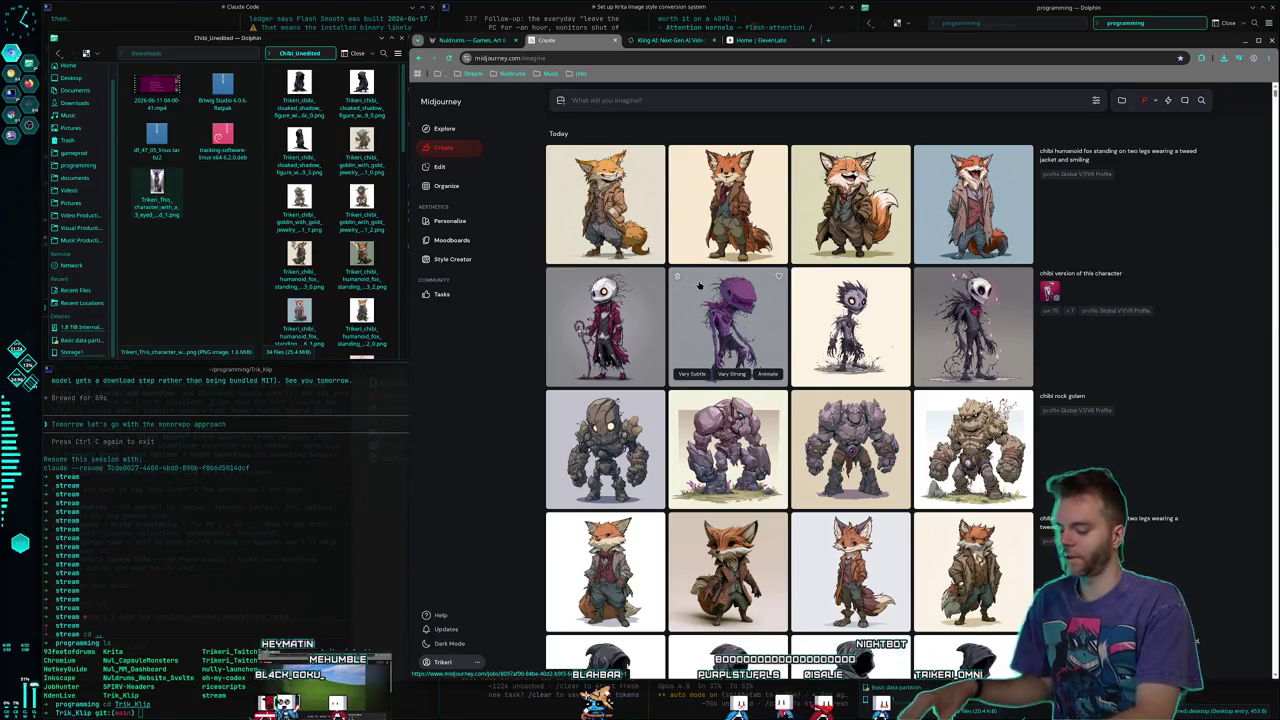
pyautogui.press('super+ctrl+Right')
pyautogui.press('super+ctrl+Right')
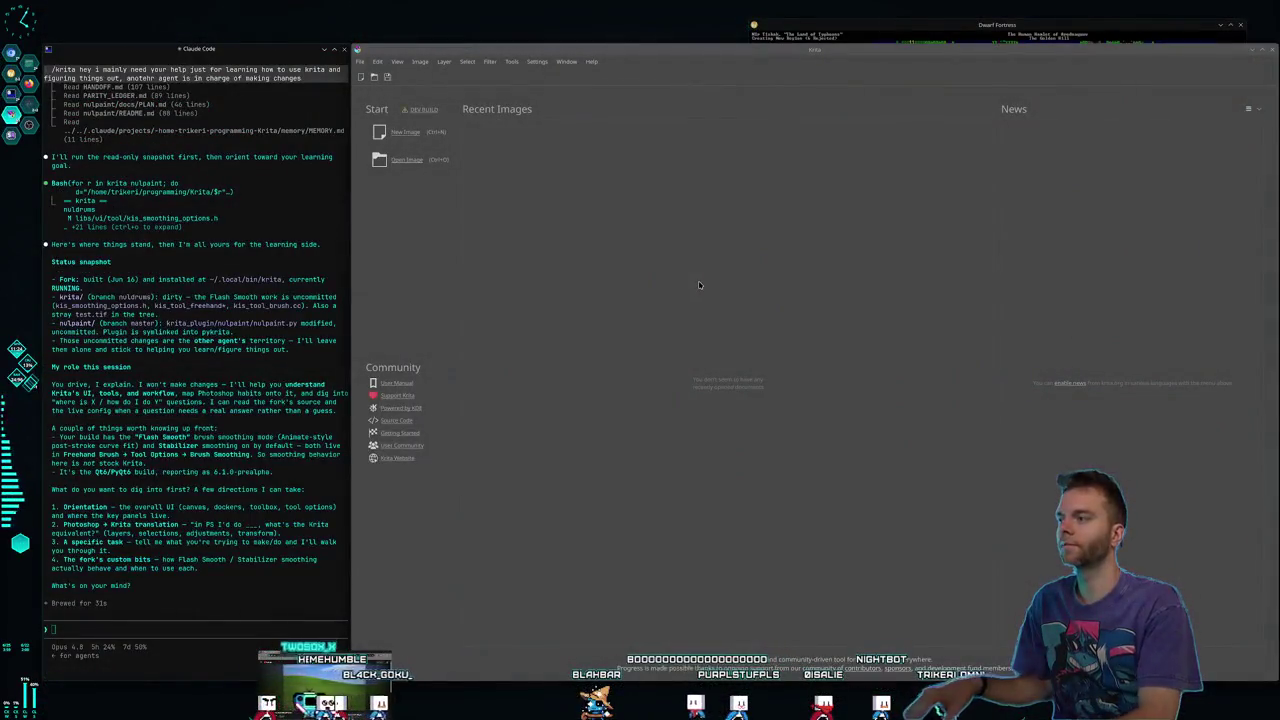
# Open the first cloaked shadow figure PNG from Pictures/Nuldrums/StreamToons/Chibi_Unedited in Krita
pyautogui.hotkey('alt', 'f')
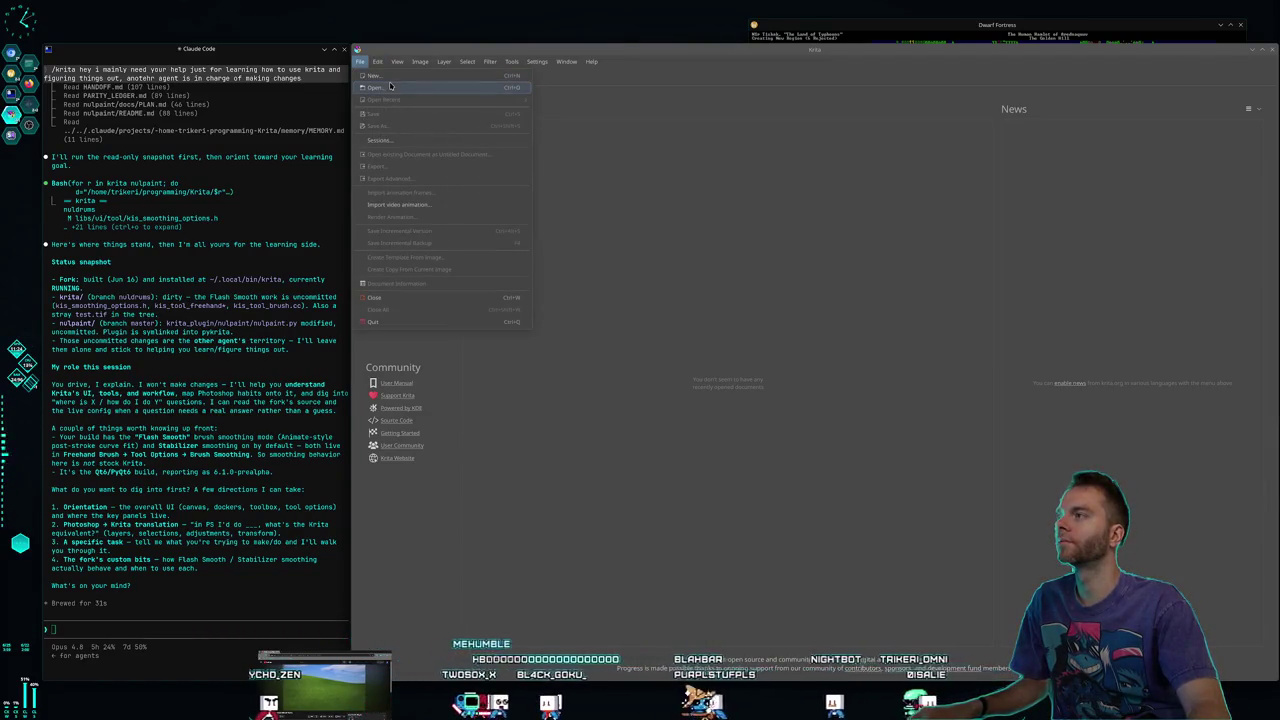
pyautogui.click(393, 87)
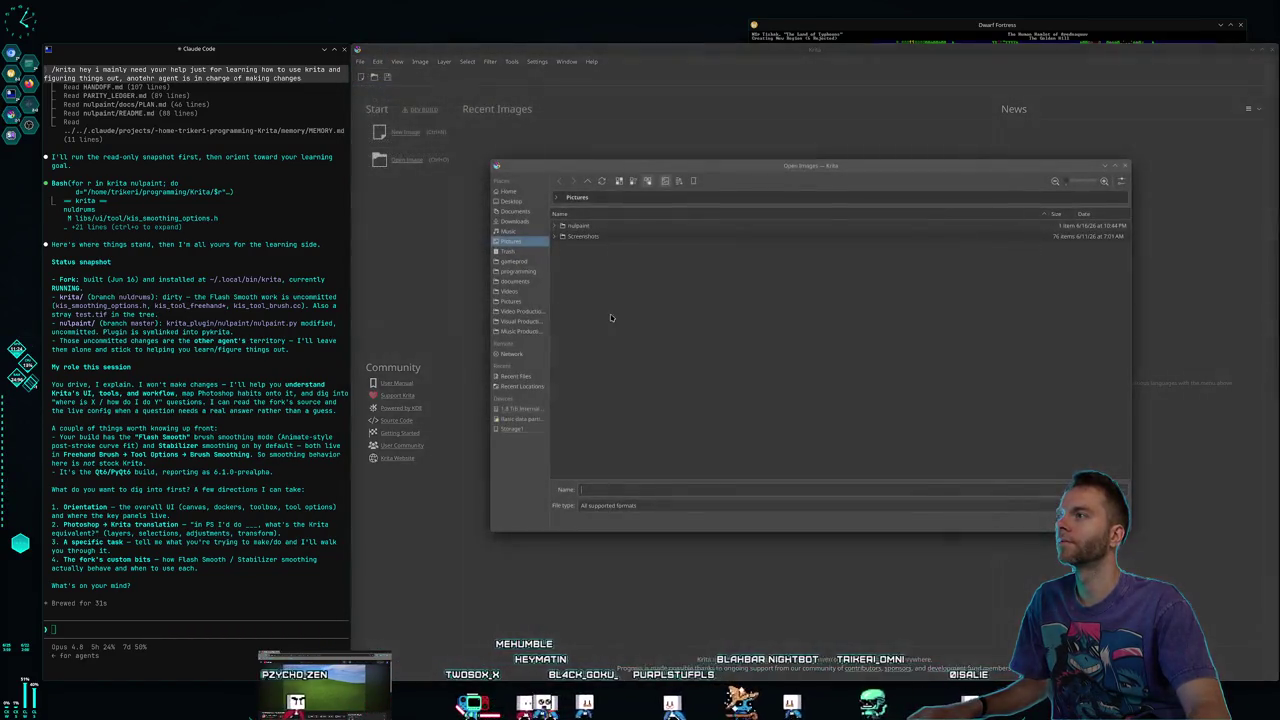
pyautogui.click(510, 301)
pyautogui.scroll(-10, 614, 290)
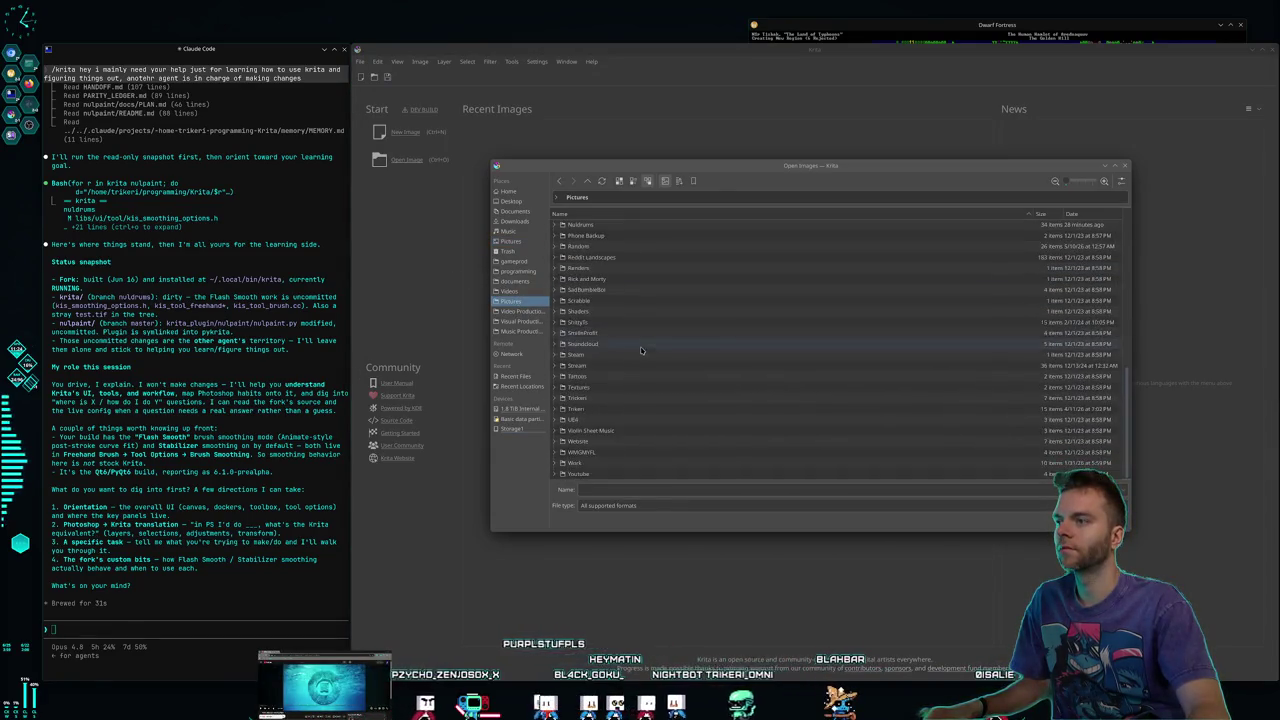
pyautogui.scroll(2, 596, 308)
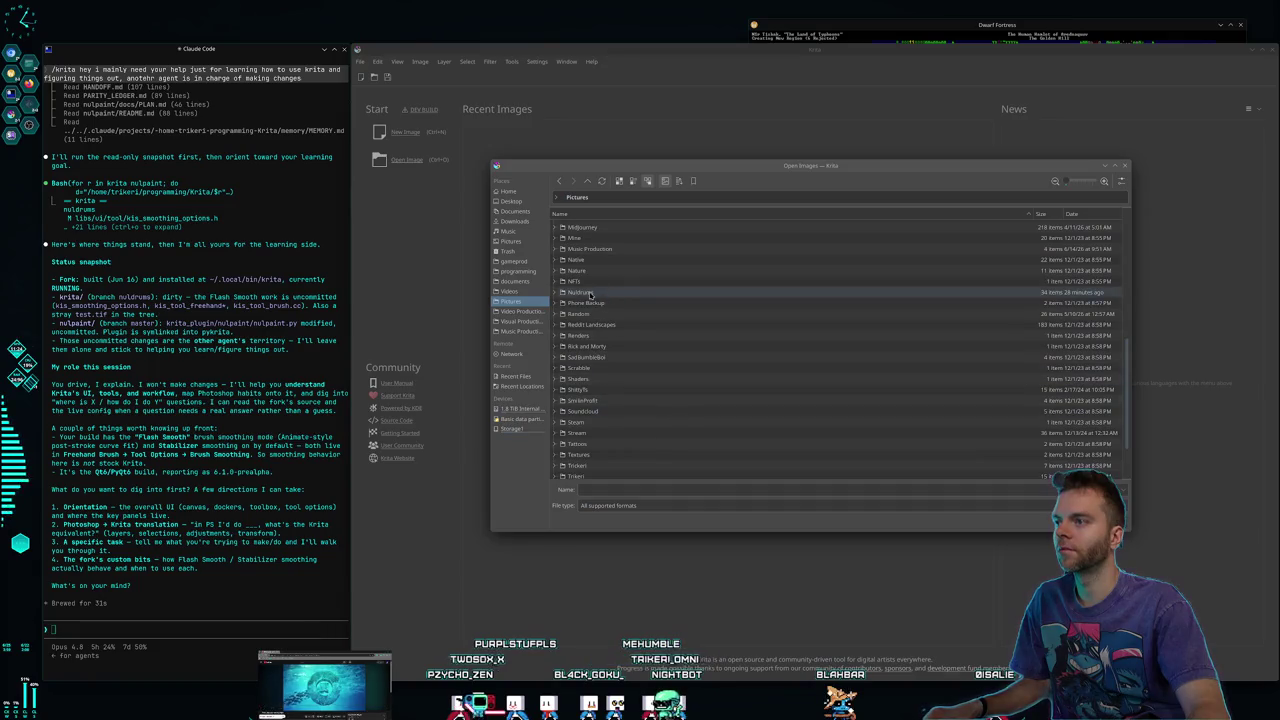
pyautogui.doubleClick(595, 296)
pyautogui.click(611, 271)
pyautogui.scroll(-3, 612, 274)
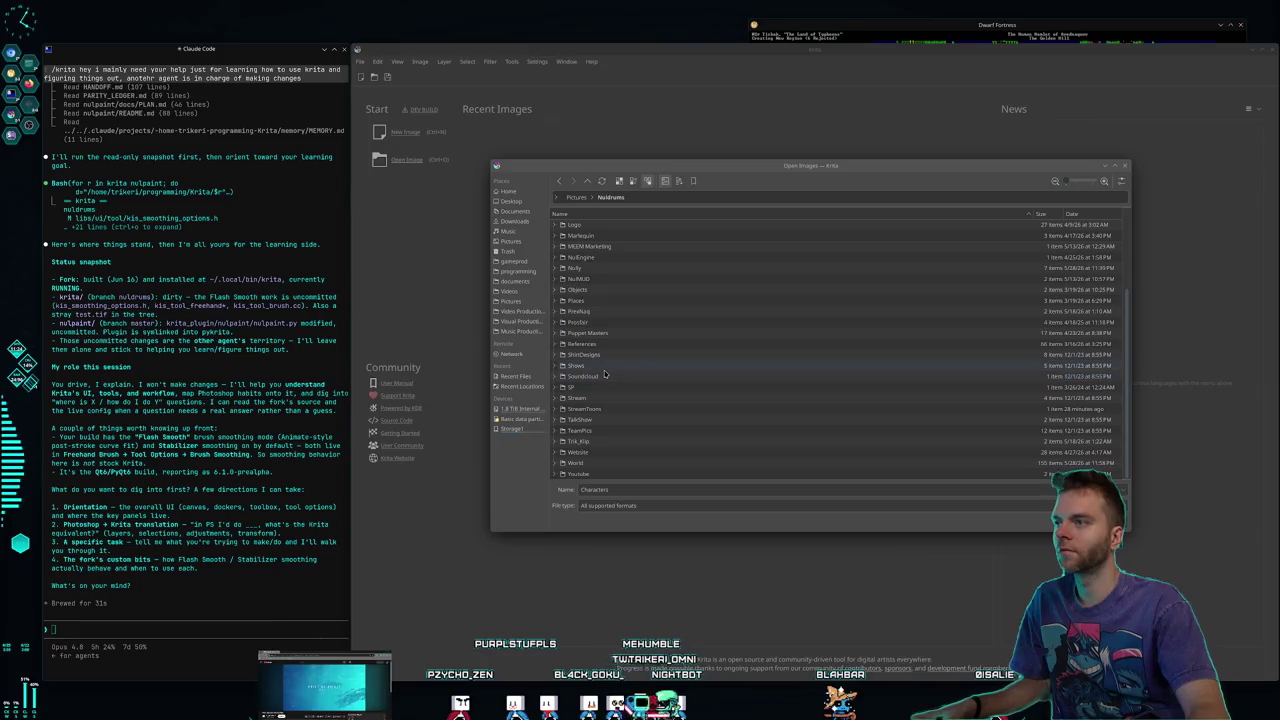
pyautogui.doubleClick(600, 408)
pyautogui.doubleClick(604, 231)
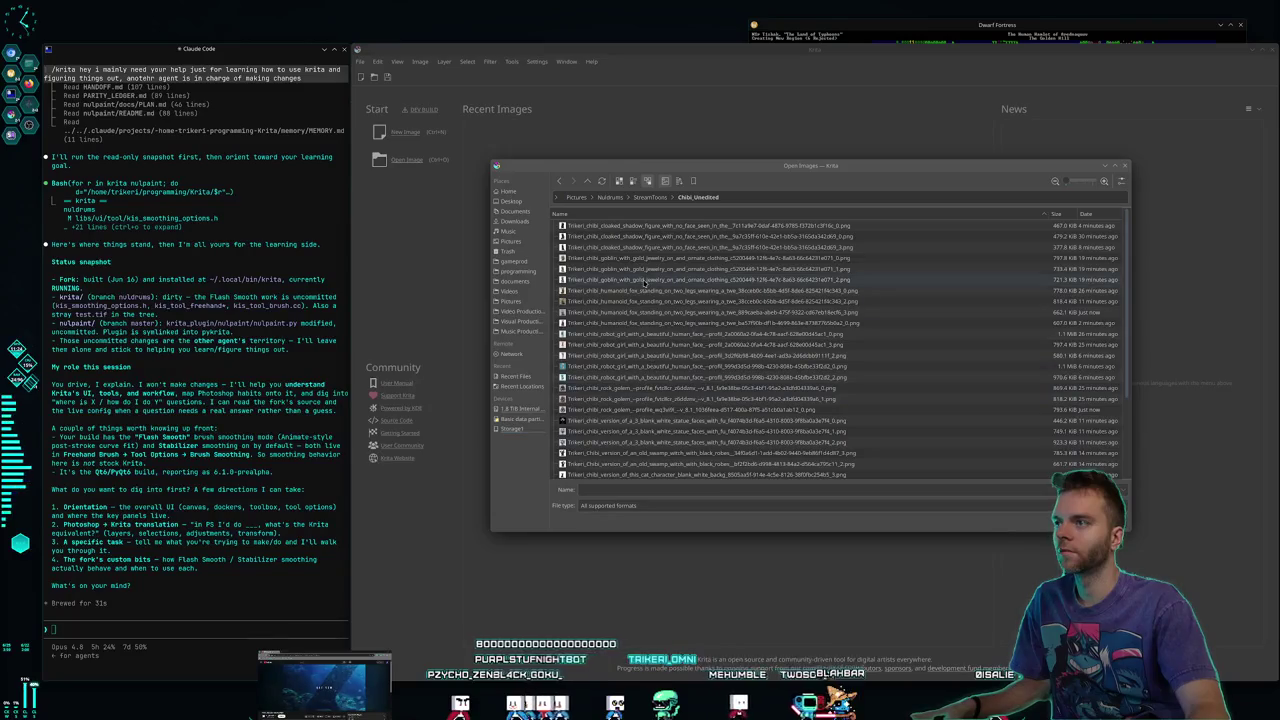
pyautogui.click(629, 227)
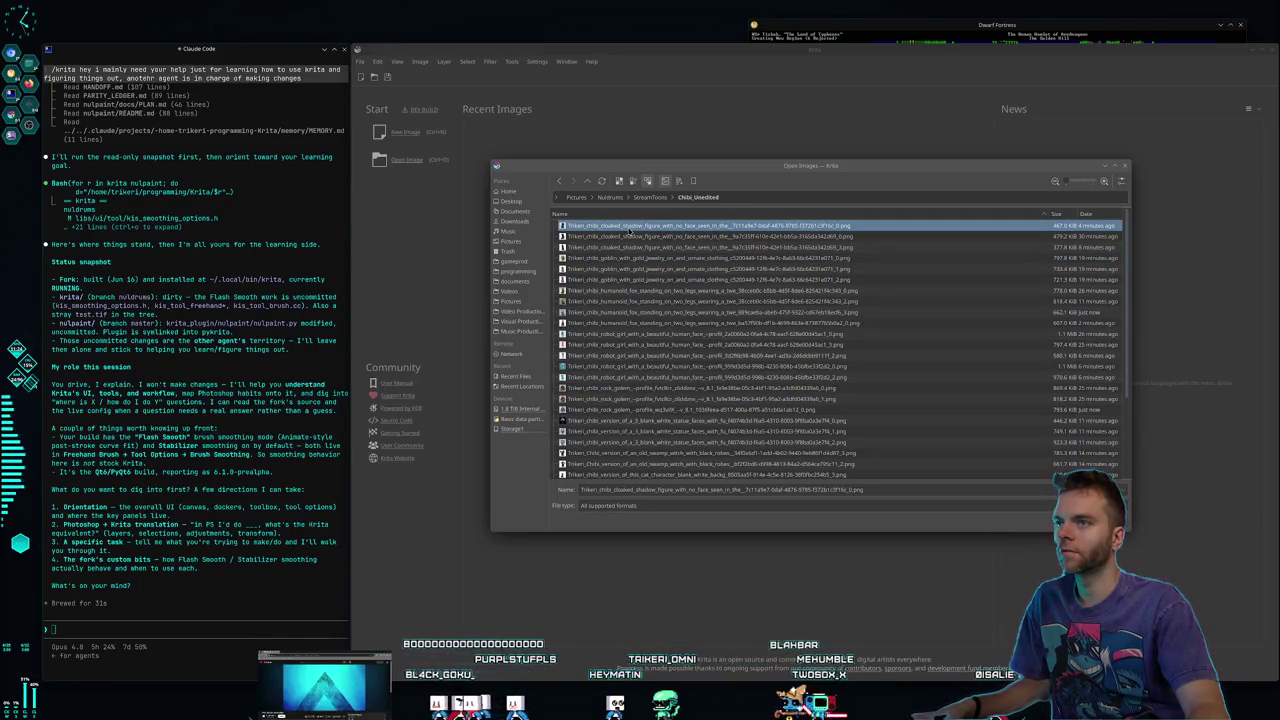
pyautogui.doubleClick(629, 227)
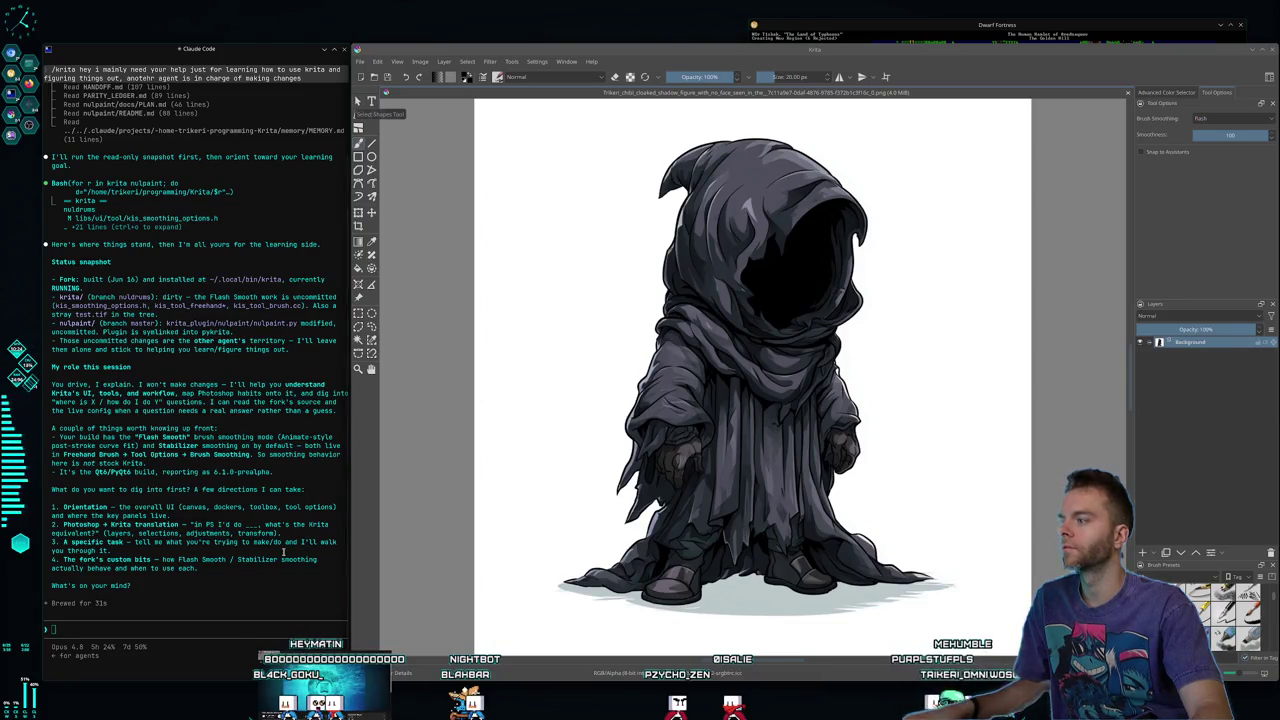
# Paste a screenshot of the Krita image into Claude Code and ask the fastest way to delete the character's background
pyautogui.click(237, 630)
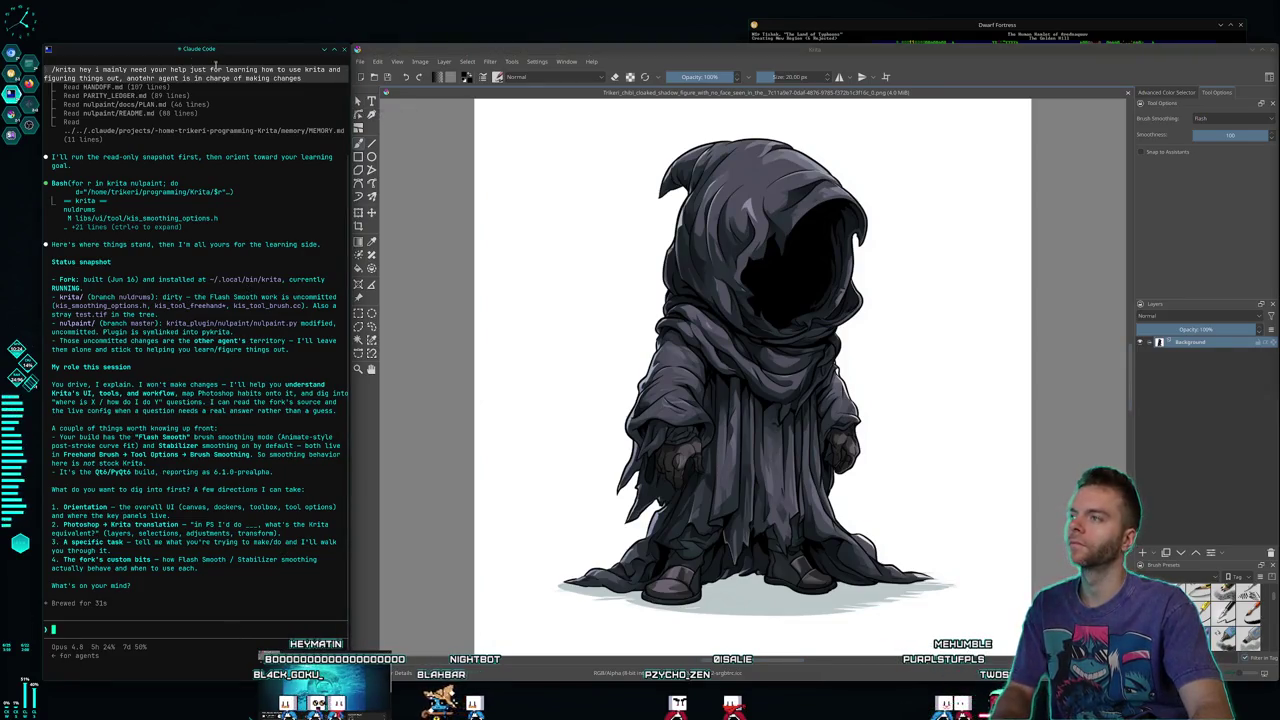
pyautogui.press('Print')
pyautogui.moveTo(46, 26)
pyautogui.mouseDown()
pyautogui.moveTo(848, 560)
pyautogui.moveTo(1240, 676)
pyautogui.mouseUp()
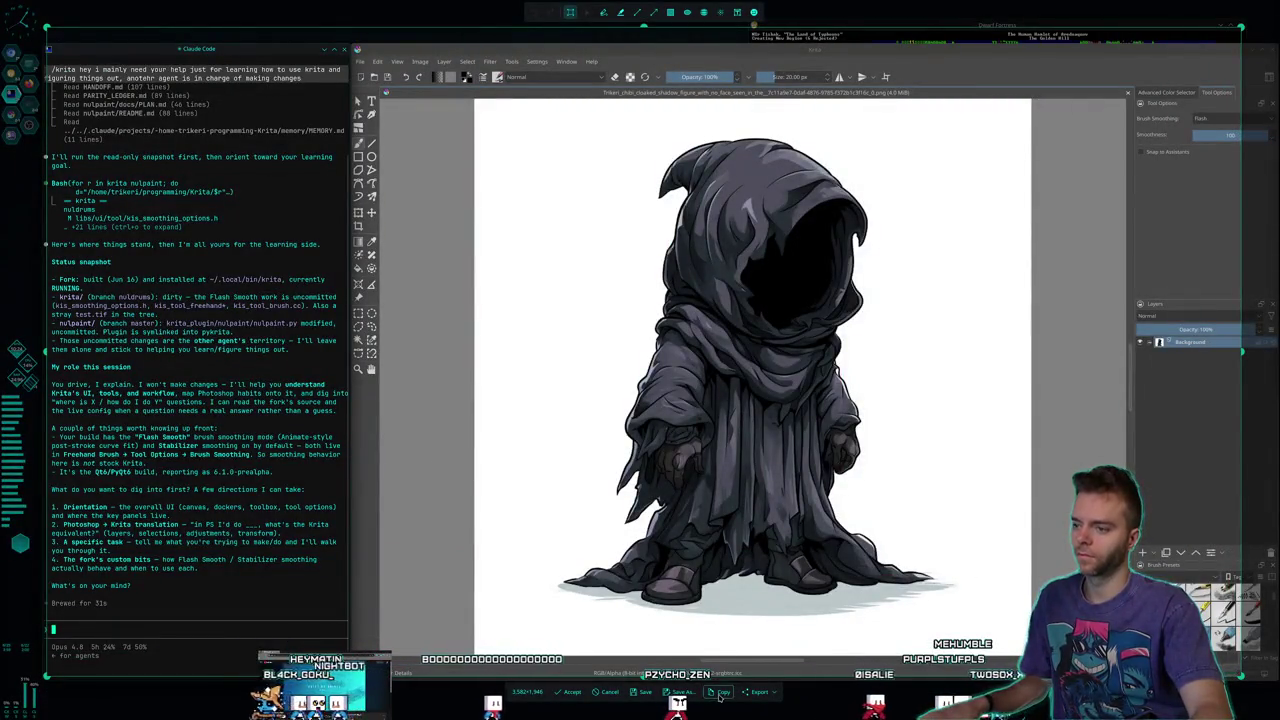
pyautogui.click(720, 697)
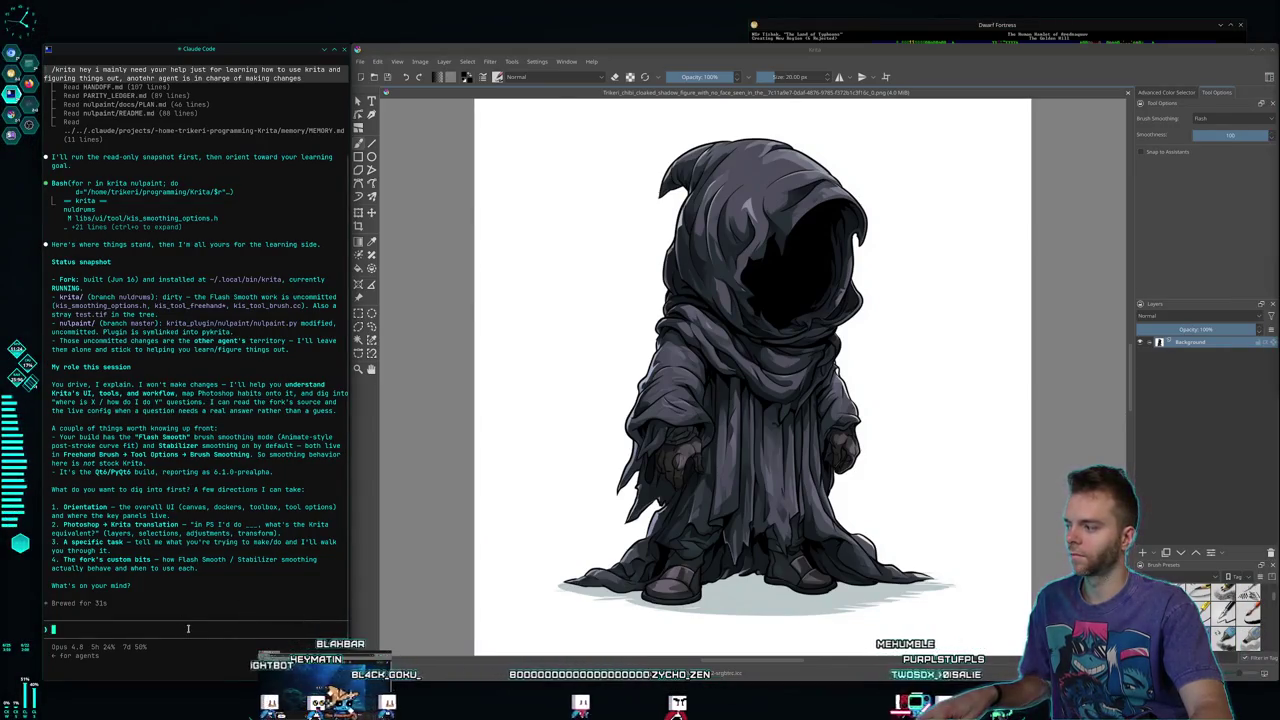
pyautogui.hotkey('ctrl', 'v')
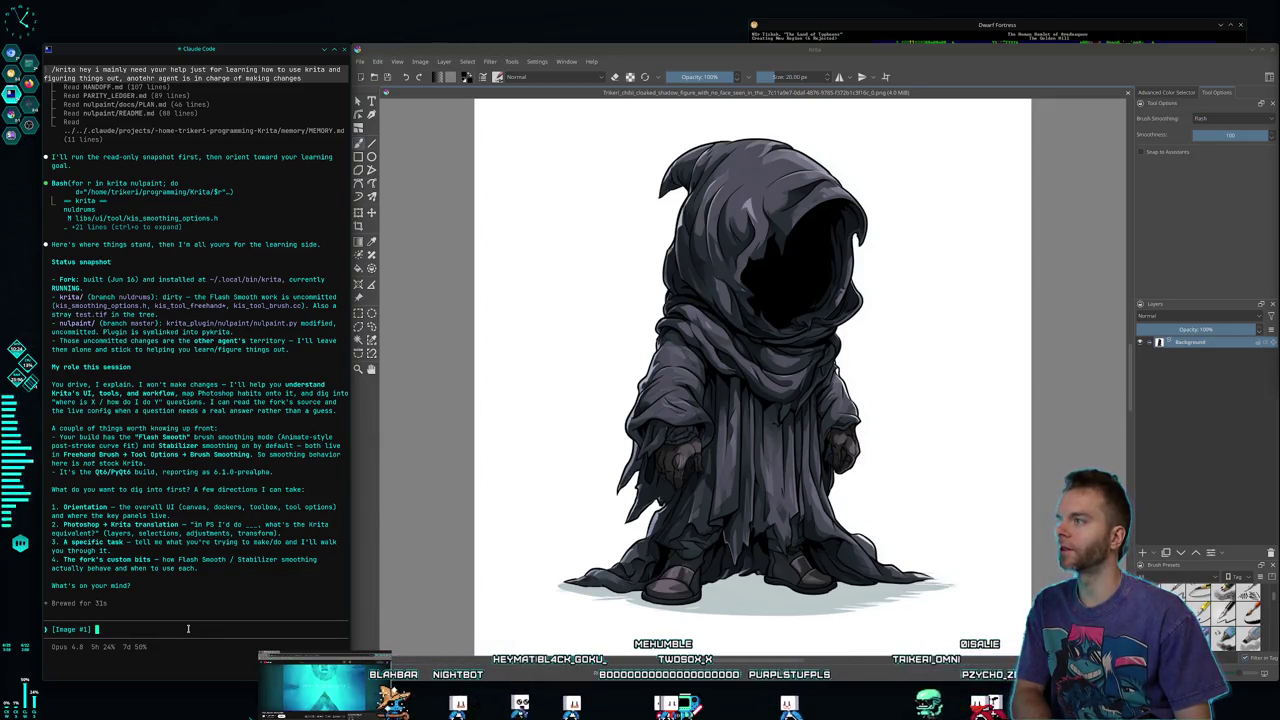
pyautogui.write("Alright, what's the fastest way to delete the backgrounds around this character?")
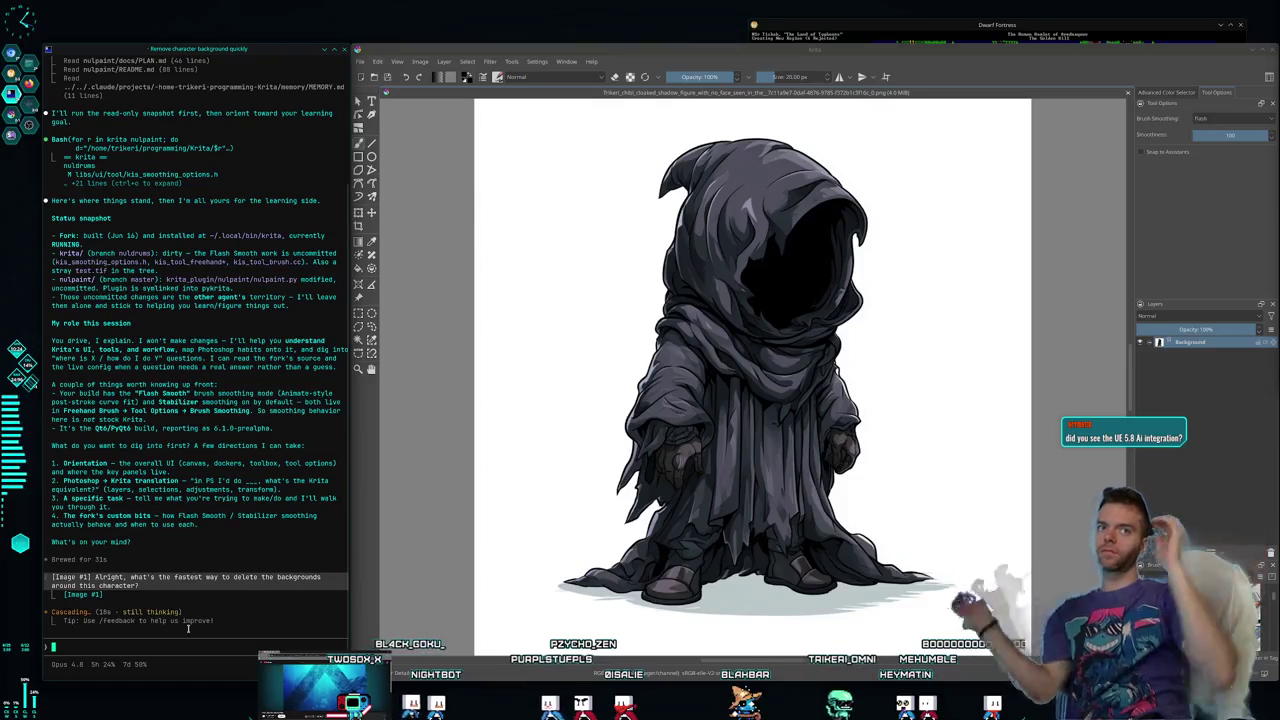
pyautogui.press('super+2')
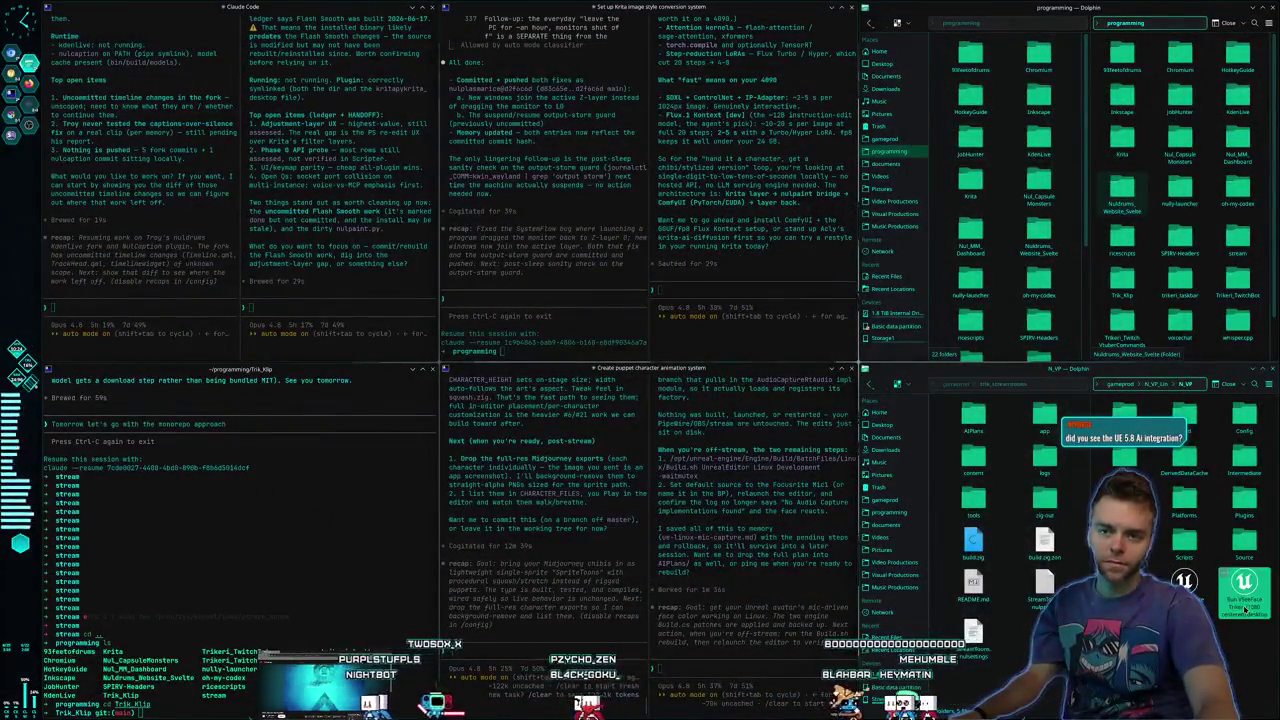
# Run the Run VSeeFace desktop entry and move the avatar window off-centre with window shortcuts
pyautogui.click(1246, 590)
pyautogui.click(1085, 567)
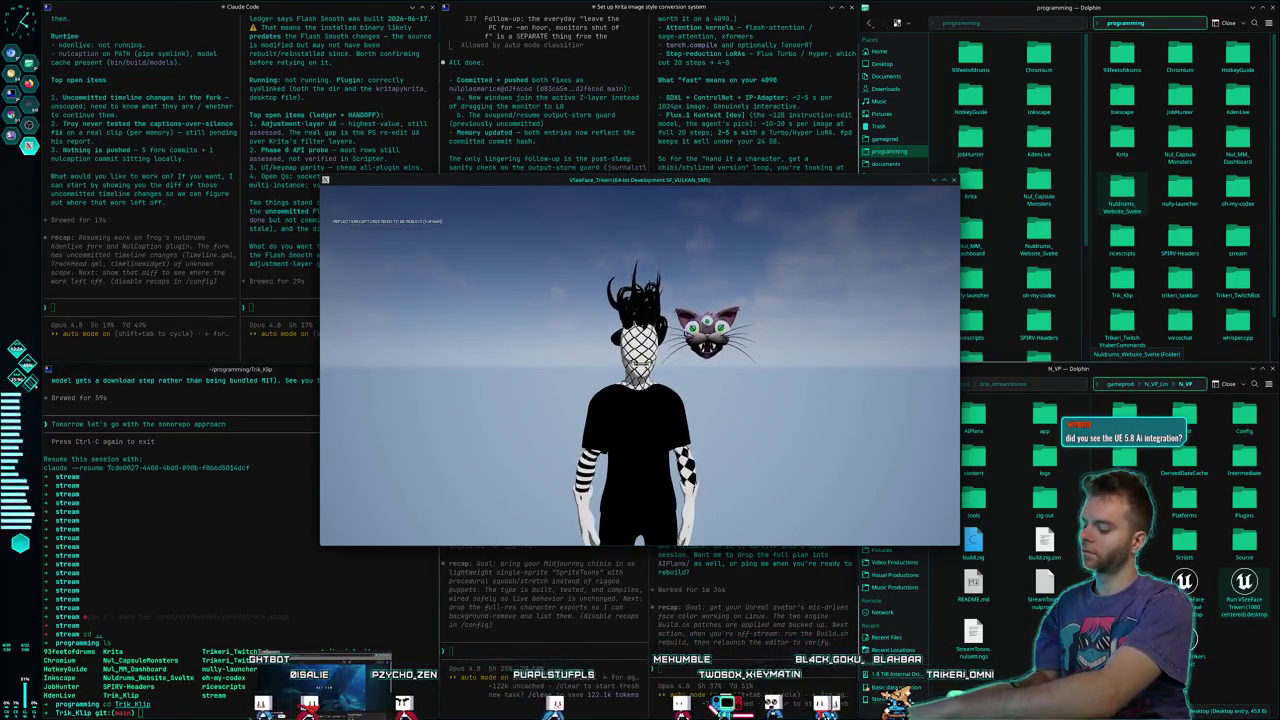
pyautogui.press('super+shift+Right')
pyautogui.press('super+shift+Left')
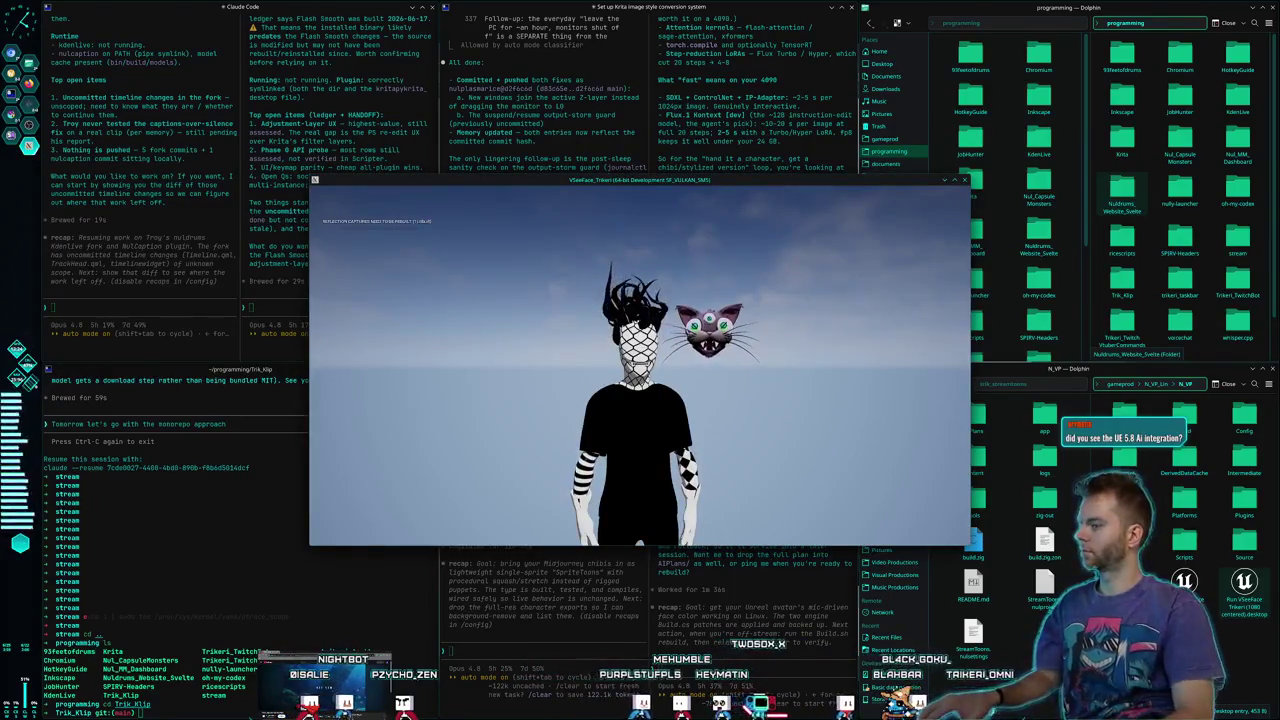
pyautogui.press('super+w')
pyautogui.press('Return')
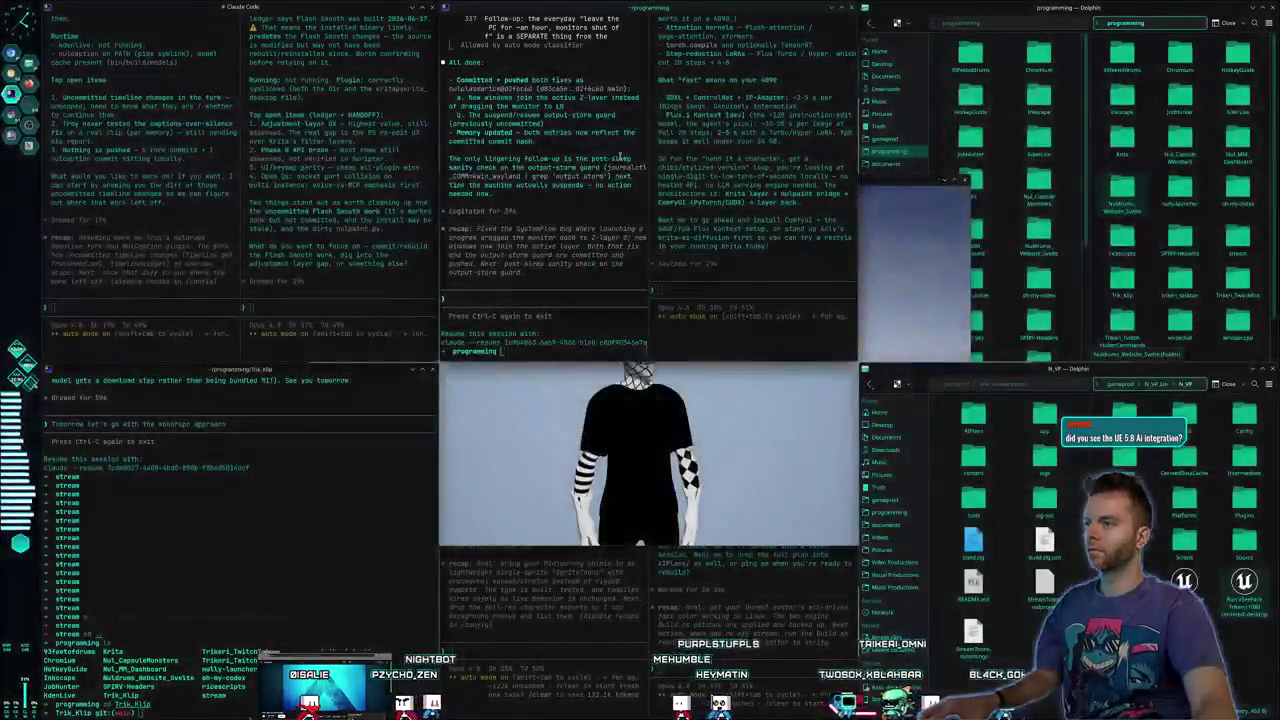
pyautogui.press('super+shift+Right')
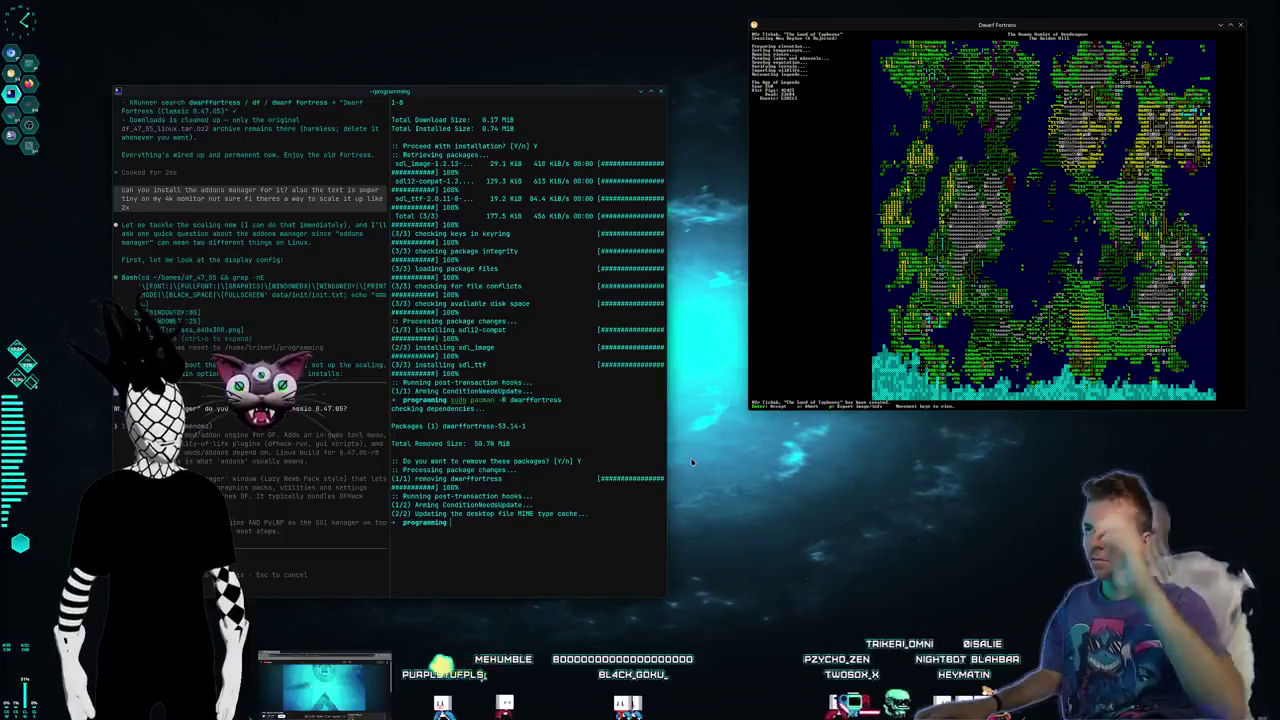
# Accept the generated Dwarf Fortress world so it saves, and answer the transcript-sharing prompt with 1
pyautogui.press('Return')
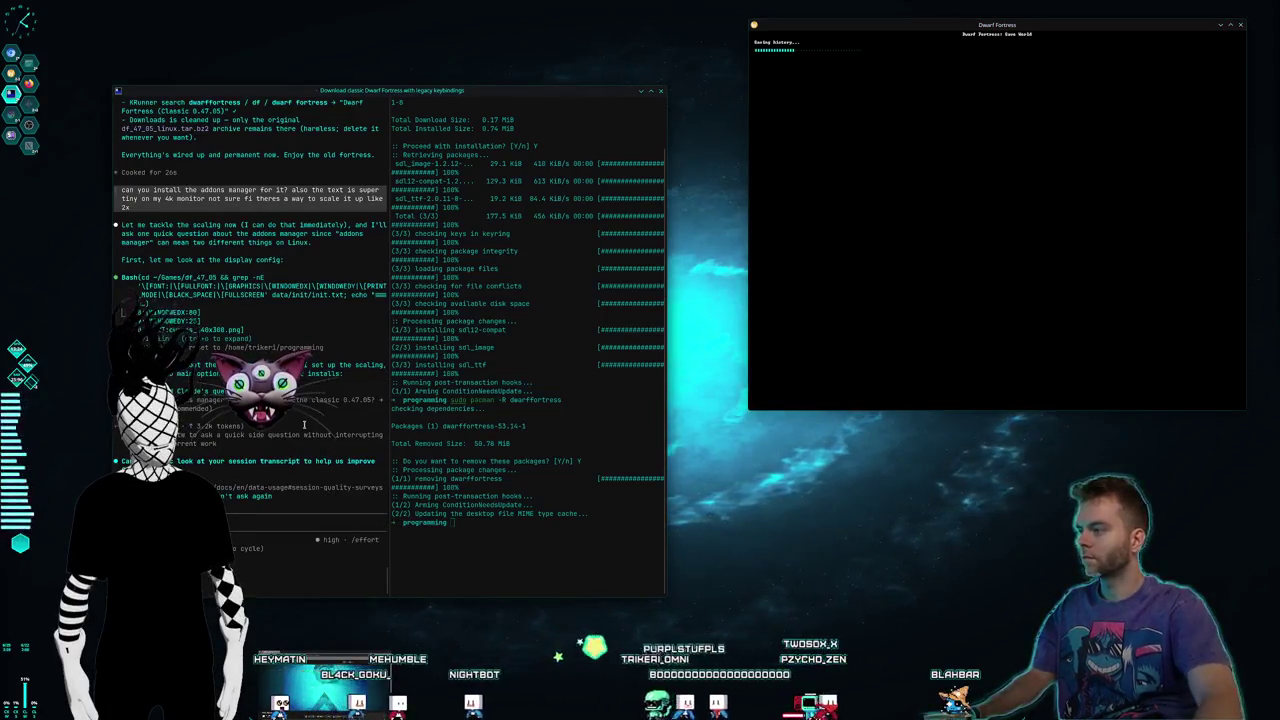
pyautogui.press('1')
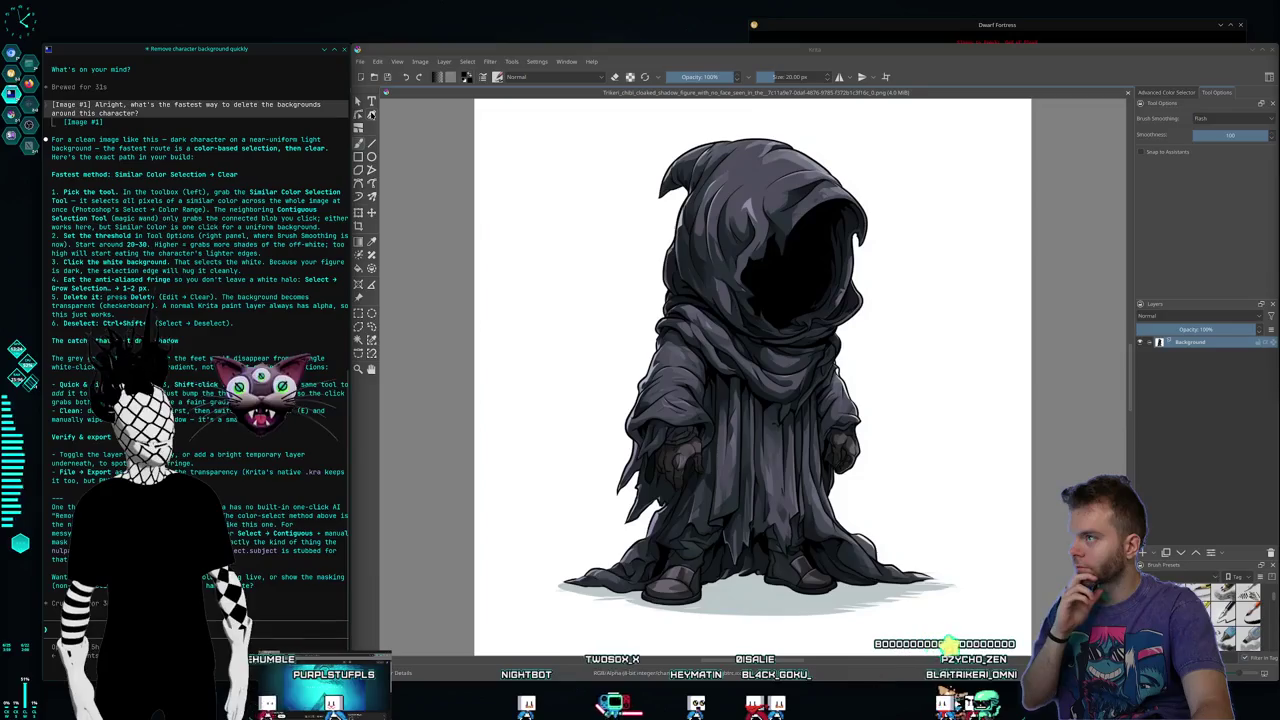
# Select the white background with the Contiguous Selection Tool and delete it
pyautogui.click(359, 101)
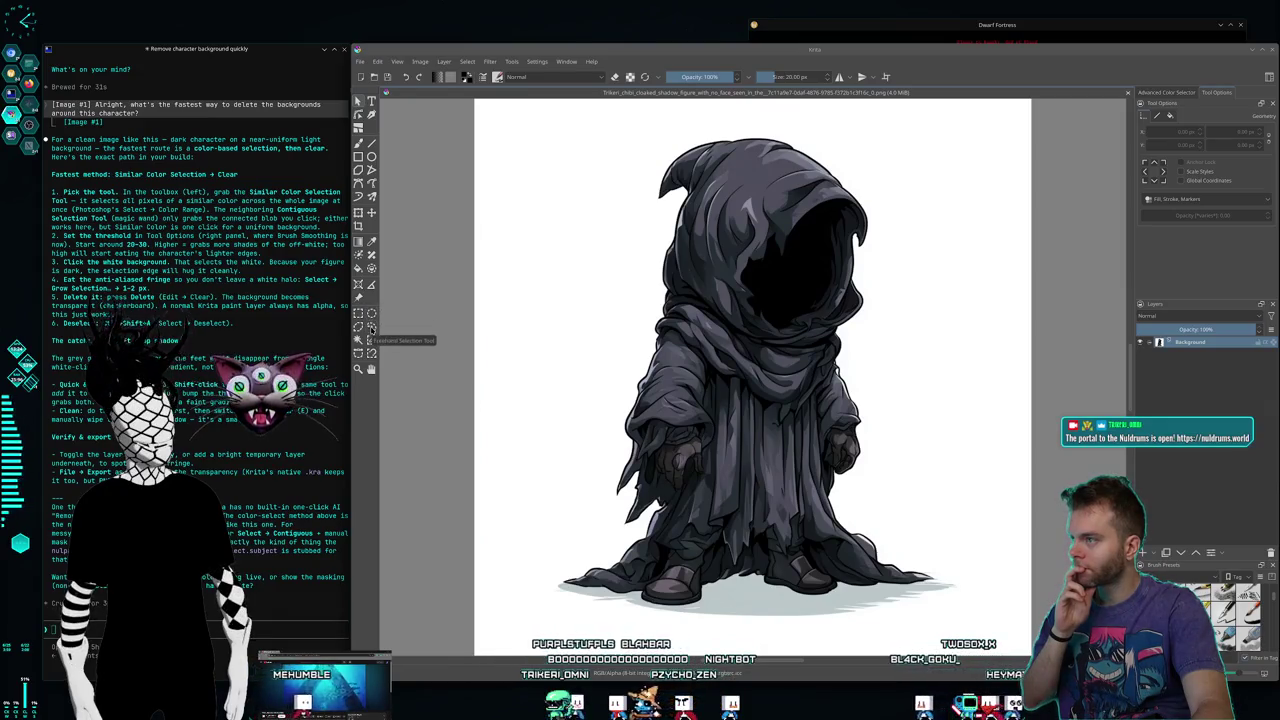
pyautogui.click(358, 342)
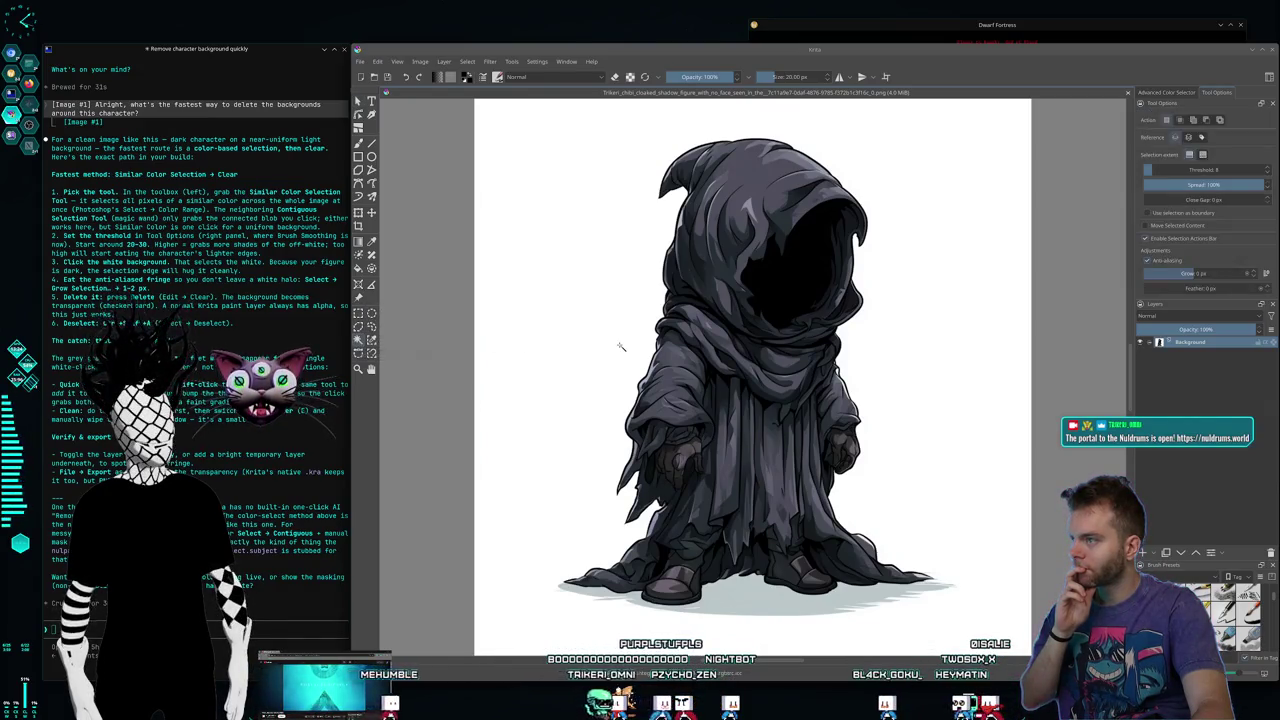
pyautogui.click(561, 318)
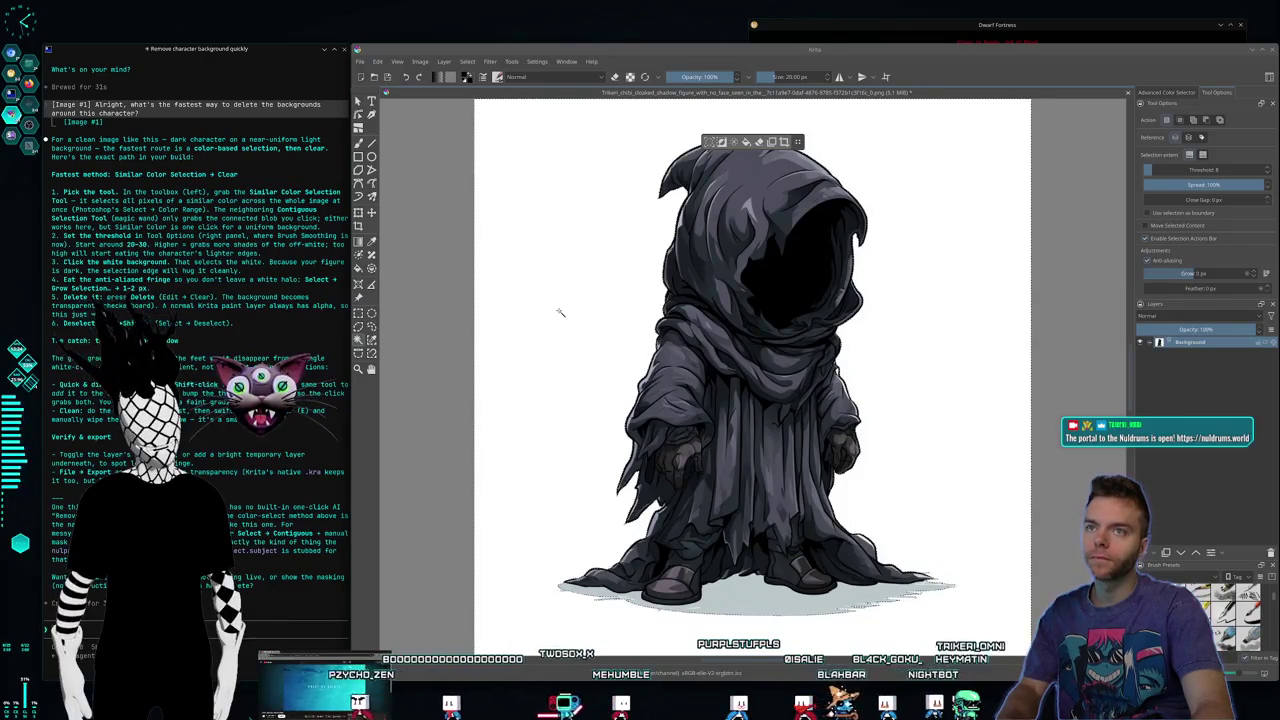
pyautogui.press('Delete')
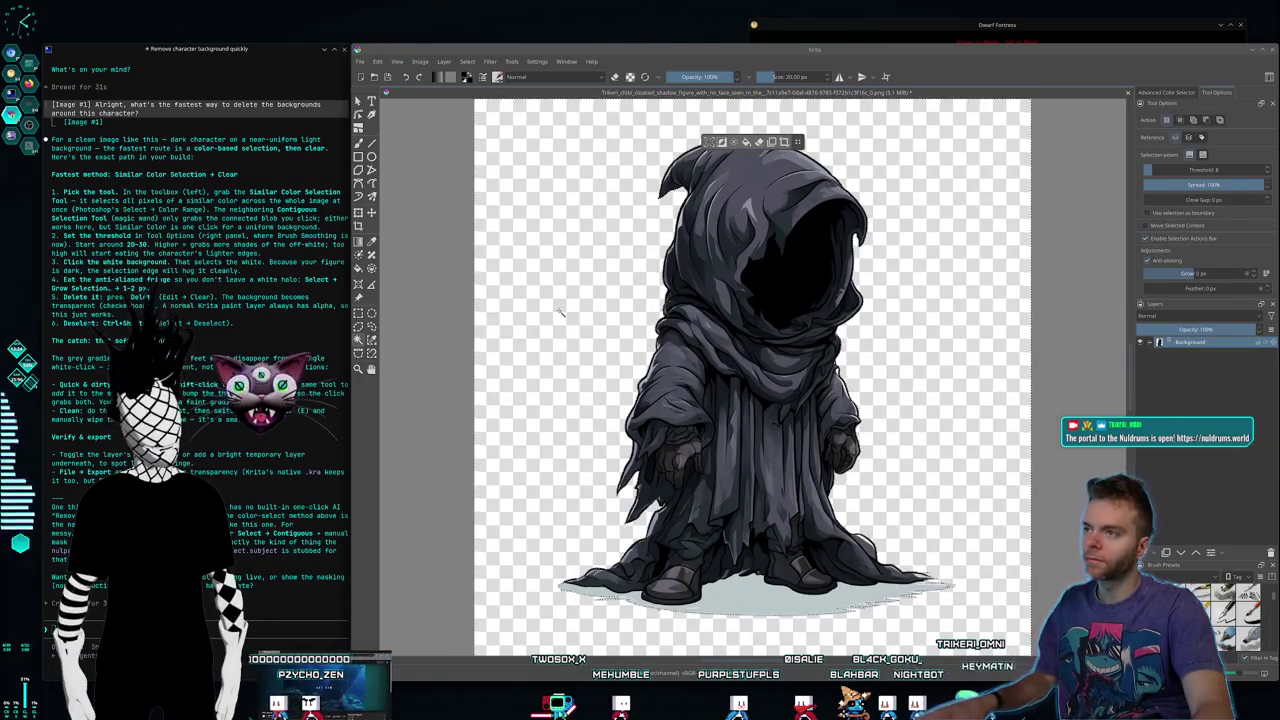
# Start typing a hotkey question into the Claude Code chat
pyautogui.click(214, 627)
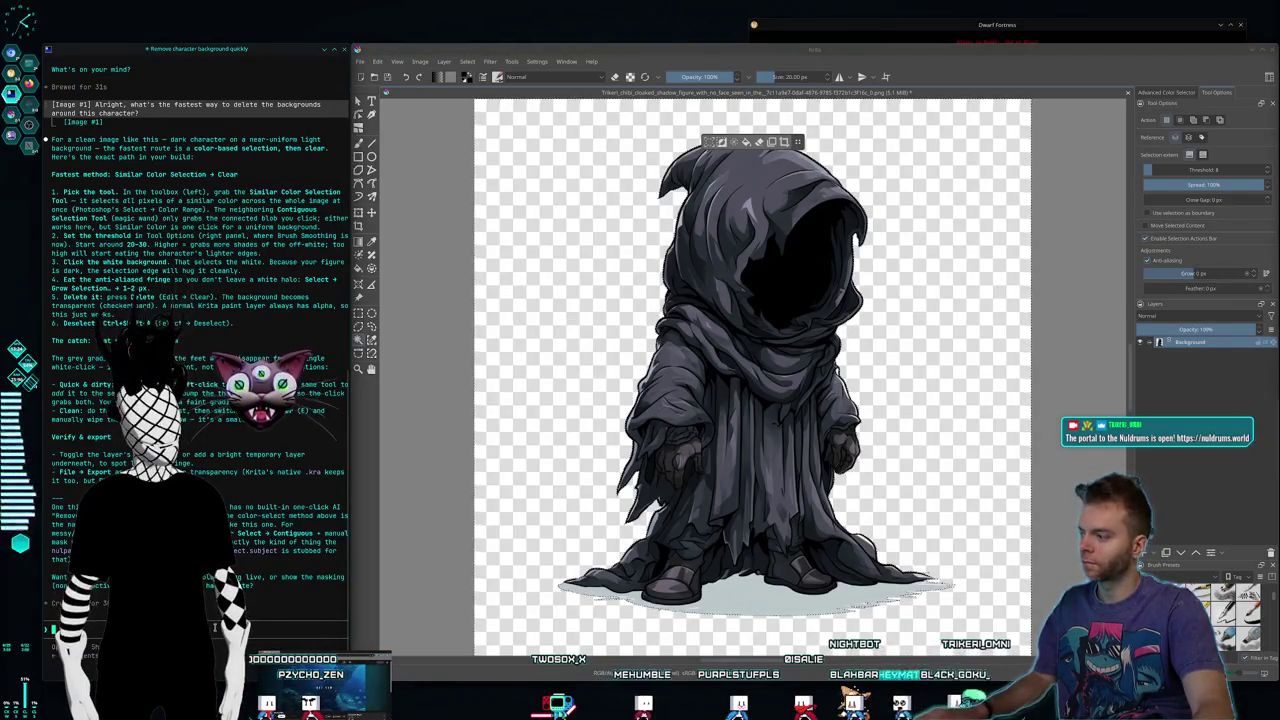
pyautogui.write('ow to cham')
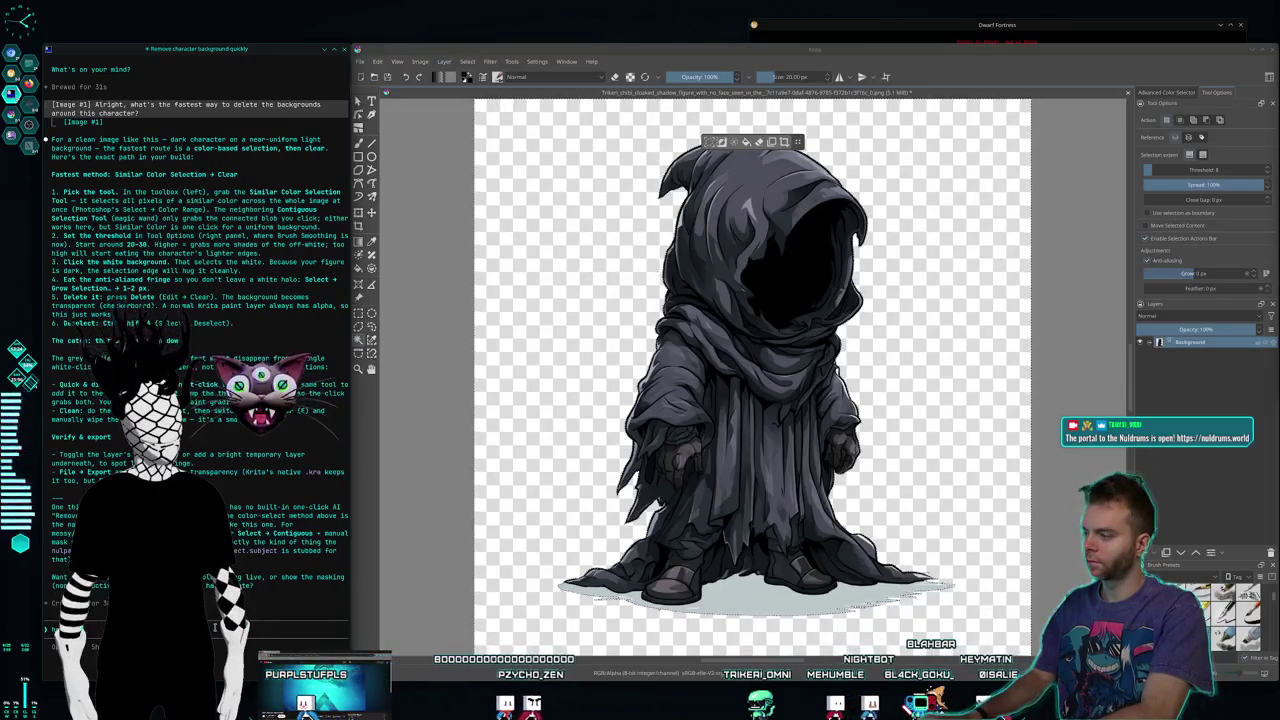
pyautogui.write('hot')
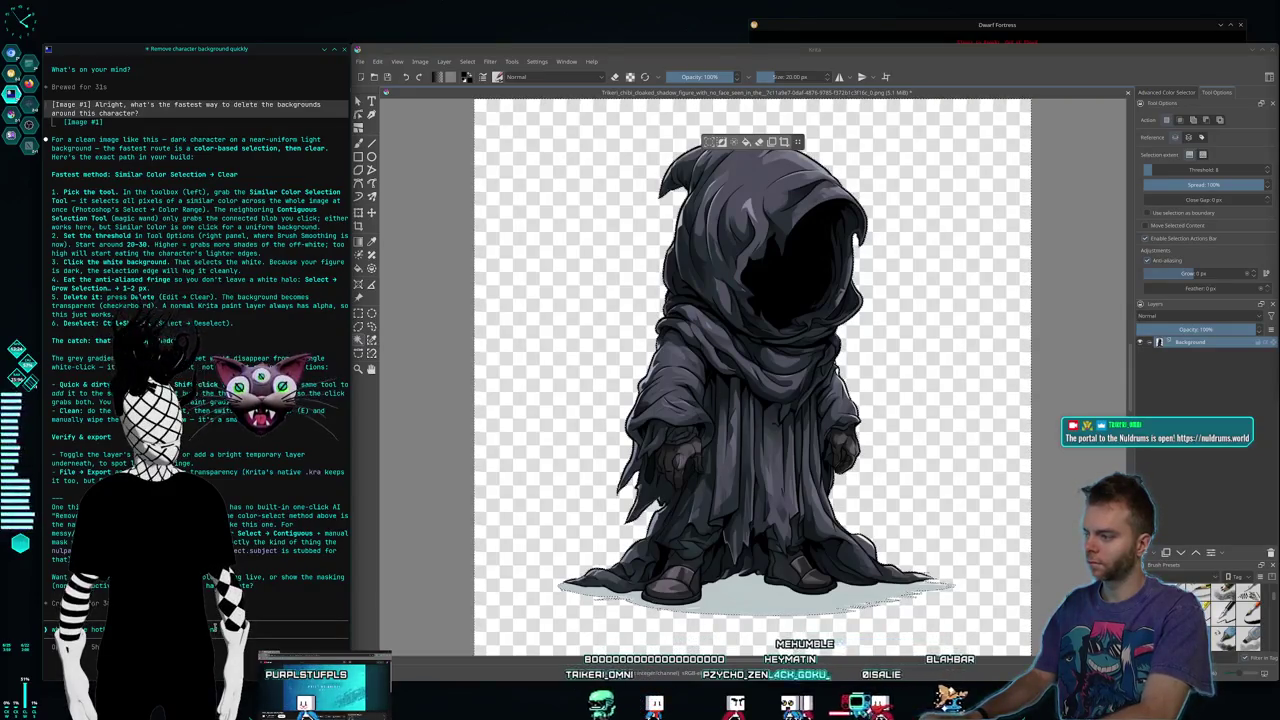
pyautogui.write('to ctrol')
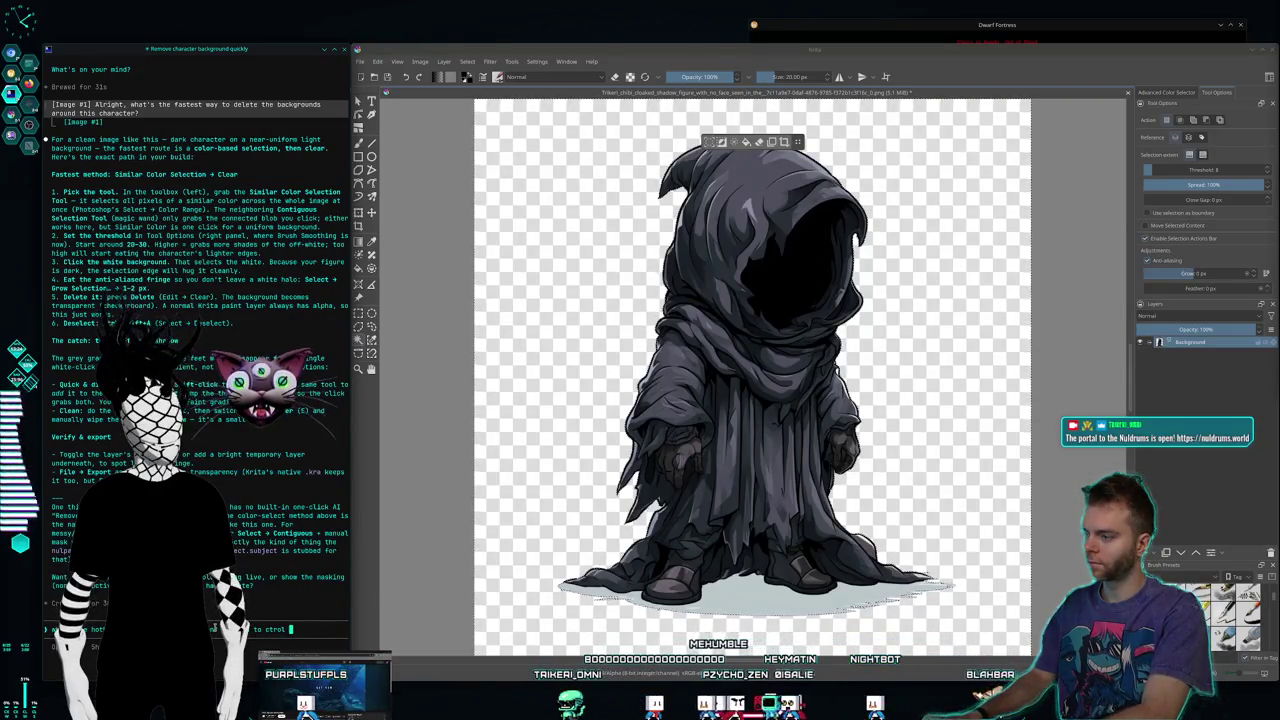
pyautogui.write('n s')
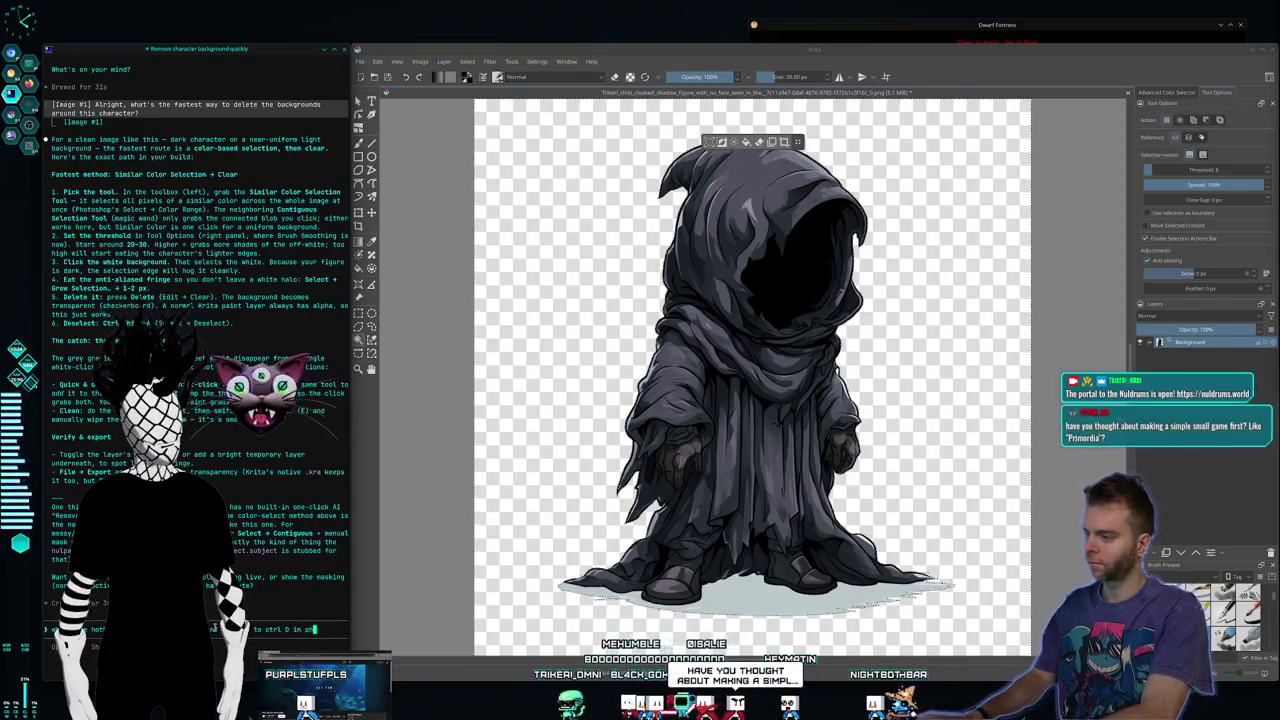
pyautogui.hotkey('shift', 'Return')
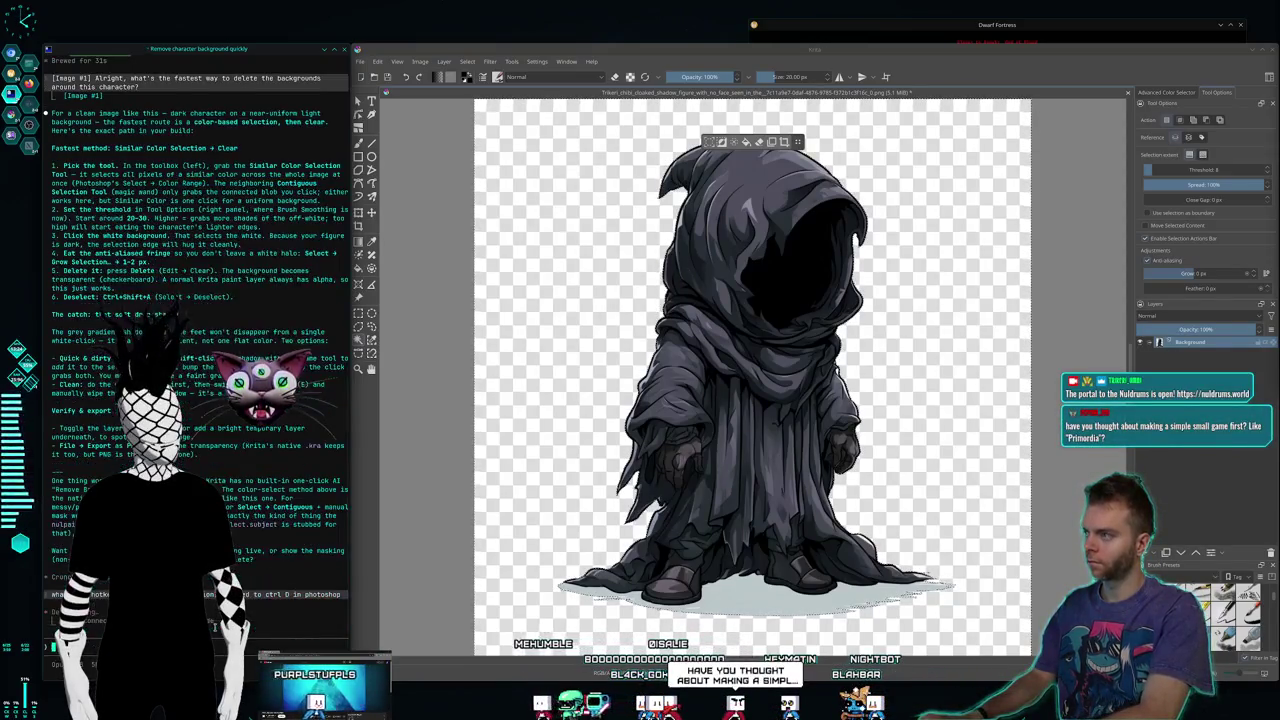
# Switch through the virtual desktops until the Kdenlive project is showing
pyautogui.press('super+2')
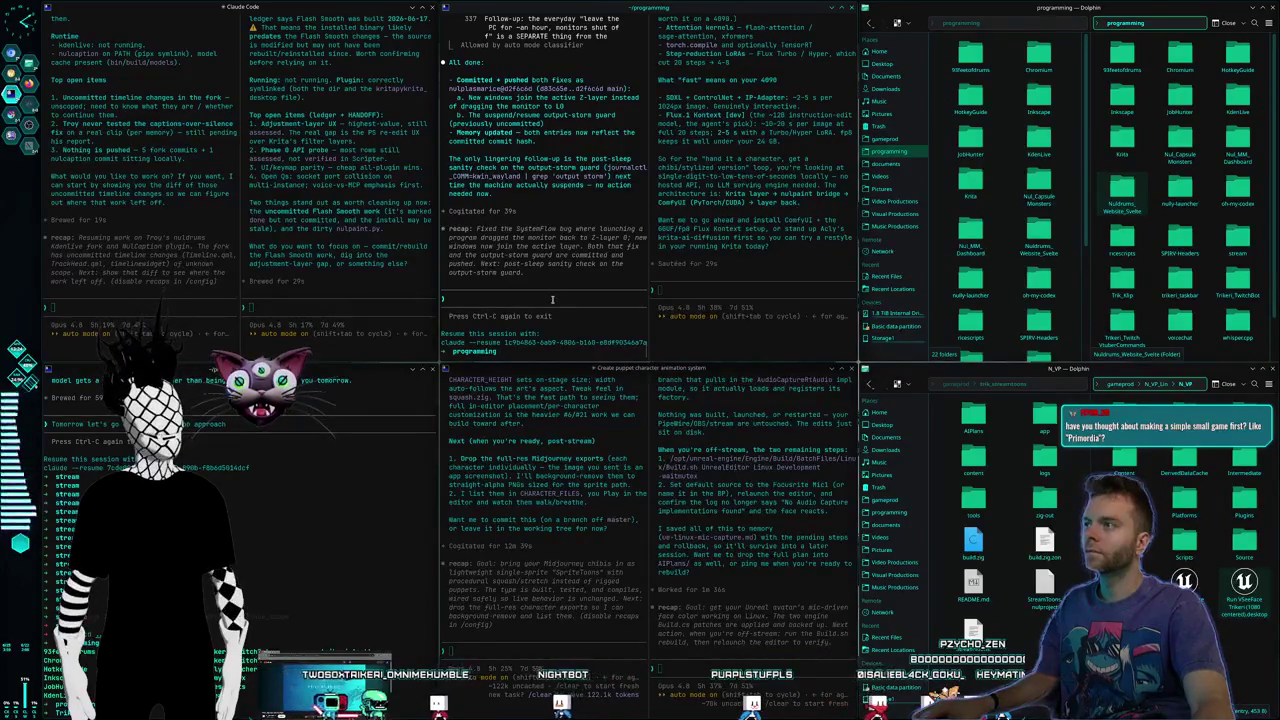
pyautogui.hotkey('ctrl', 'F2')
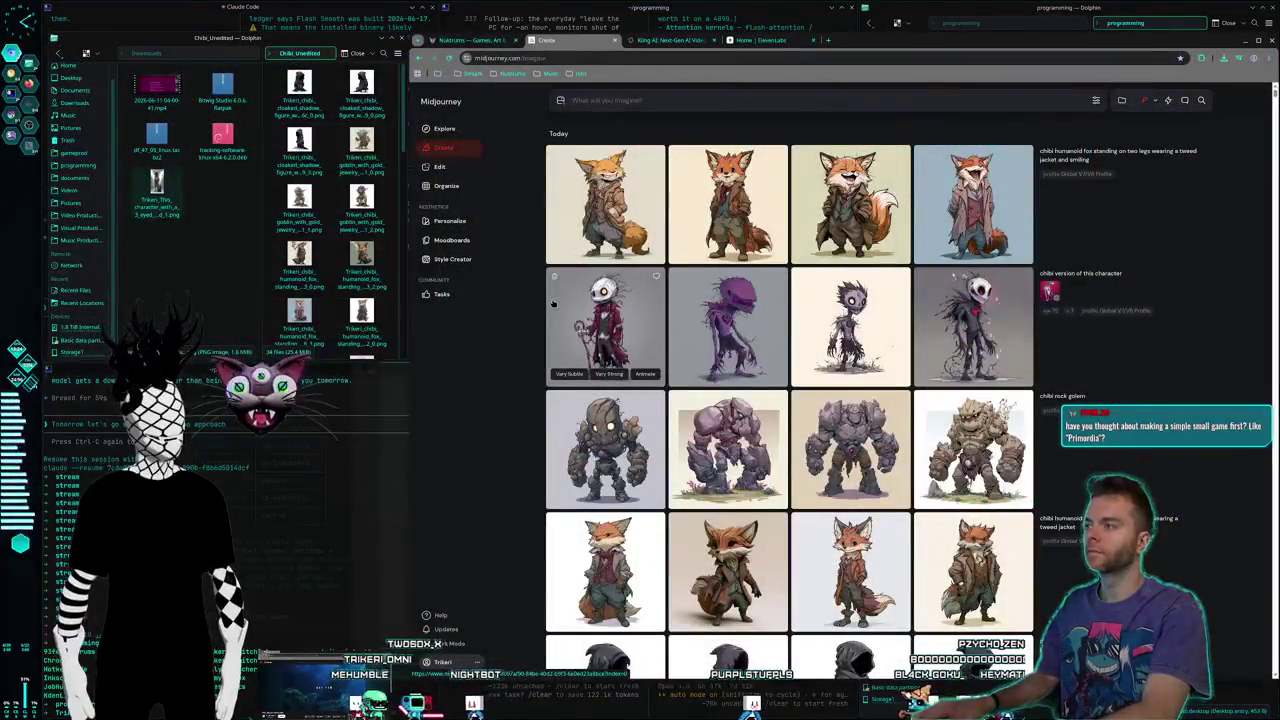
pyautogui.hotkey('ctrl', 'F2')
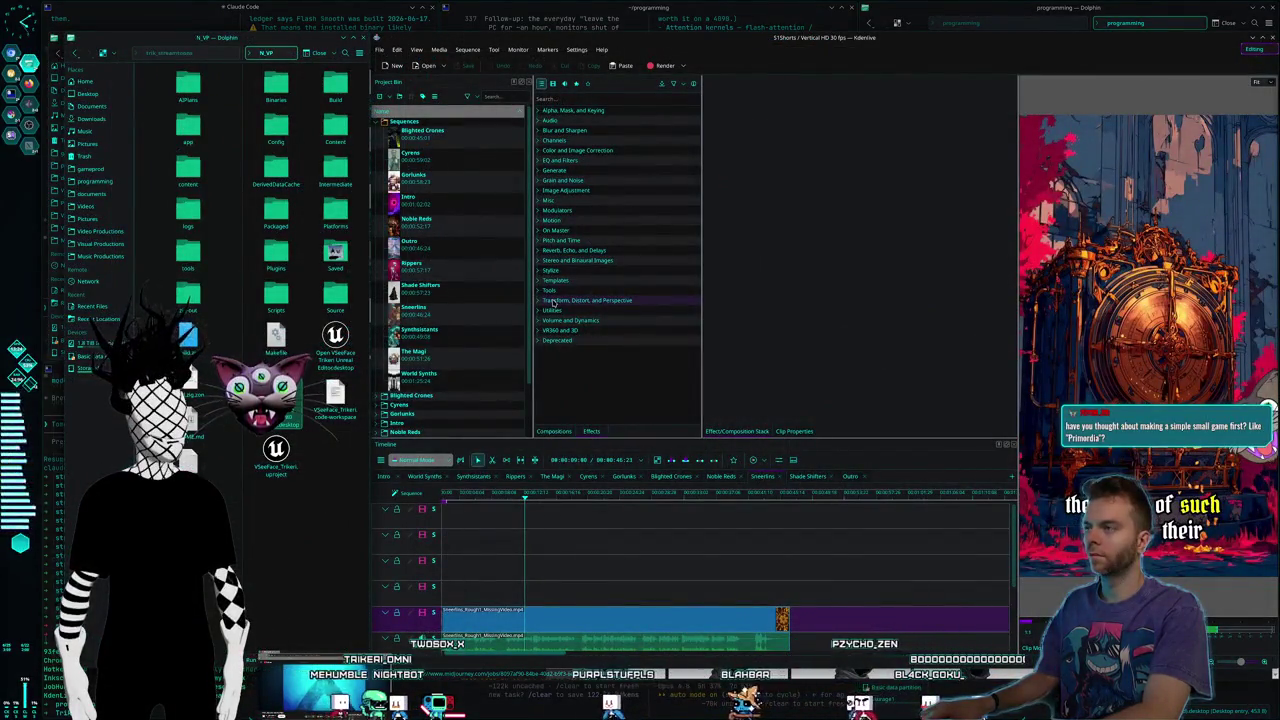
# Jump the Kdenlive playhead to a later point, stop playback, and close Kdenlive
pyautogui.click(566, 494)
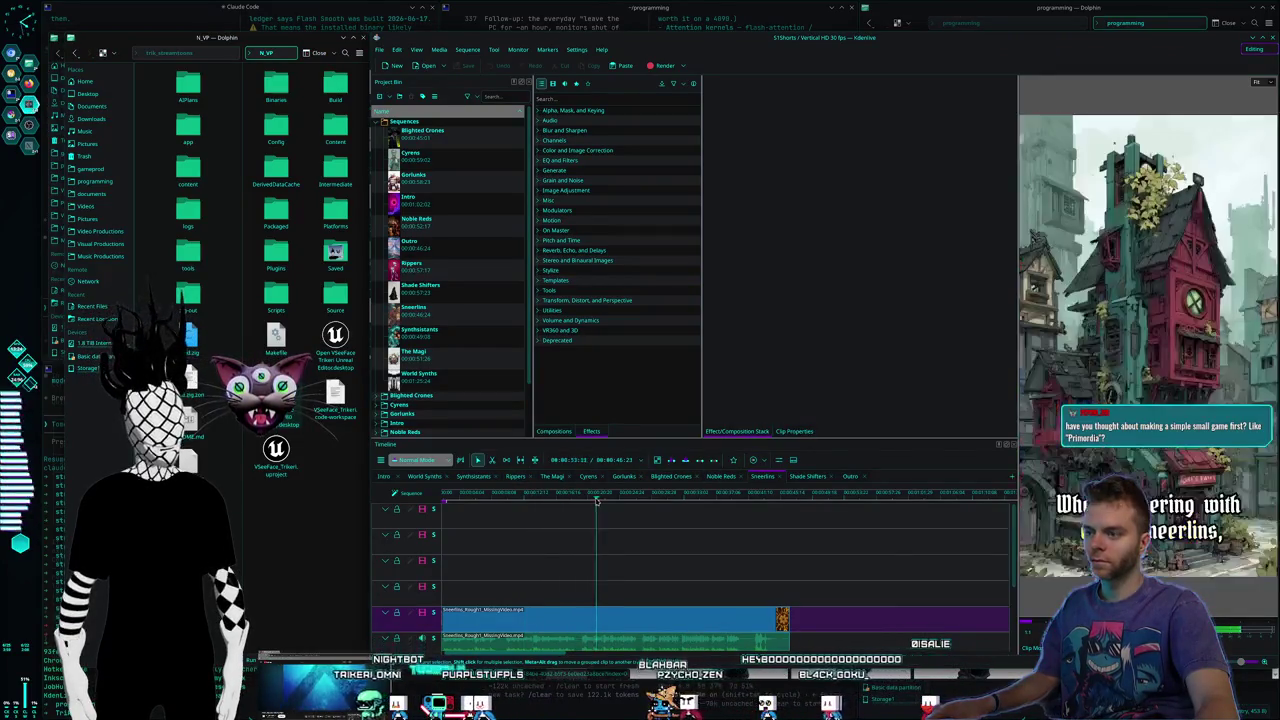
pyautogui.press('space')
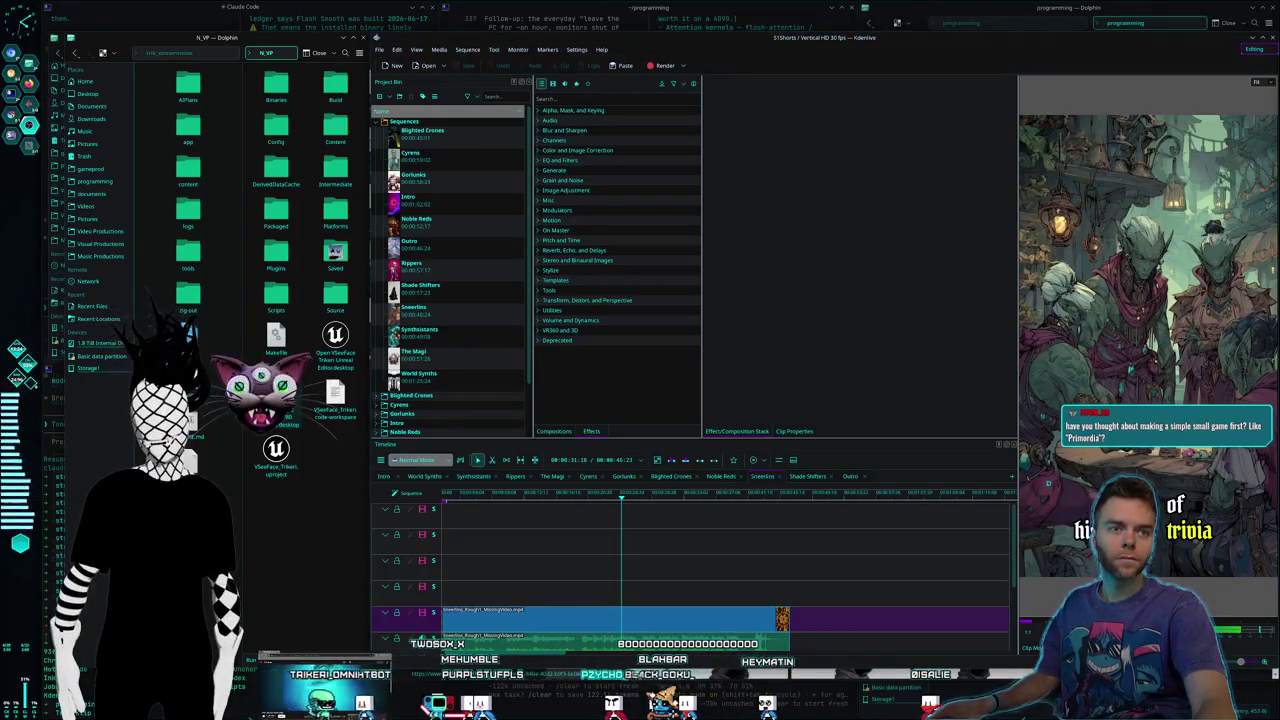
pyautogui.click(1272, 39)
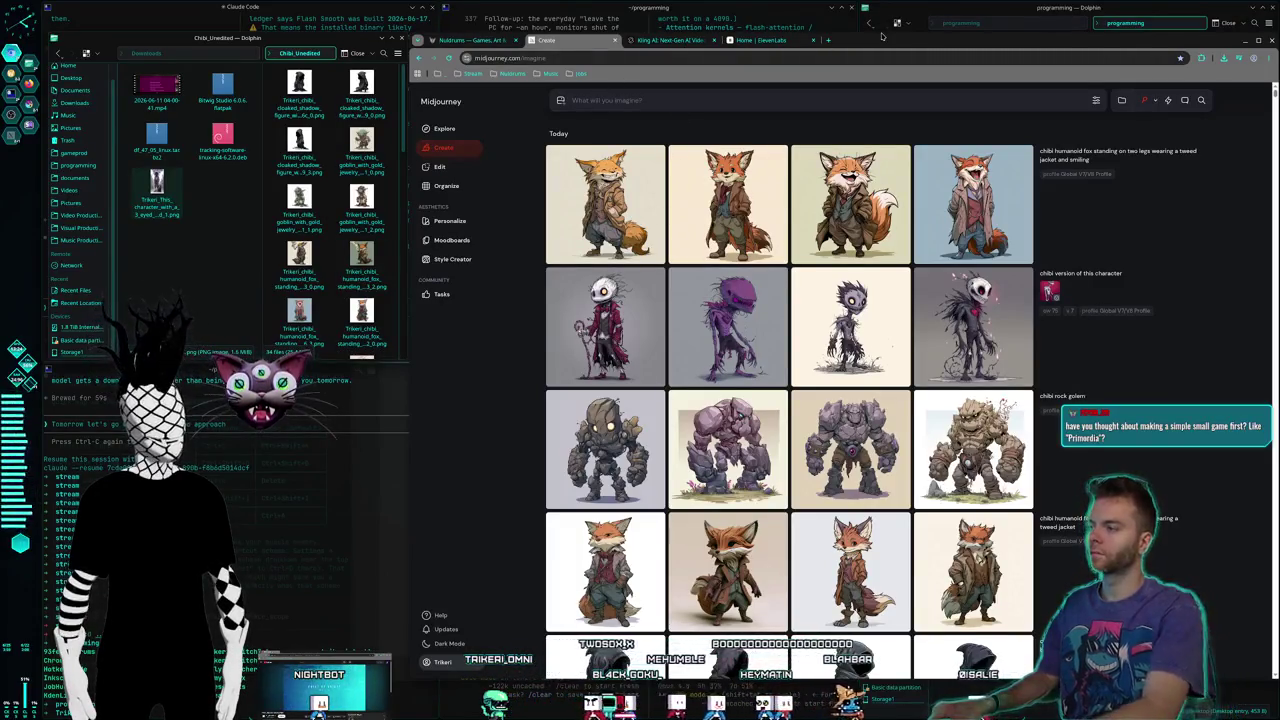
# Scroll through the latest reply in the 'Set up Krita image style conversion session' terminal
pyautogui.hotkey('ctrl', 'F2')
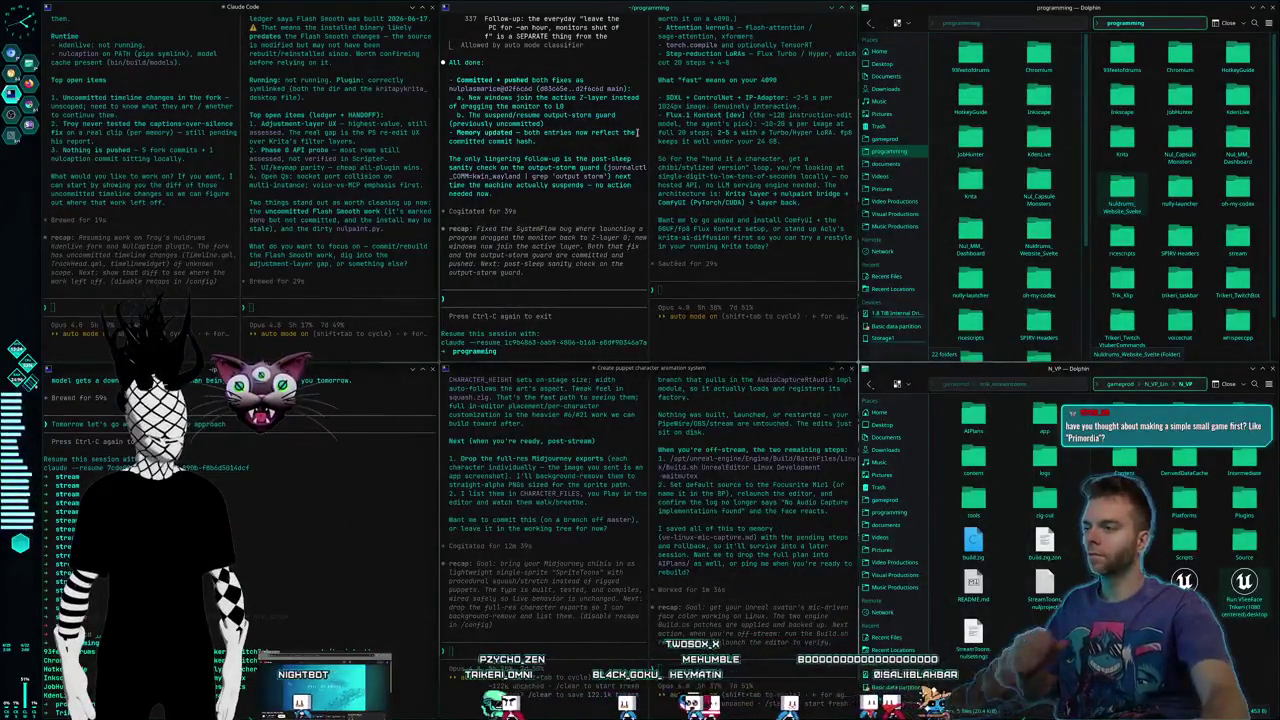
pyautogui.click(745, 254)
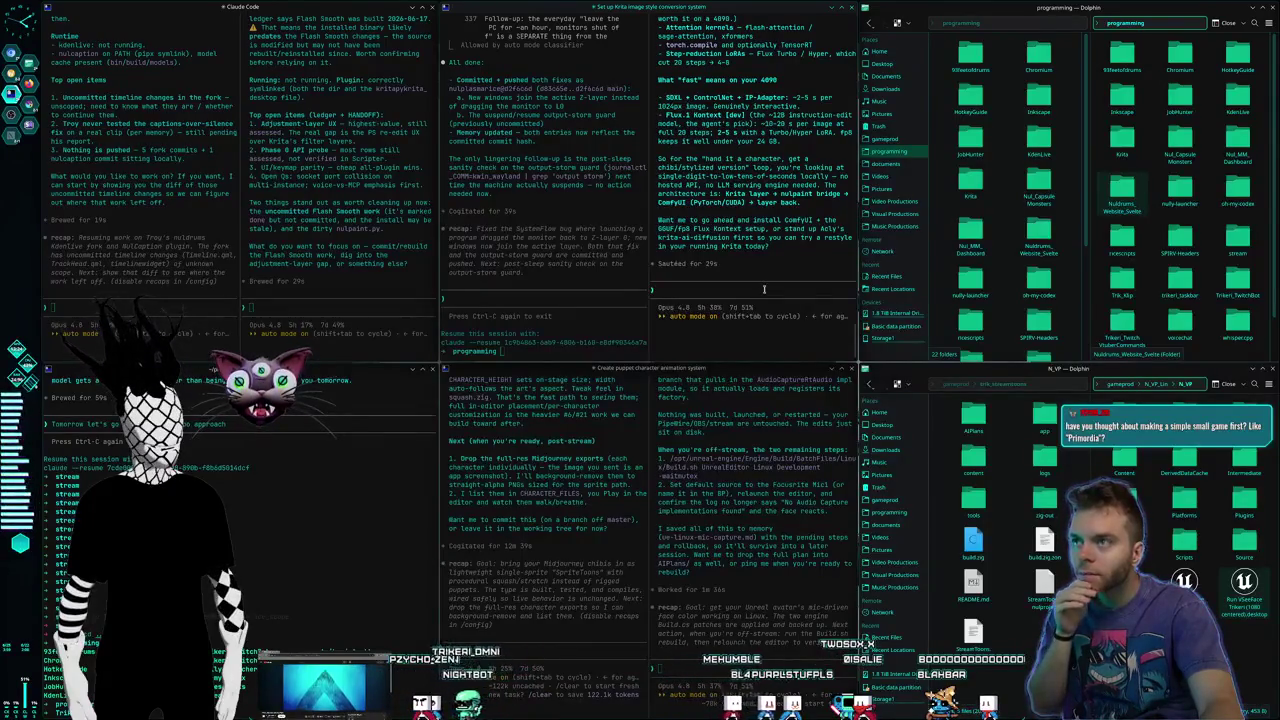
pyautogui.scroll(3, 769, 286)
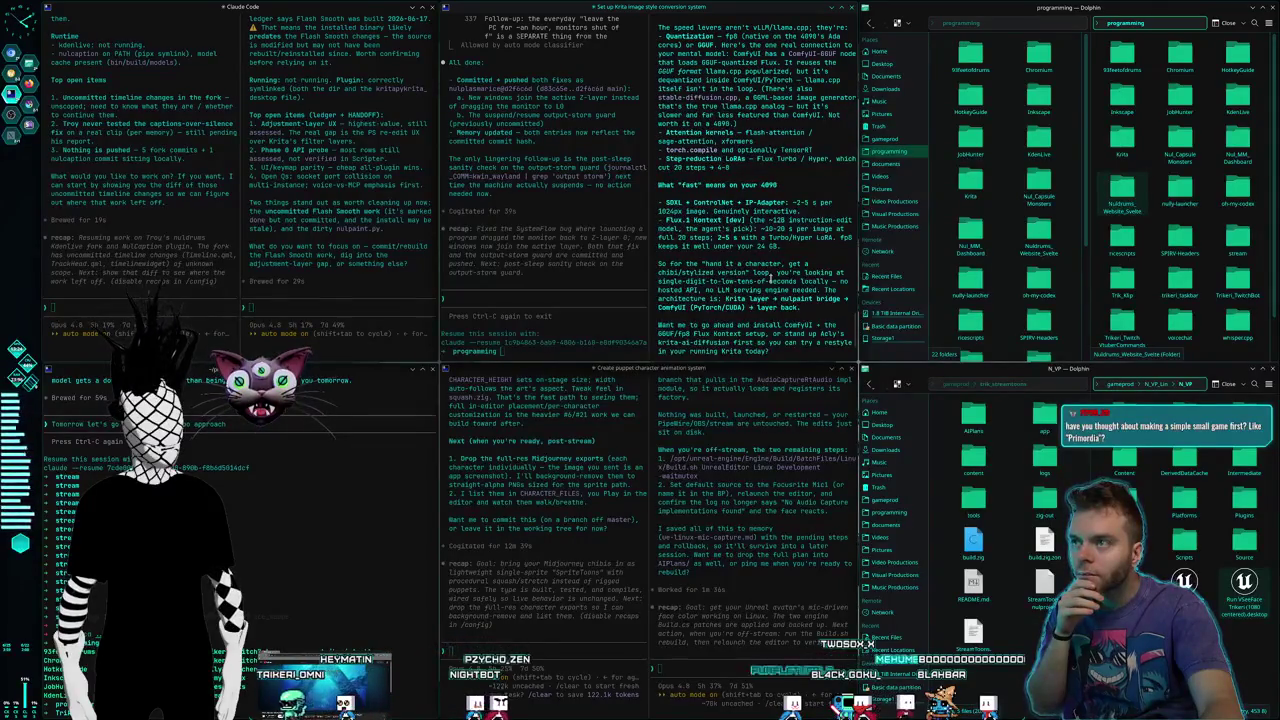
pyautogui.scroll(-2, 769, 284)
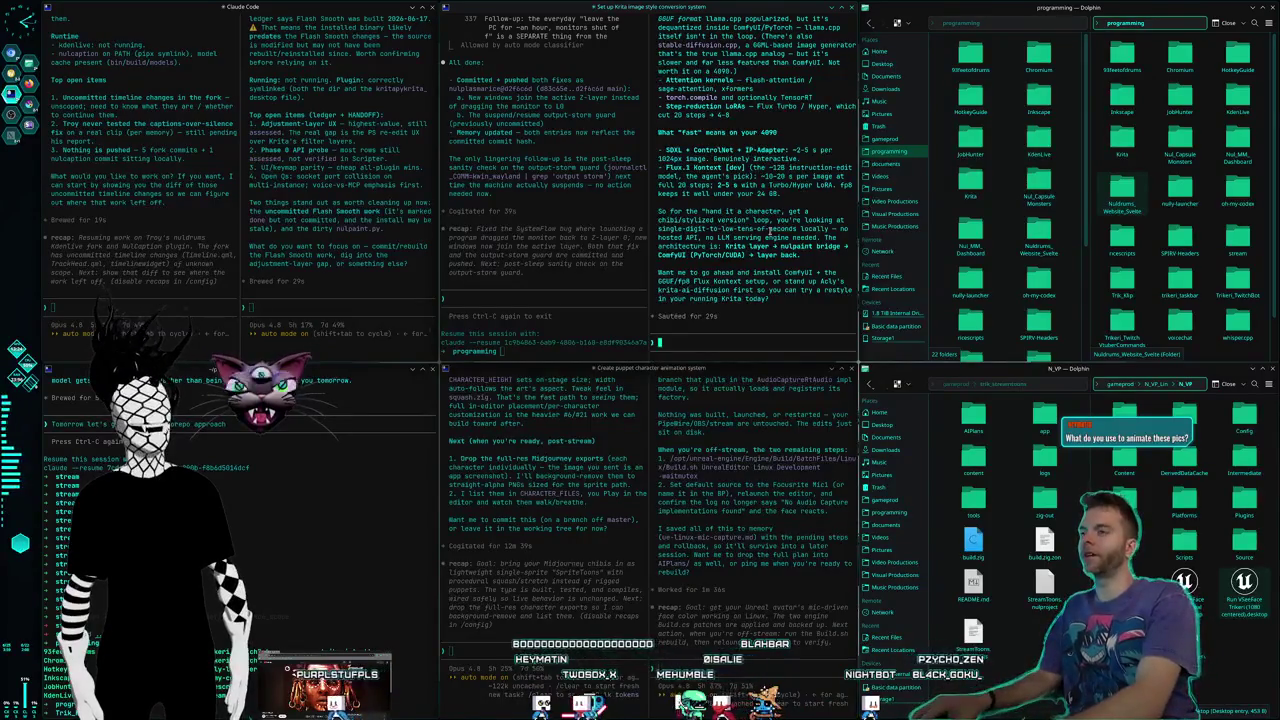
# Switch to the Kling AI feed and view the snowy village video in detail
pyautogui.press('super+2')
pyautogui.hotkey('ctrl', 'Tab')
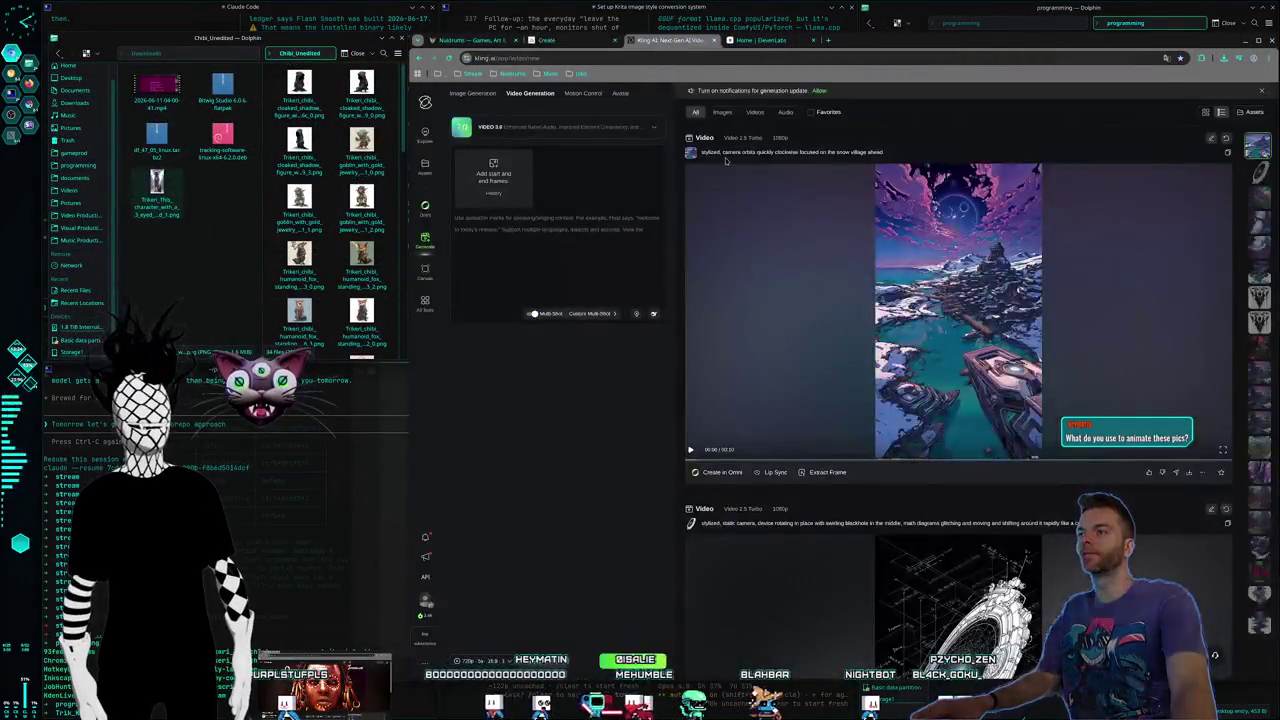
pyautogui.click(921, 366)
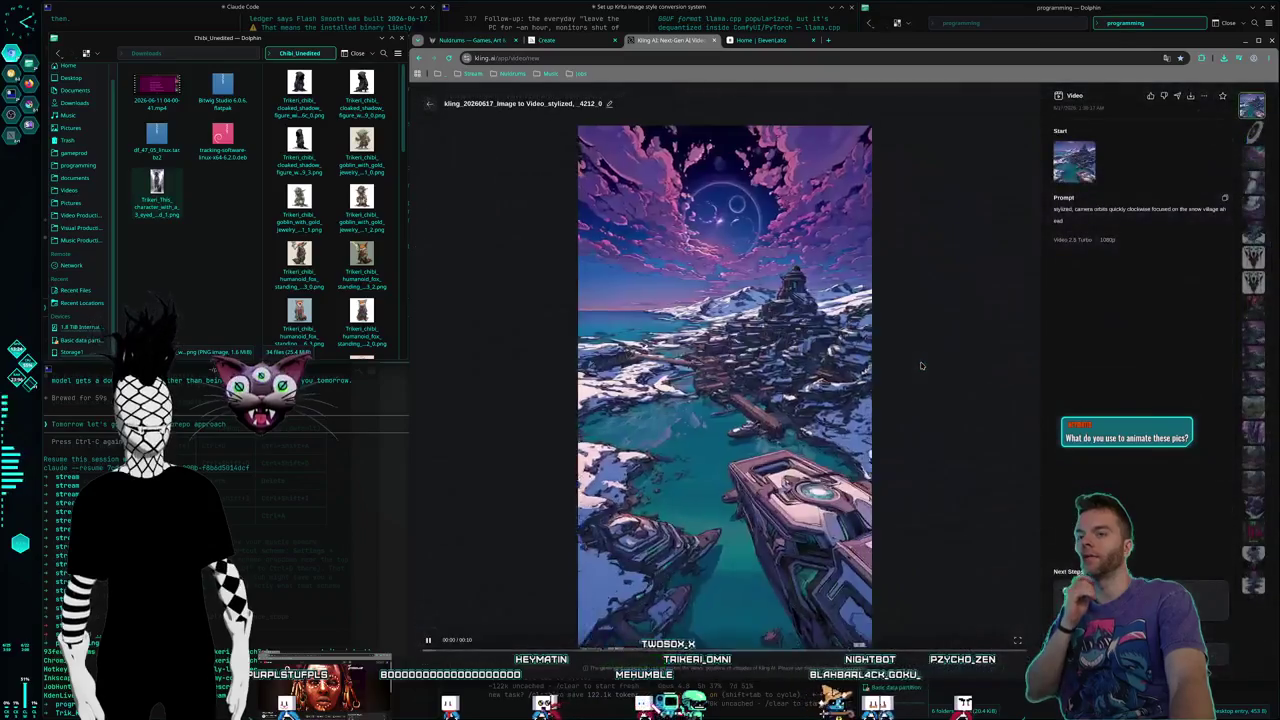
pyautogui.click(430, 103)
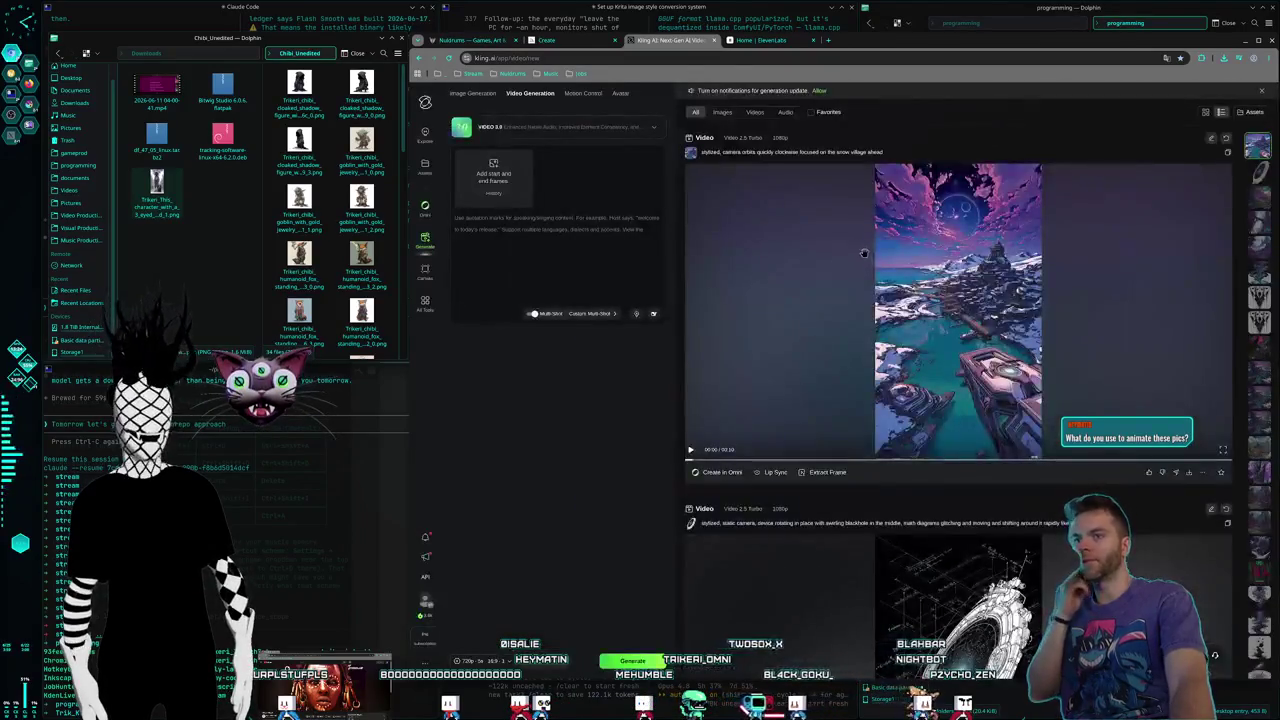
# View the portal video, then open the forest sunset video with its prompt details
pyautogui.scroll(-3, 990, 300)
pyautogui.click(990, 300)
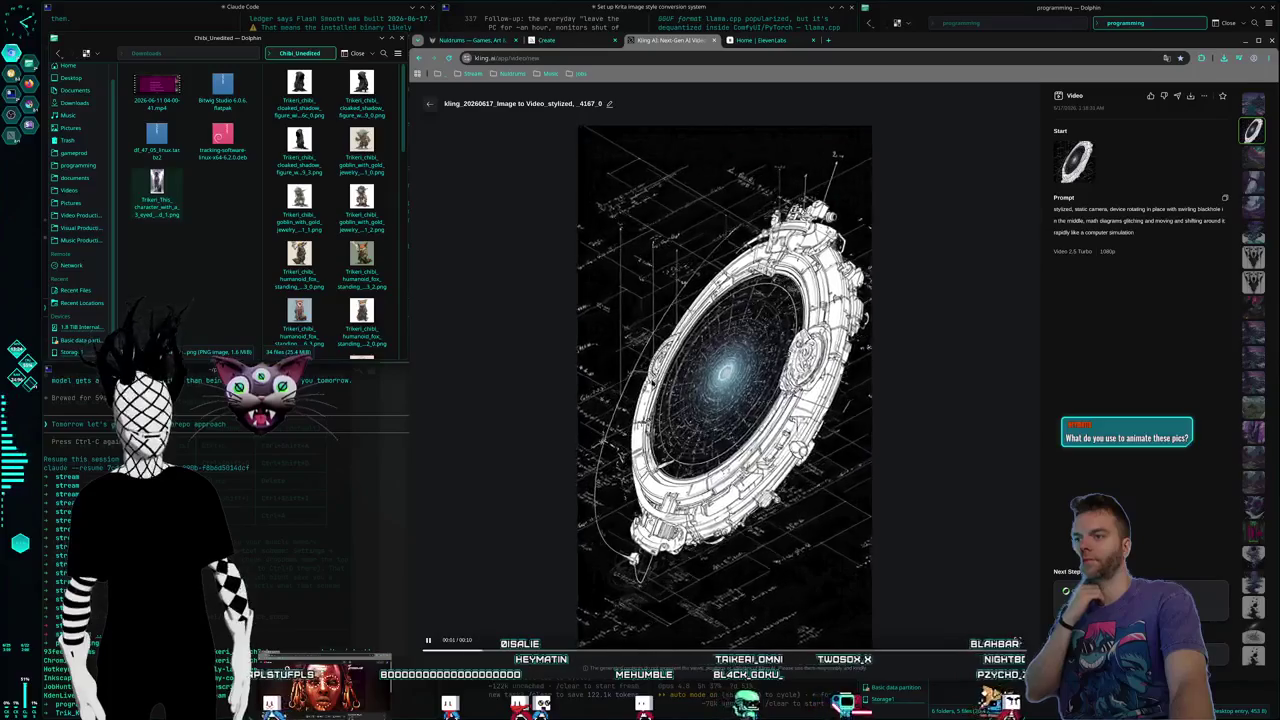
pyautogui.click(430, 103)
pyautogui.scroll(-5, 990, 300)
pyautogui.click(990, 300)
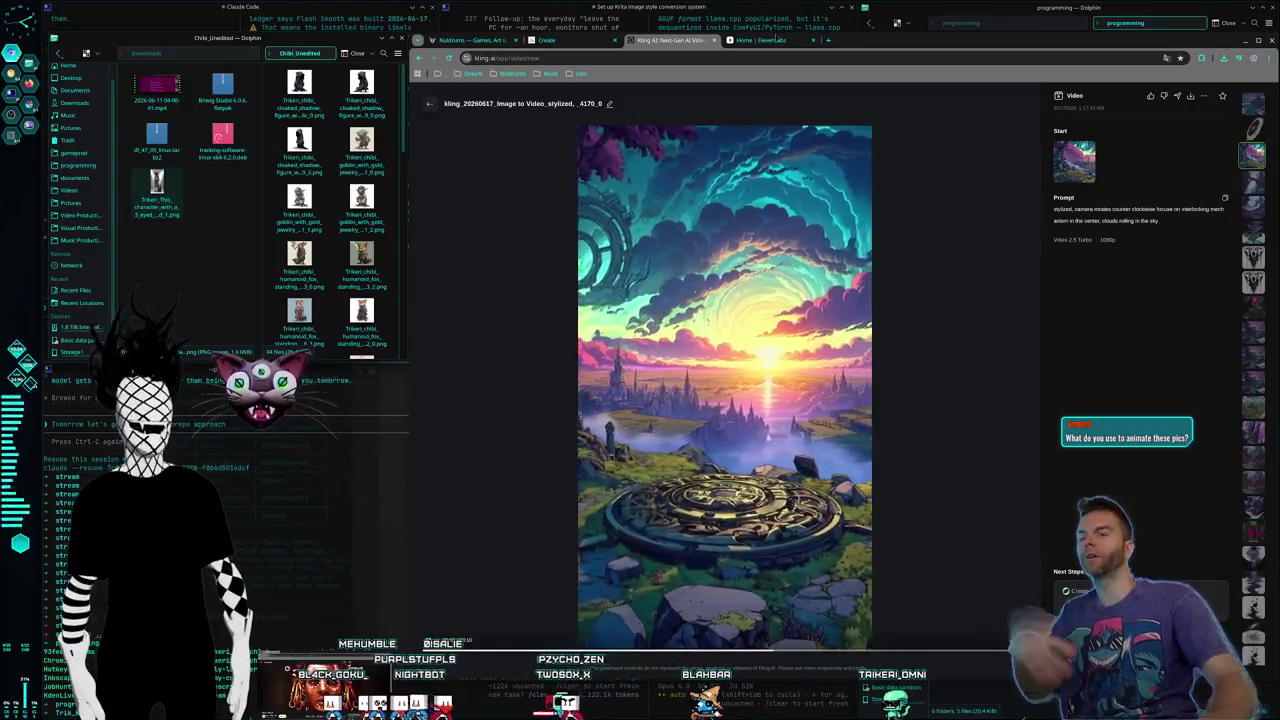
pyautogui.click(829, 42)
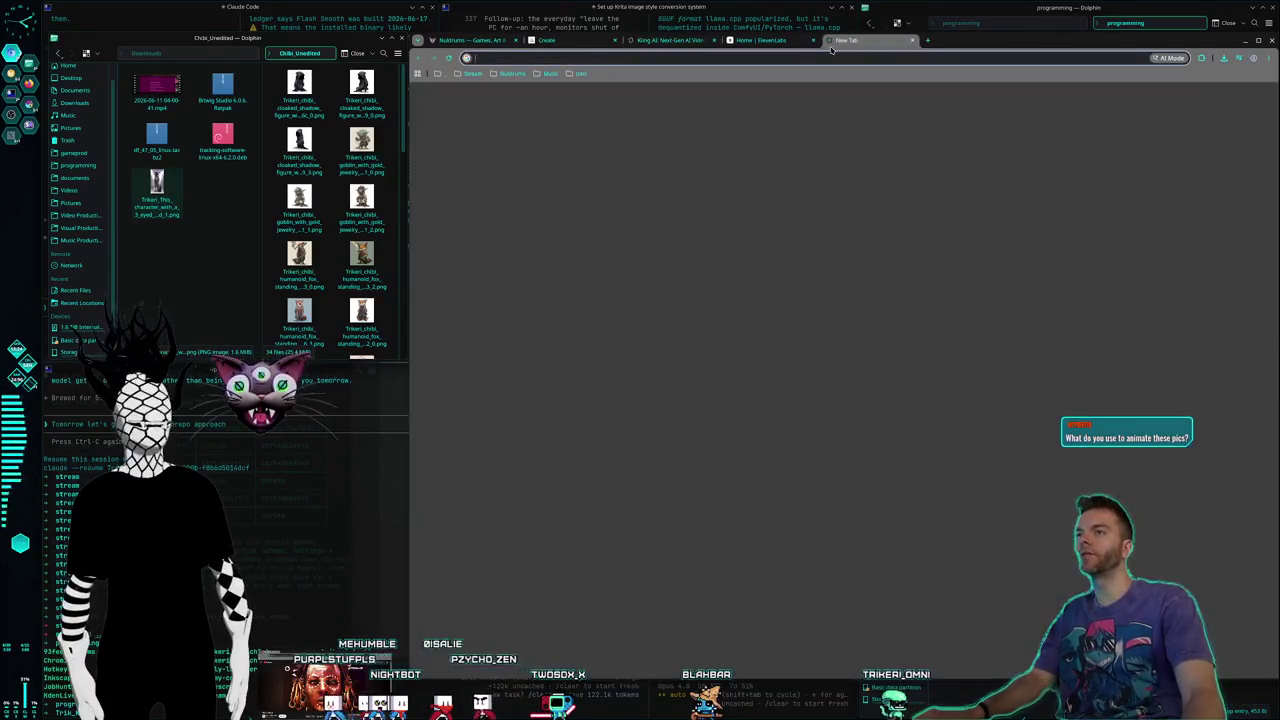
# Search Google for 'primordial', then correct the query to 'primordia'
pyautogui.write('primordial')
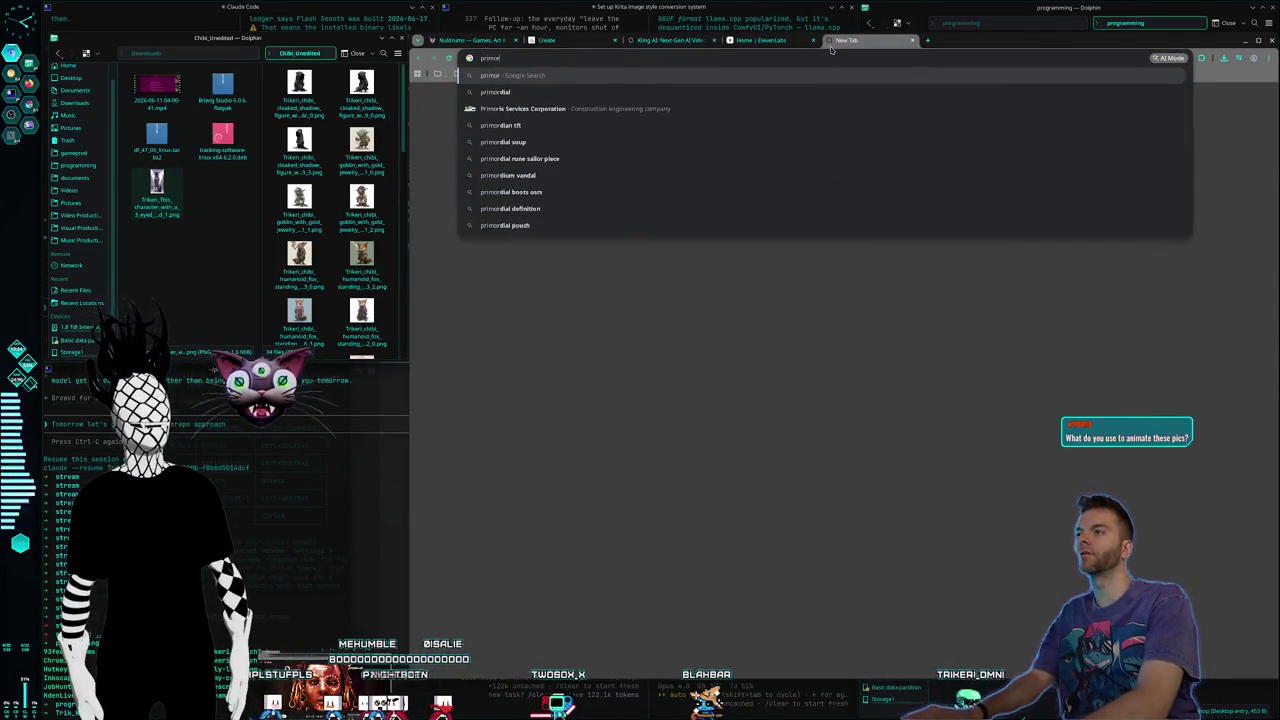
pyautogui.press('Return')
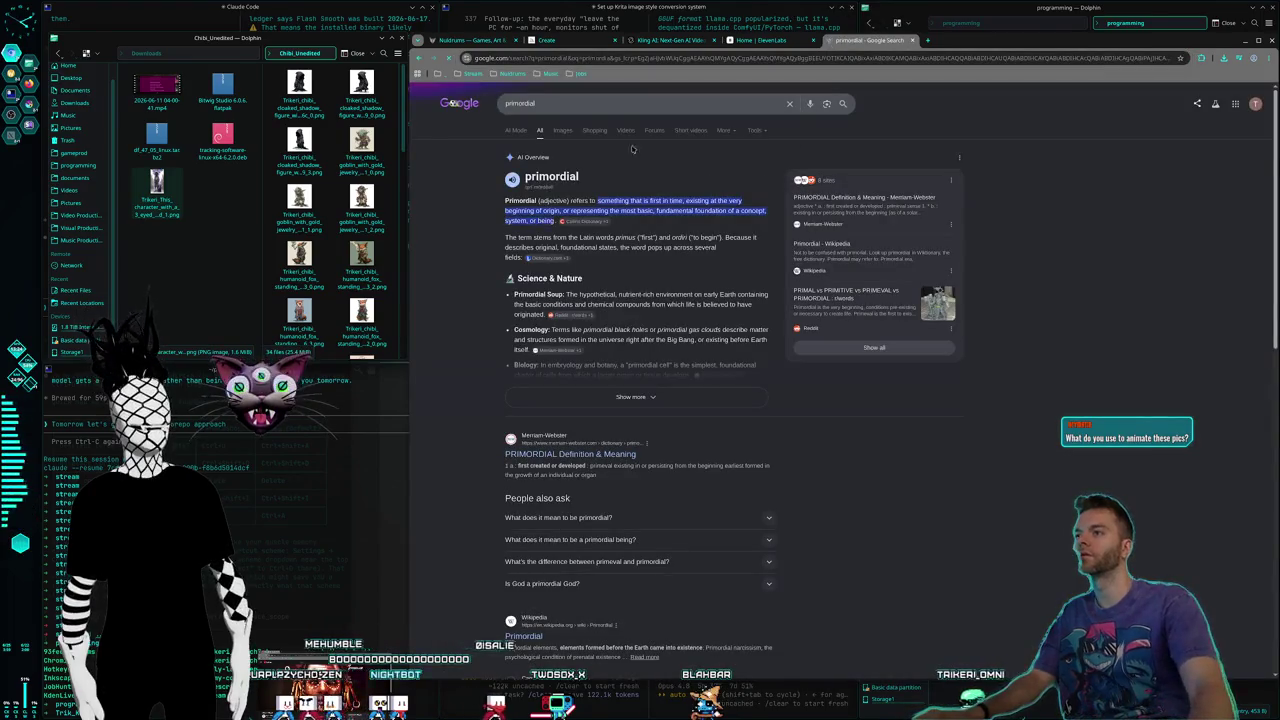
pyautogui.click(593, 111)
pyautogui.press('BackSpace')
pyautogui.press('Return')
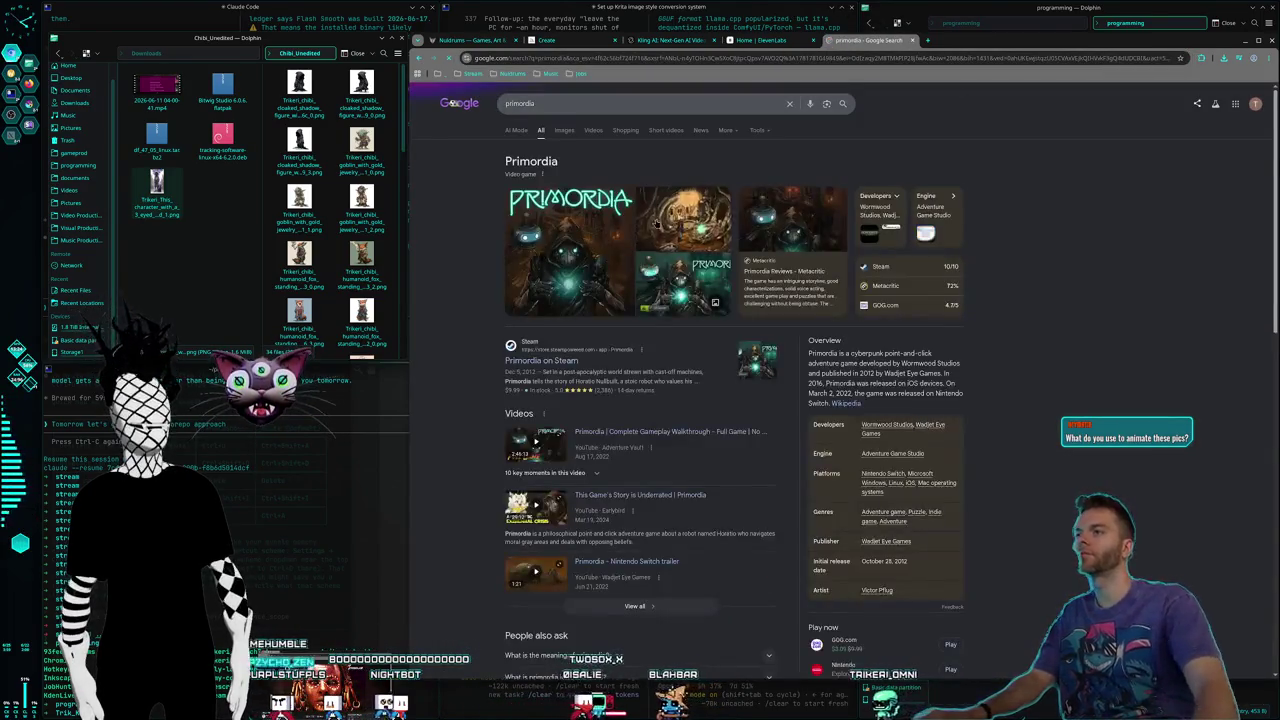
# Preview the Primordia trailer and several Primordia image results: PC Gamer, GOG and Steam
pyautogui.click(685, 285)
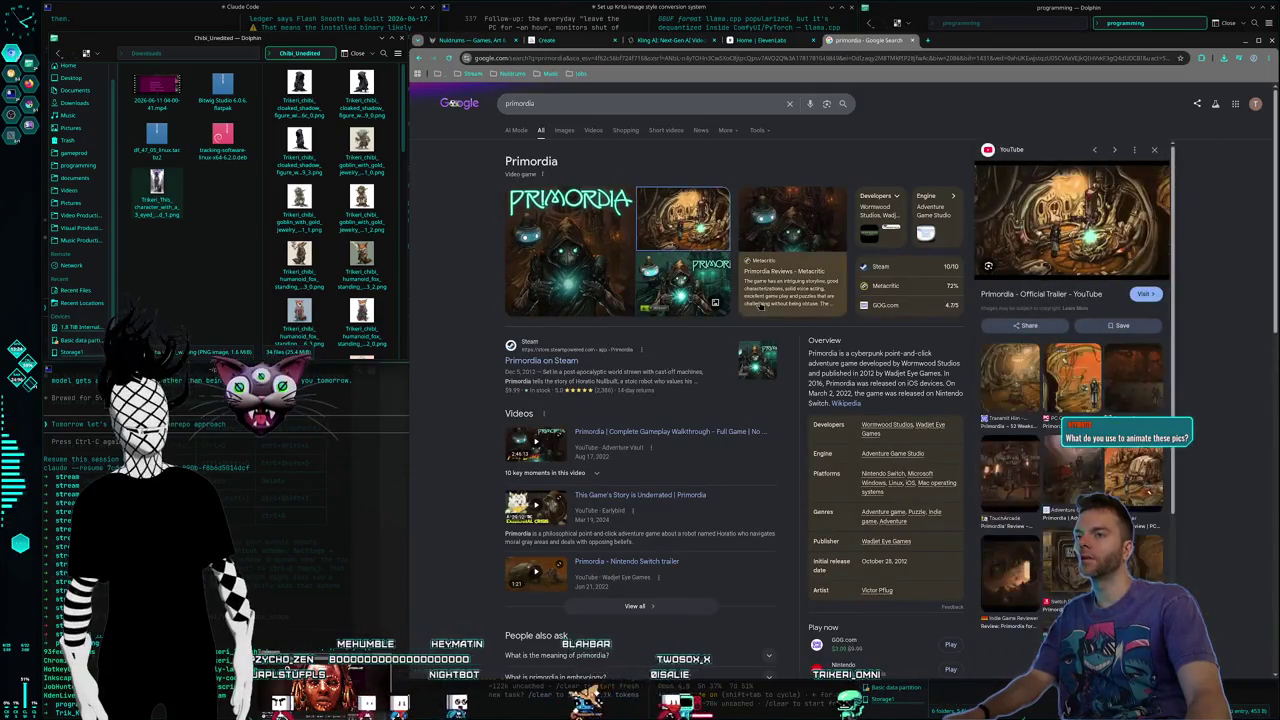
pyautogui.click(564, 130)
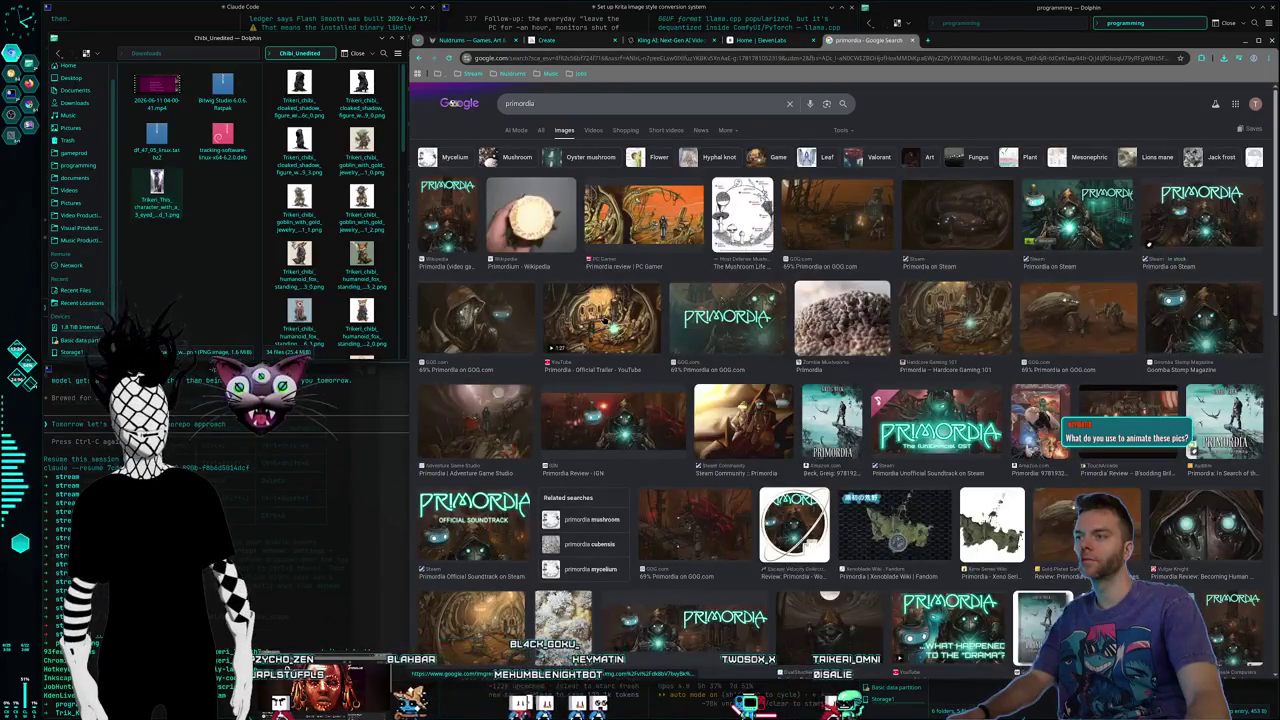
pyautogui.click(650, 318)
pyautogui.click(652, 233)
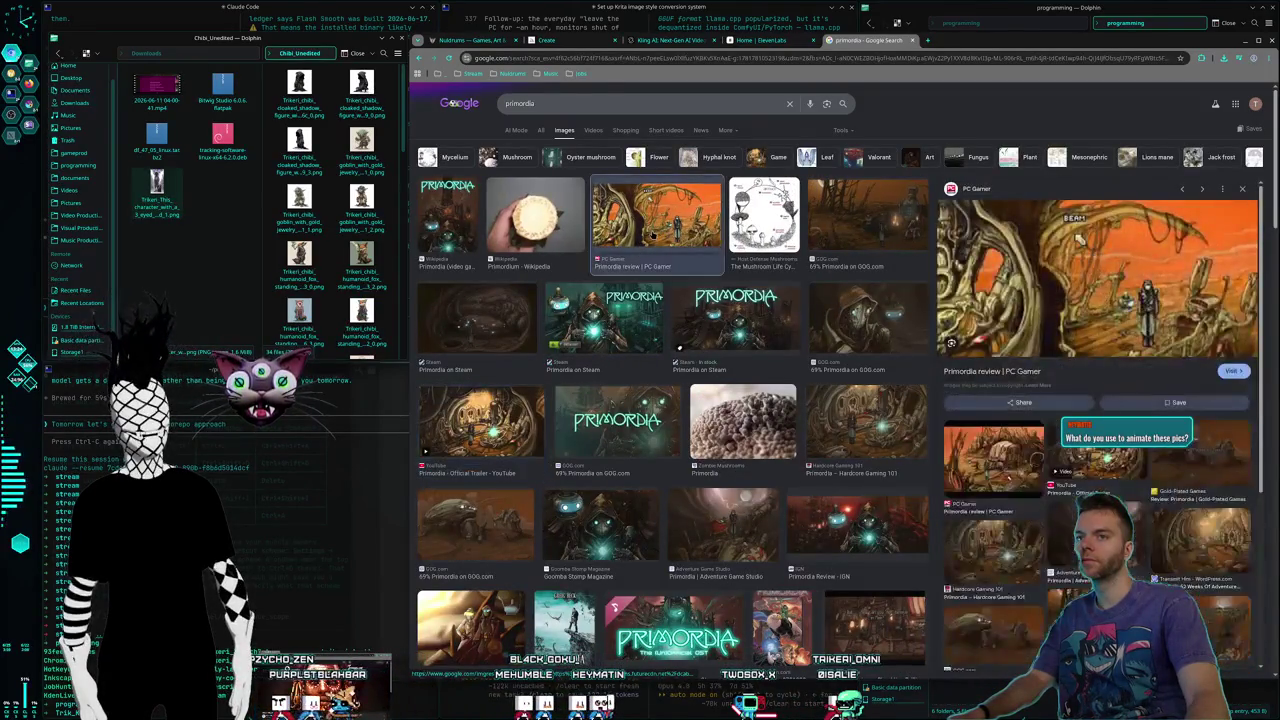
pyautogui.click(870, 222)
pyautogui.click(655, 340)
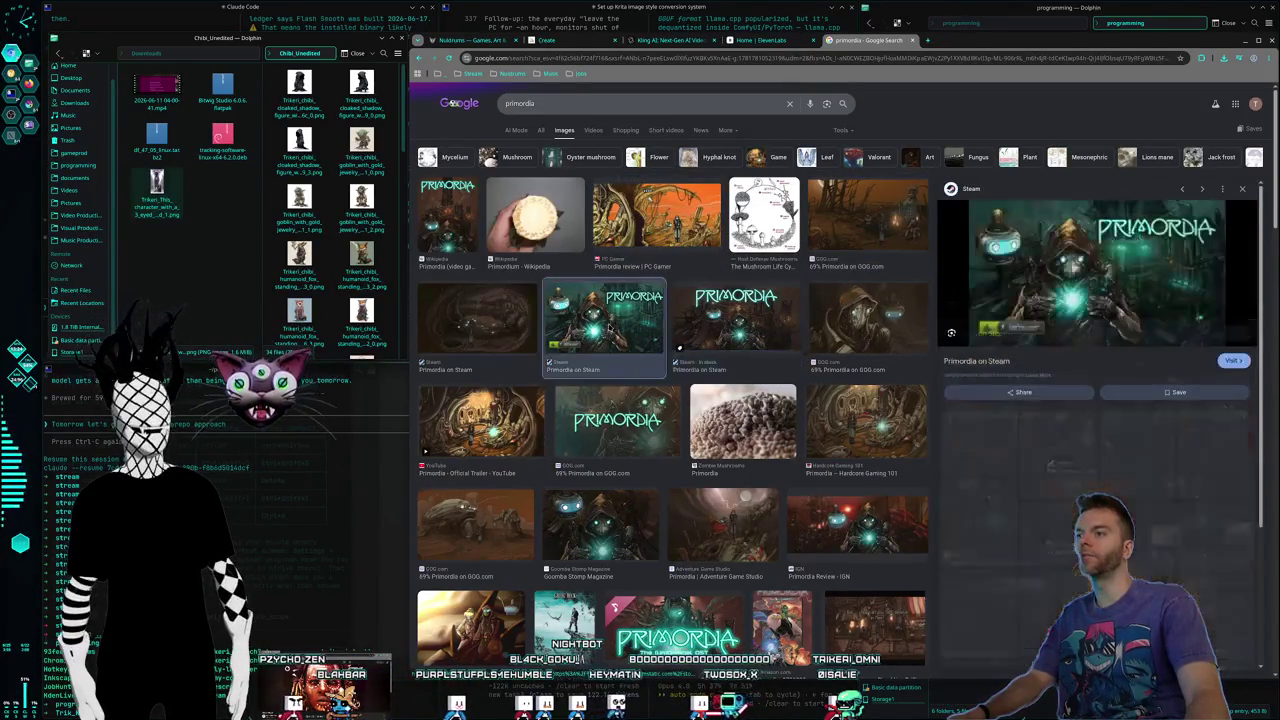
pyautogui.press('Left')
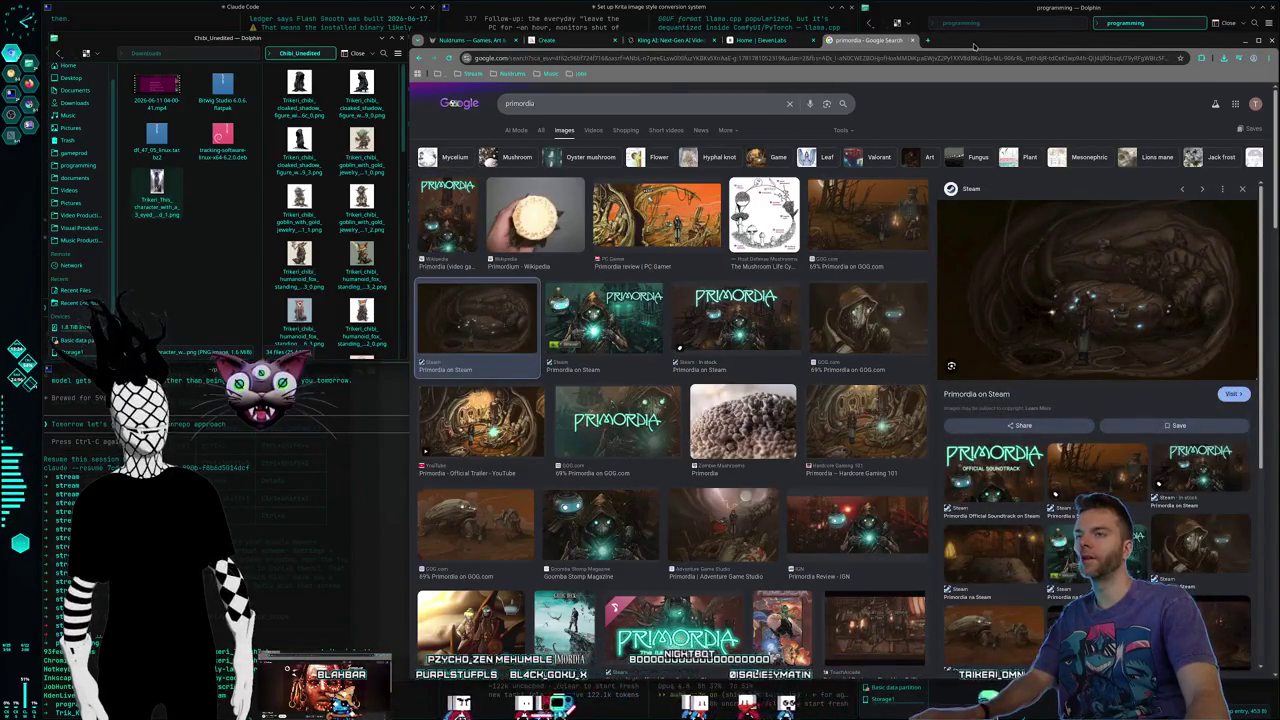
# Glance at the Nuldrums bookmark folder, then close the empty tab and the primordia search tab
pyautogui.click(927, 42)
pyautogui.click(497, 73)
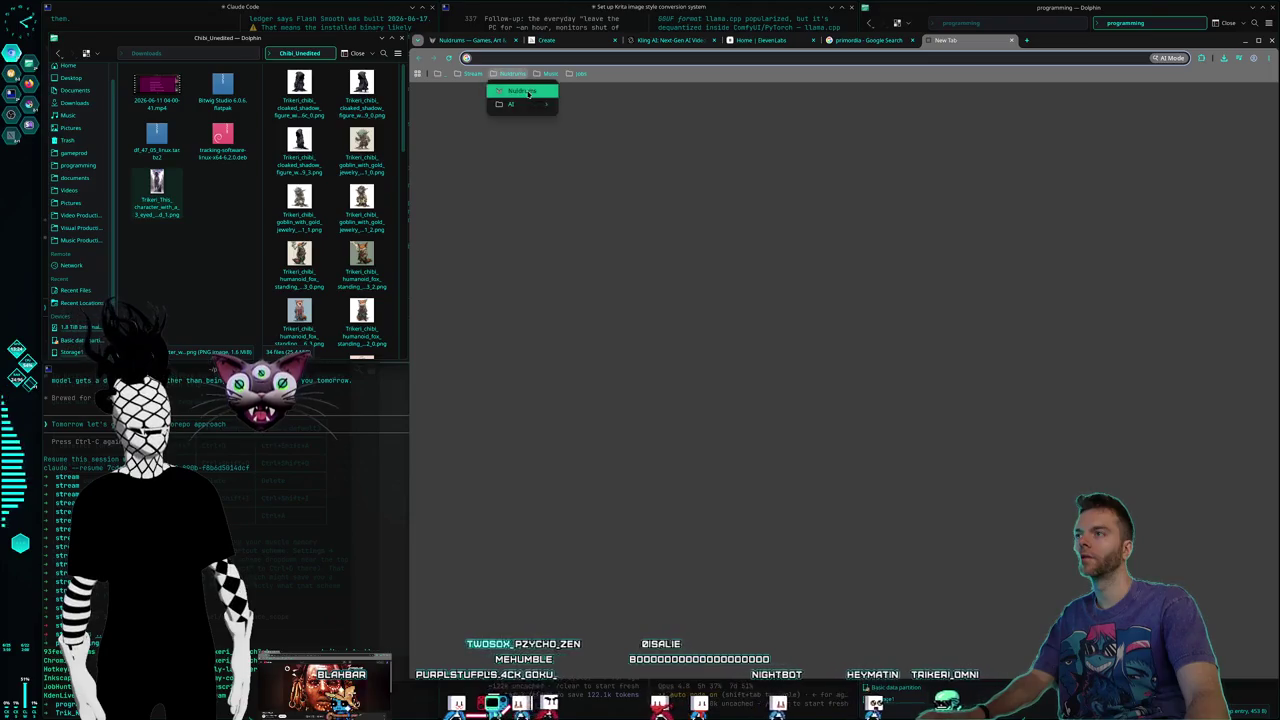
pyautogui.click(1011, 55)
pyautogui.click(1013, 41)
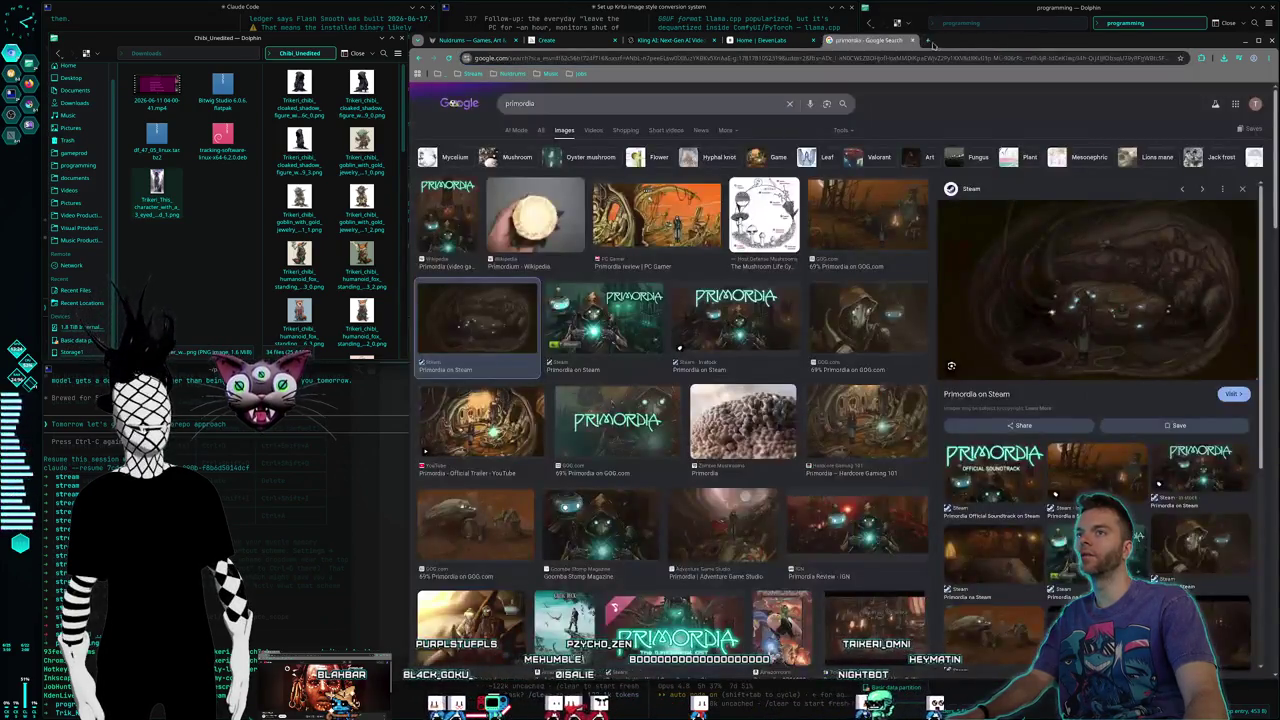
pyautogui.click(912, 42)
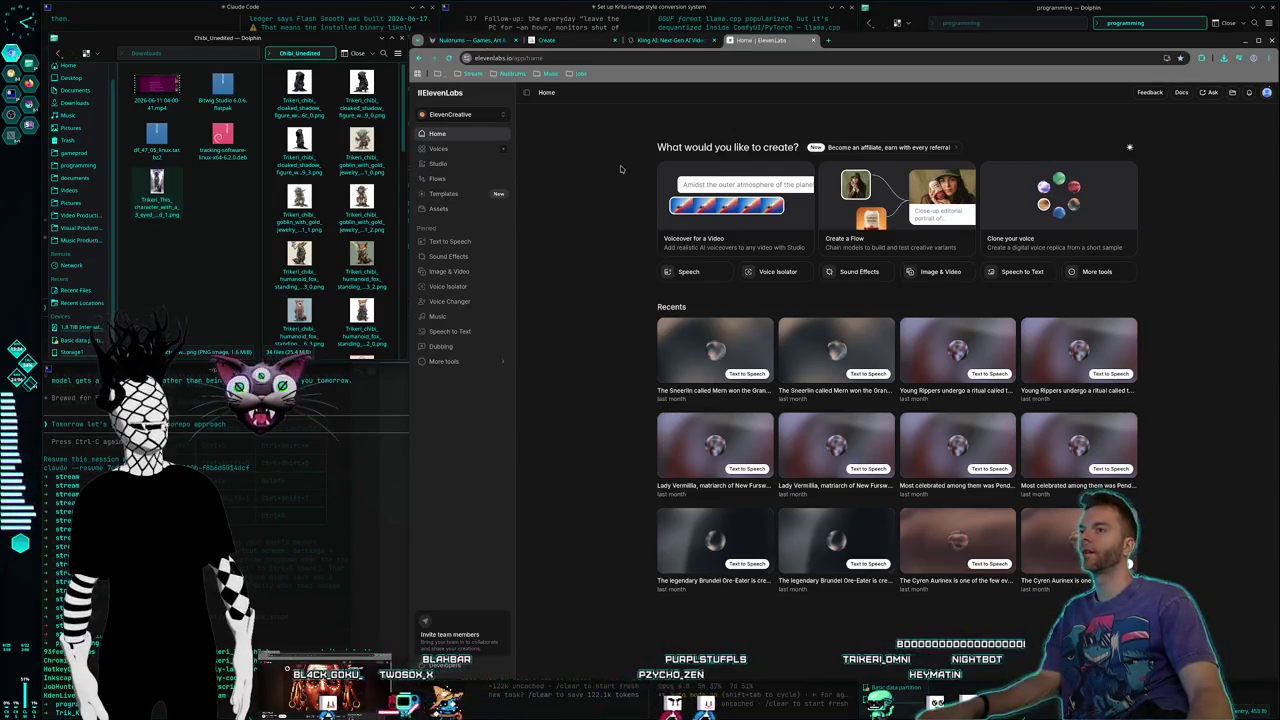
# Go to the Nuldrums tab, open Games > NulMUD and launch Play in Browser
pyautogui.hotkey('ctrl', 'shift', 'Tab')
pyautogui.hotkey('ctrl', 'shift', 'Tab')
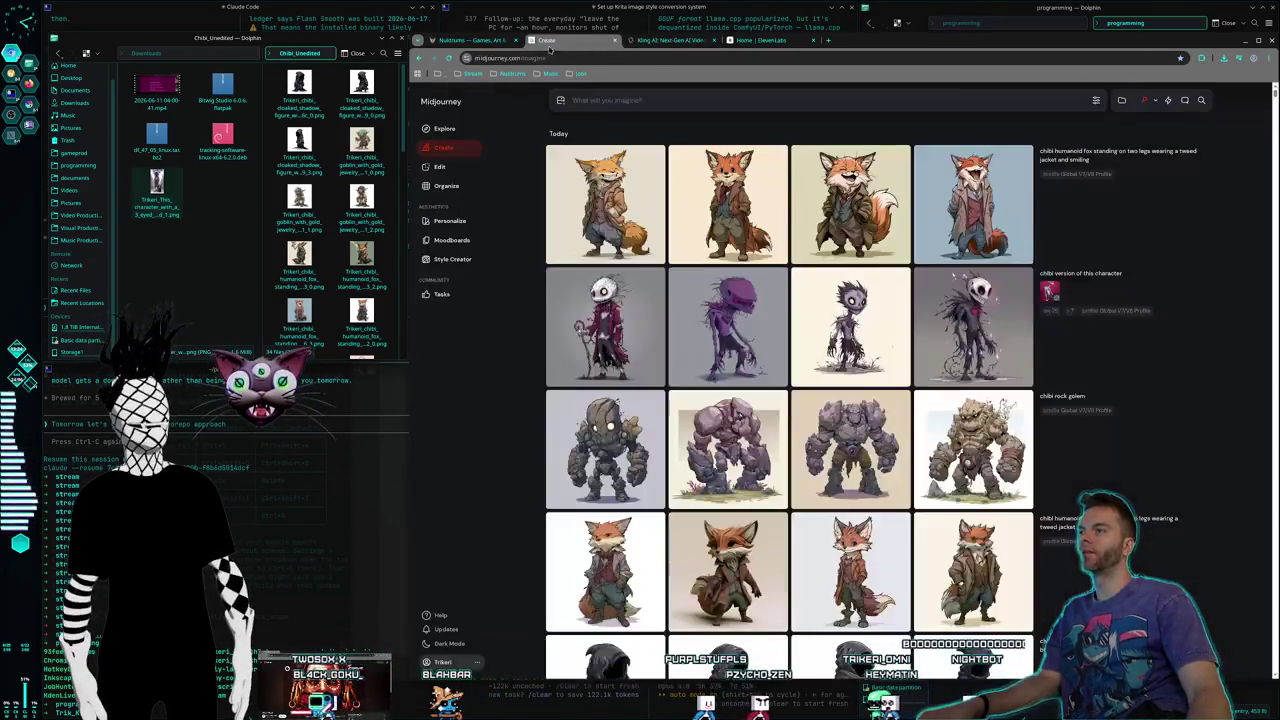
pyautogui.hotkey('ctrl', 'shift', 'Tab')
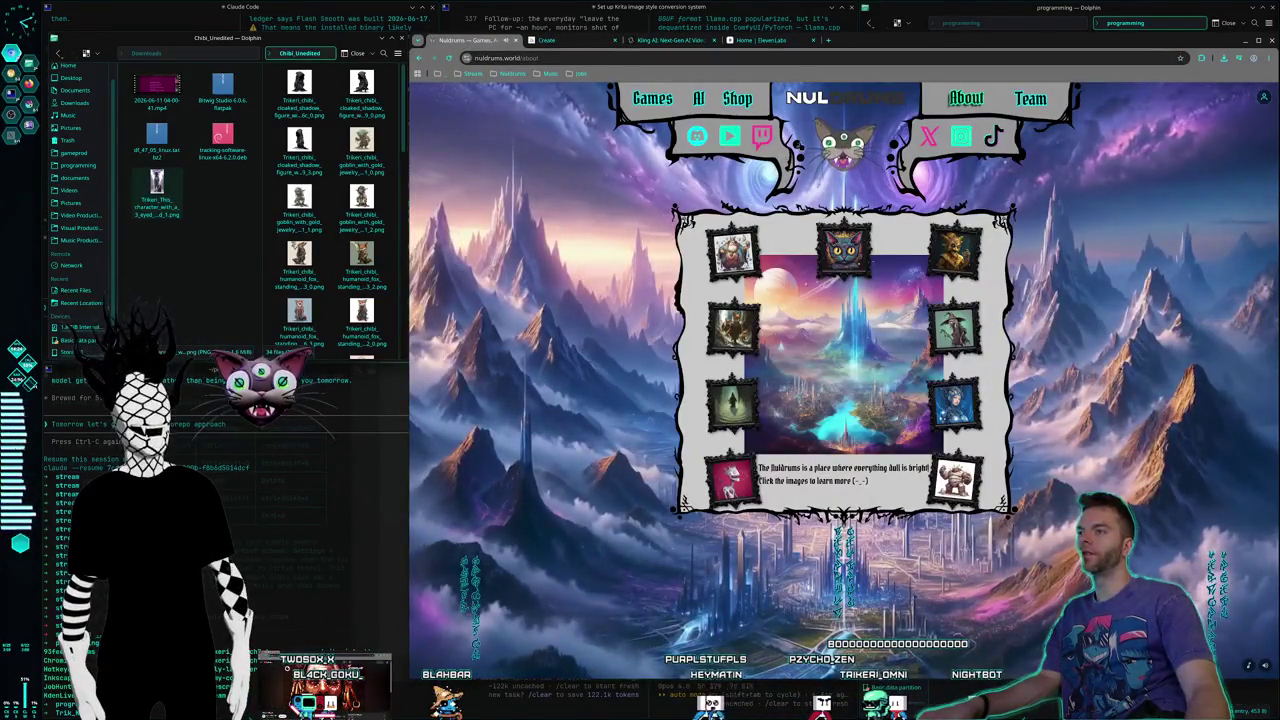
pyautogui.click(651, 98)
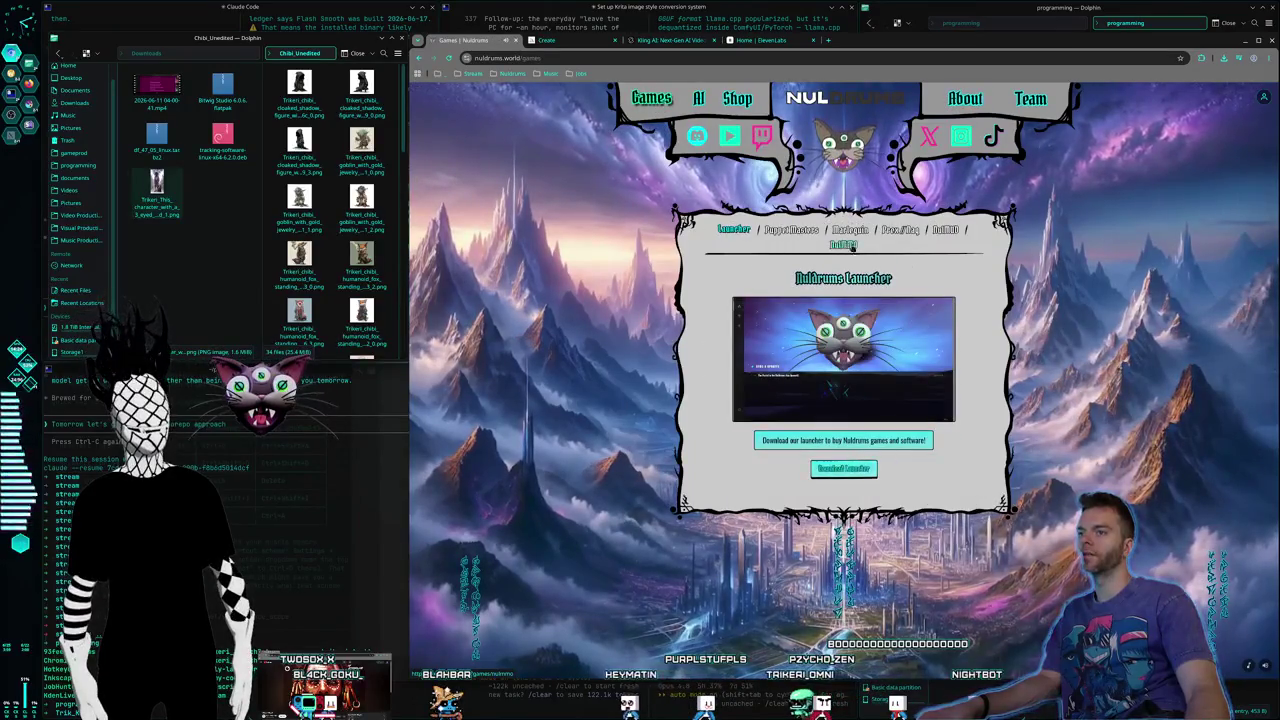
pyautogui.click(940, 229)
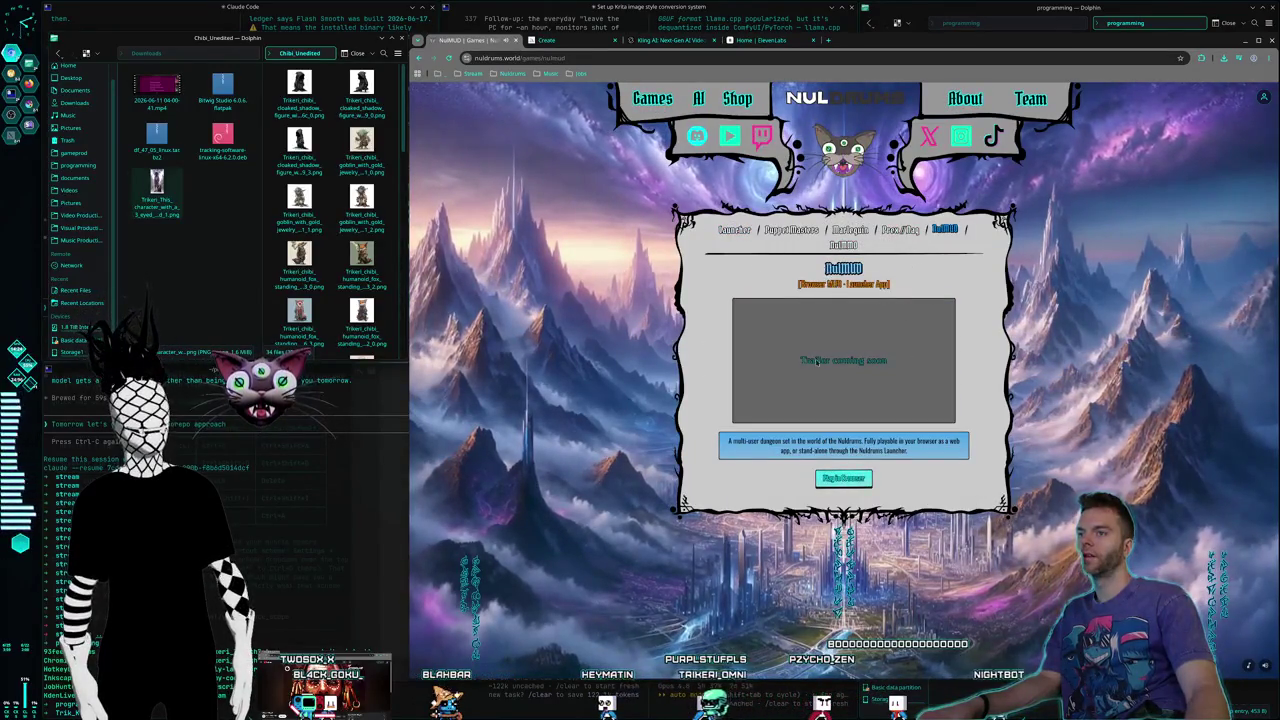
pyautogui.click(855, 480)
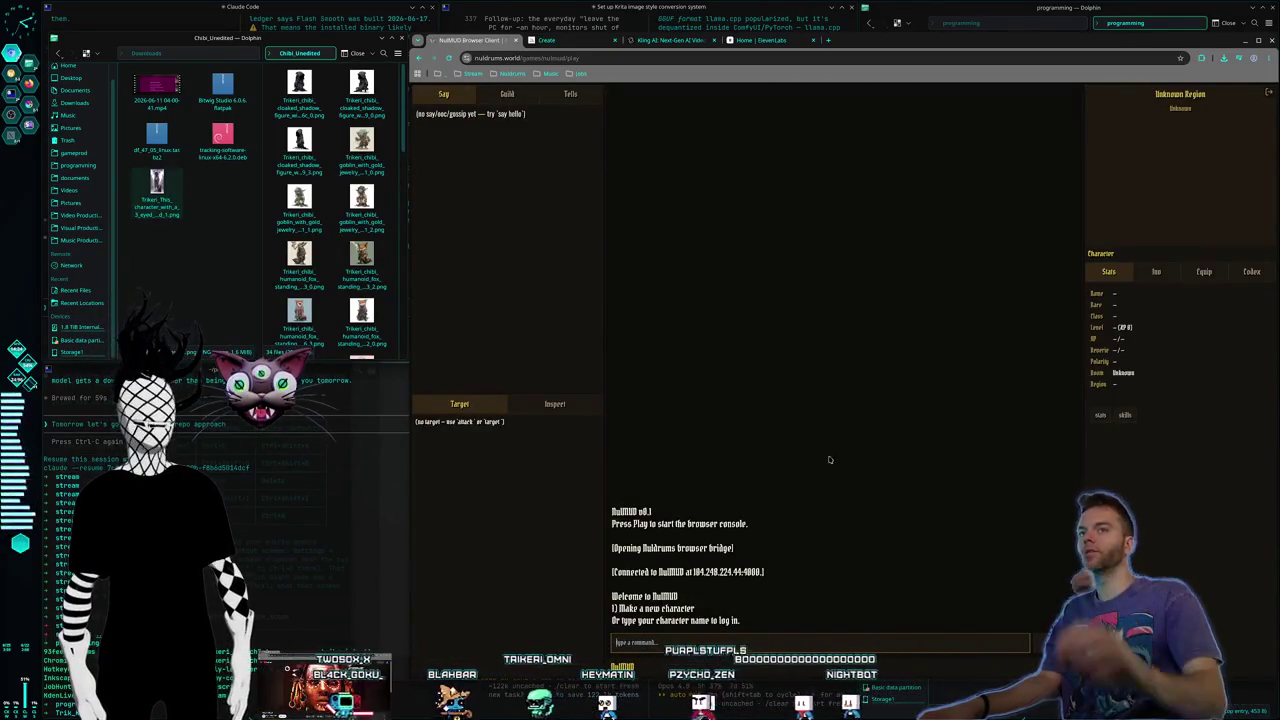
# Relaunch the NulMUD console, log in with the existing character's name and password, and dismiss Chrome's save-password prompt
pyautogui.click(418, 58)
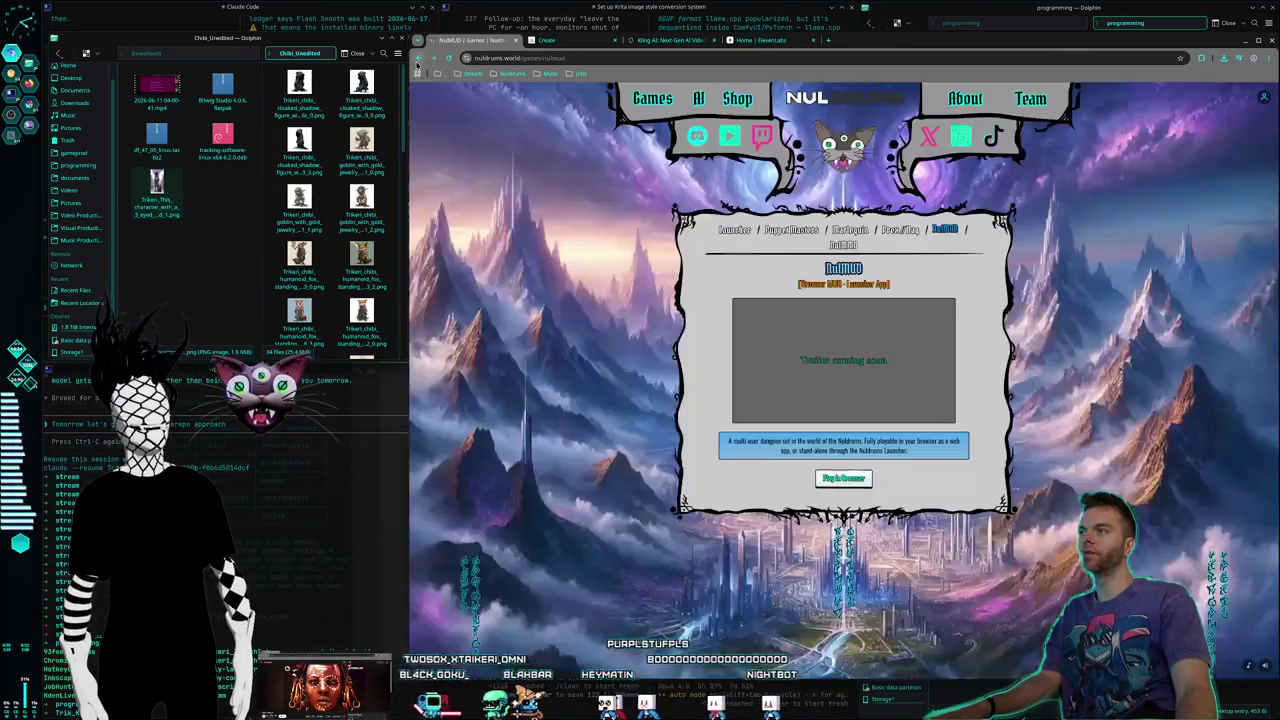
pyautogui.click(845, 479)
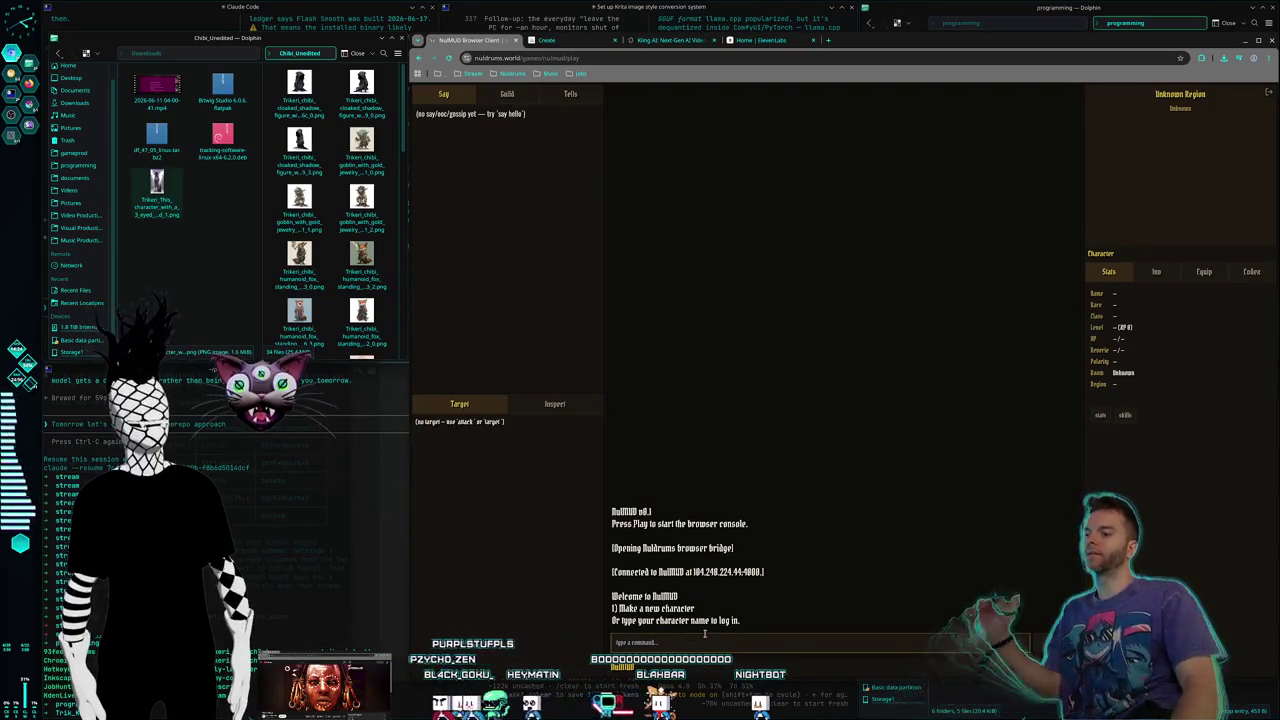
pyautogui.click(705, 640)
pyautogui.write('vicale')
pyautogui.press('Return')
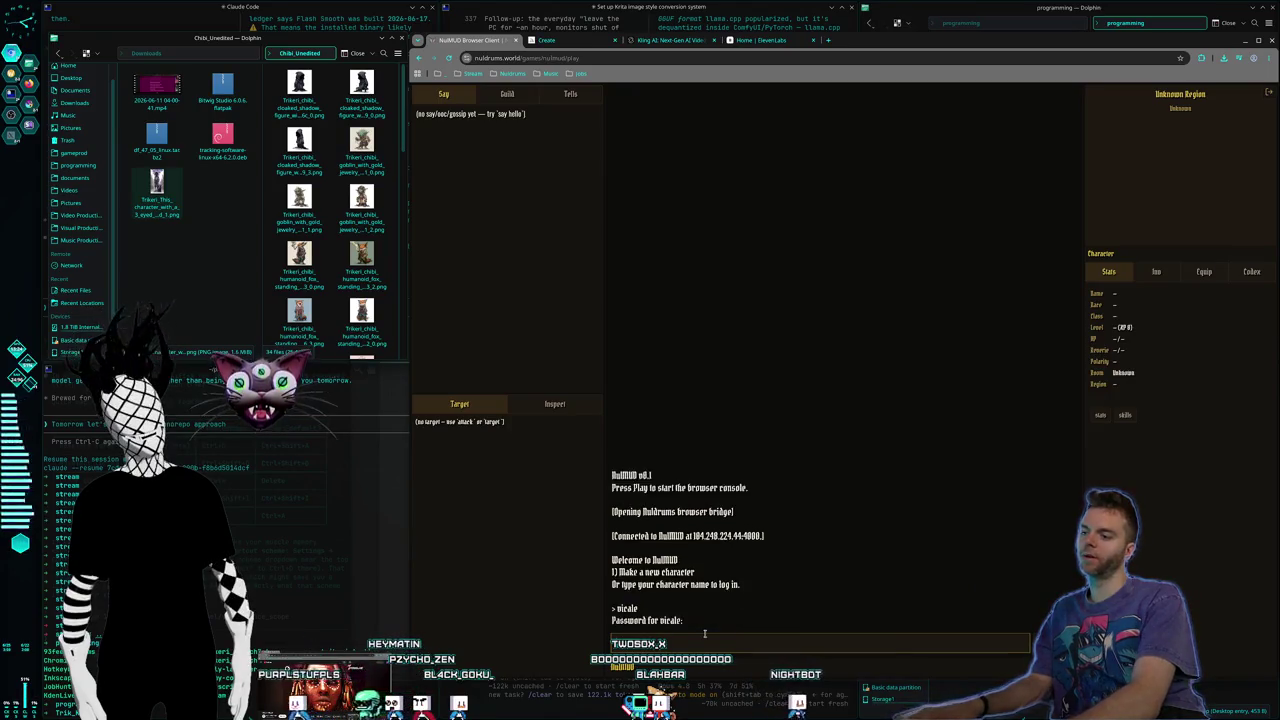
pyautogui.press('Return')
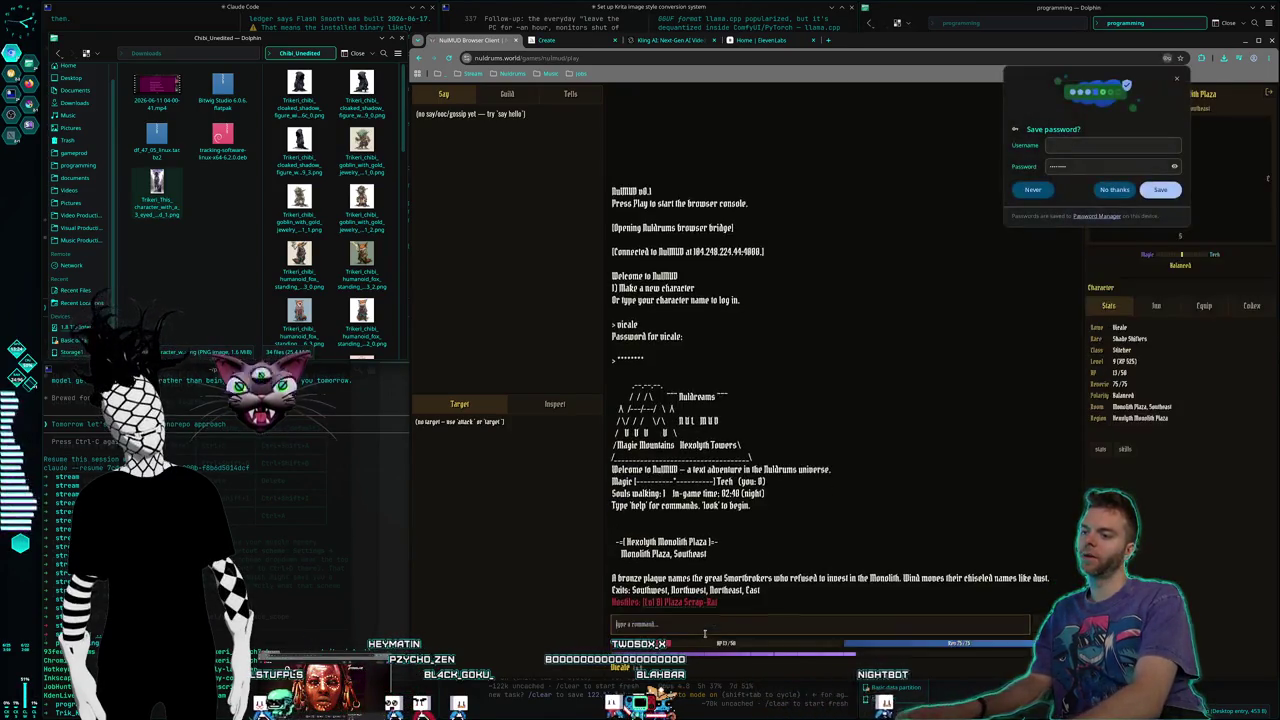
pyautogui.click(1176, 78)
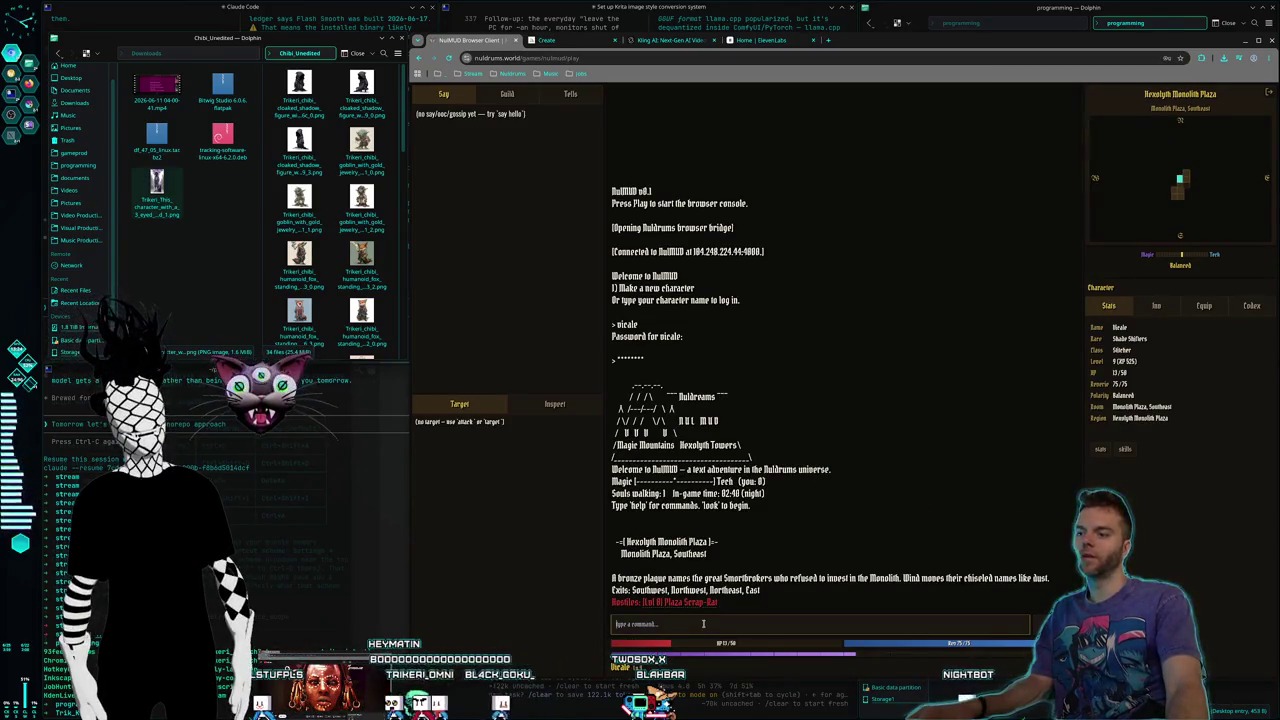